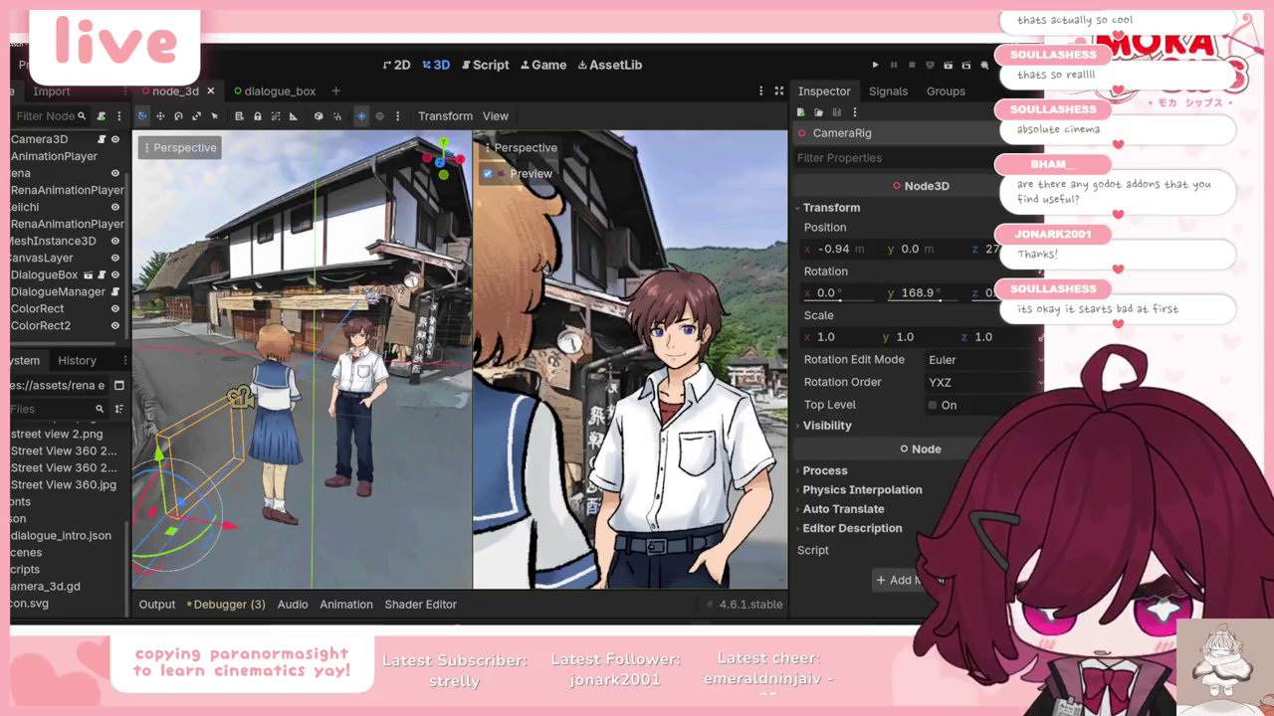
# Step: Playtest the dialogue cutscene with F6, then stop it with F8 to return to the editor
pyautogui.press('F6')
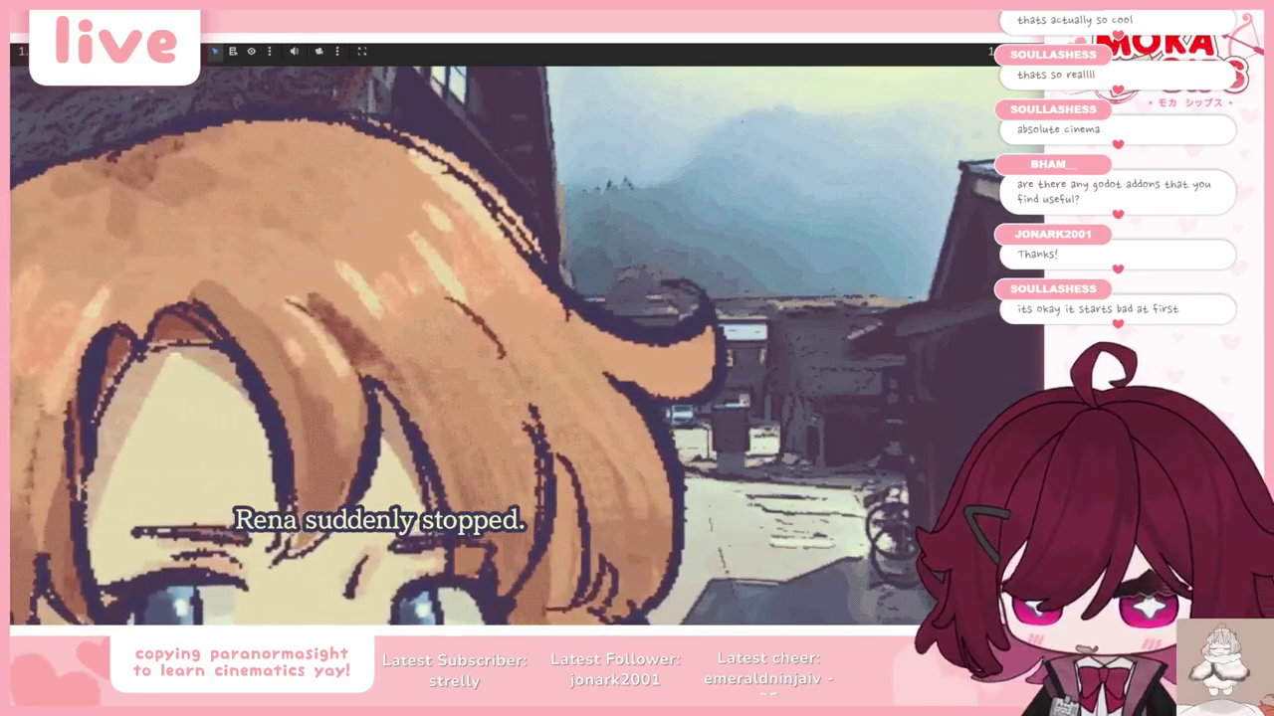
pyautogui.press('F8')
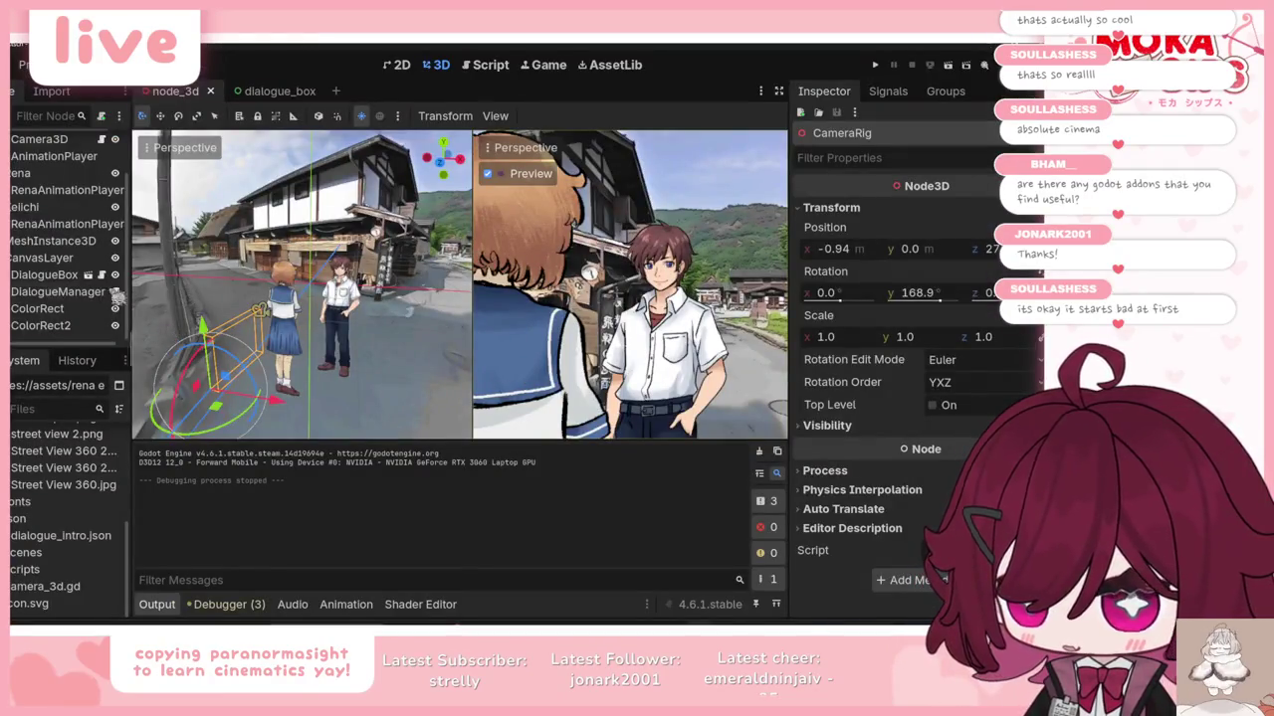
pyautogui.scroll(2, 44, 262)
# Step: Turn on Flip H for Rena's sprite, widen the Preview viewport, and save the scene
pyautogui.click(38, 229)
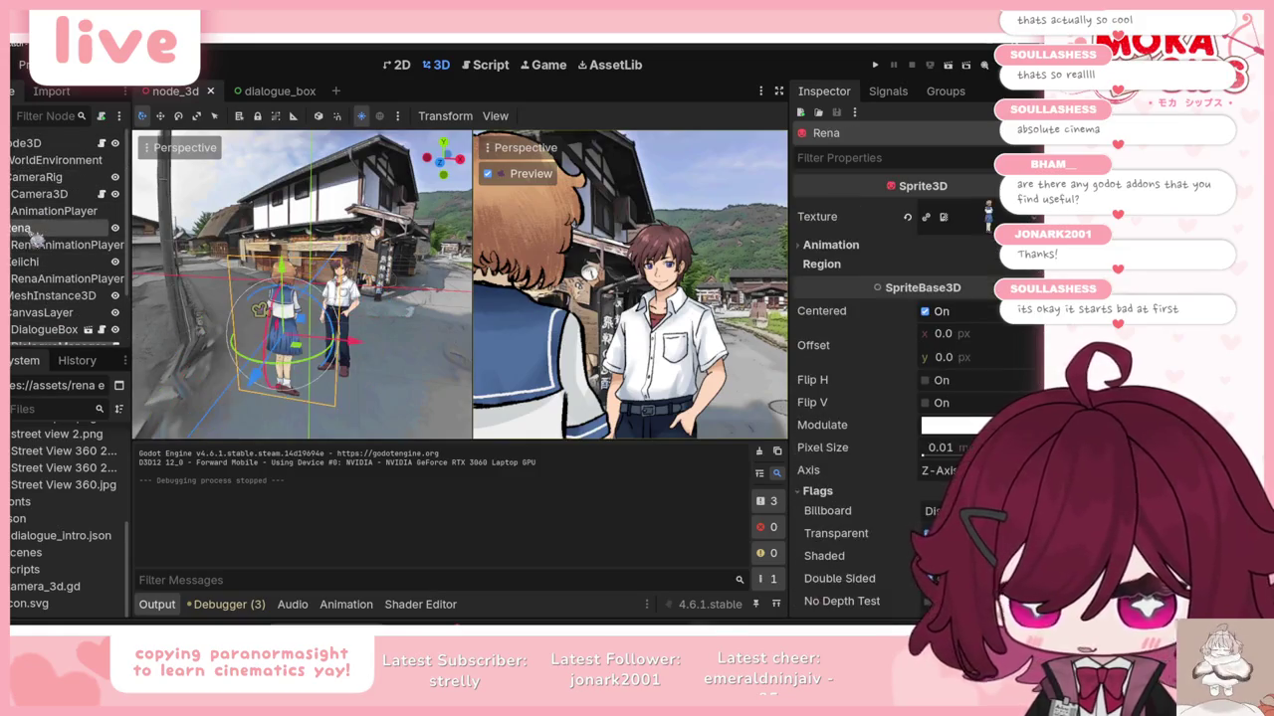
pyautogui.click(953, 381)
pyautogui.hotkey('ctrl', 's')
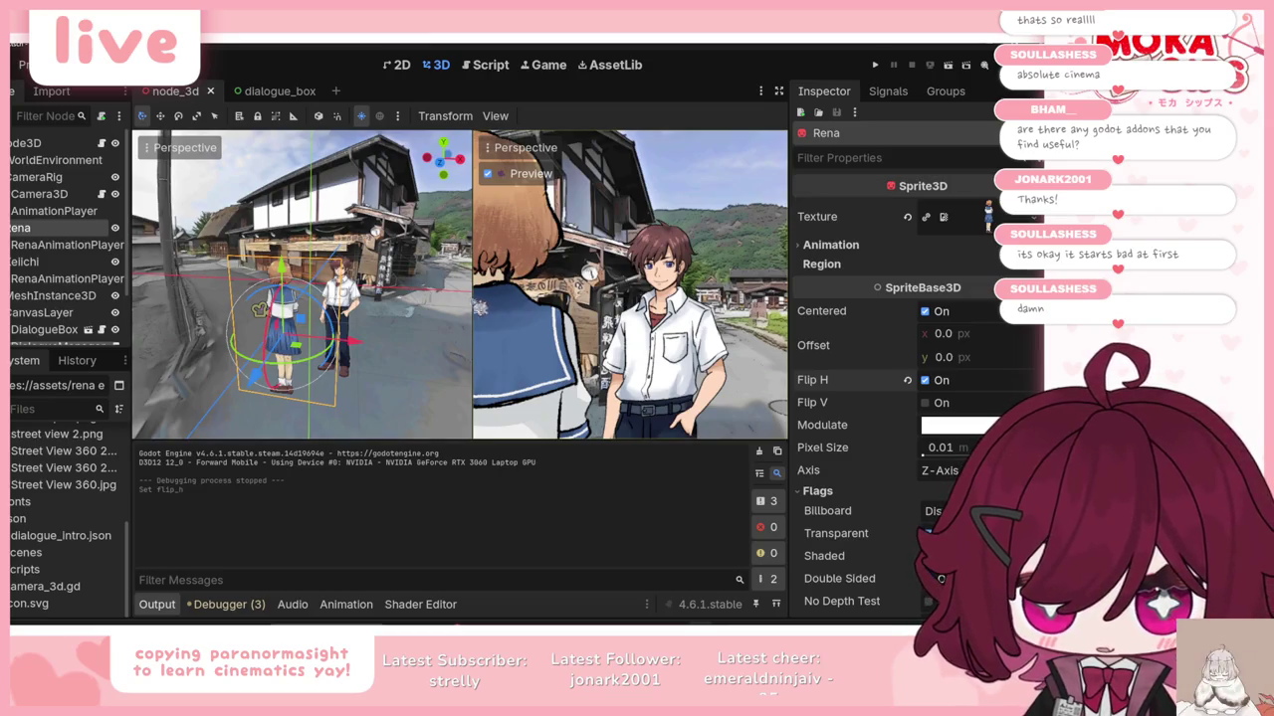
pyautogui.moveTo(479, 298)
pyautogui.mouseDown()
pyautogui.moveTo(208, 298)
pyautogui.moveTo(546, 299)
pyautogui.moveTo(493, 298)
pyautogui.mouseUp()
pyautogui.hotkey('ctrl', 's')
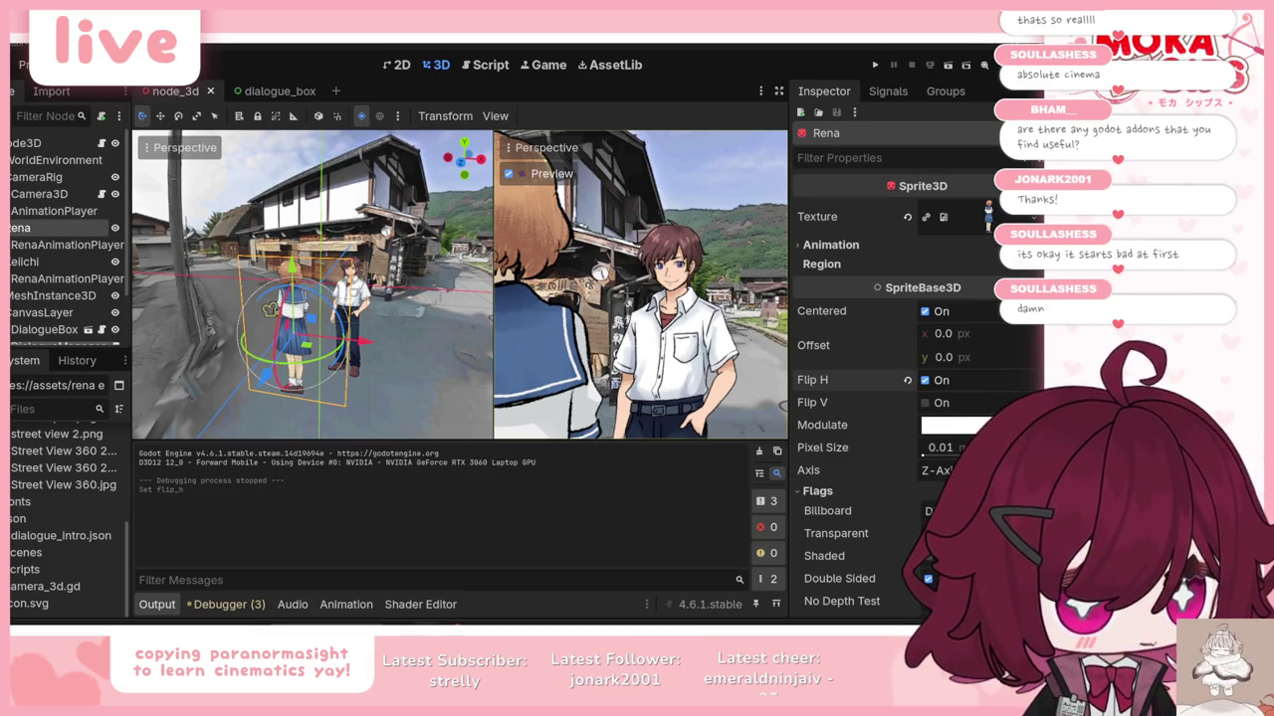
pyautogui.press('F5')
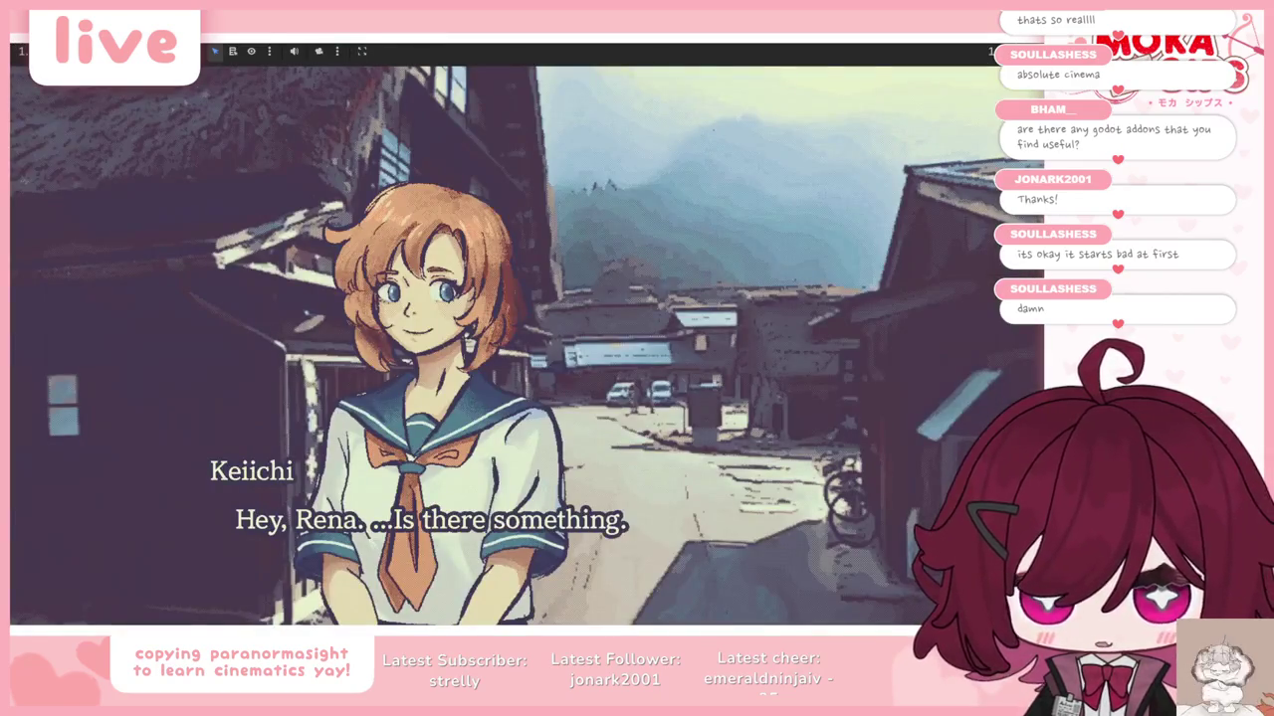
pyautogui.press('space')
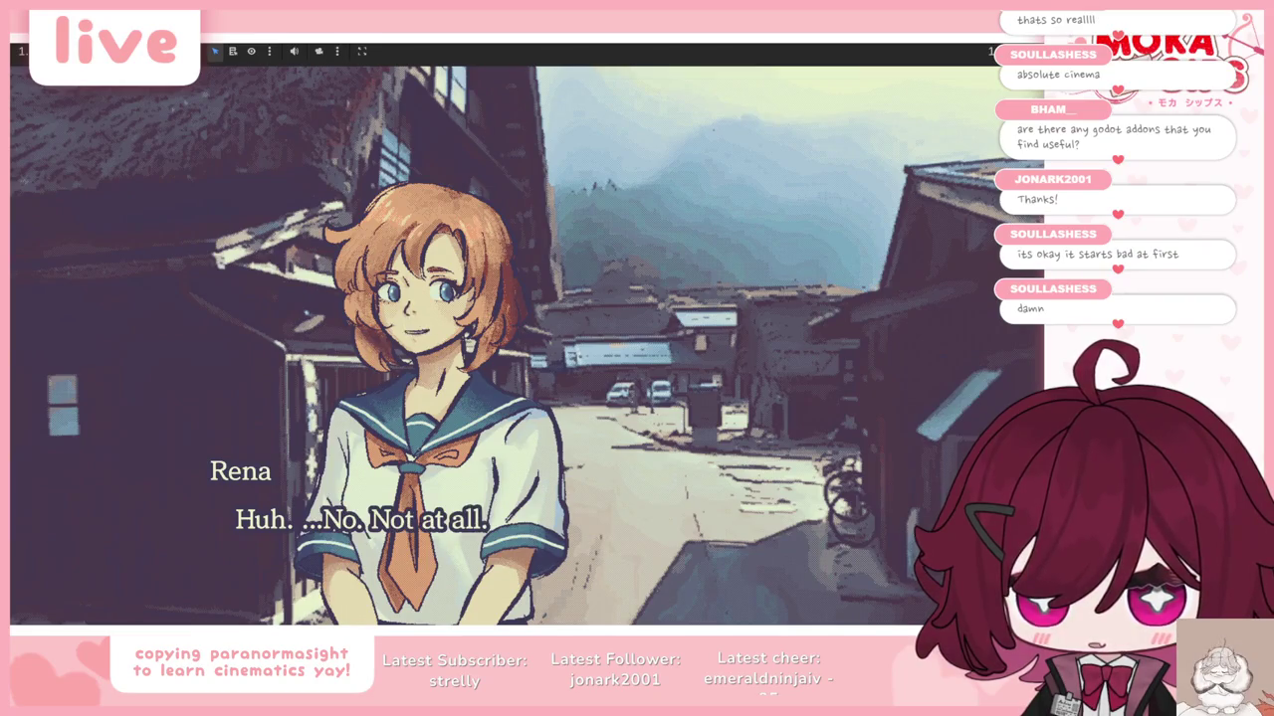
pyautogui.press('space')
pyautogui.press('space')
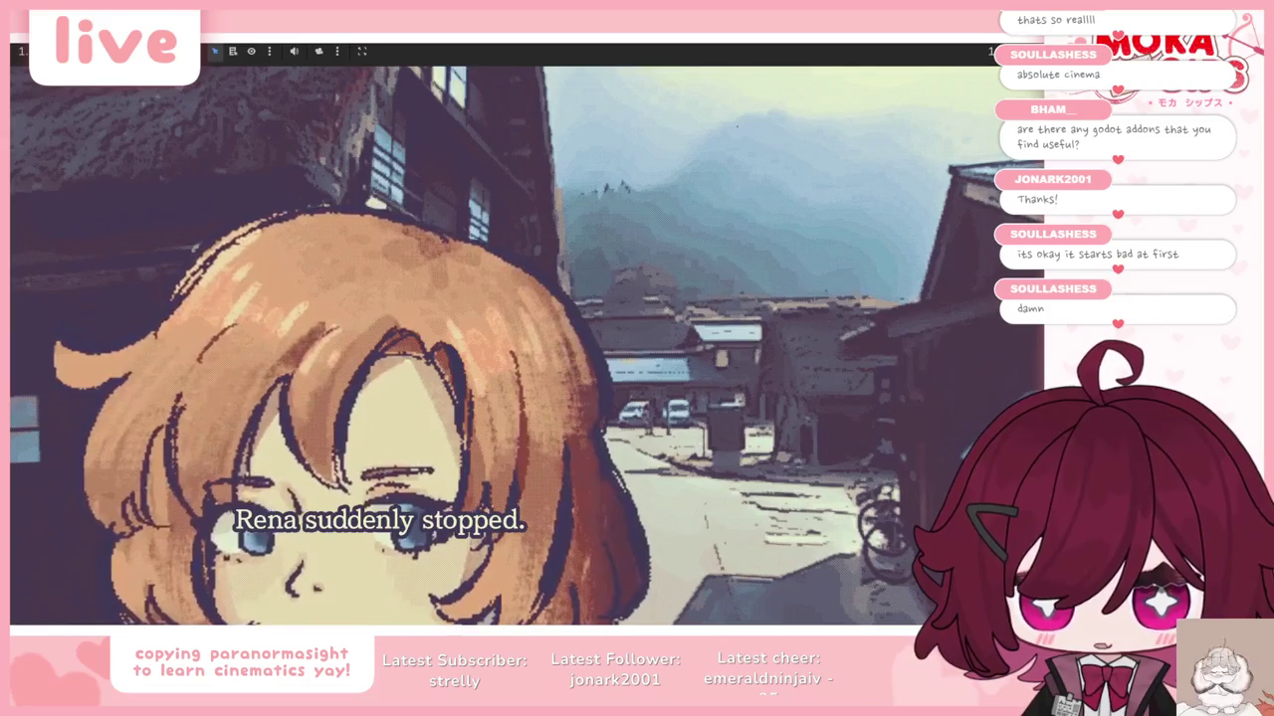
pyautogui.press('F8')
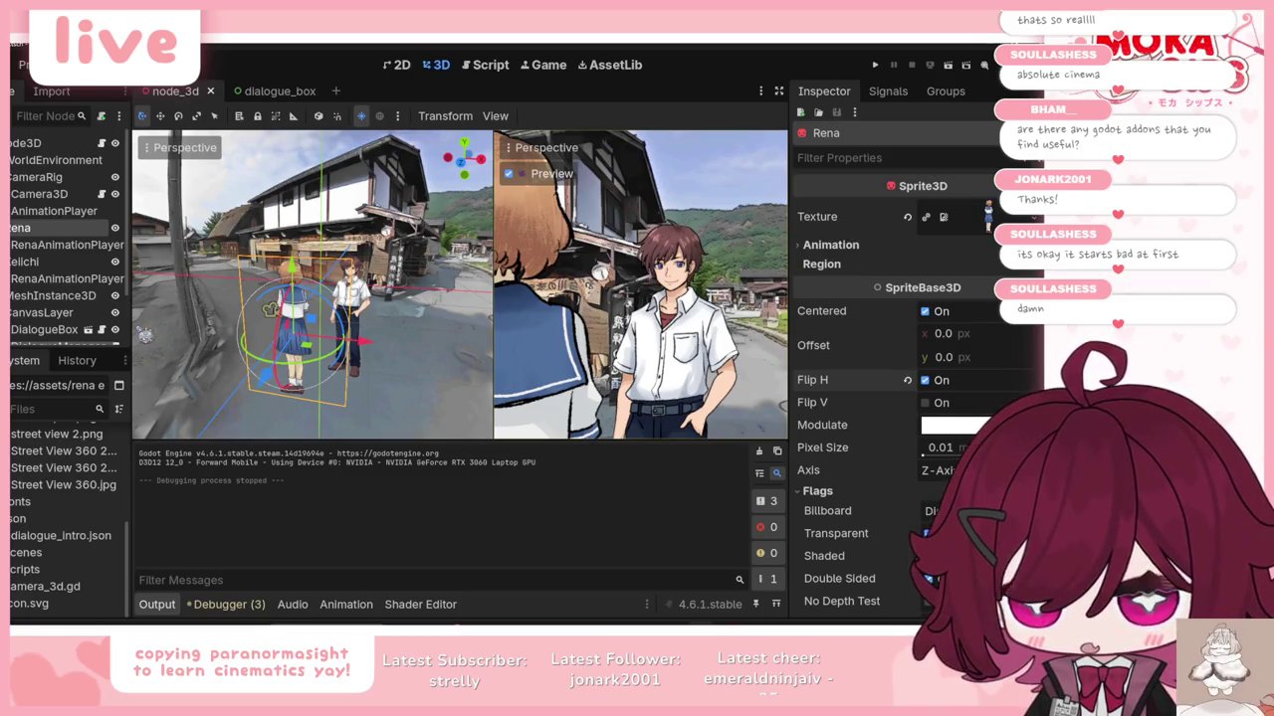
# Step: Open dialogue_box.gd from the dialogue_box scene, hide the output panel, and read through its code
pyautogui.click(269, 94)
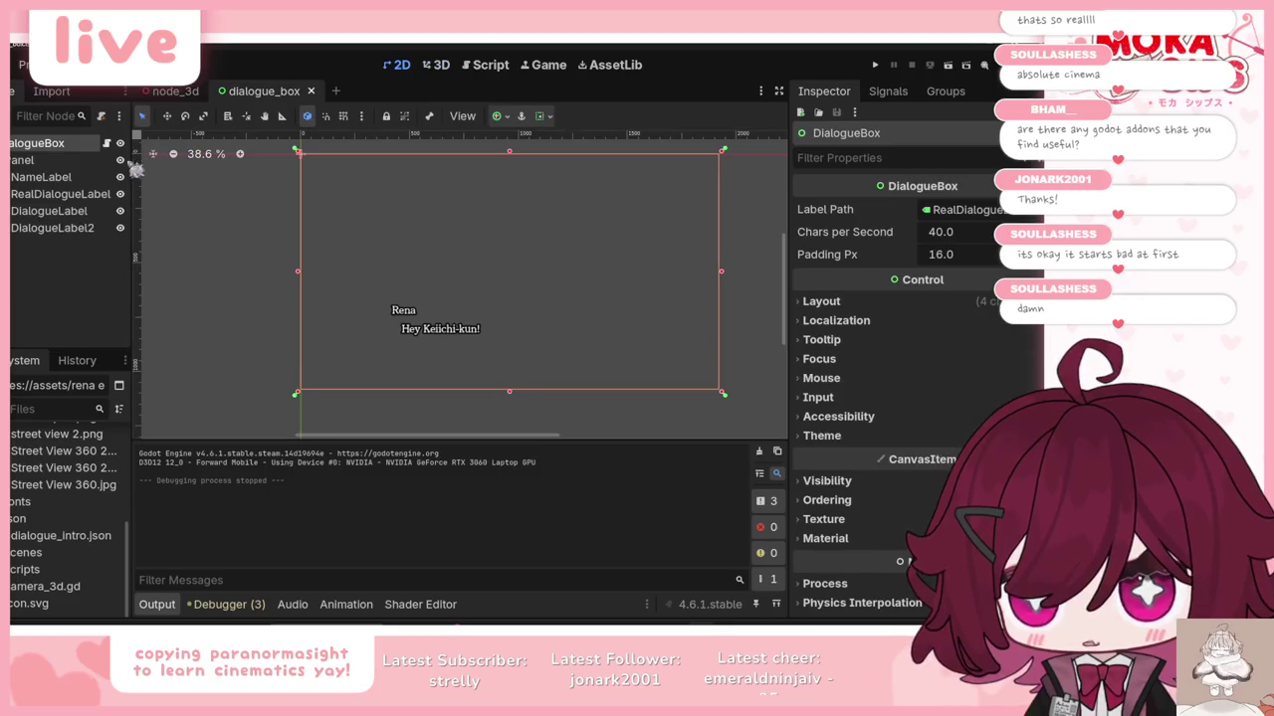
pyautogui.click(106, 142)
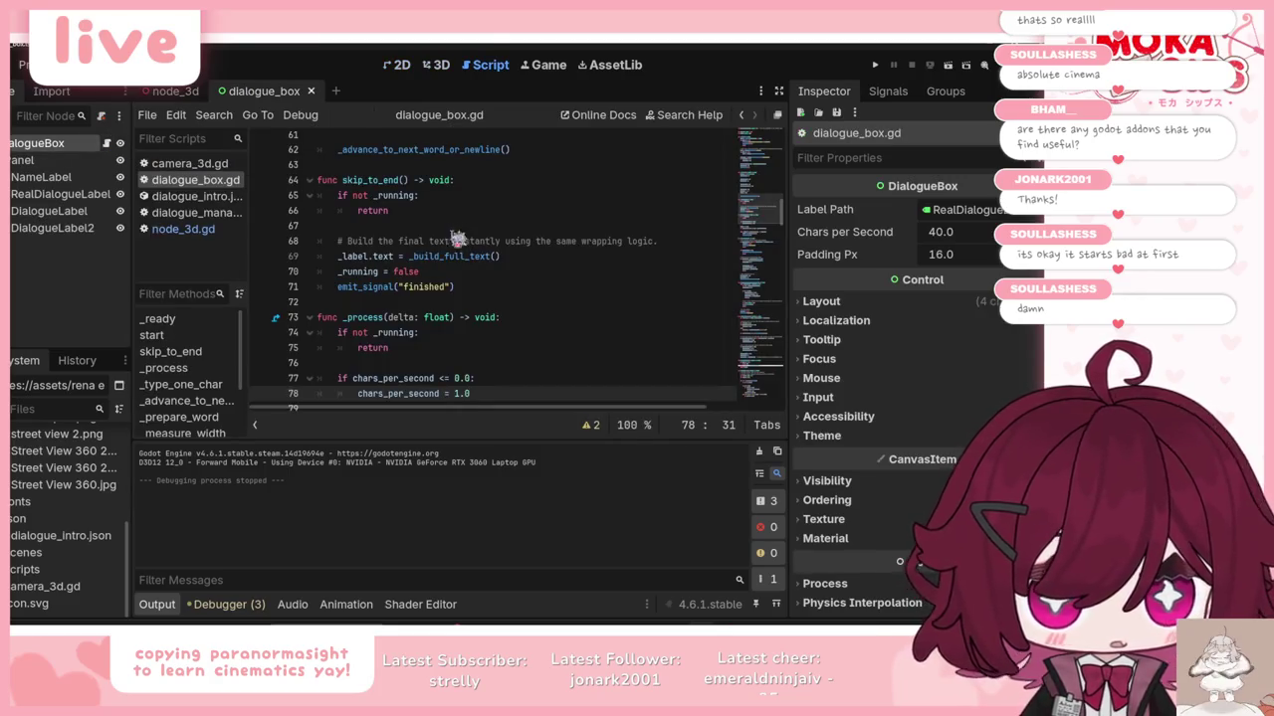
pyautogui.click(152, 604)
pyautogui.scroll(-2, 449, 381)
pyautogui.scroll(-10, 449, 381)
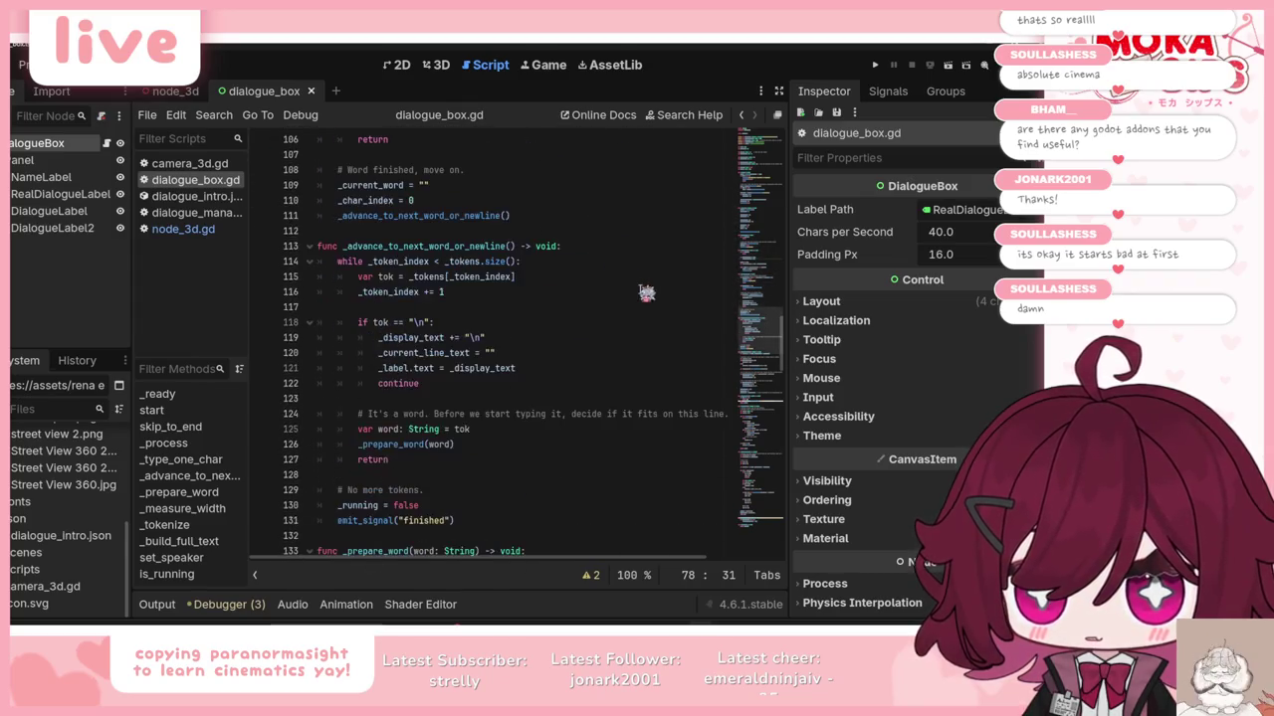
pyautogui.scroll(-6, 646, 293)
pyautogui.scroll(-15, 647, 292)
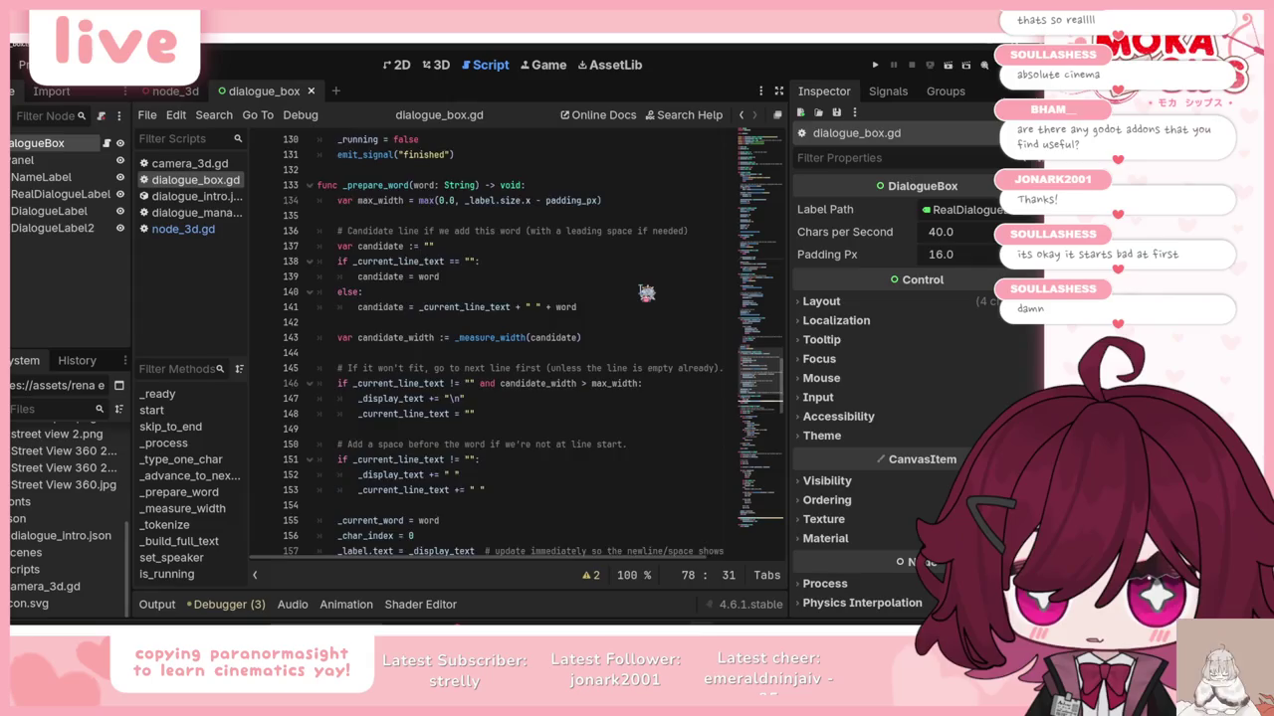
pyautogui.scroll(-13, 647, 292)
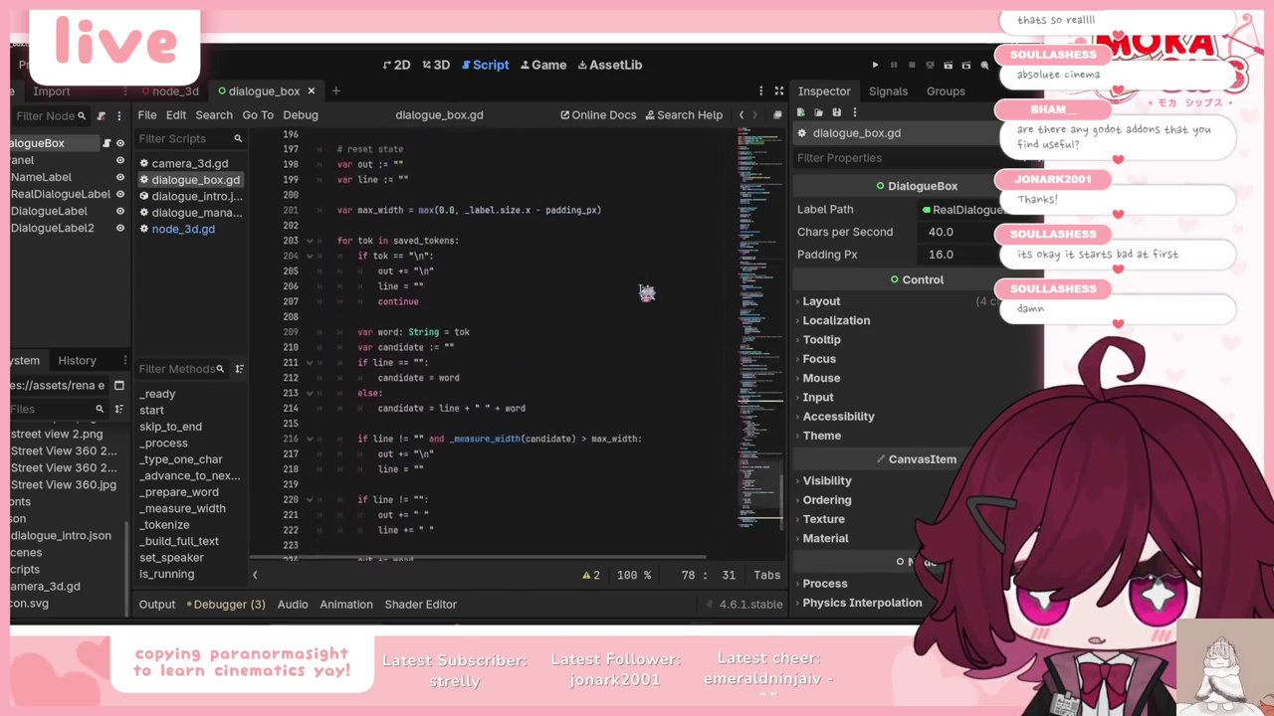
pyautogui.moveTo(768, 515); pyautogui.dragTo(749, 134)
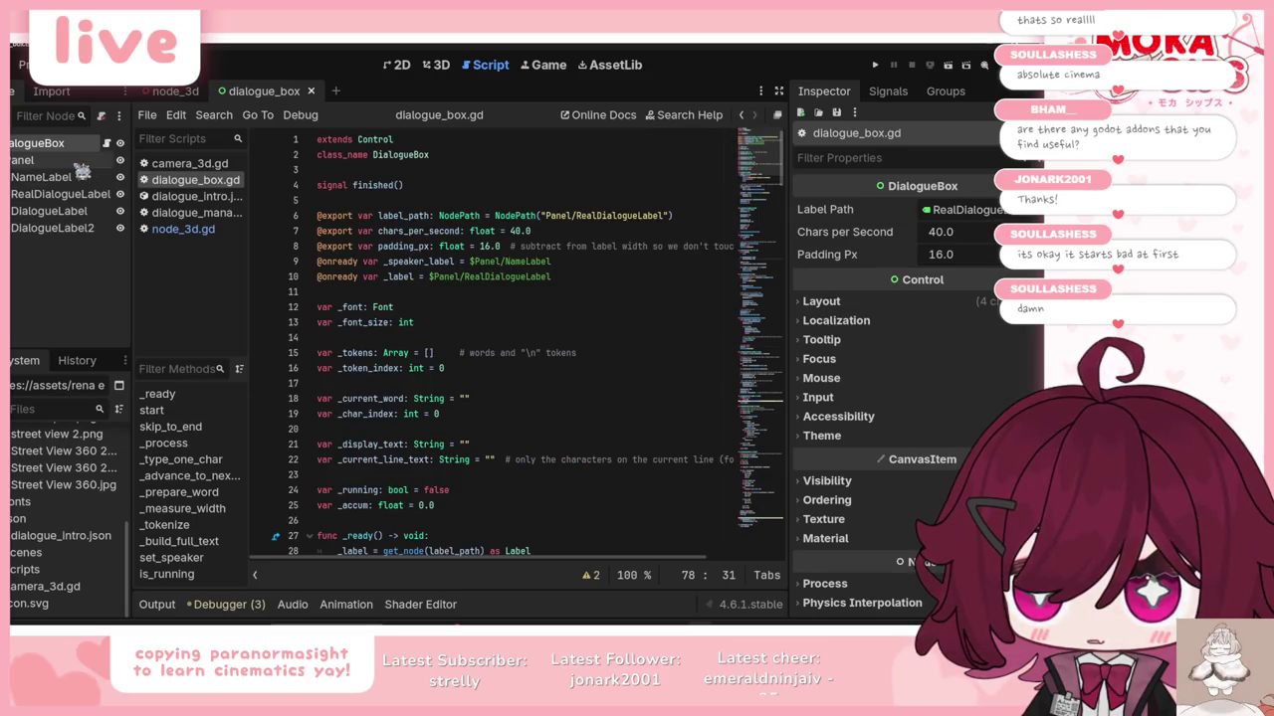
pyautogui.moveTo(764, 169)
pyautogui.mouseDown()
pyautogui.moveTo(766, 537)
pyautogui.moveTo(732, 356)
pyautogui.mouseUp()
pyautogui.scroll(-10, 731, 356)
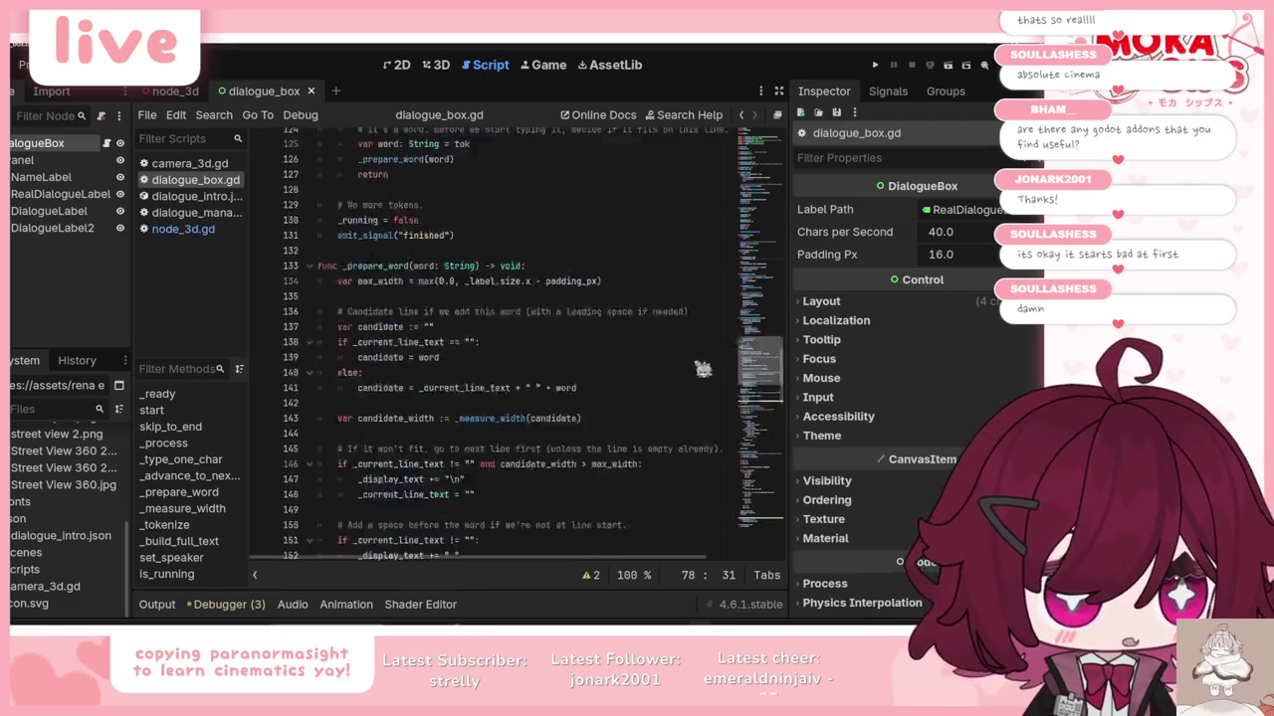
pyautogui.scroll(-20, 697, 412)
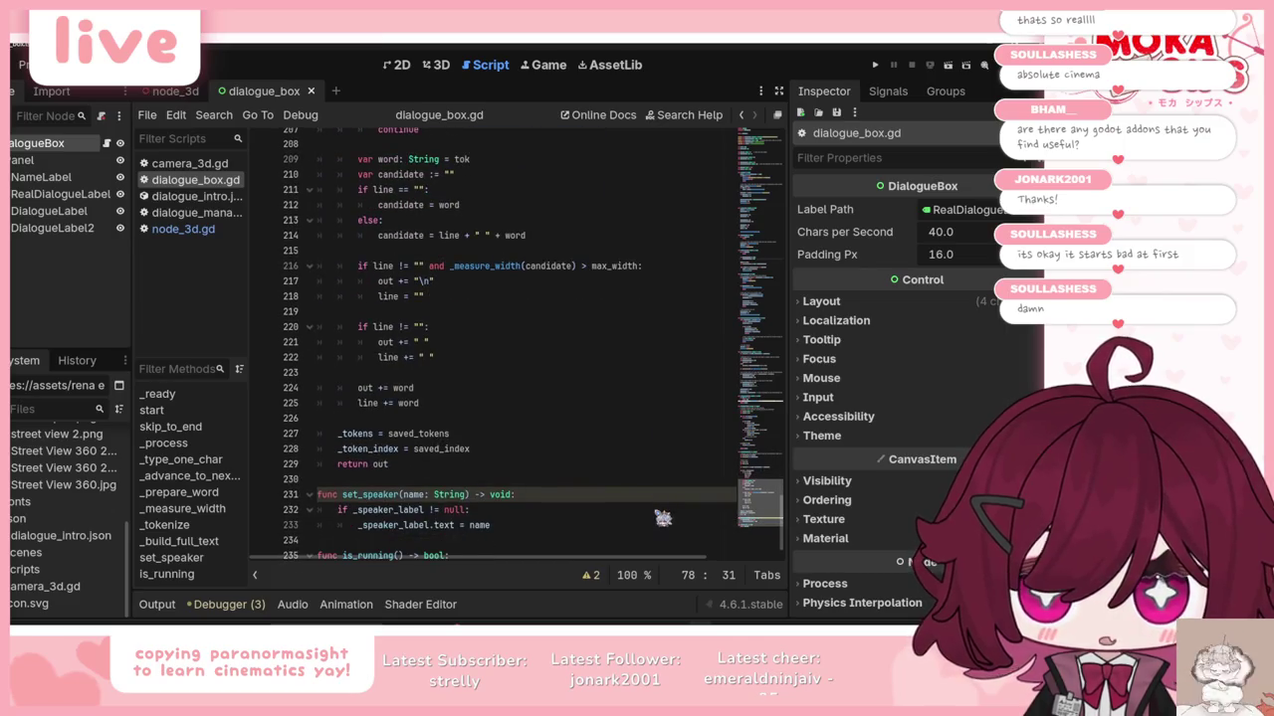
pyautogui.scroll(-1, 513, 357)
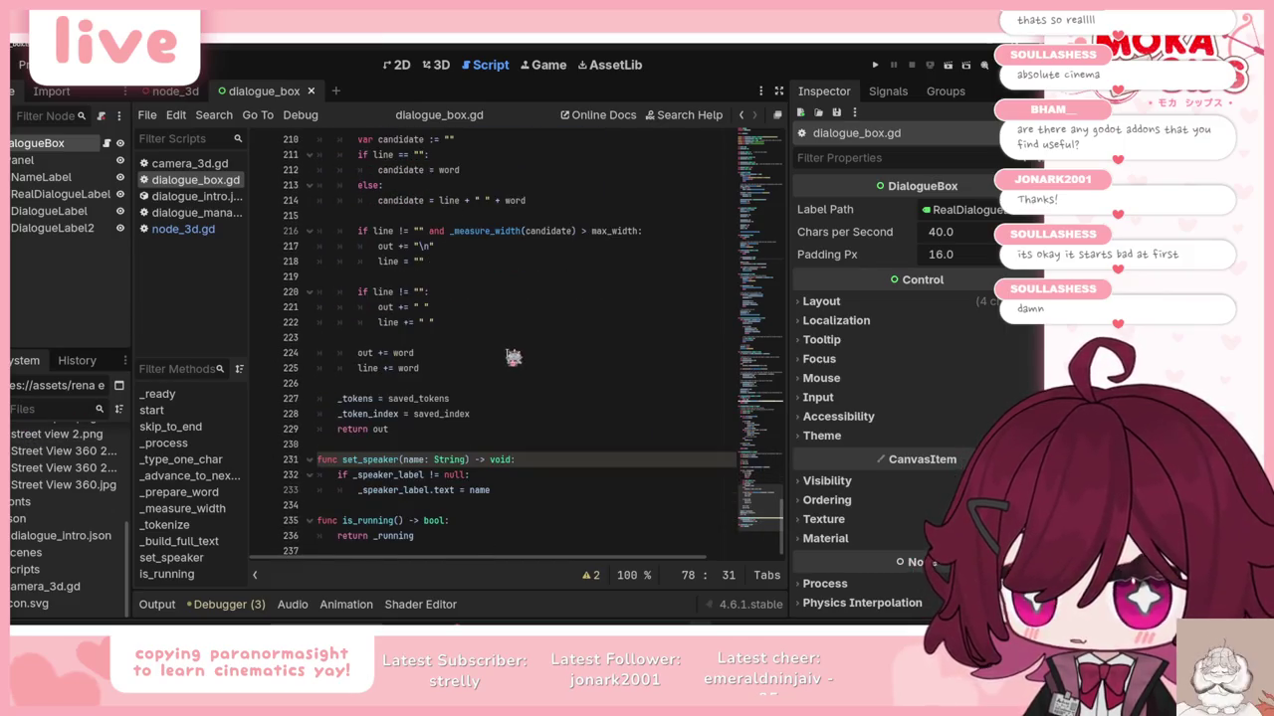
# Step: Filter the FileSystem by 'dialogue' and open dialogue_manager.gd
pyautogui.click(51, 413)
pyautogui.write('dialogue')
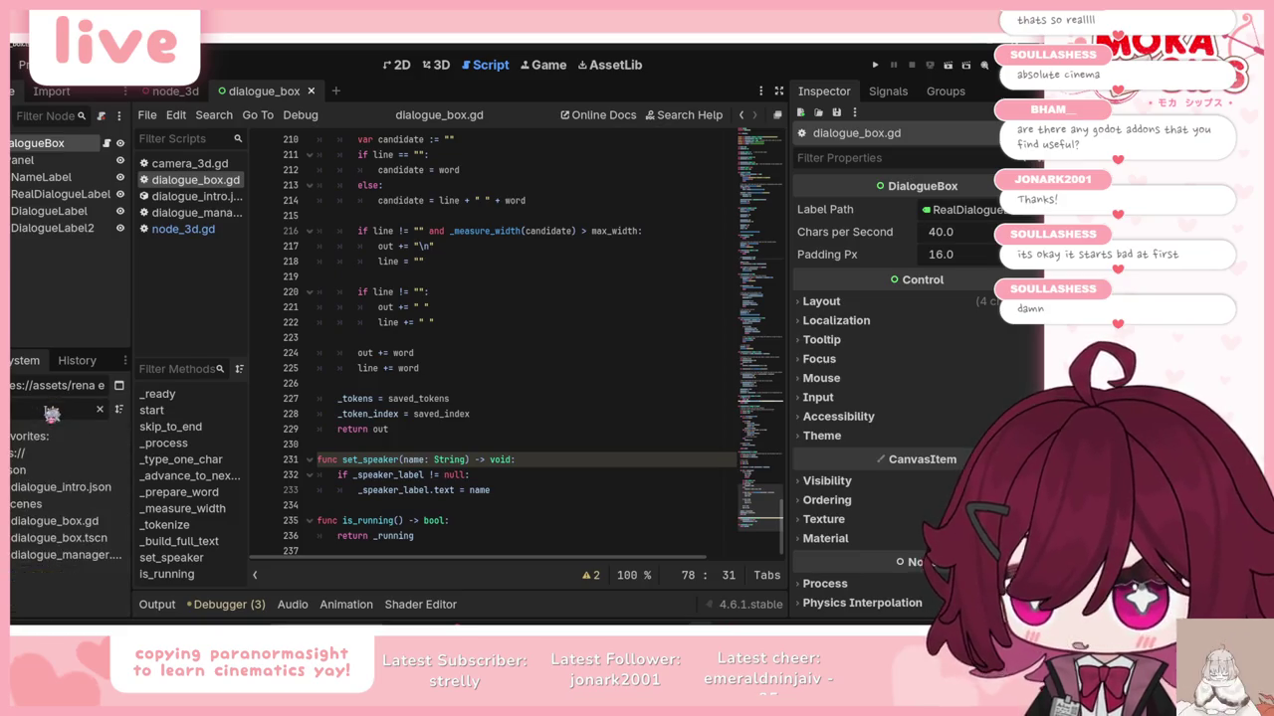
pyautogui.doubleClick(55, 555)
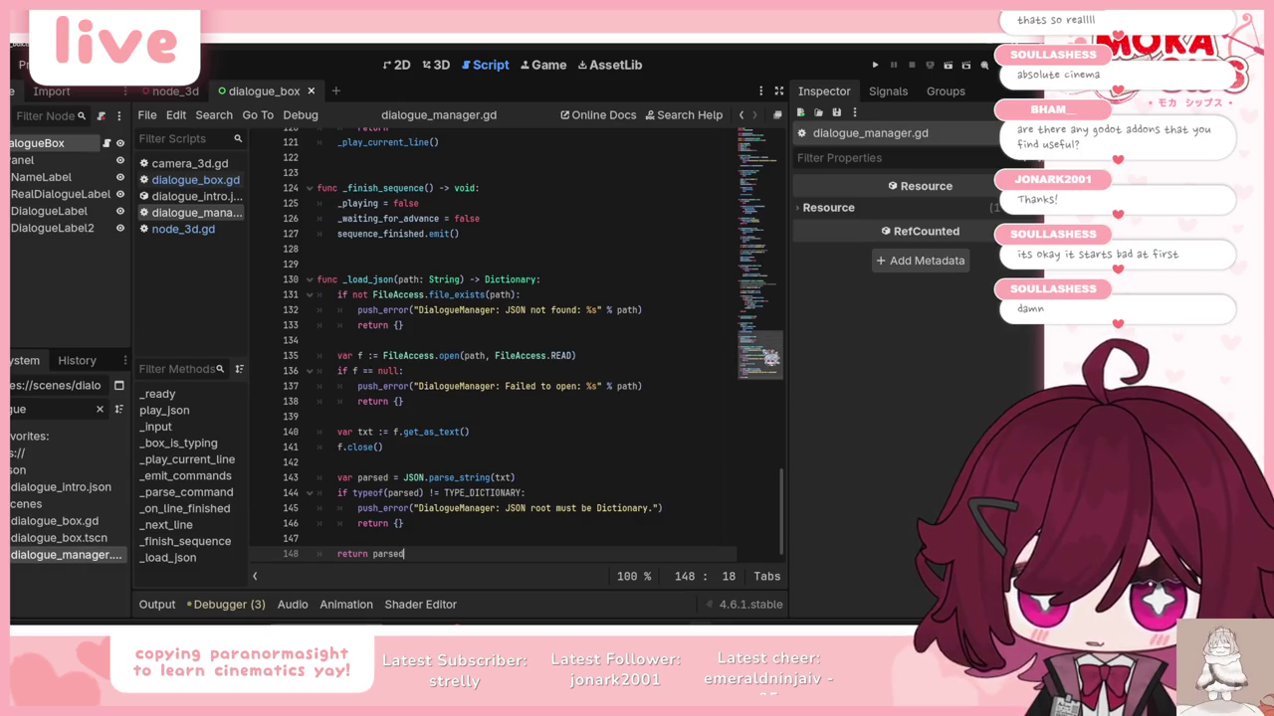
# Step: Scroll through dialogue_manager.gd, then open dialogue_intro.json
pyautogui.scroll(13, 761, 343)
pyautogui.scroll(-6, 748, 316)
pyautogui.scroll(6, 744, 293)
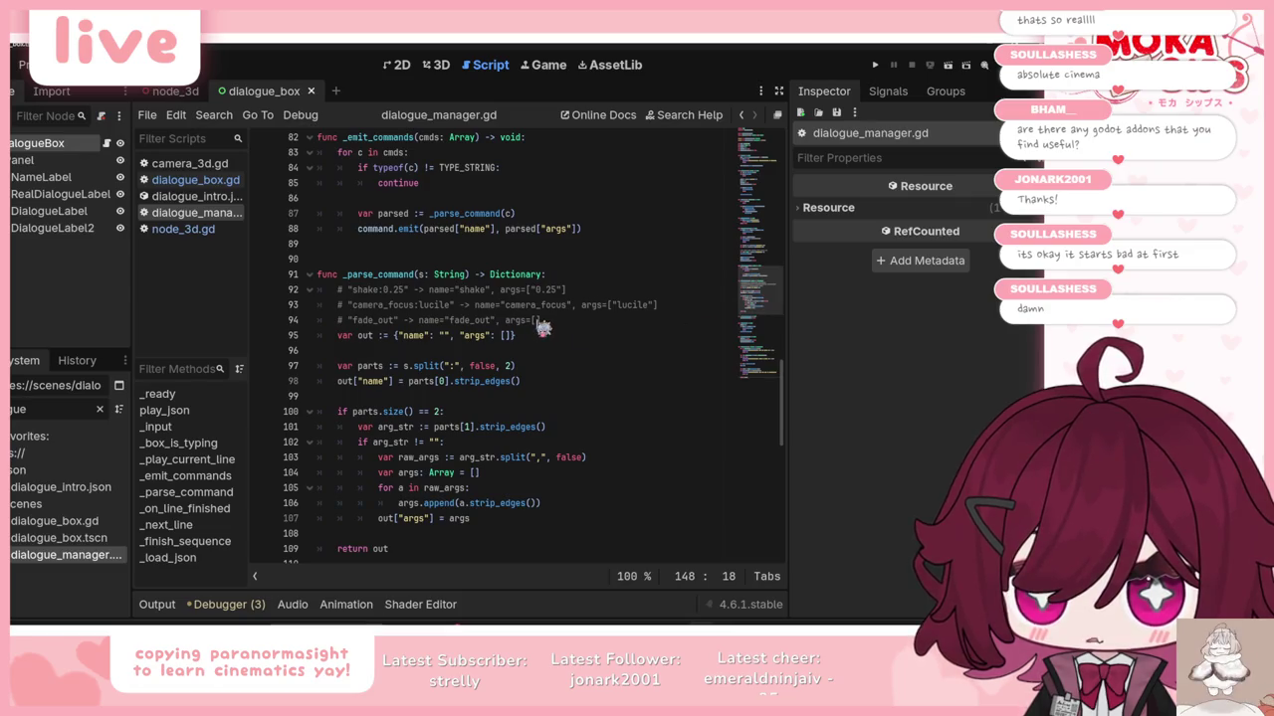
pyautogui.scroll(4, 562, 349)
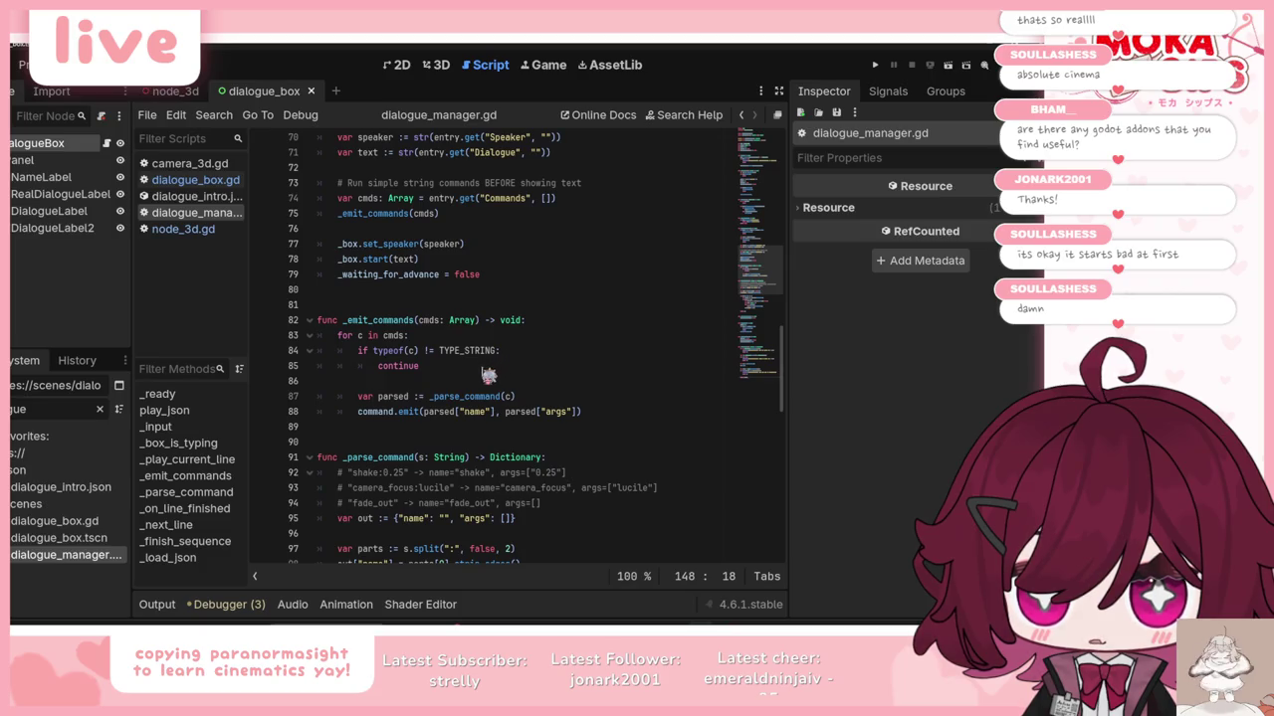
pyautogui.scroll(5, 493, 368)
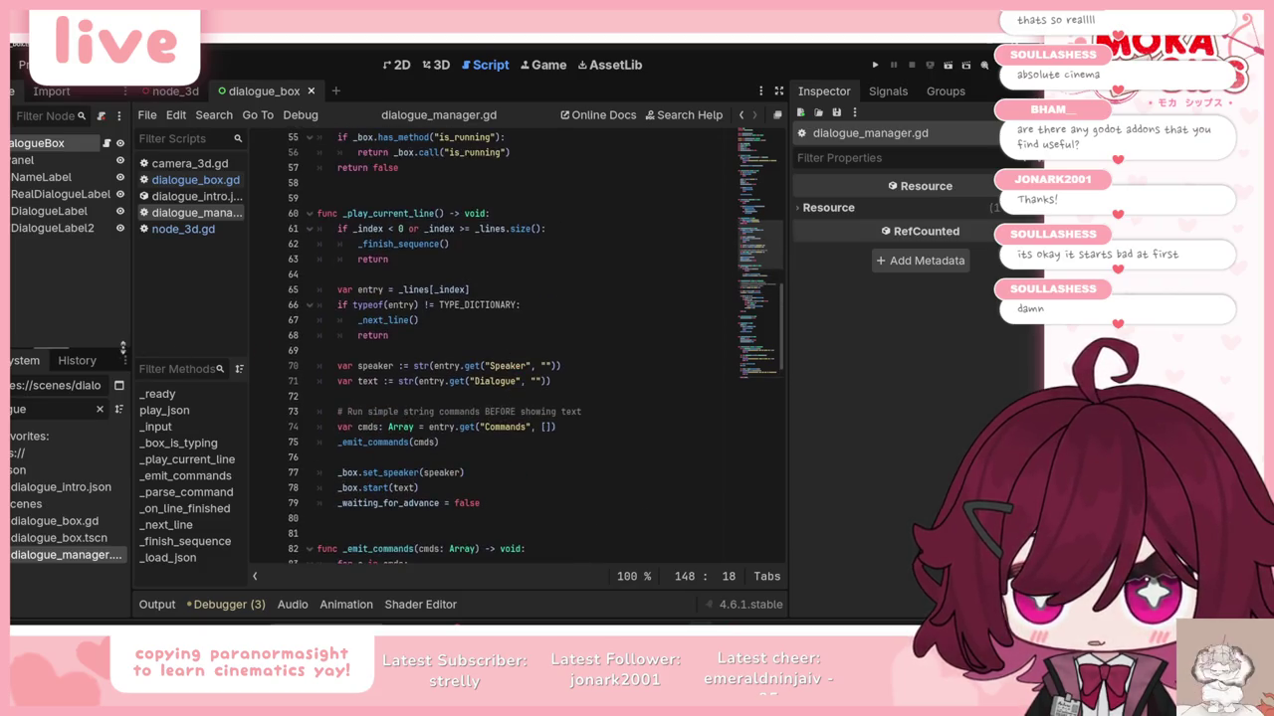
pyautogui.doubleClick(59, 486)
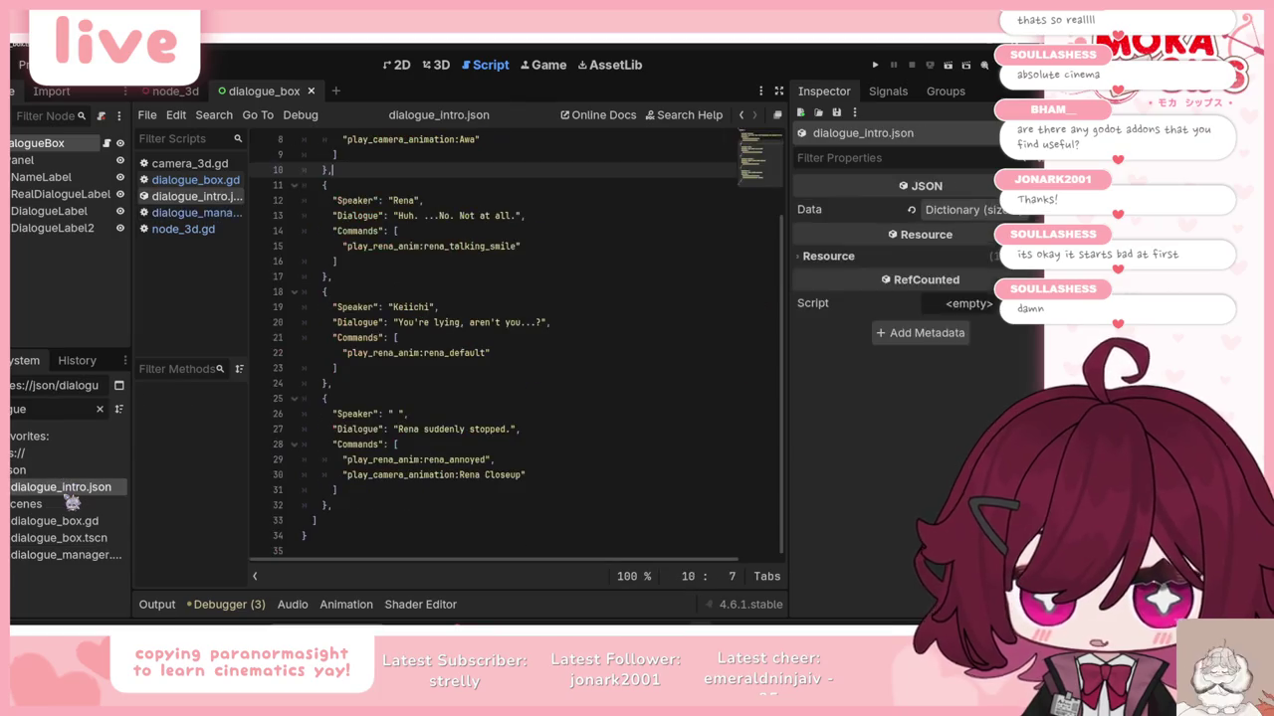
# Step: Inspect the first dialogue entry's speaker, text and commands in dialogue_intro.json
pyautogui.scroll(3, 483, 369)
pyautogui.click(403, 233)
pyautogui.moveTo(403, 233); pyautogui.dragTo(417, 251)
pyautogui.click(456, 275)
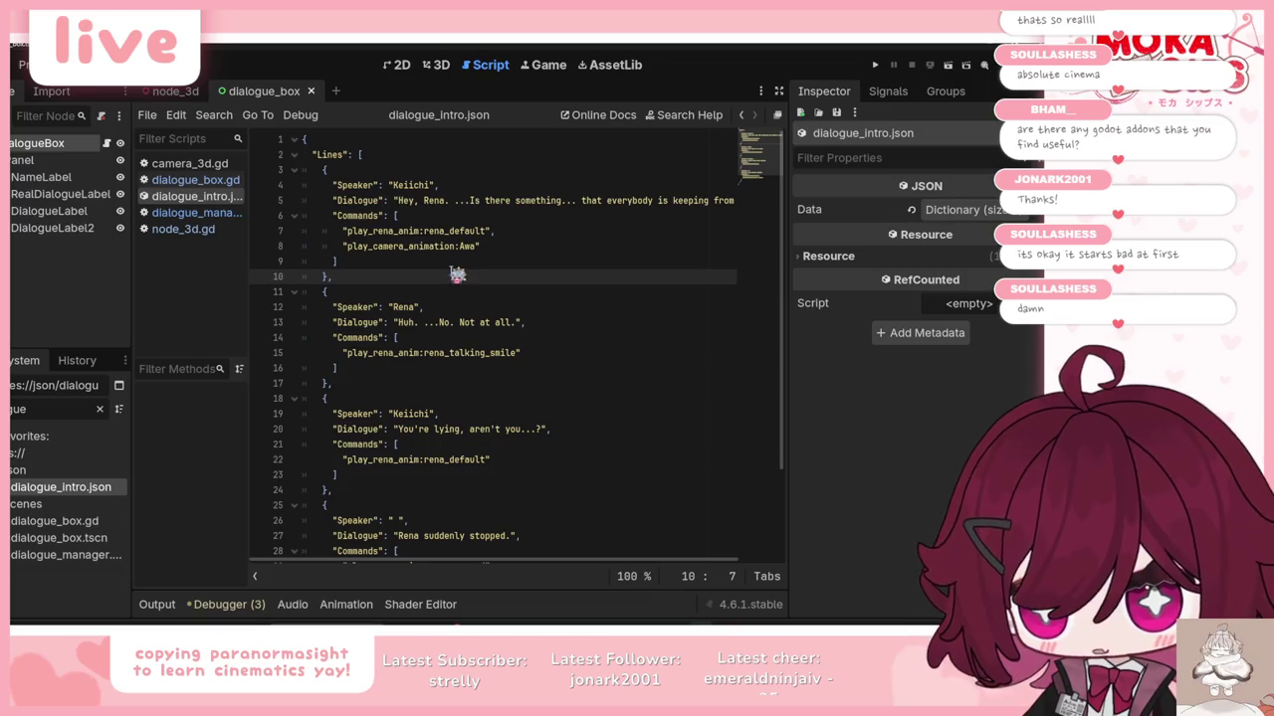
pyautogui.moveTo(357, 185); pyautogui.dragTo(379, 215)
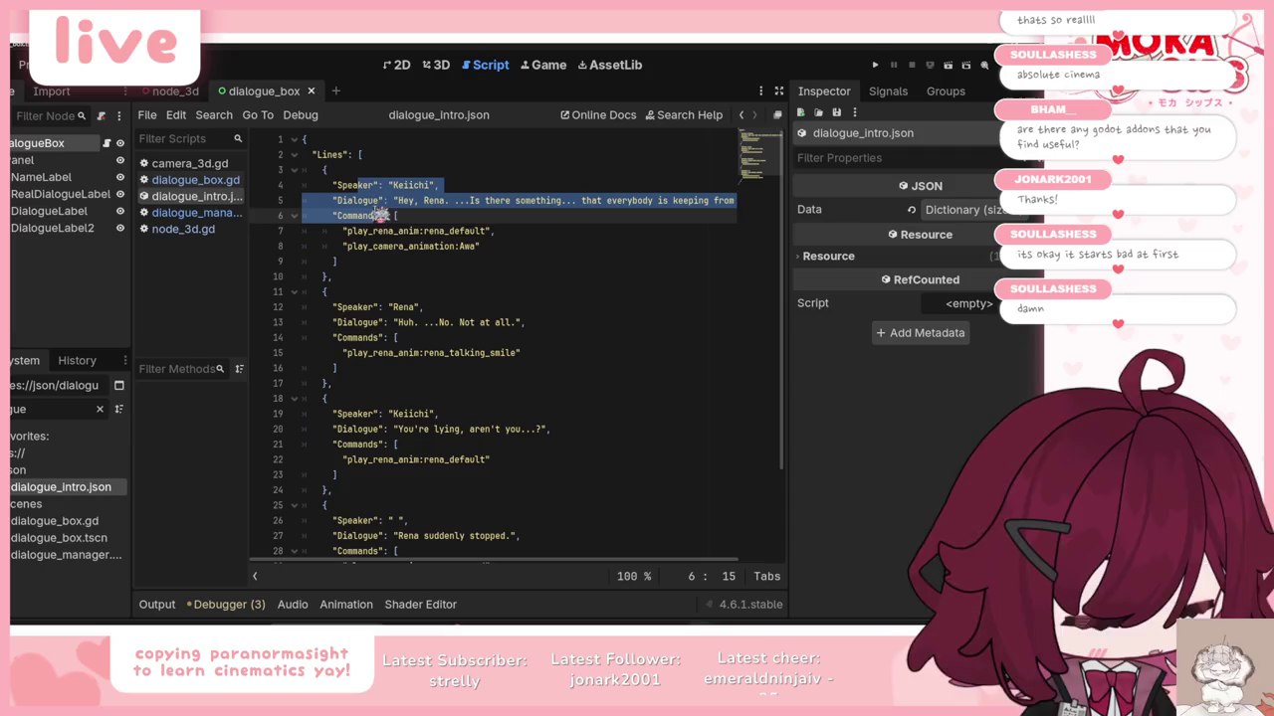
pyautogui.click(379, 215)
pyautogui.moveTo(355, 185)
pyautogui.mouseDown()
pyautogui.moveTo(378, 200)
pyautogui.moveTo(392, 251)
pyautogui.mouseUp()
pyautogui.click(372, 231)
pyautogui.click(417, 279)
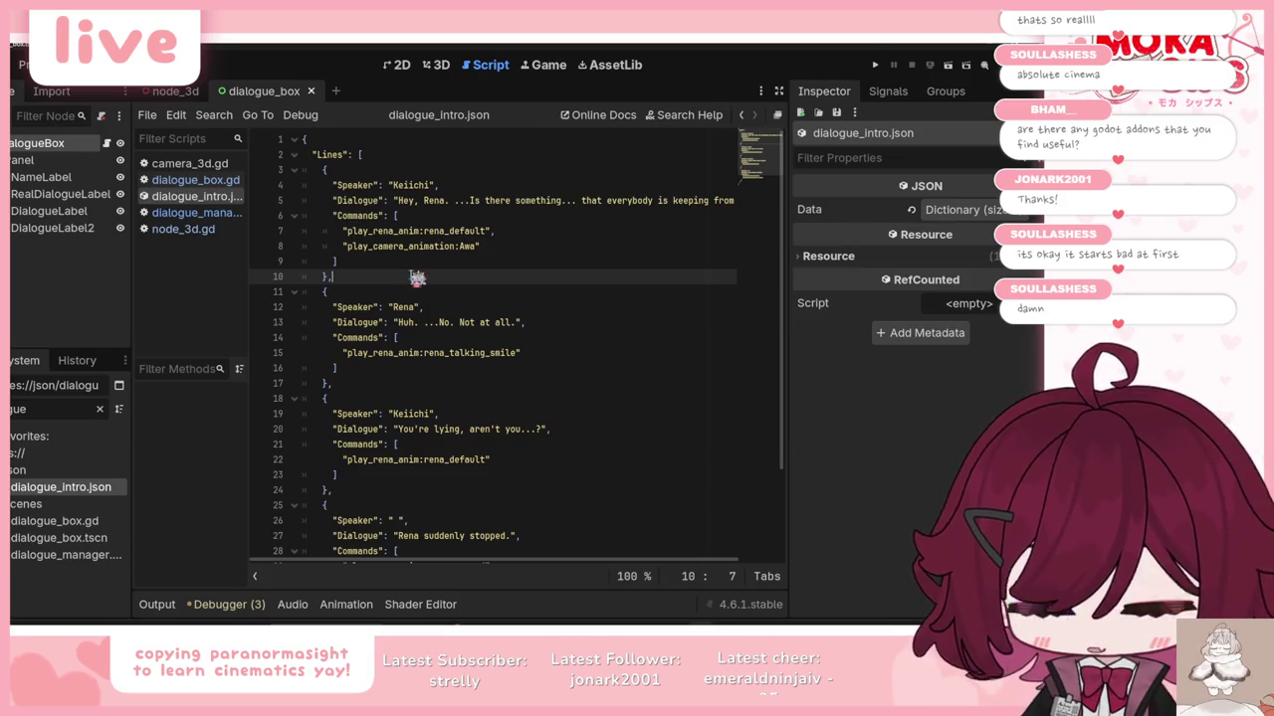
# Step: Examine the play_rena_anim commands on Keiichi's first line, then switch to the node_3d scene
pyautogui.scroll(-3, 417, 278)
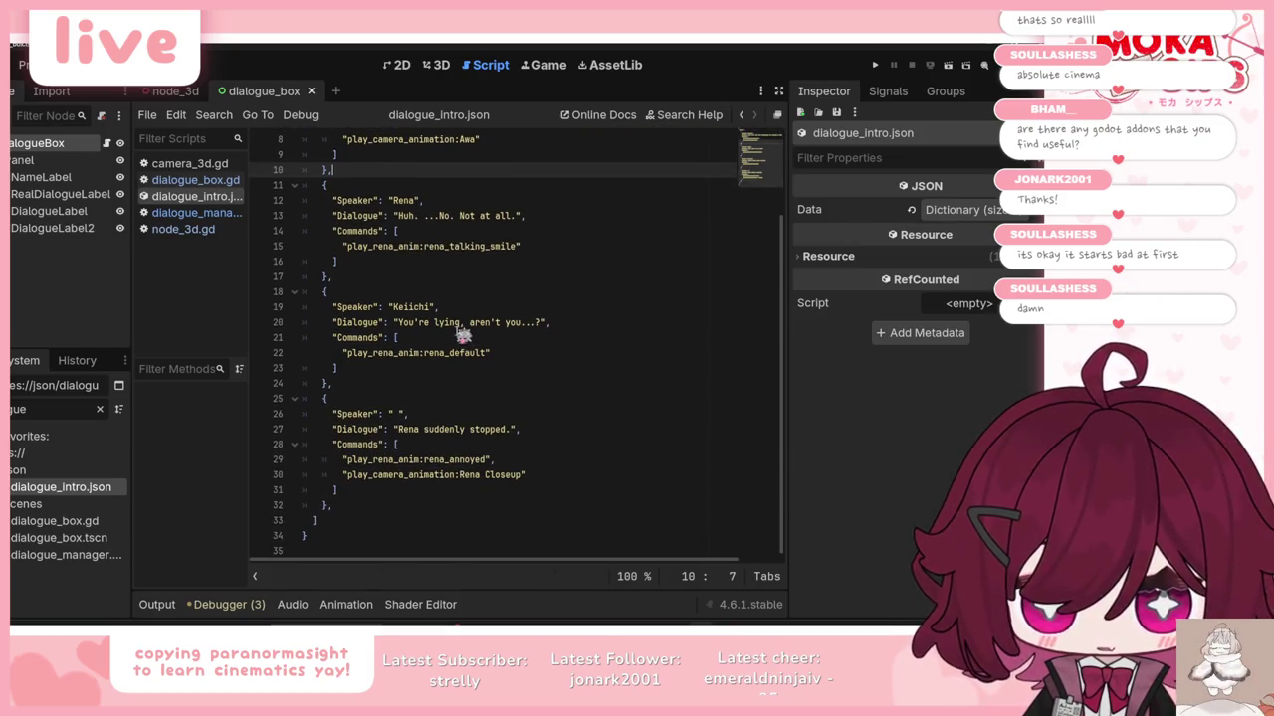
pyautogui.scroll(3, 362, 285)
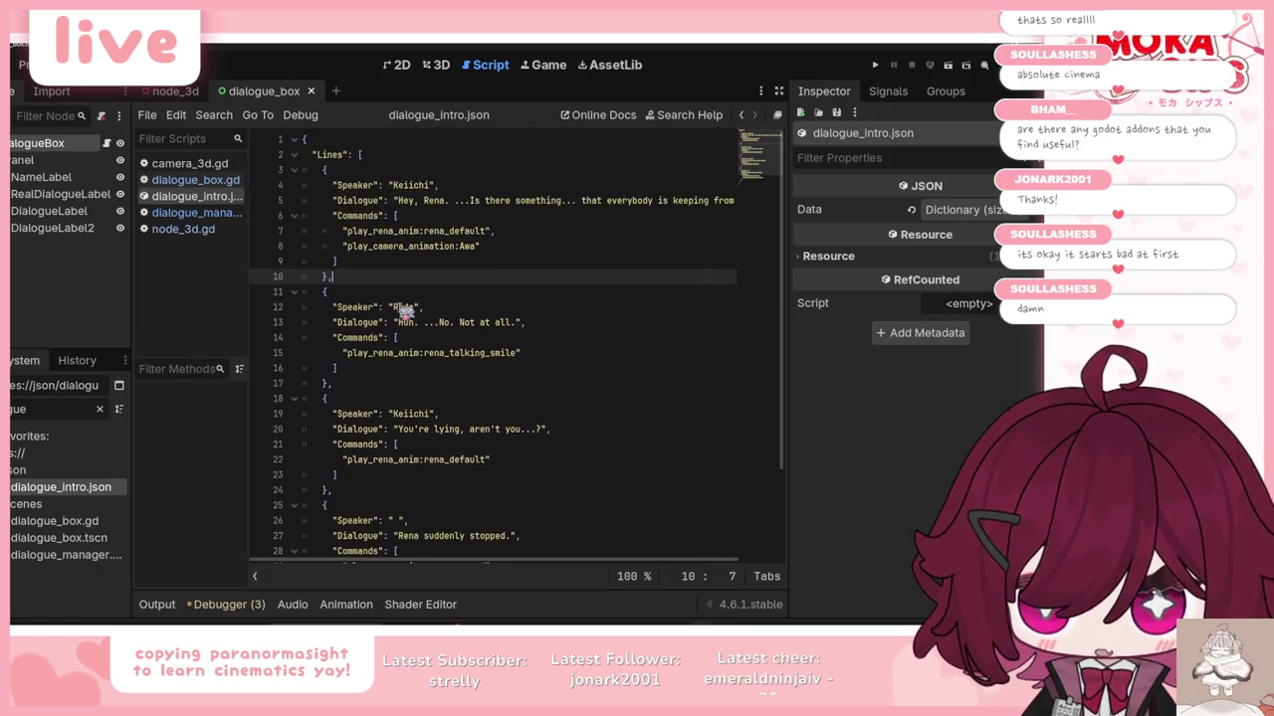
pyautogui.click(371, 232)
pyautogui.tripleClick(379, 235)
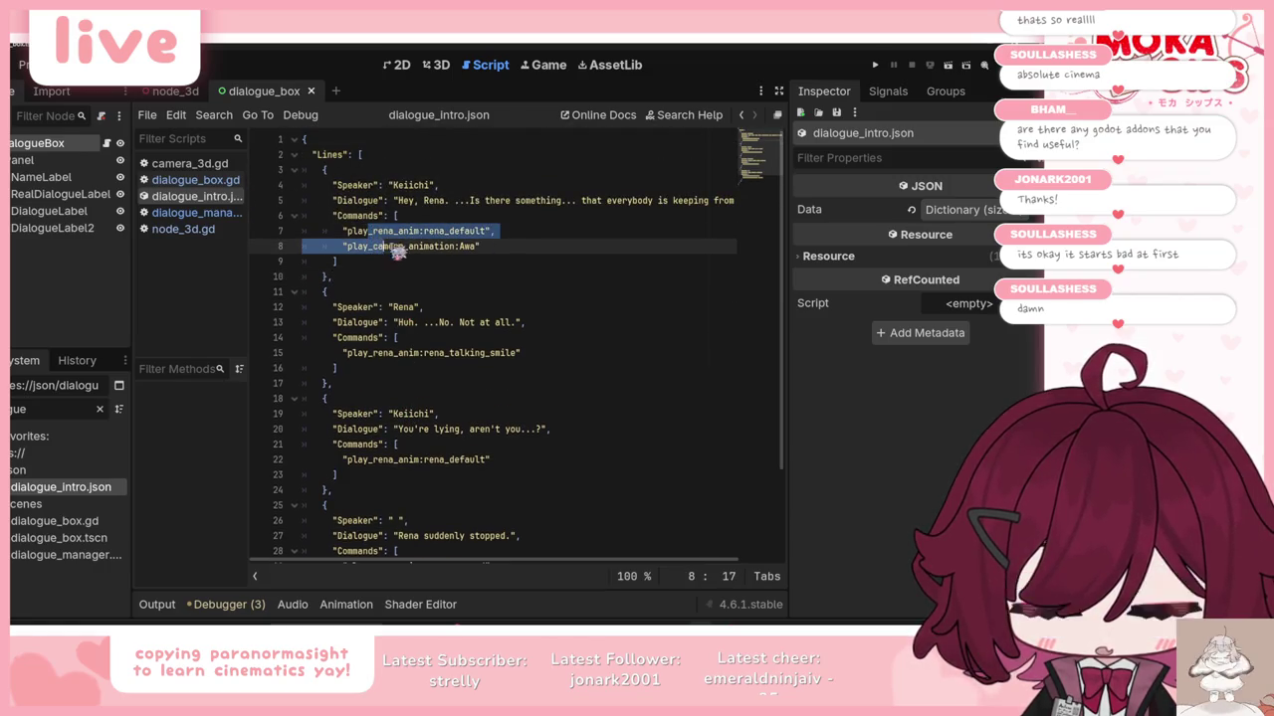
pyautogui.click(381, 233)
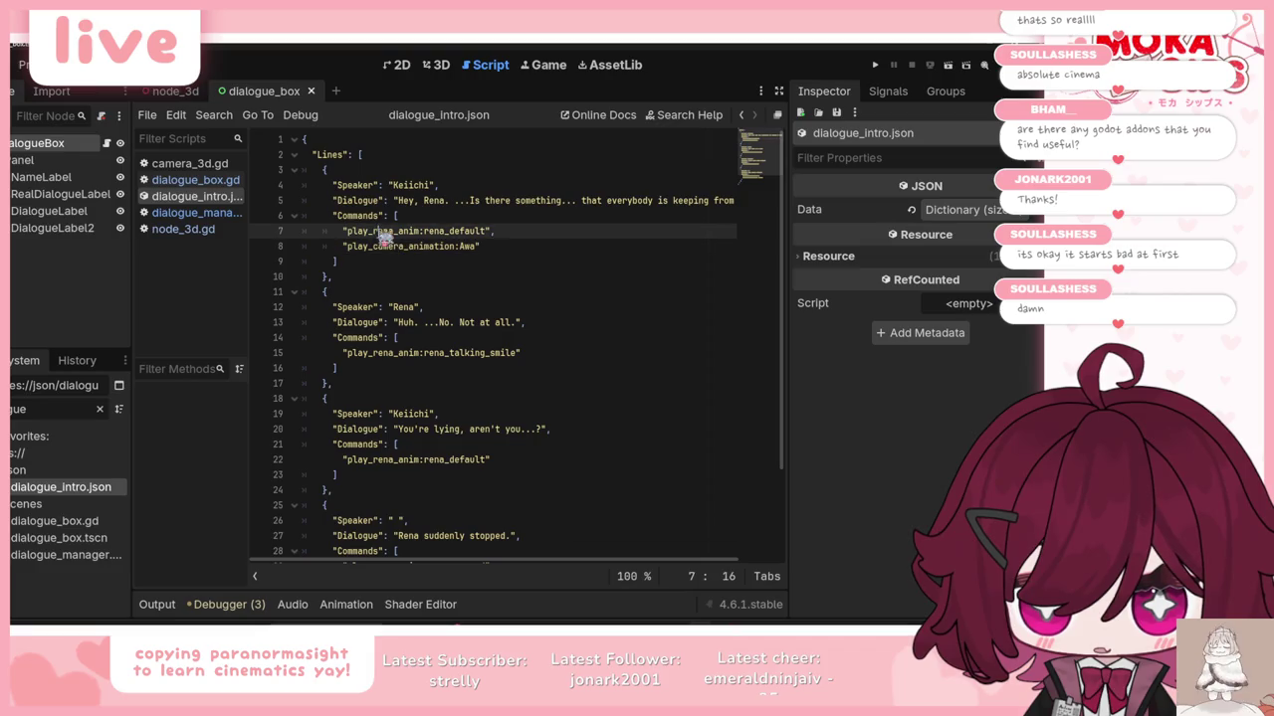
pyautogui.click(409, 275)
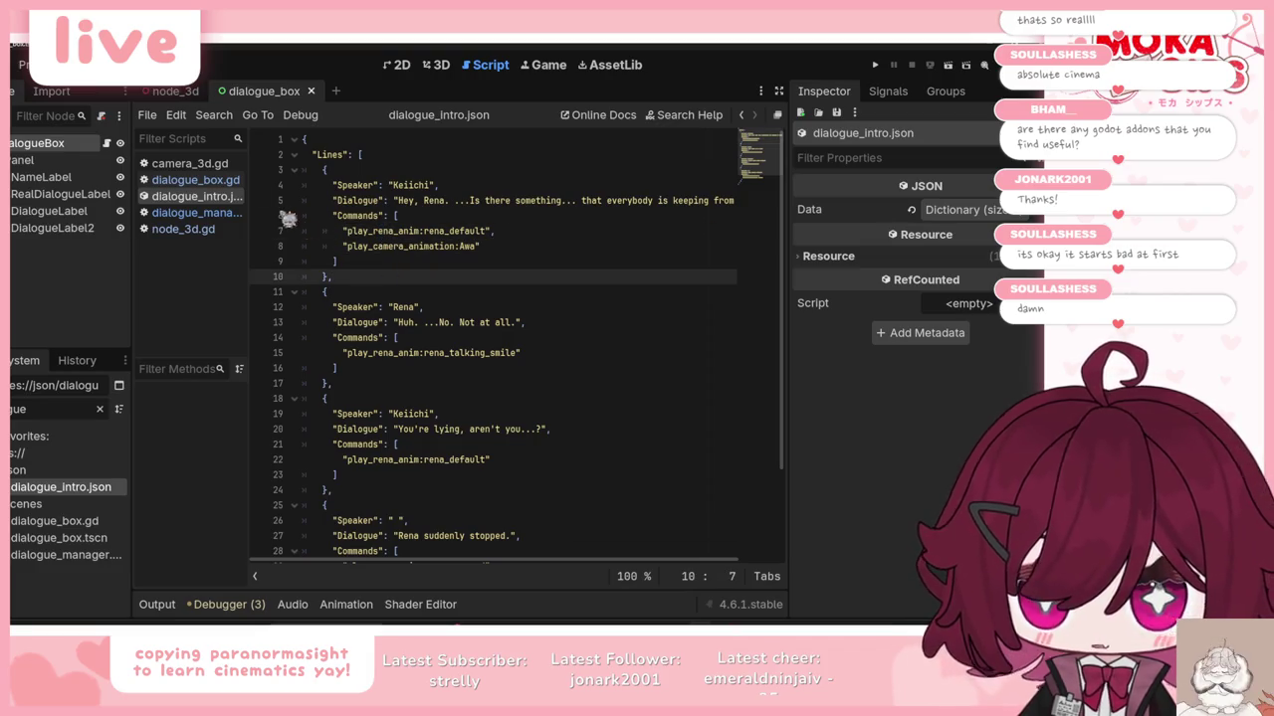
pyautogui.click(174, 94)
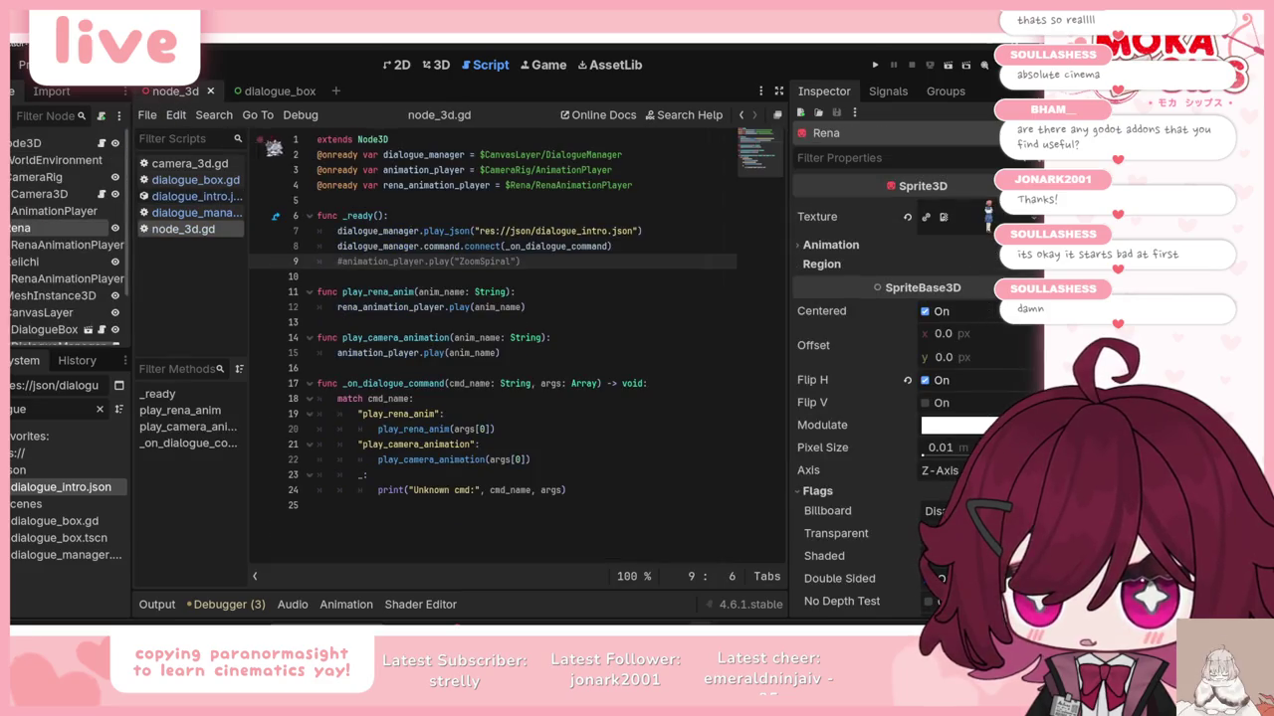
# Step: Run the project from the 2D workspace, advance three dialogue lines, then stop the game
pyautogui.click(399, 65)
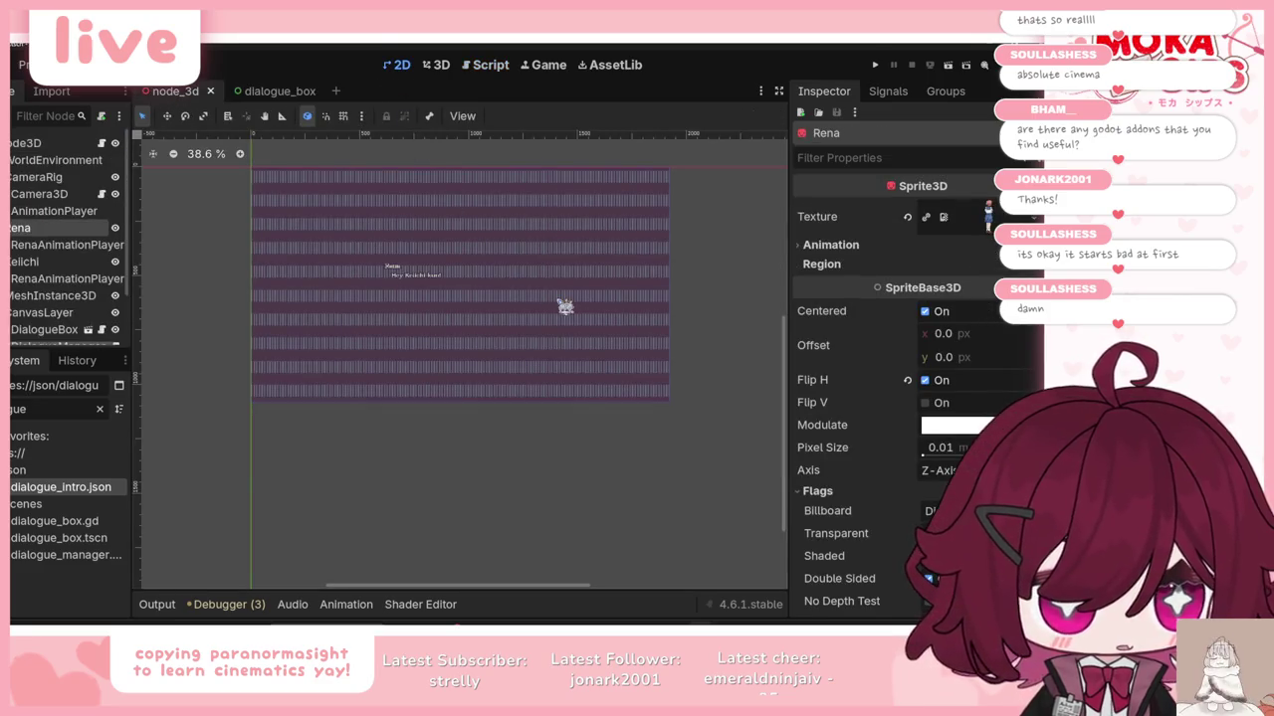
pyautogui.press('F5')
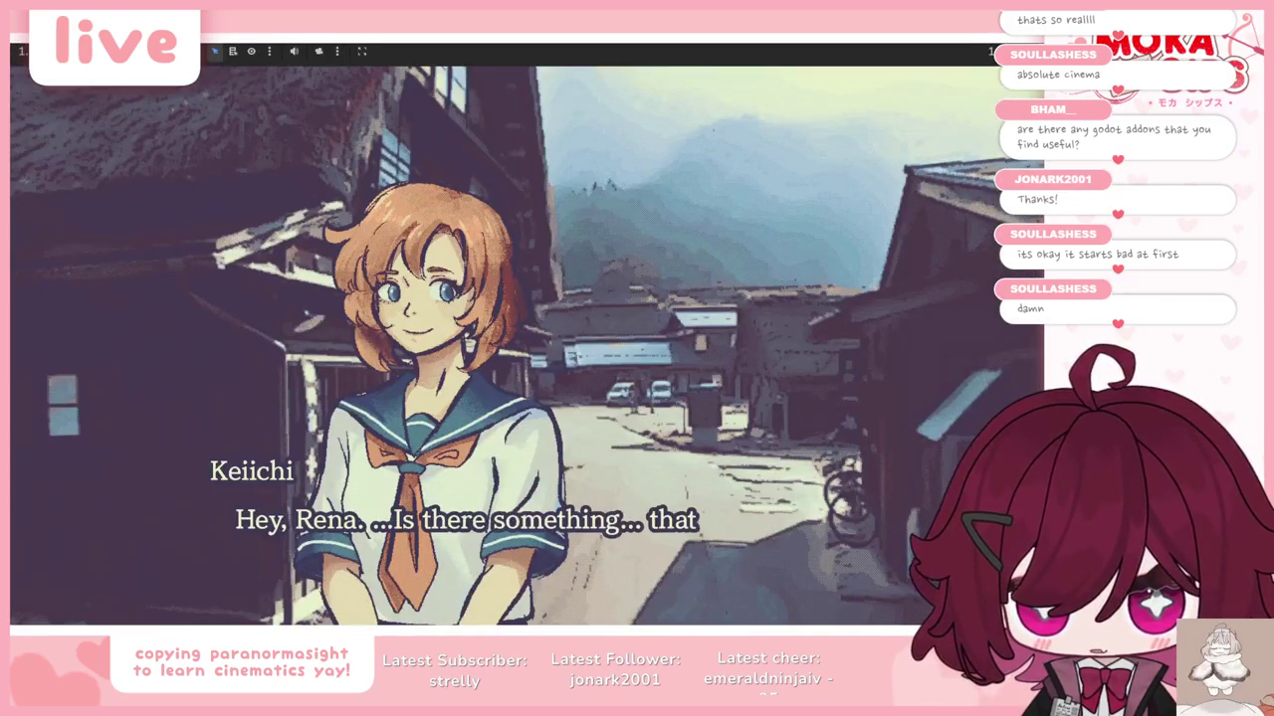
pyautogui.press('space')
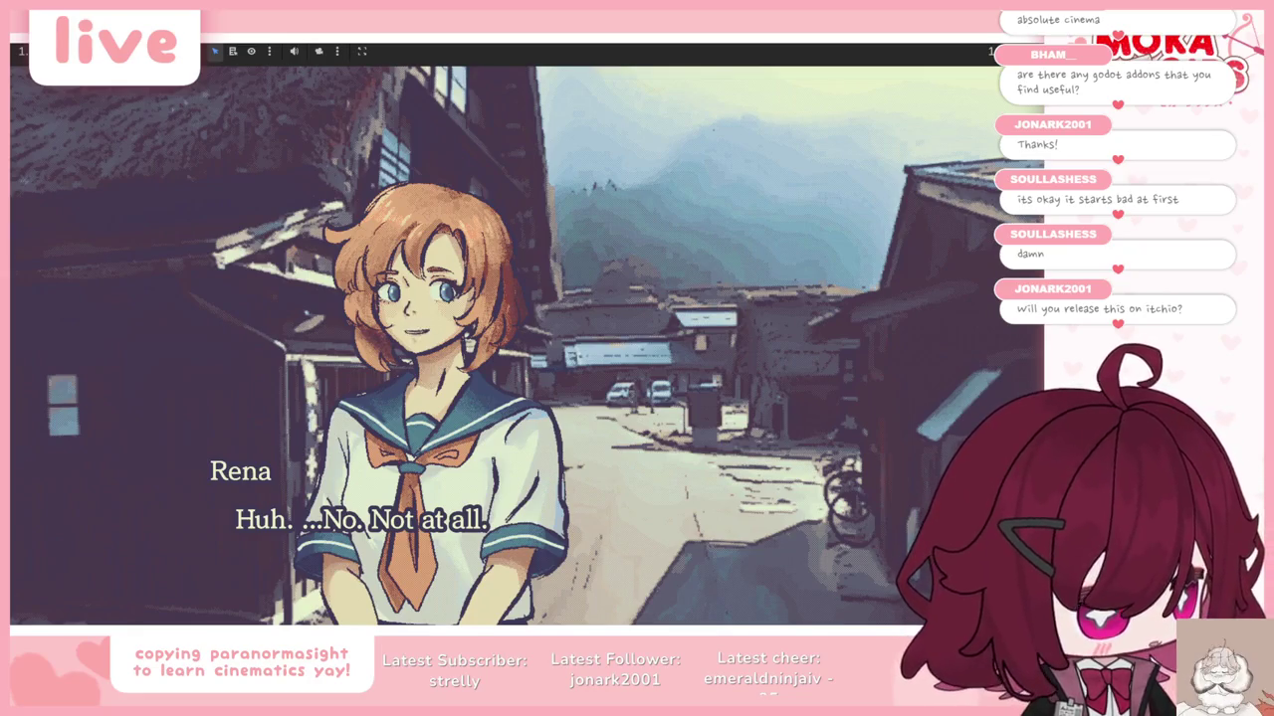
pyautogui.press('space')
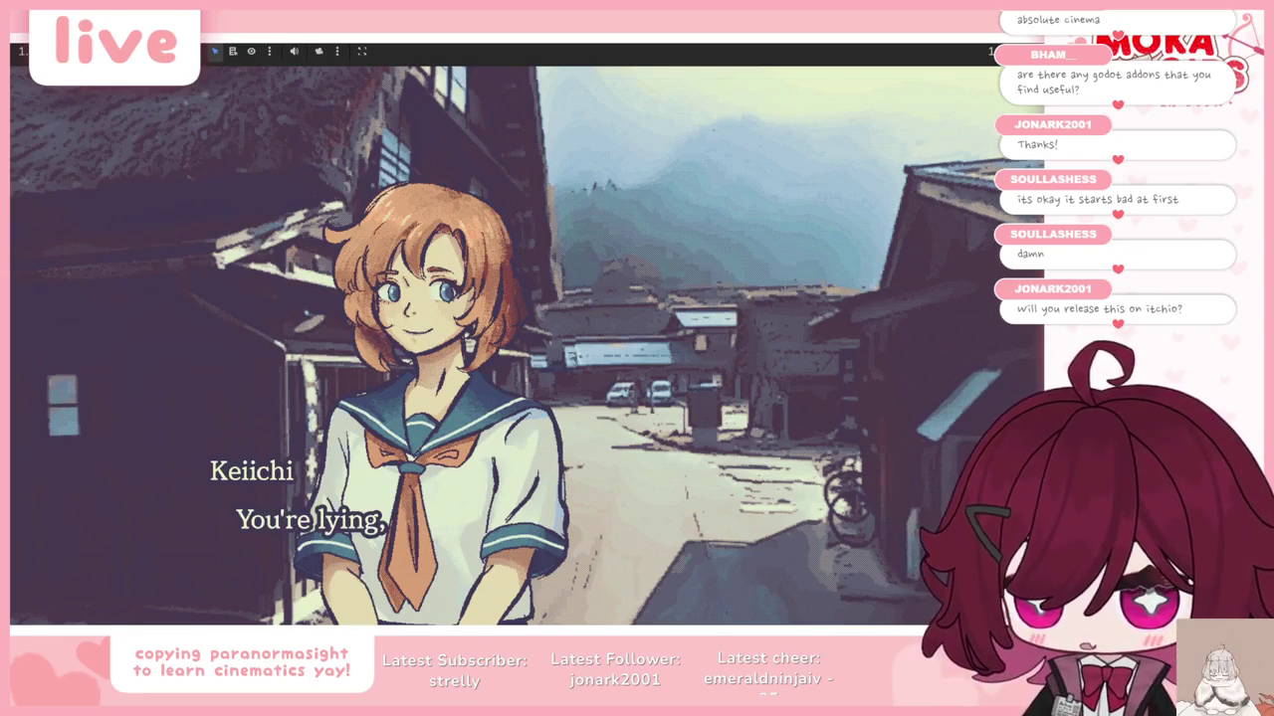
pyautogui.press('space')
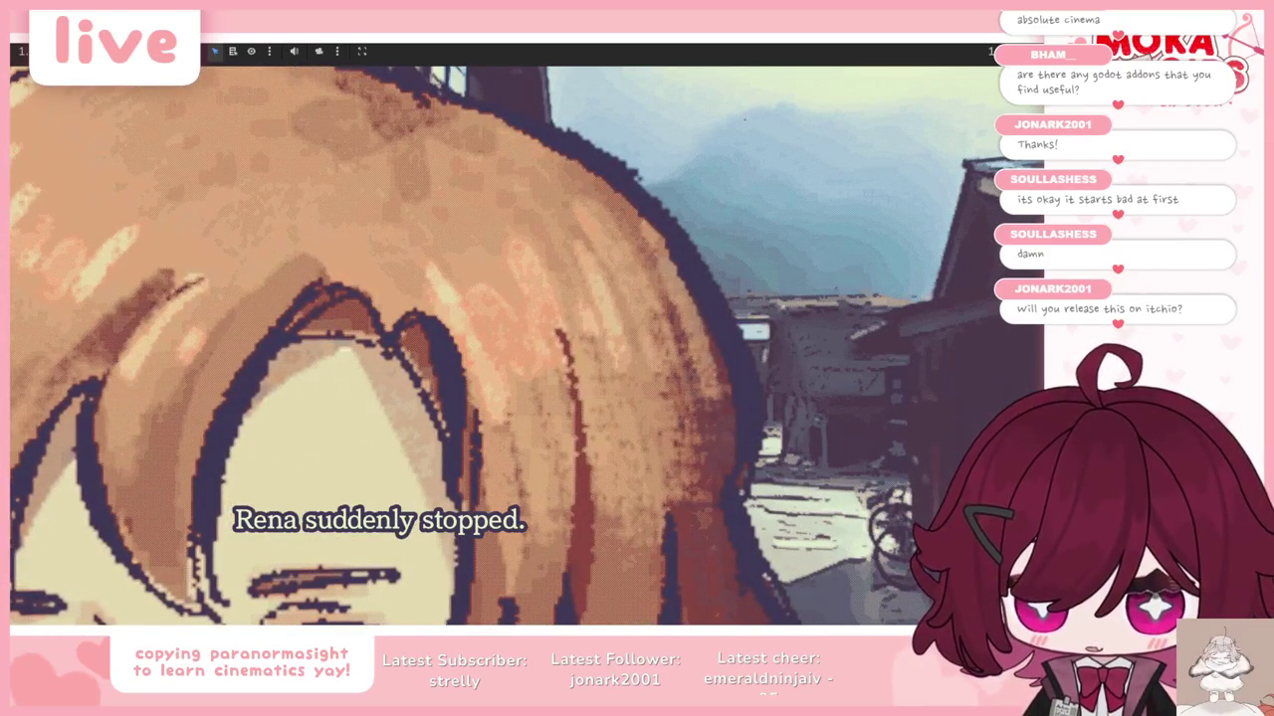
pyautogui.press('F8')
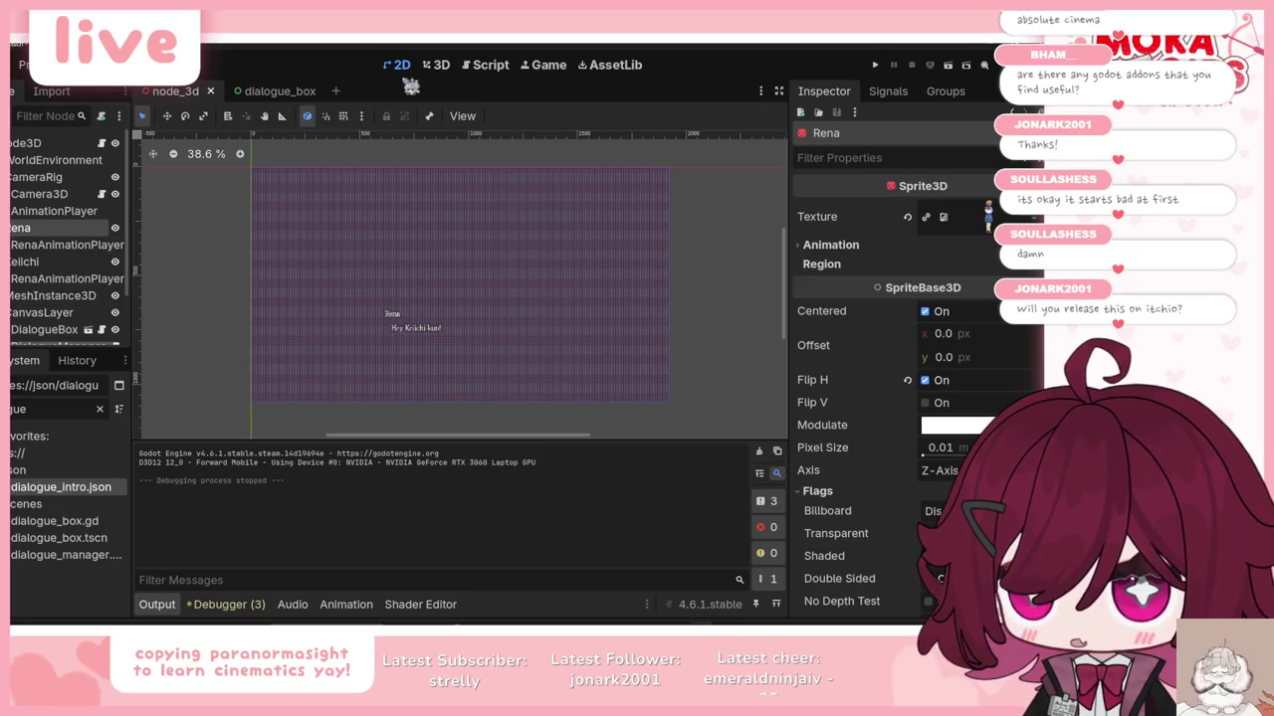
# Step: Return to 3D, collapse the Output panel, frame both characters, and open the Animation editor
pyautogui.click(436, 64)
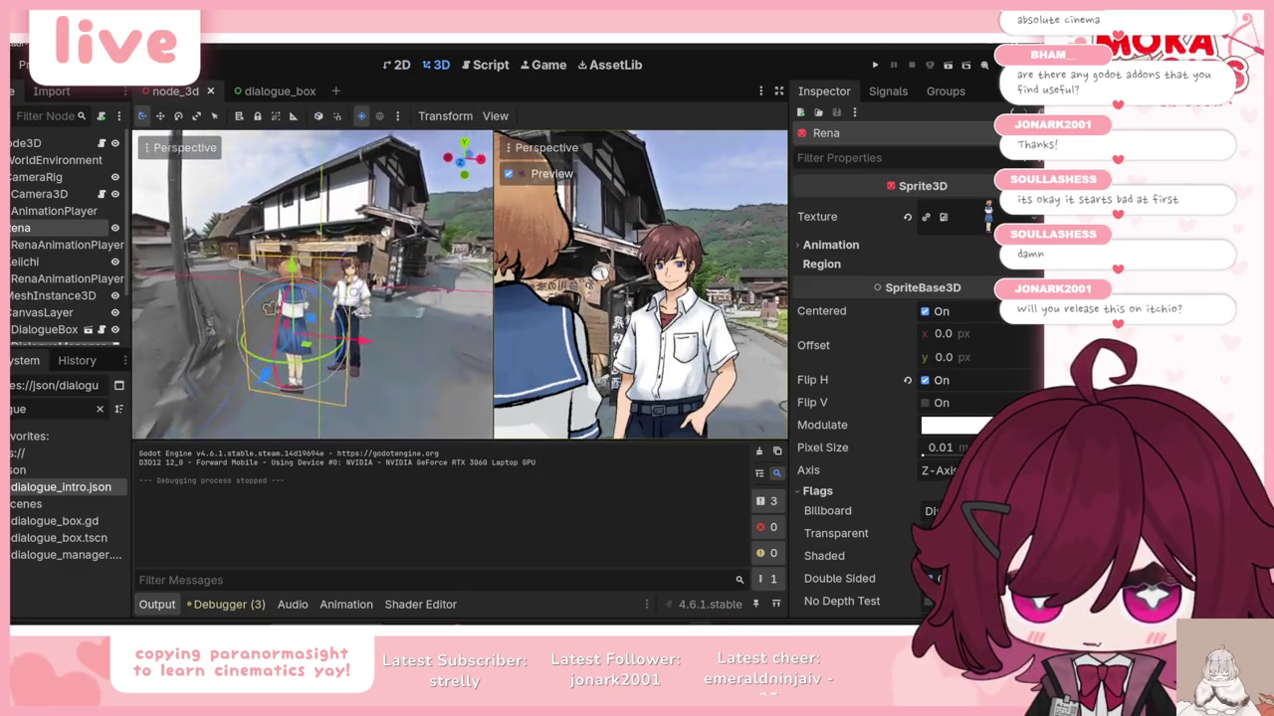
pyautogui.click(158, 604)
pyautogui.moveTo(418, 408)
pyautogui.mouseDown()
pyautogui.moveTo(476, 445)
pyautogui.moveTo(398, 438)
pyautogui.moveTo(179, 468)
pyautogui.moveTo(249, 453)
pyautogui.mouseUp()
pyautogui.scroll(3, 138, 479)
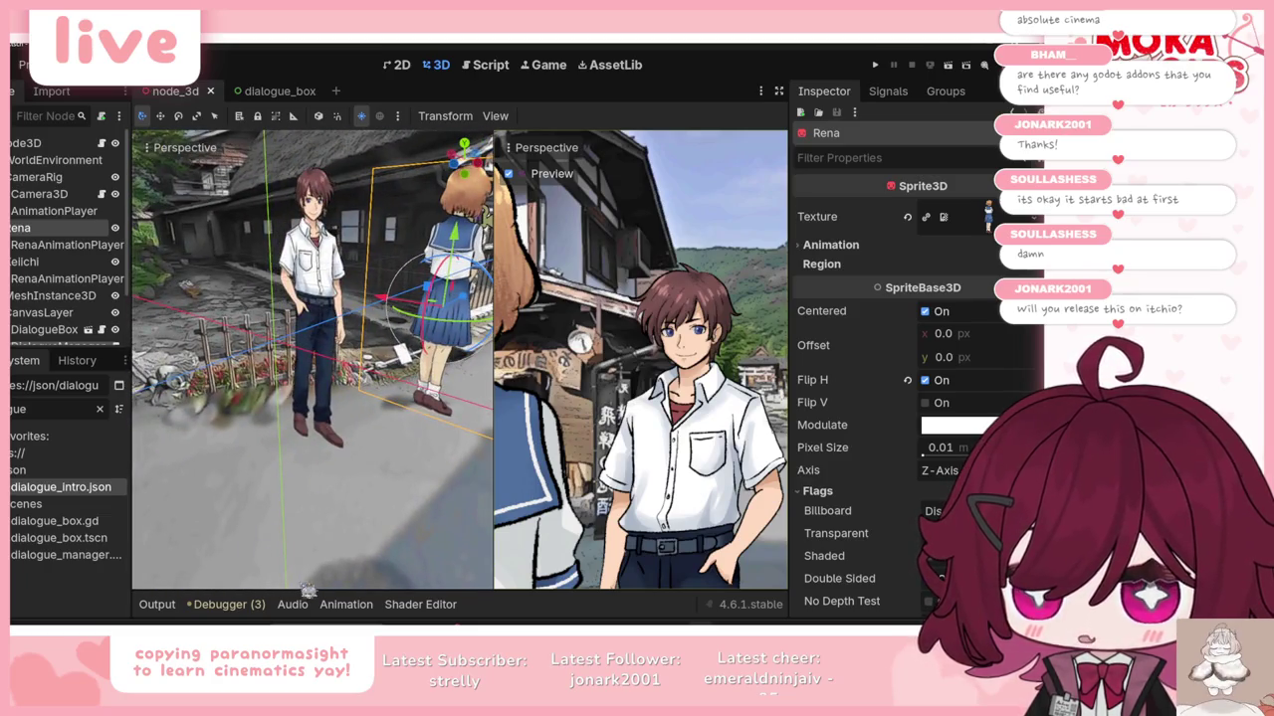
pyautogui.click(346, 604)
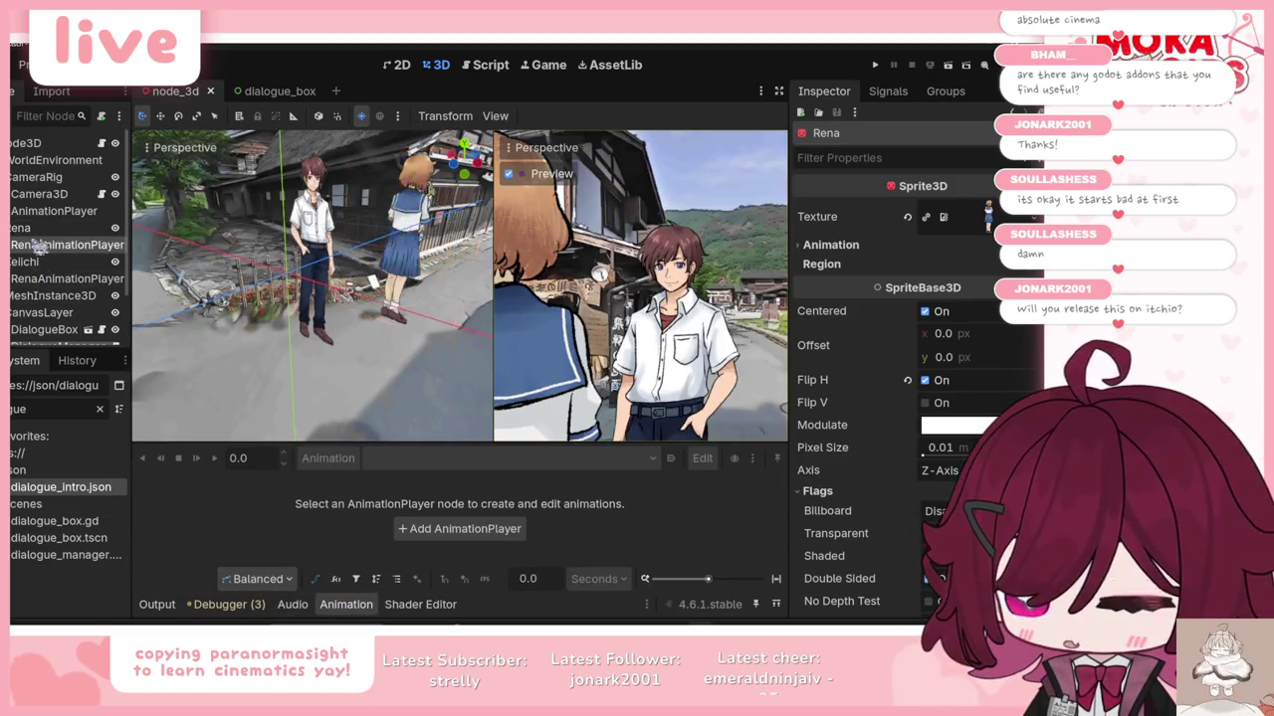
# Step: Select the camera AnimationPlayer, preview the Awa animation, then switch to Rena Behind
pyautogui.click(45, 245)
pyautogui.click(40, 211)
pyautogui.moveTo(300, 428); pyautogui.dragTo(296, 378)
pyautogui.click(212, 395)
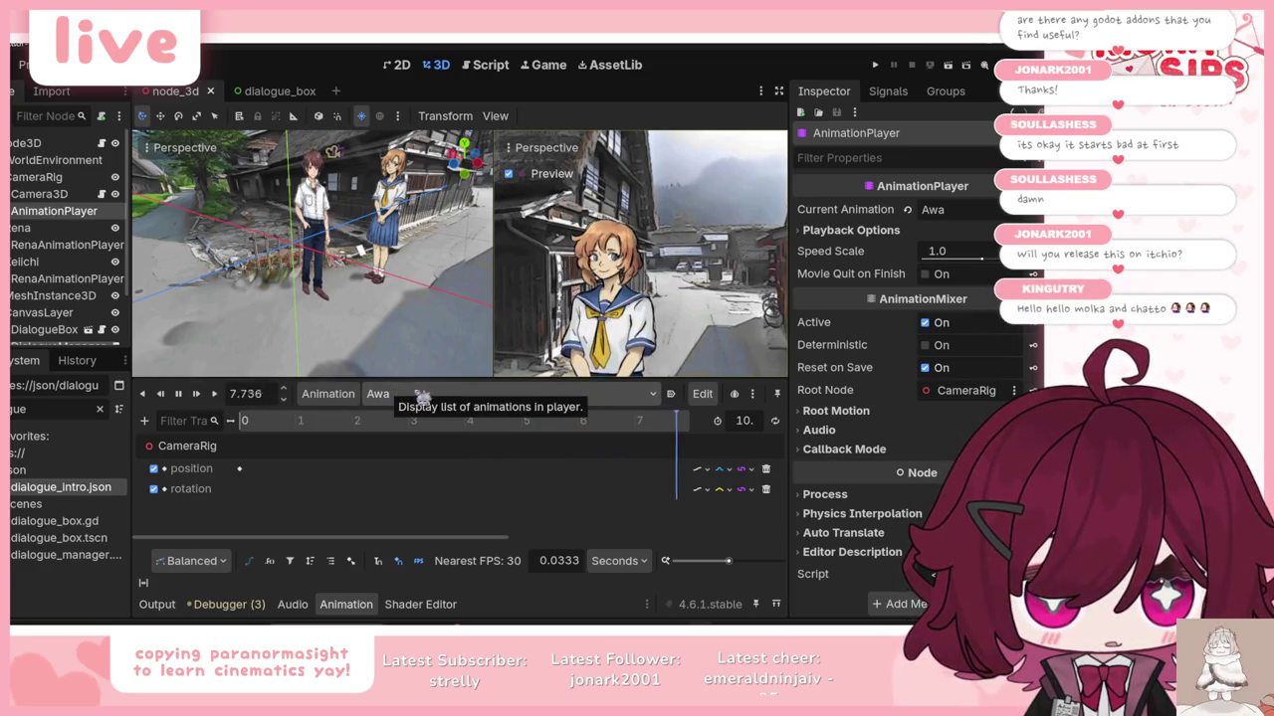
pyautogui.click(399, 396)
pyautogui.click(434, 453)
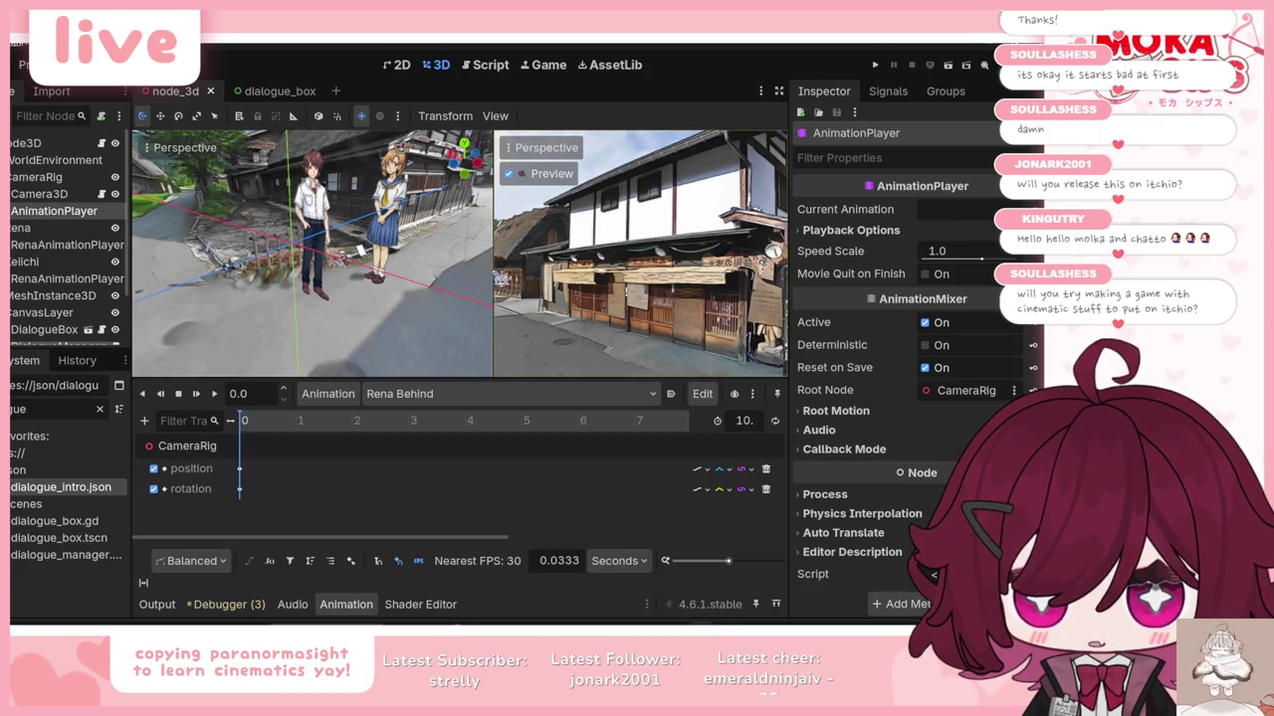
pyautogui.scroll(-5, 408, 271)
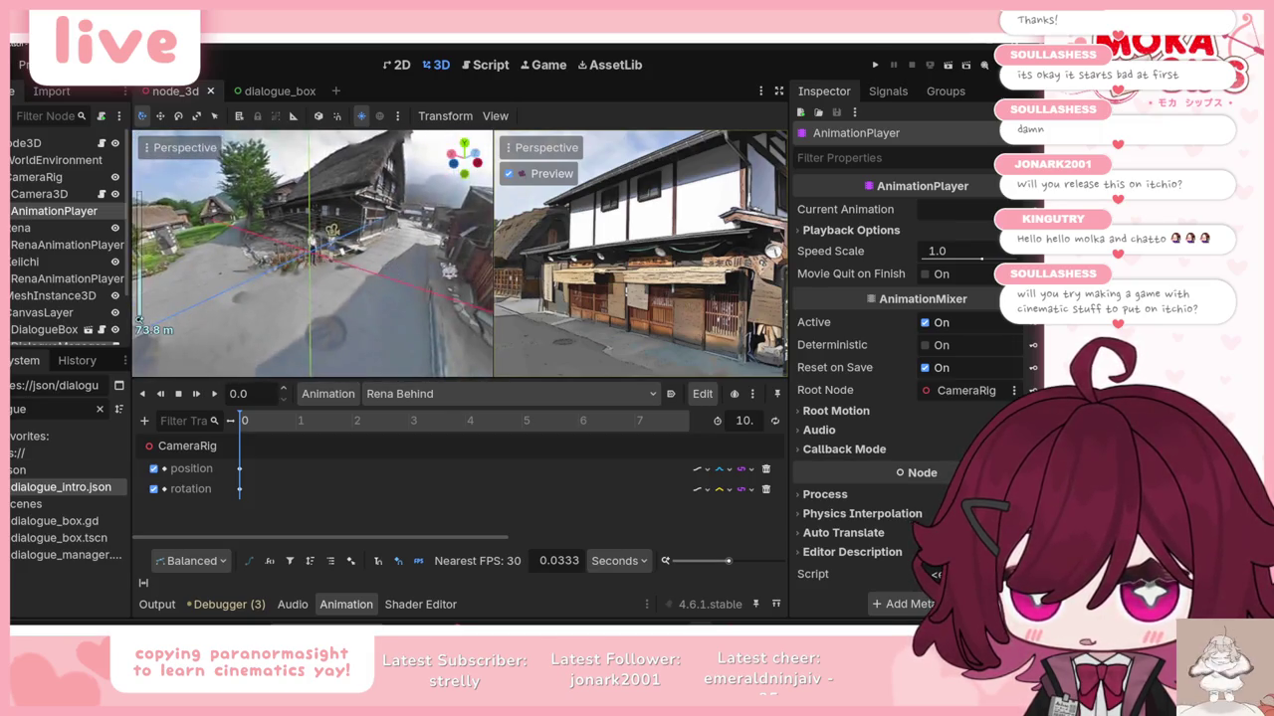
pyautogui.scroll(3, 313, 254)
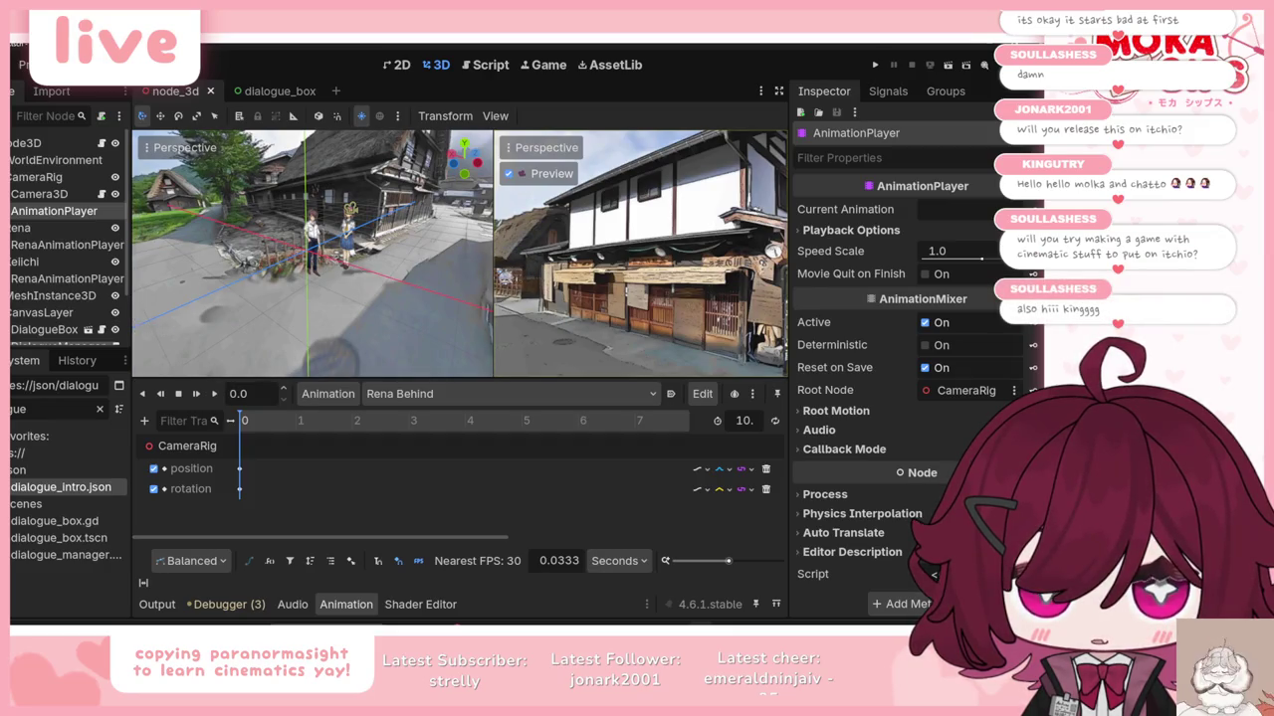
pyautogui.moveTo(491, 269)
pyautogui.mouseDown()
pyautogui.moveTo(156, 278)
pyautogui.moveTo(435, 295)
pyautogui.mouseUp()
# Step: Preview the Rena Closeup and Two of them animations from the start
pyautogui.click(428, 394)
pyautogui.click(435, 469)
pyautogui.click(196, 395)
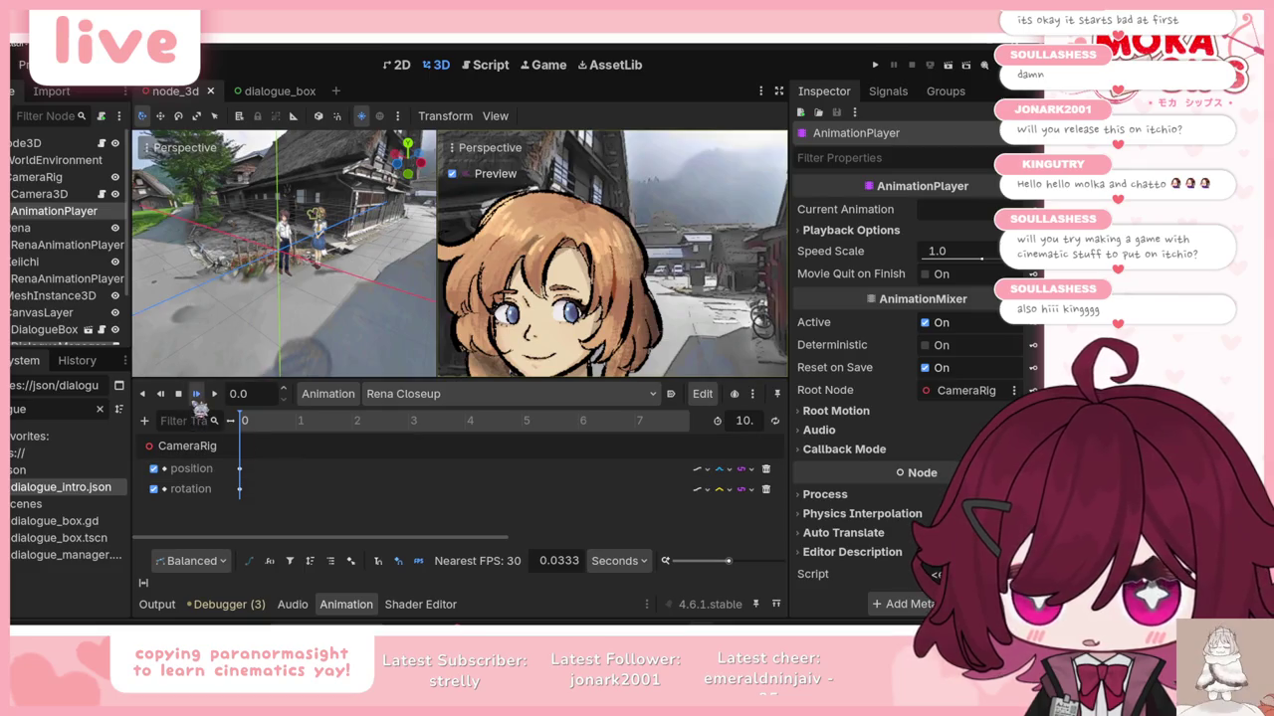
pyautogui.click(403, 394)
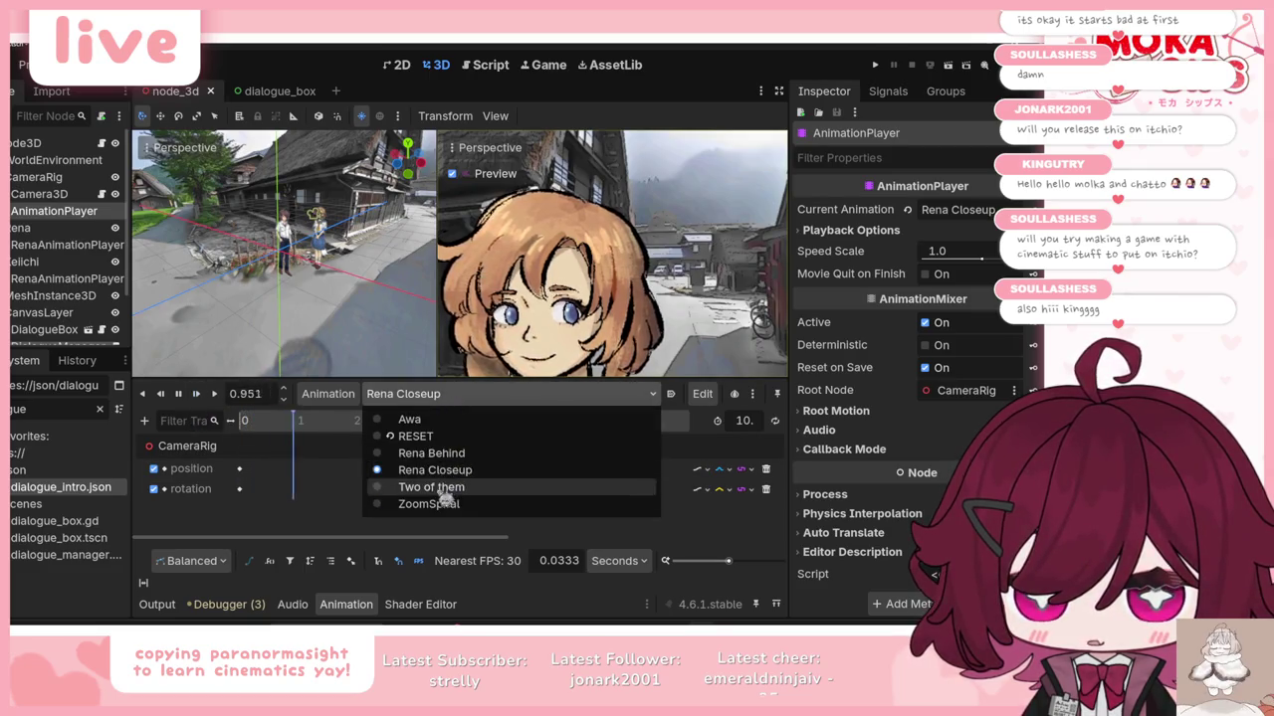
pyautogui.click(441, 486)
pyautogui.click(197, 395)
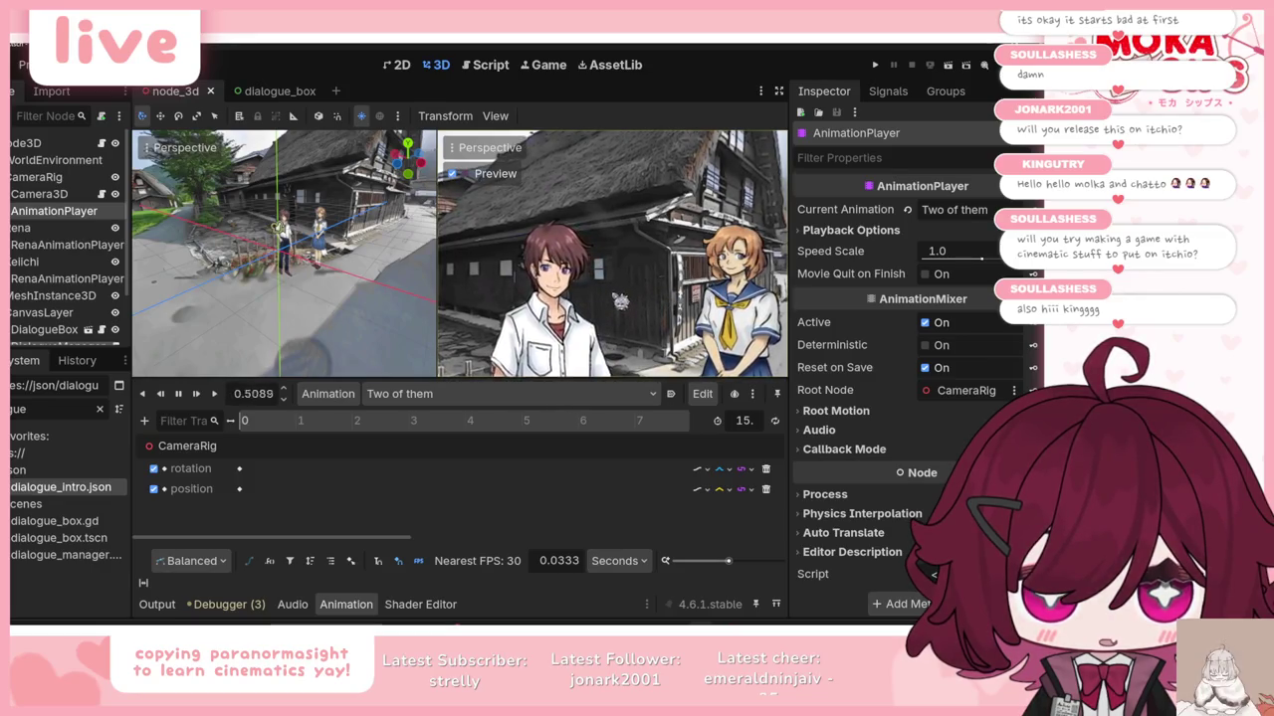
pyautogui.click(196, 393)
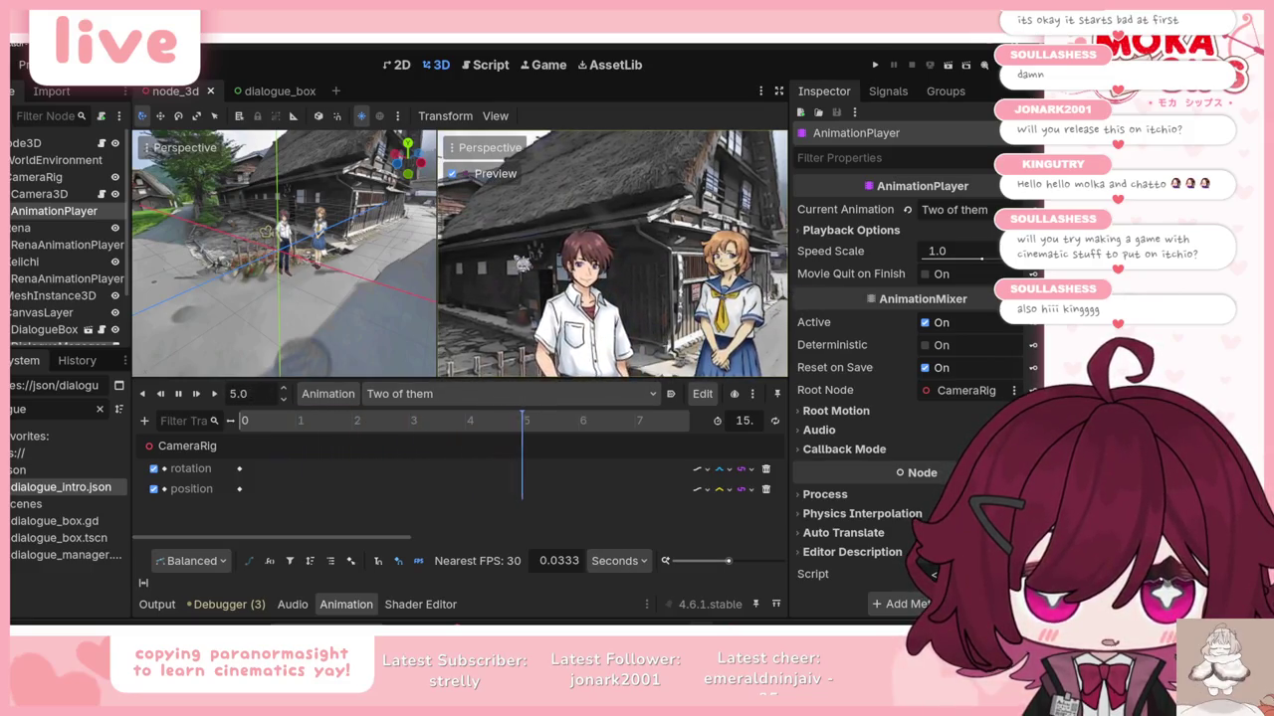
# Step: Preview ZoomSpiral twice, then switch the player back to the RESET animation
pyautogui.click(418, 394)
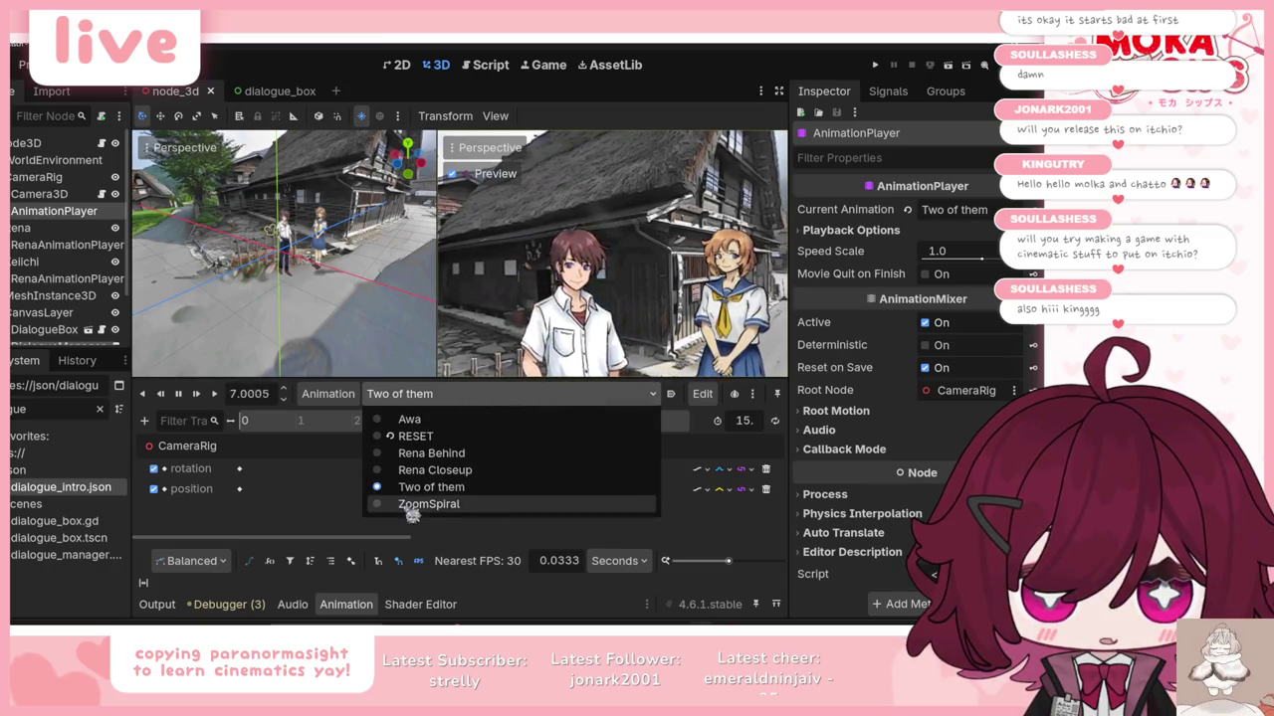
pyautogui.click(412, 505)
pyautogui.click(199, 396)
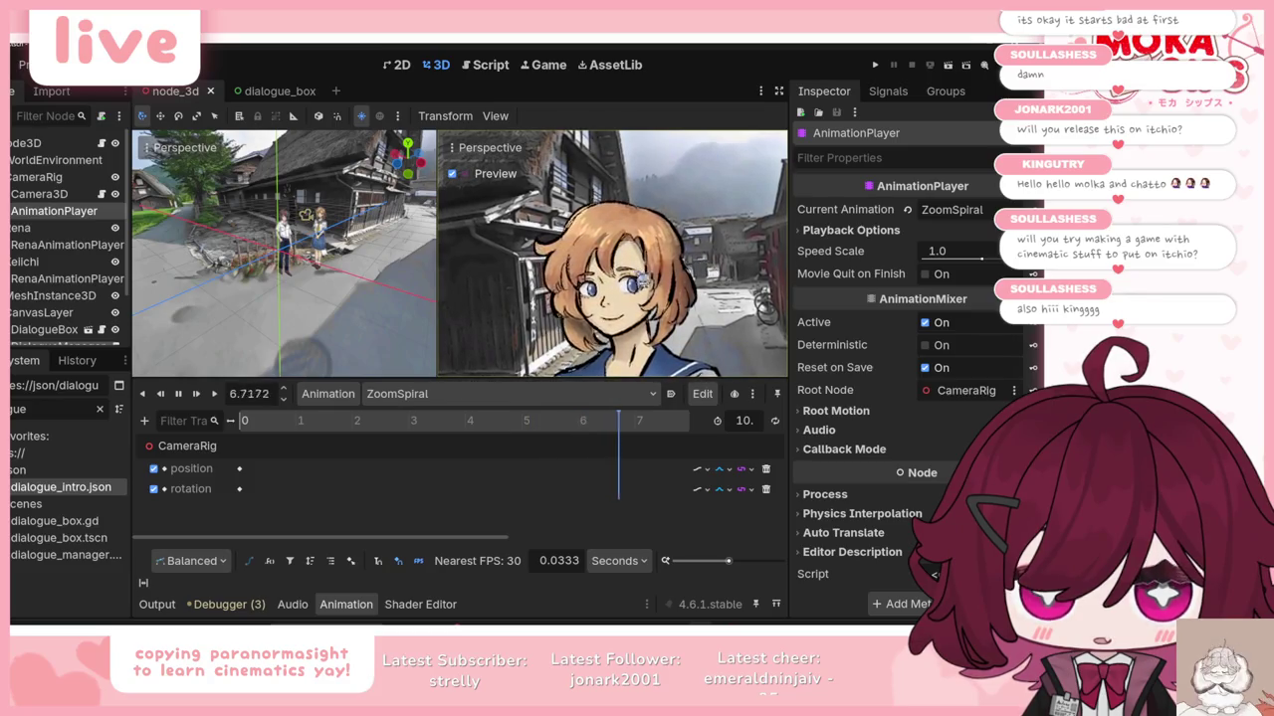
pyautogui.hotkey('shift', 'd')
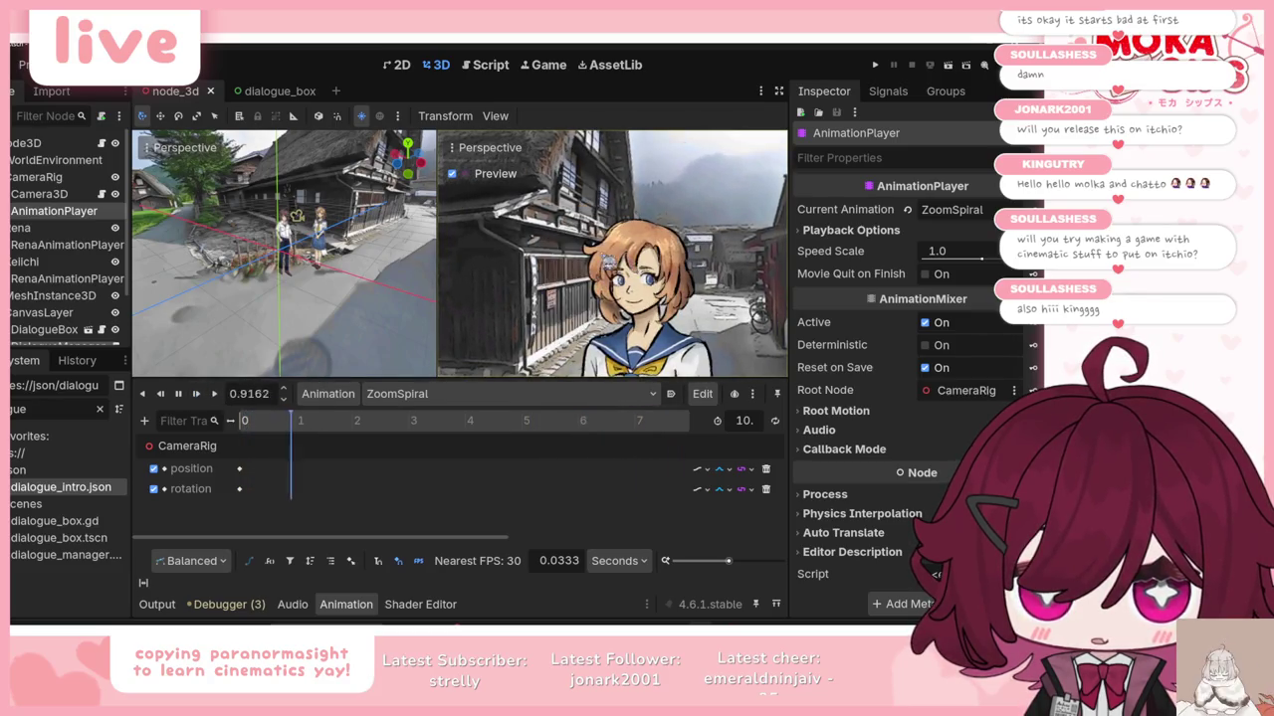
pyautogui.click(413, 394)
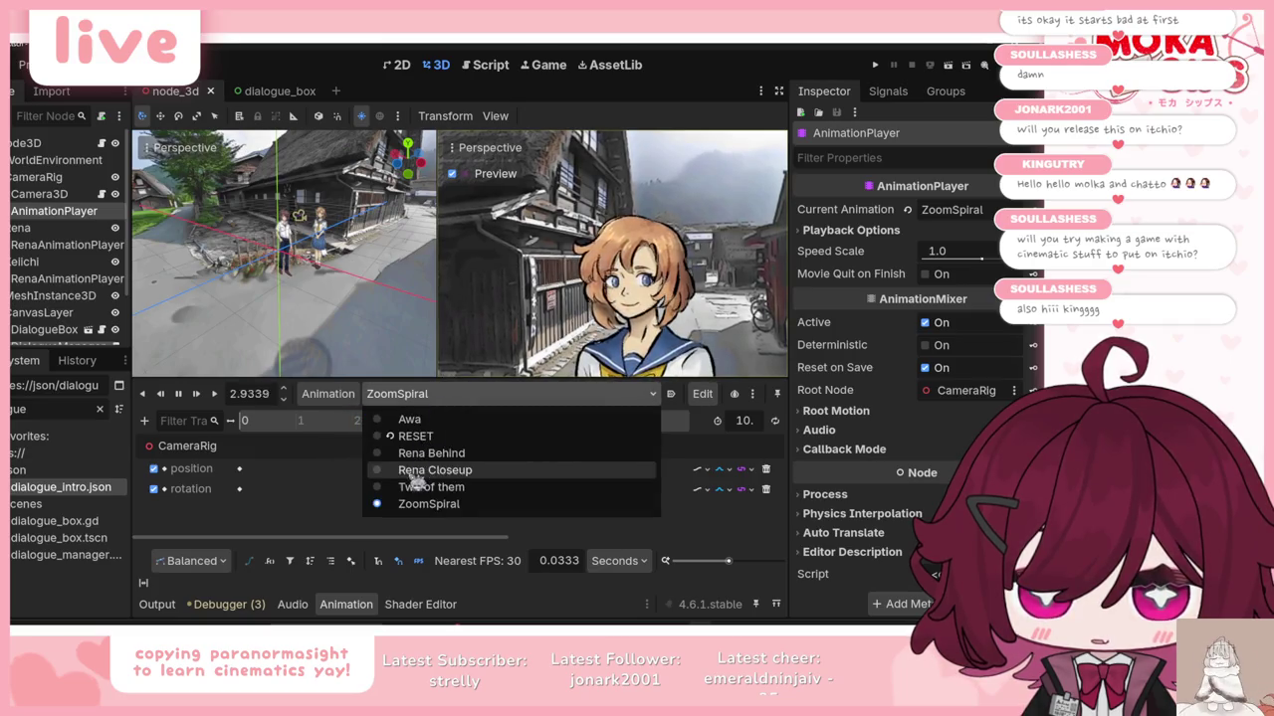
pyautogui.click(415, 436)
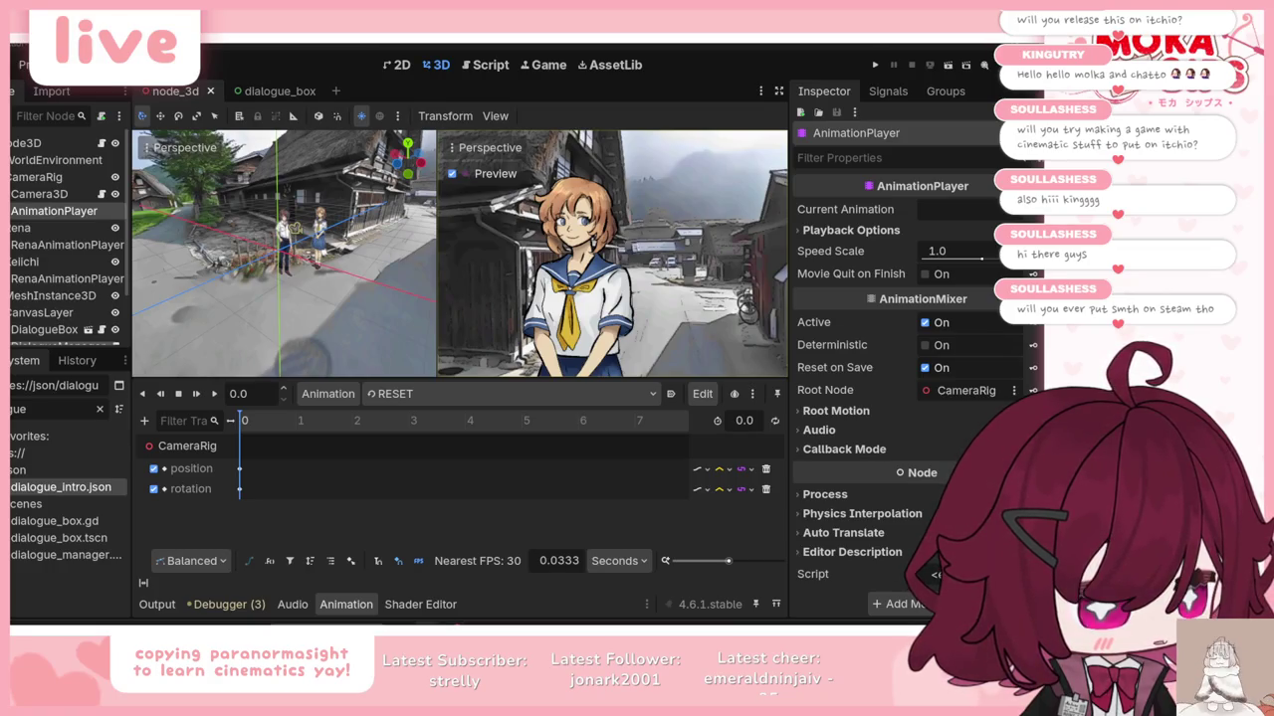
# Step: Bring up the browser window showing the reference game screenshot
pyautogui.hotkey('alt', 'Tab')
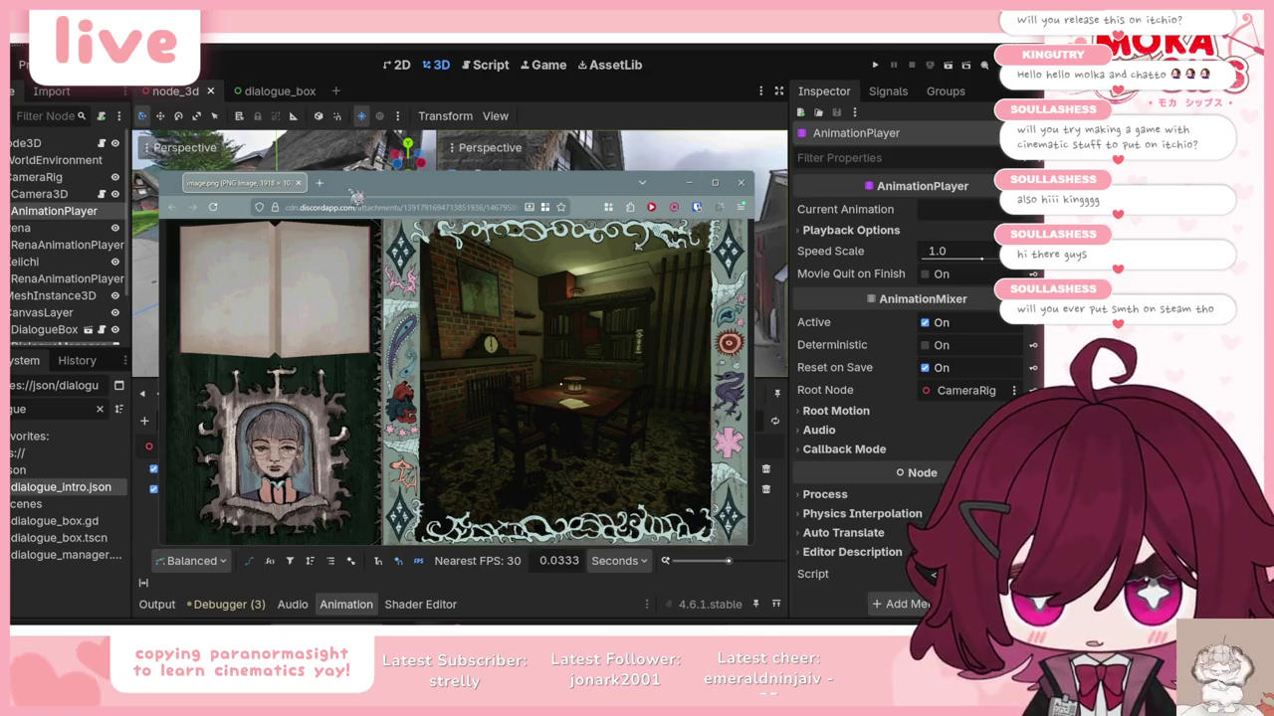
# Step: Search 'the moon looks beautiful tonight definitive edition' and play the trailer on its Steam page
pyautogui.click(319, 182)
pyautogui.write('the moon')
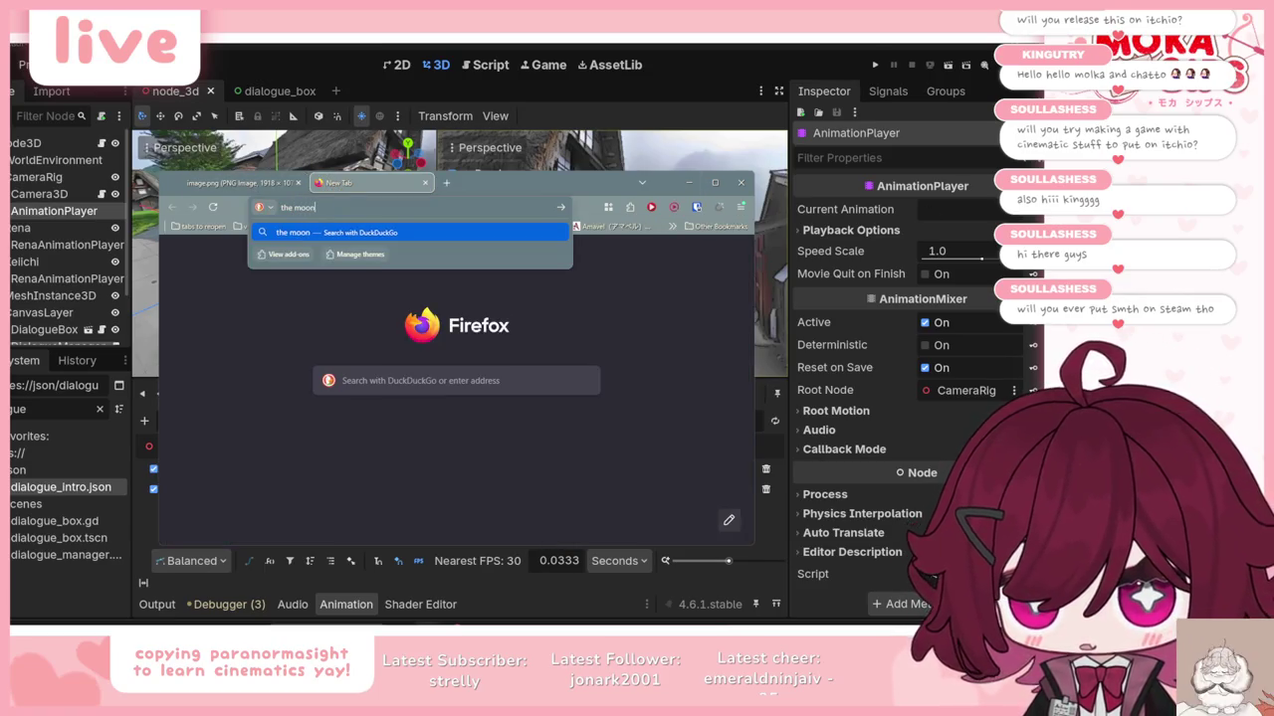
pyautogui.write(' looks beautiful t')
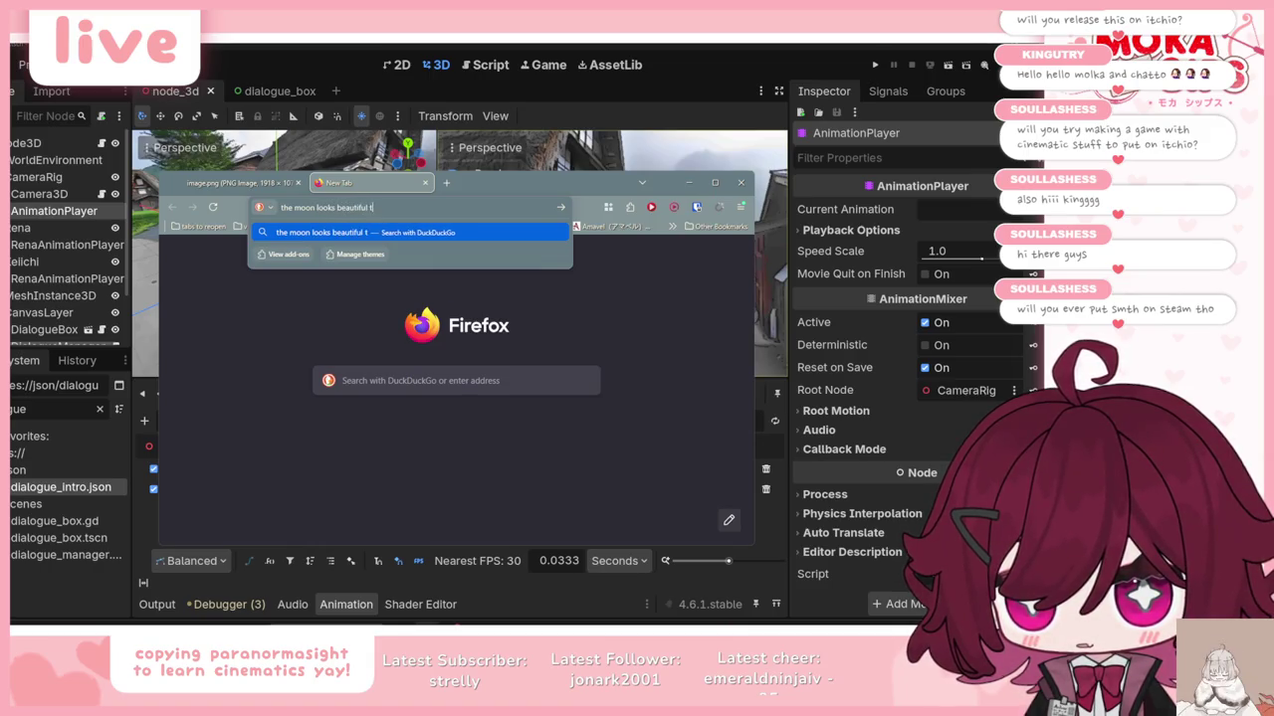
pyautogui.write('onight definitive edition')
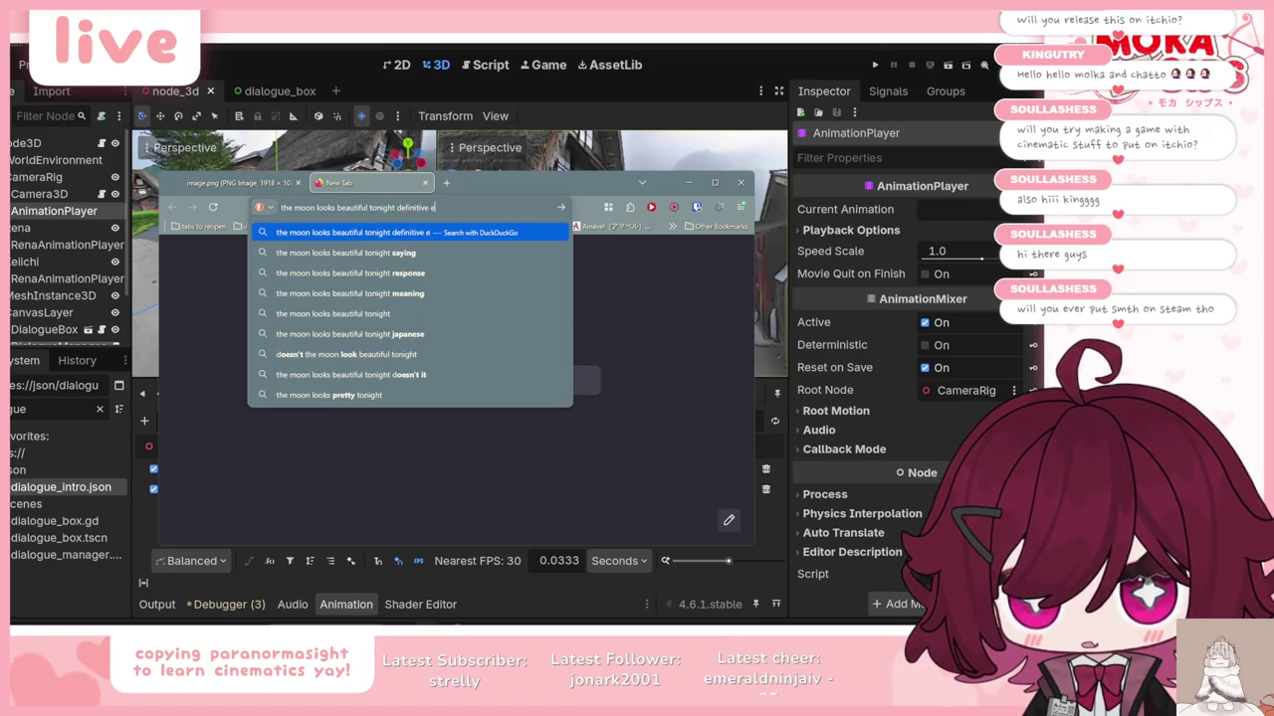
pyautogui.press('Return')
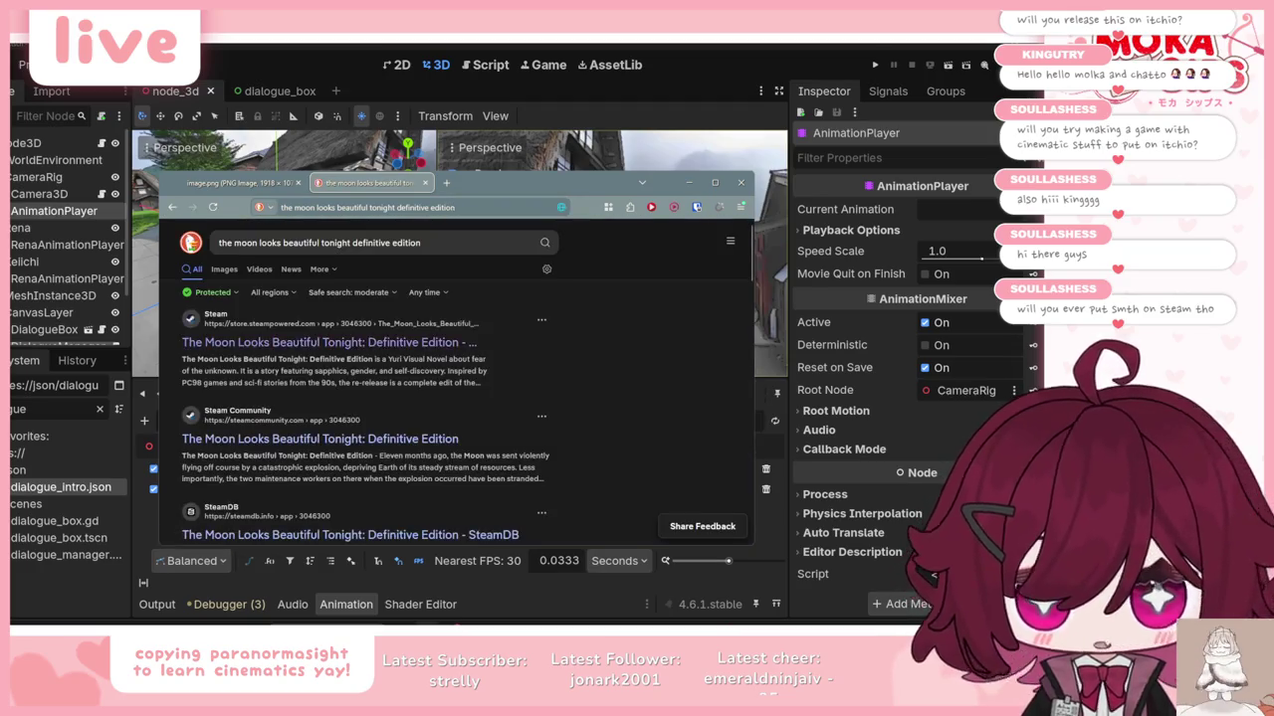
pyautogui.click(276, 344)
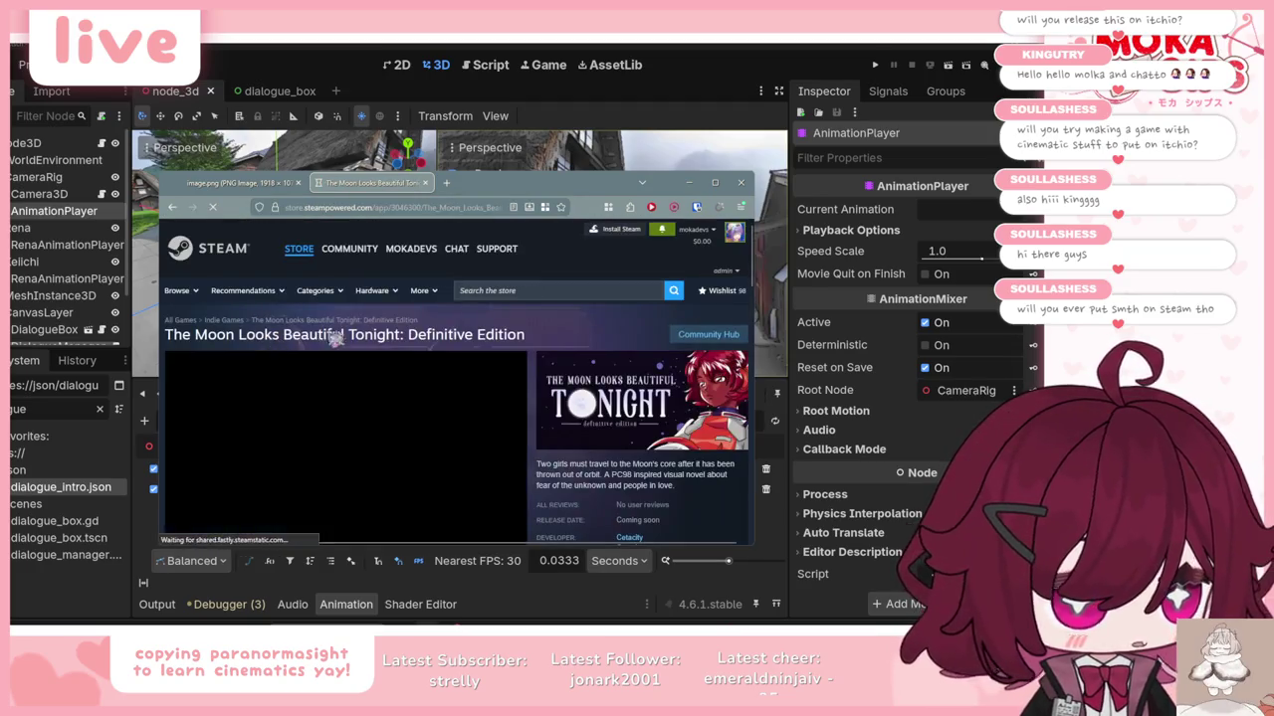
pyautogui.scroll(-1, 384, 318)
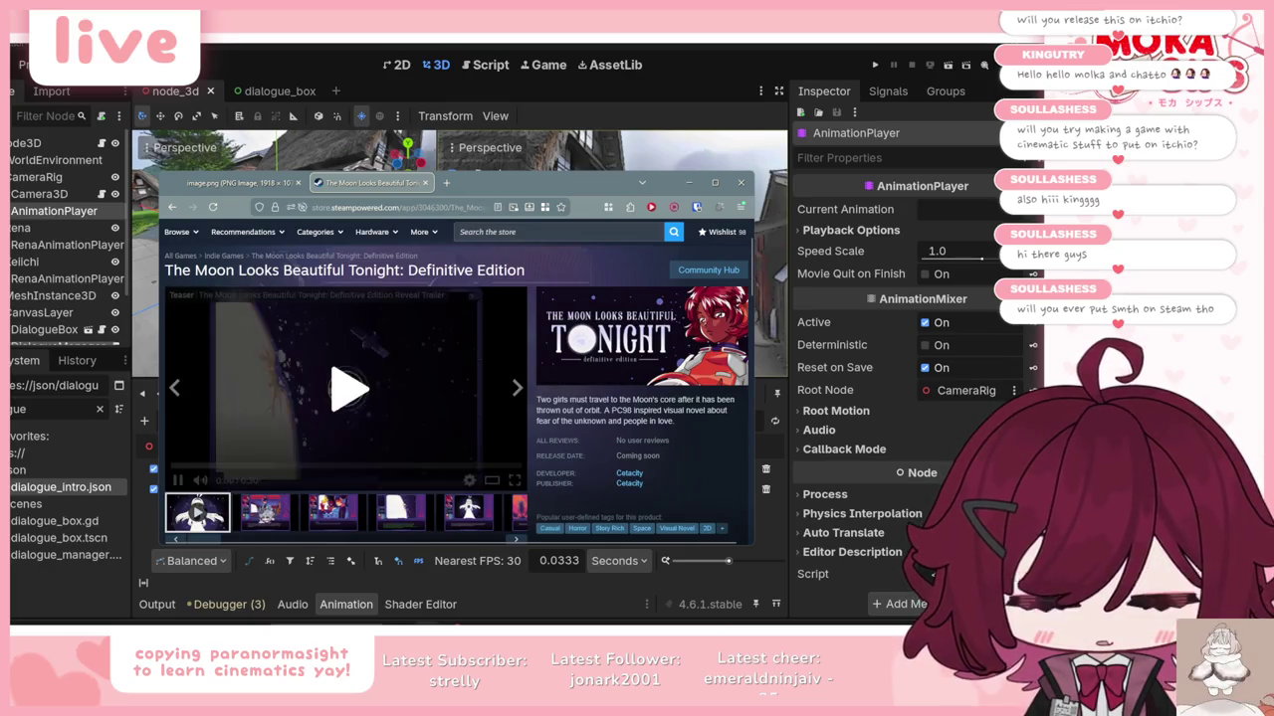
pyautogui.click(276, 441)
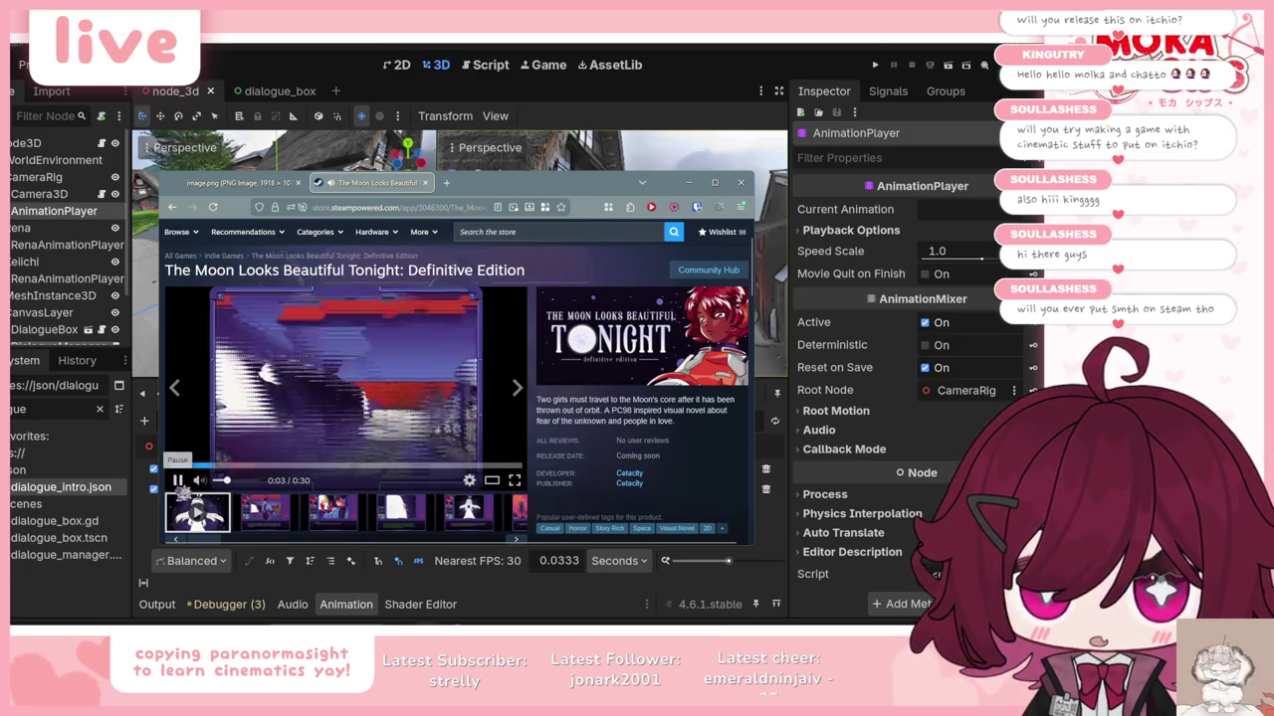
# Step: Browse the game's screenshot thumbnails on the Steam page, then open a new empty tab
pyautogui.scroll(-5, 453, 406)
pyautogui.scroll(-10, 453, 406)
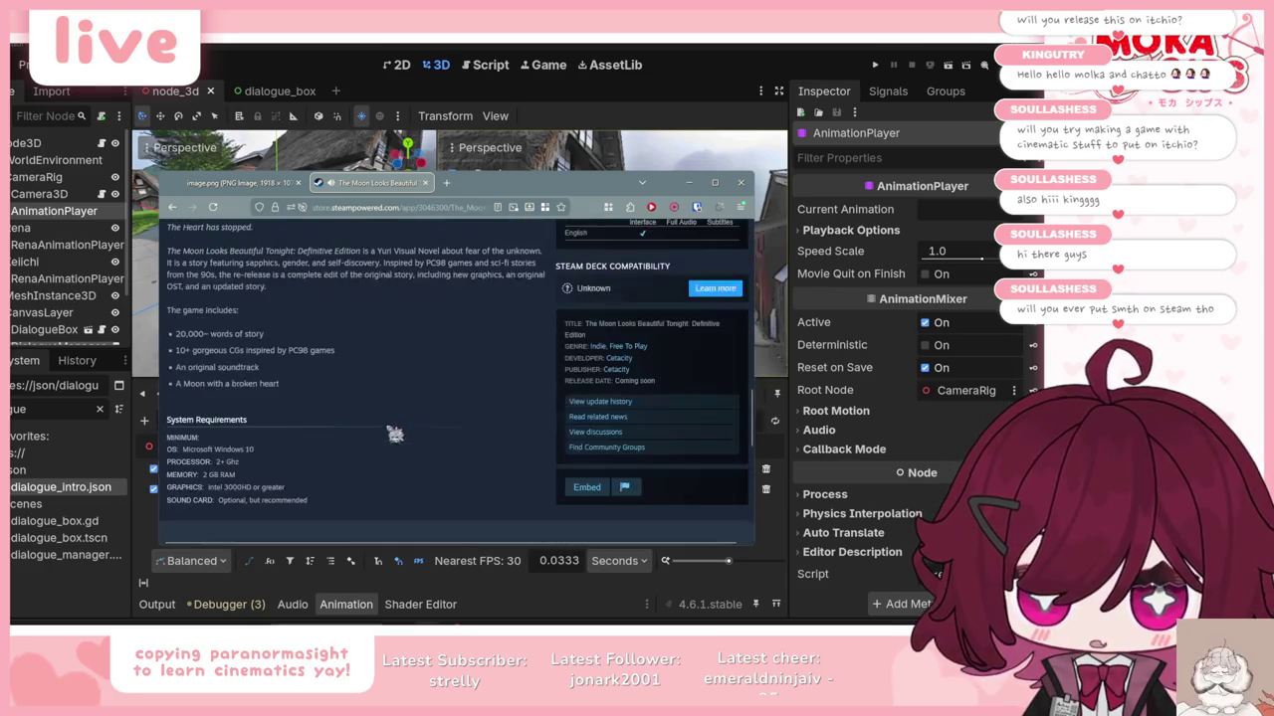
pyautogui.scroll(-5, 394, 434)
pyautogui.scroll(20, 394, 413)
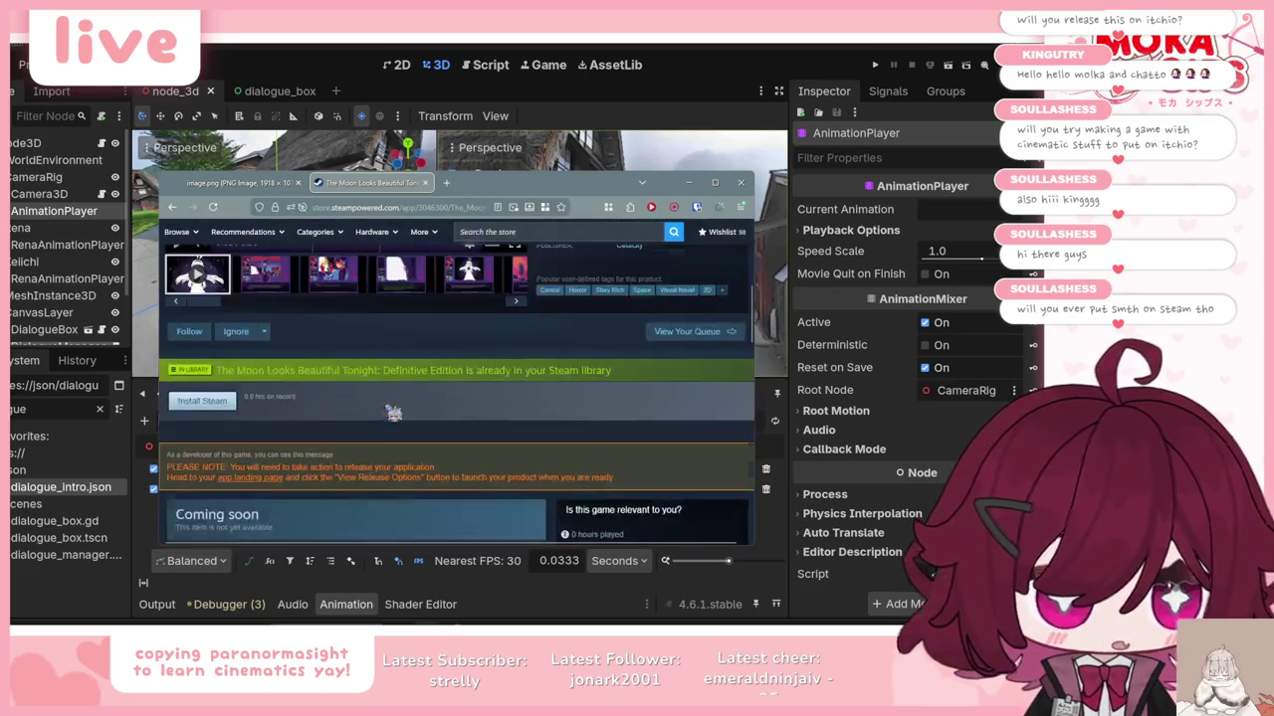
pyautogui.click(319, 453)
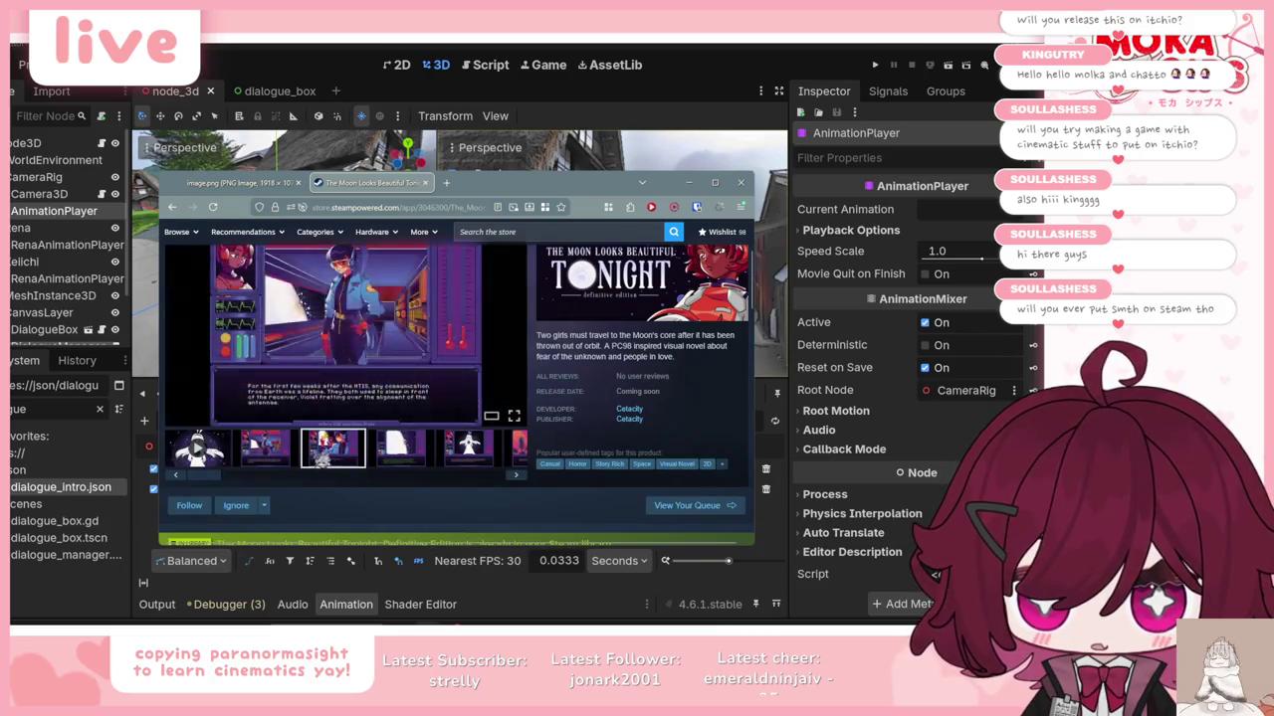
pyautogui.click(488, 453)
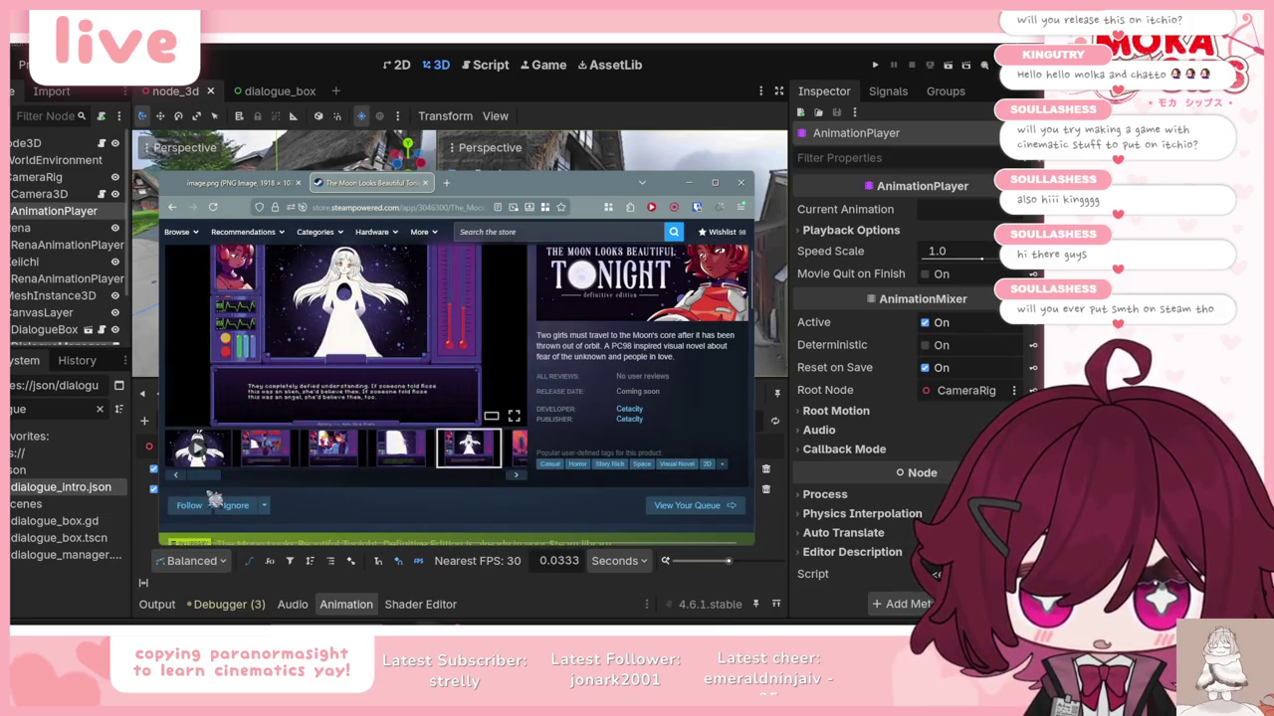
pyautogui.click(499, 453)
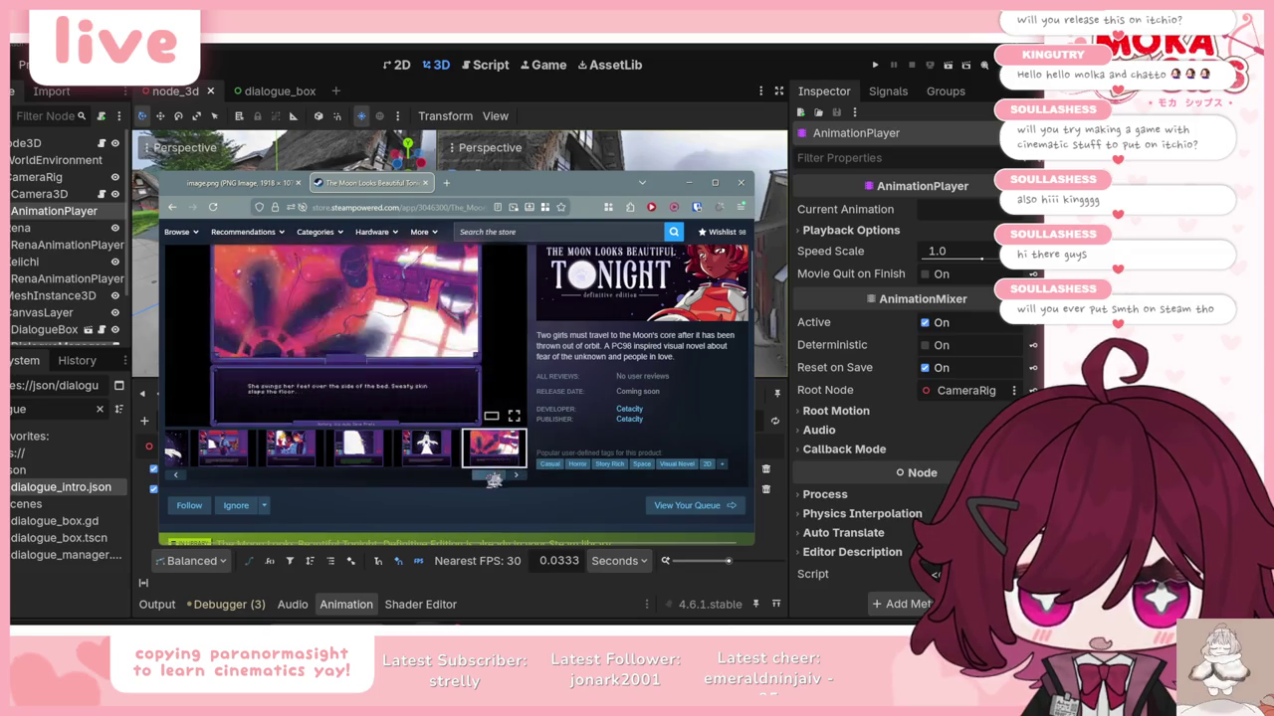
pyautogui.scroll(1, 329, 468)
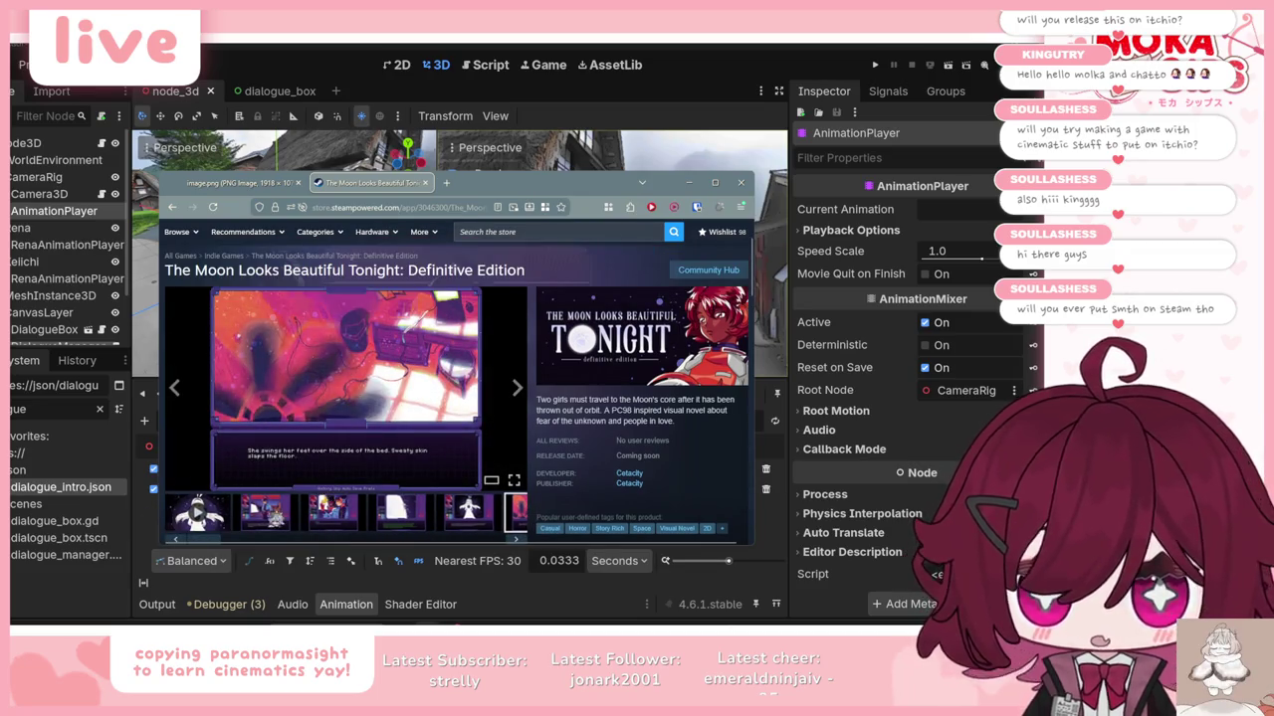
pyautogui.click(332, 512)
pyautogui.click(396, 528)
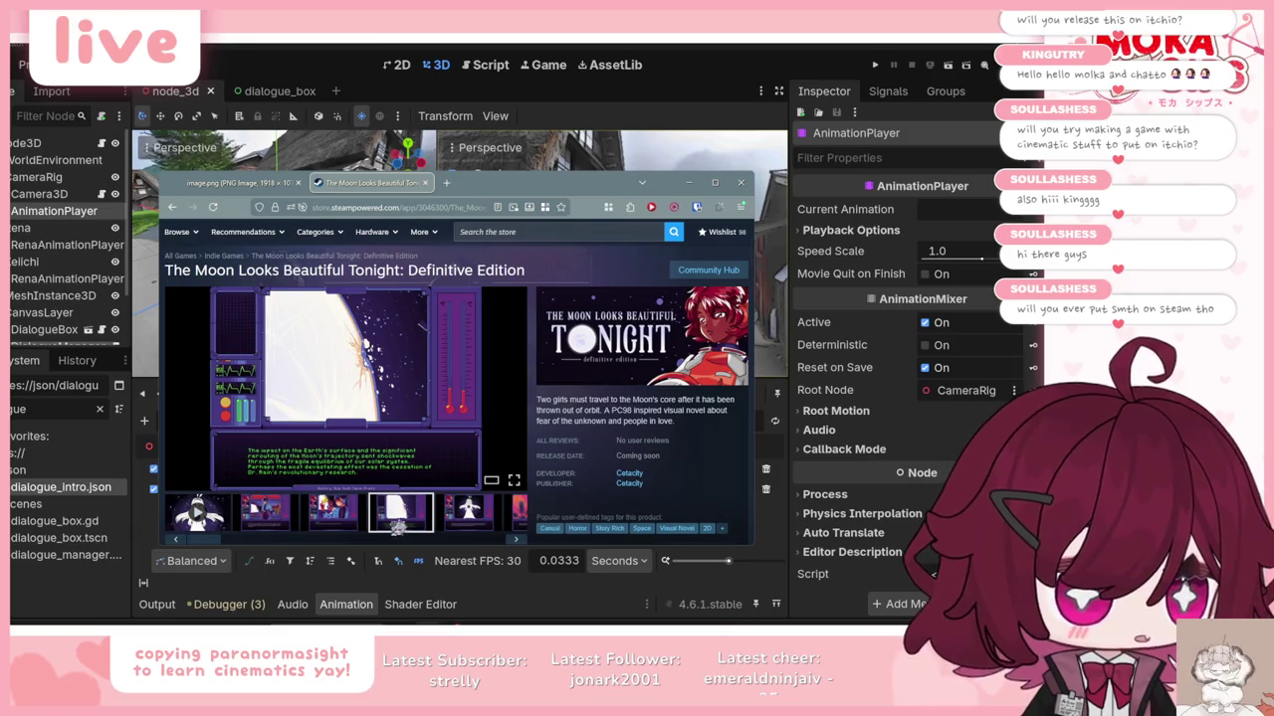
pyautogui.click(478, 513)
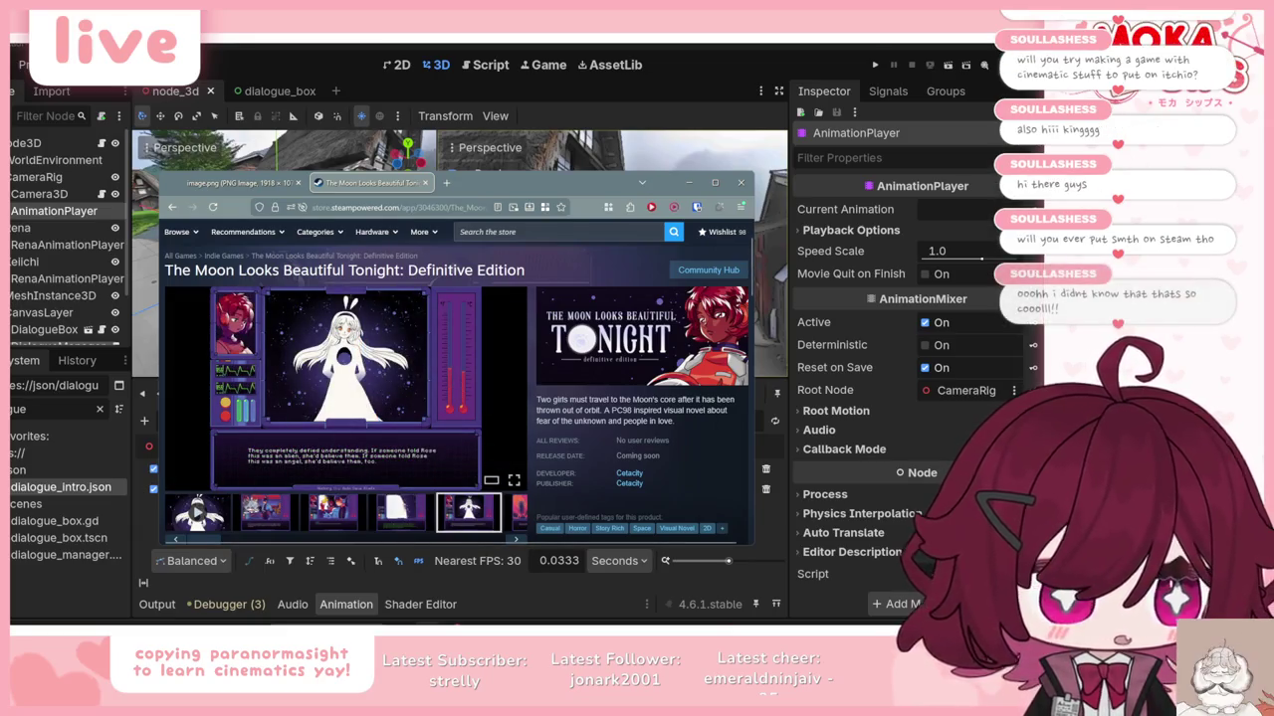
pyautogui.click(264, 513)
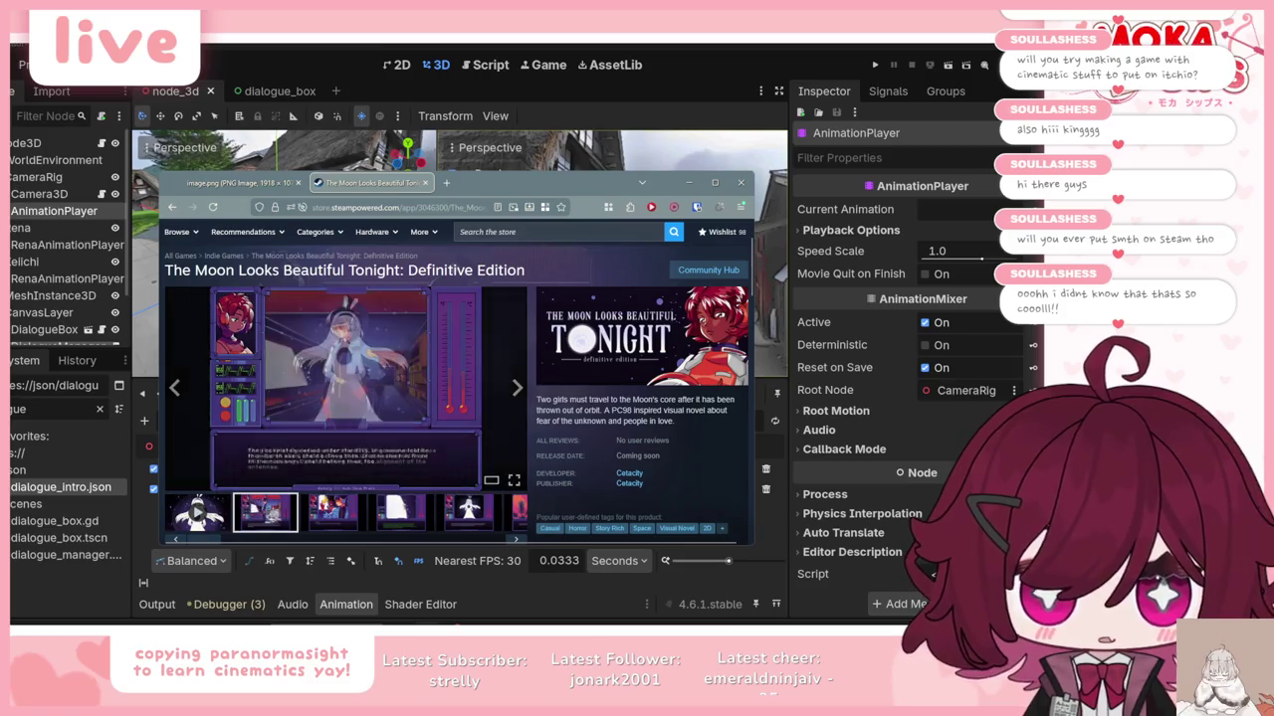
pyautogui.click(308, 517)
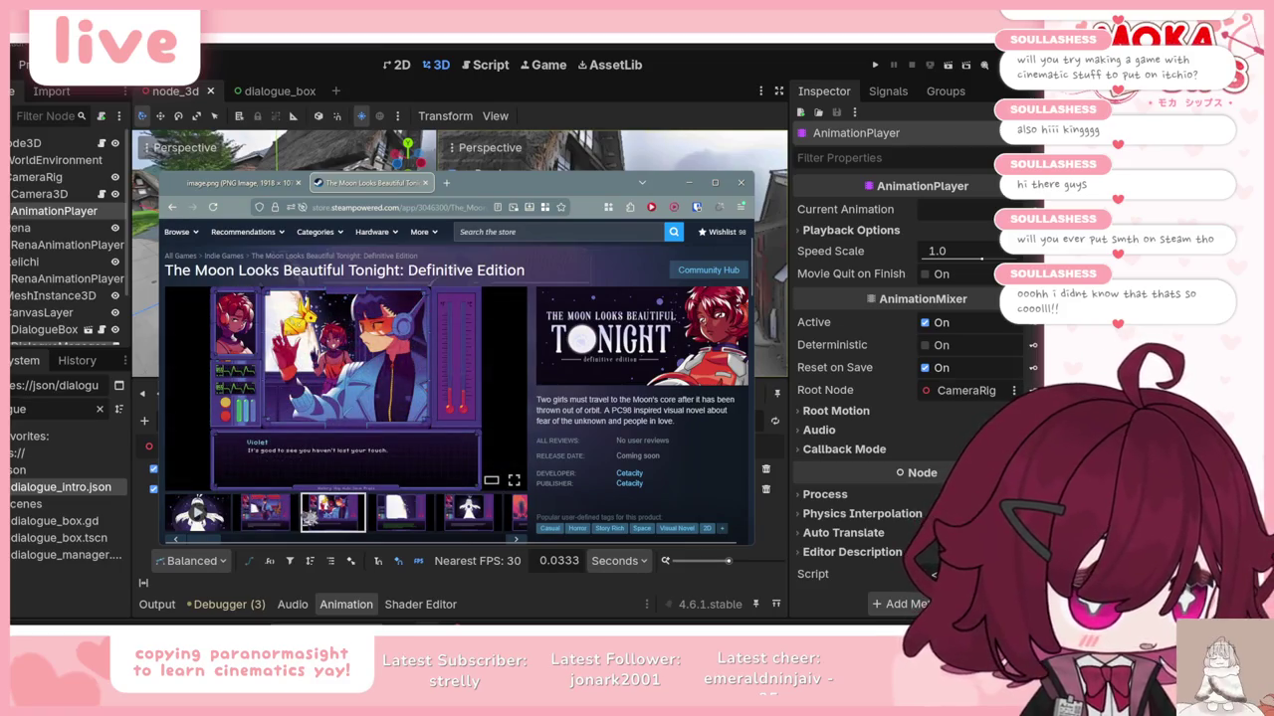
pyautogui.click(447, 183)
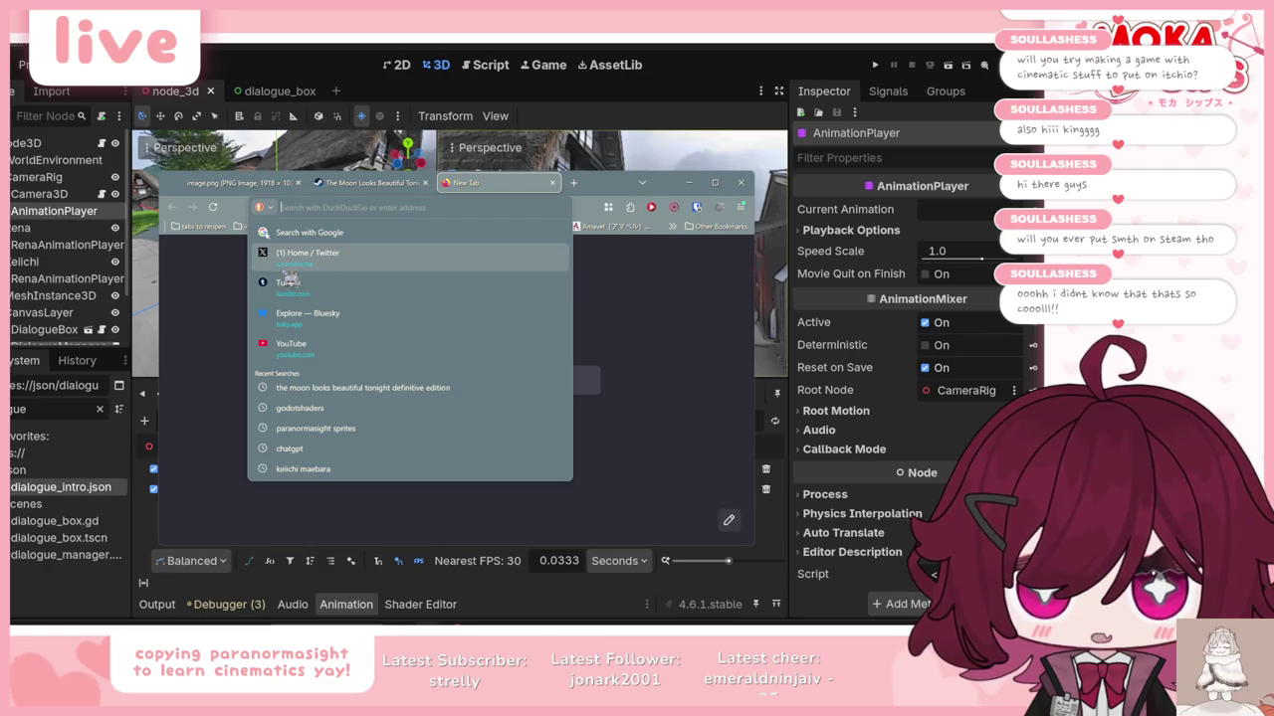
# Step: Open Bluesky and show only the videos on the account's own profile
pyautogui.click(303, 314)
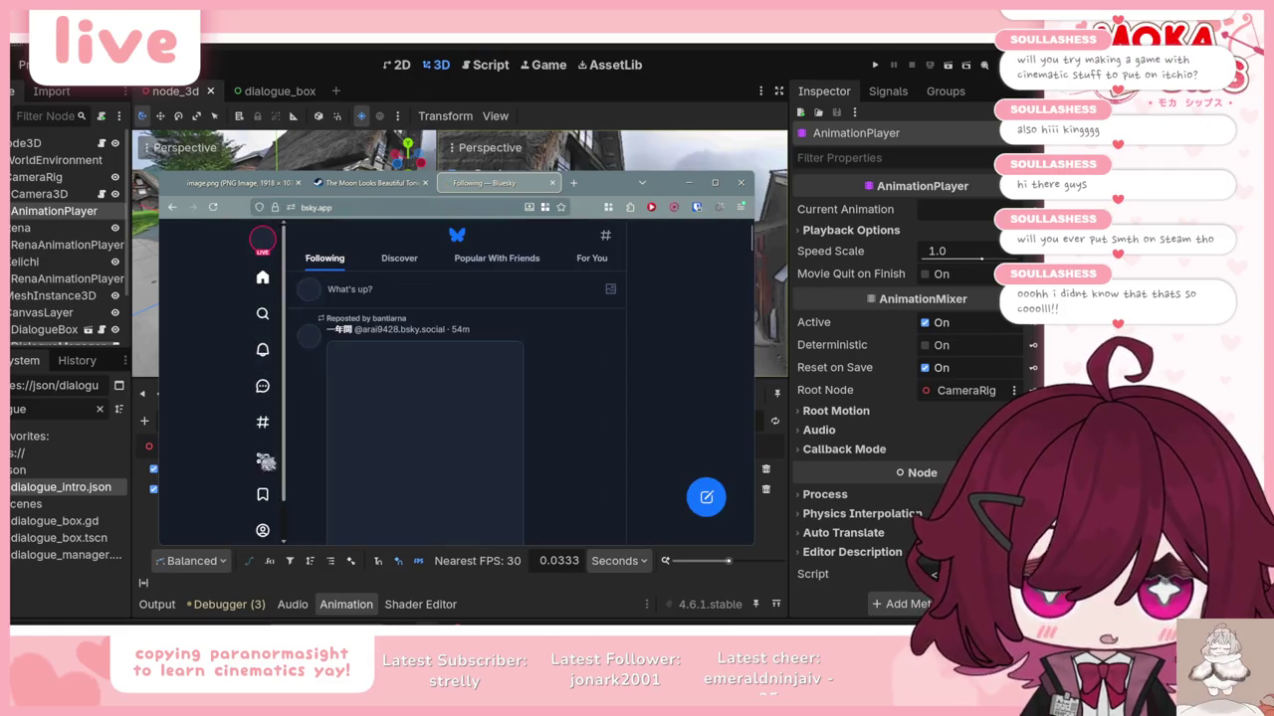
pyautogui.scroll(-2, 269, 502)
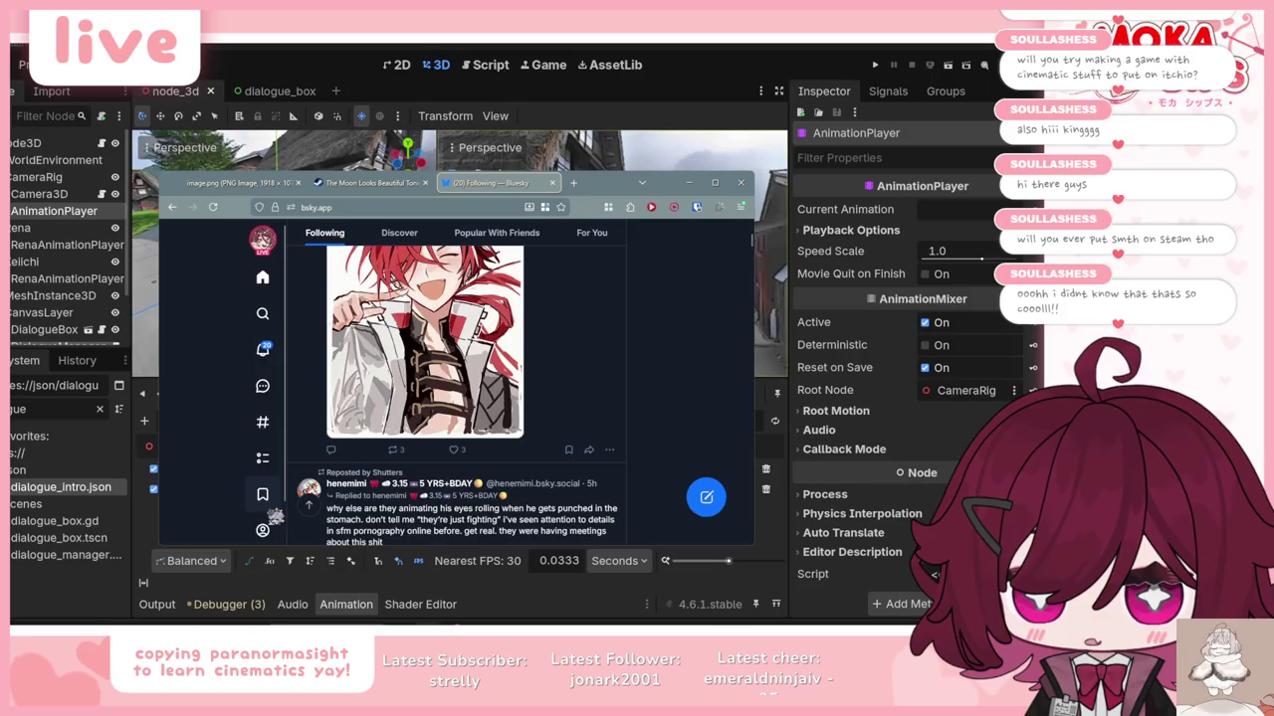
pyautogui.click(264, 527)
pyautogui.click(440, 462)
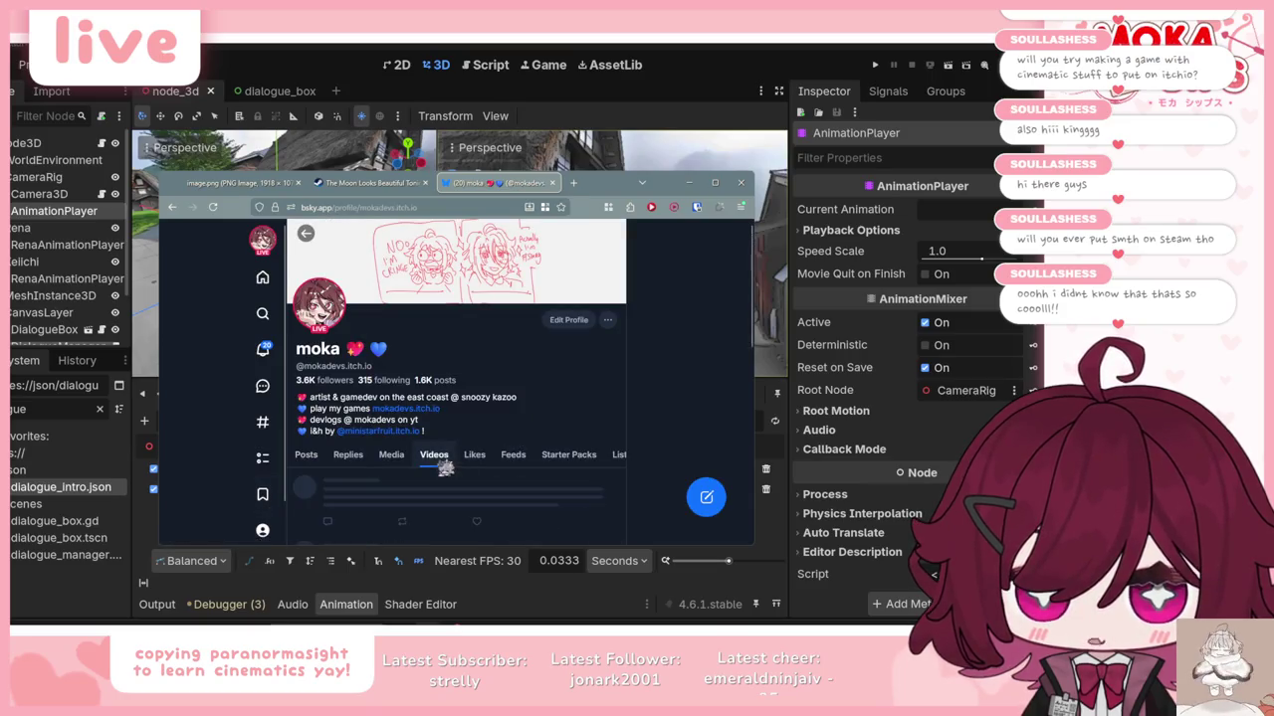
# Step: Restart the moon trailer video from the beginning and play it full screen
pyautogui.scroll(-3, 558, 383)
pyautogui.scroll(-10, 473, 398)
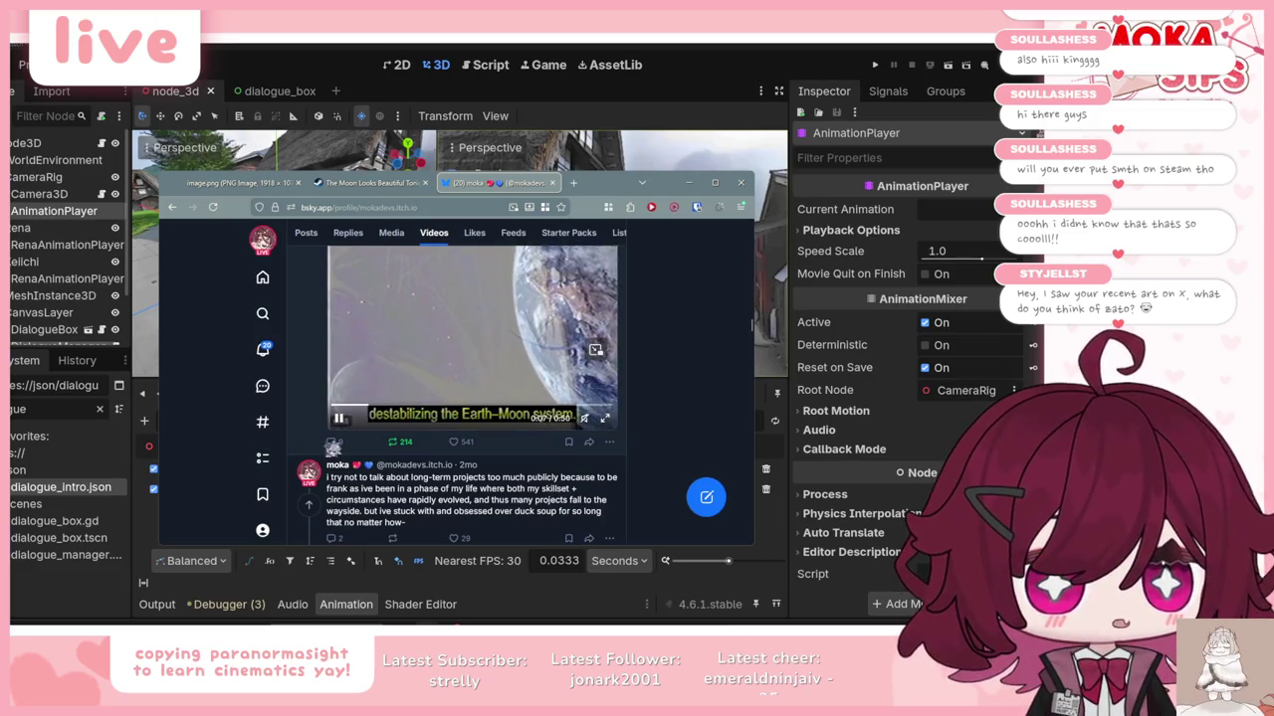
pyautogui.click(332, 405)
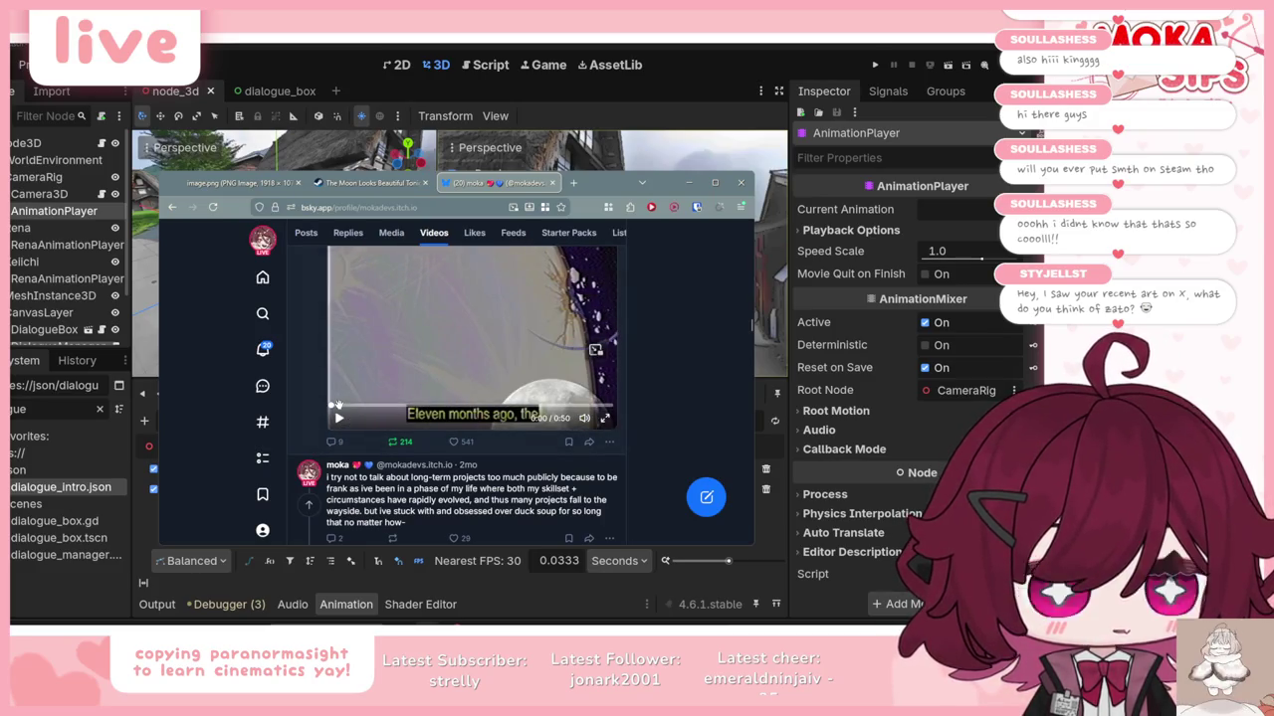
pyautogui.scroll(1, 597, 448)
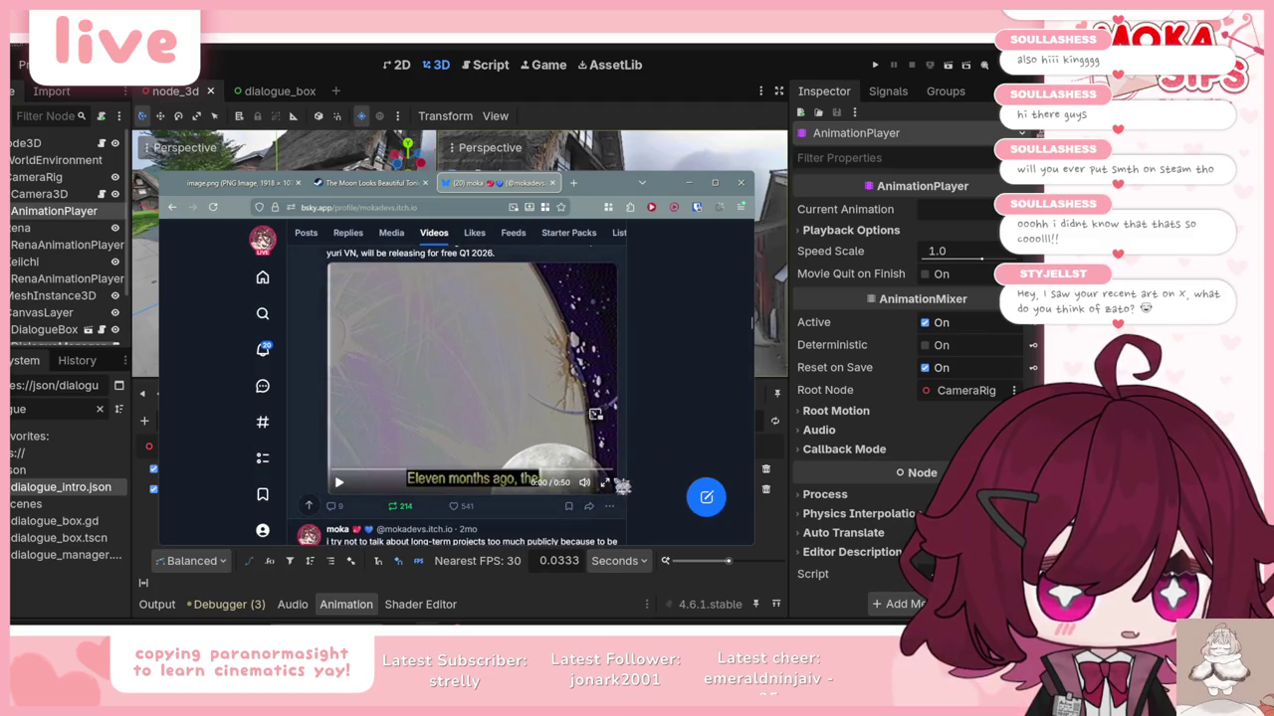
pyautogui.click(605, 485)
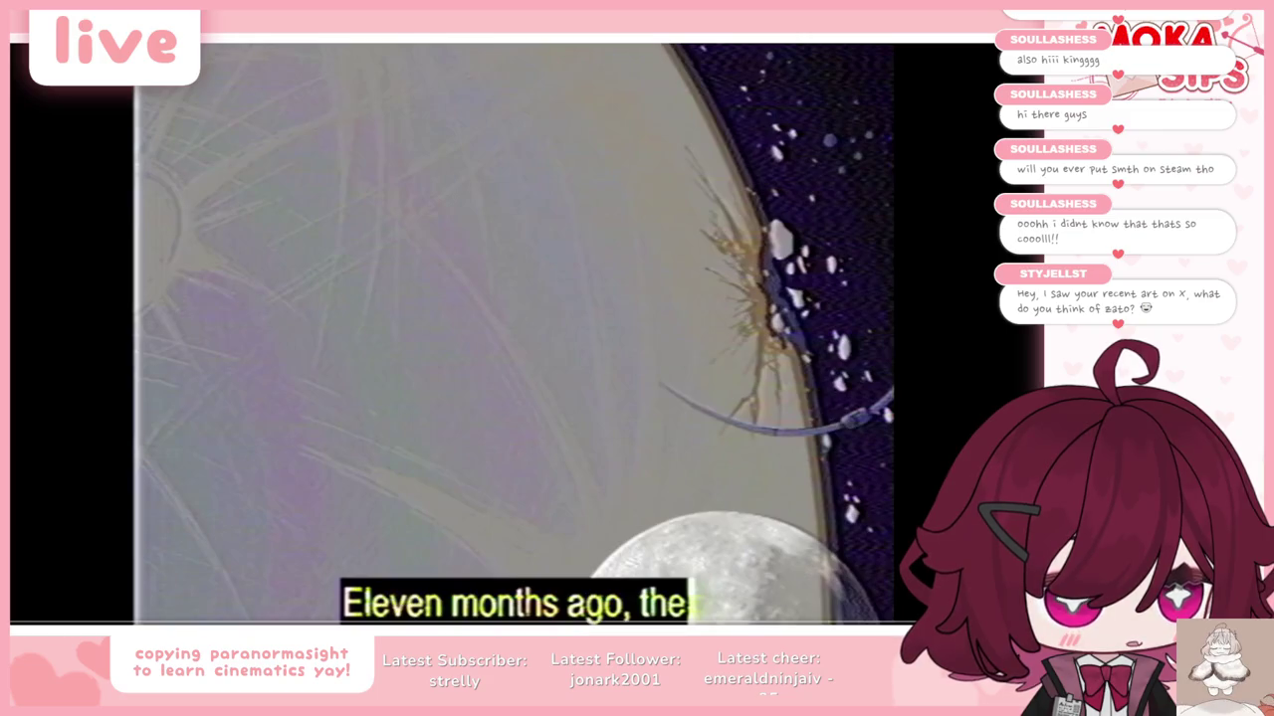
# Step: Leave full-screen playback, switch to the lofi music video tab, then minimise the YouTube window
pyautogui.press('Escape')
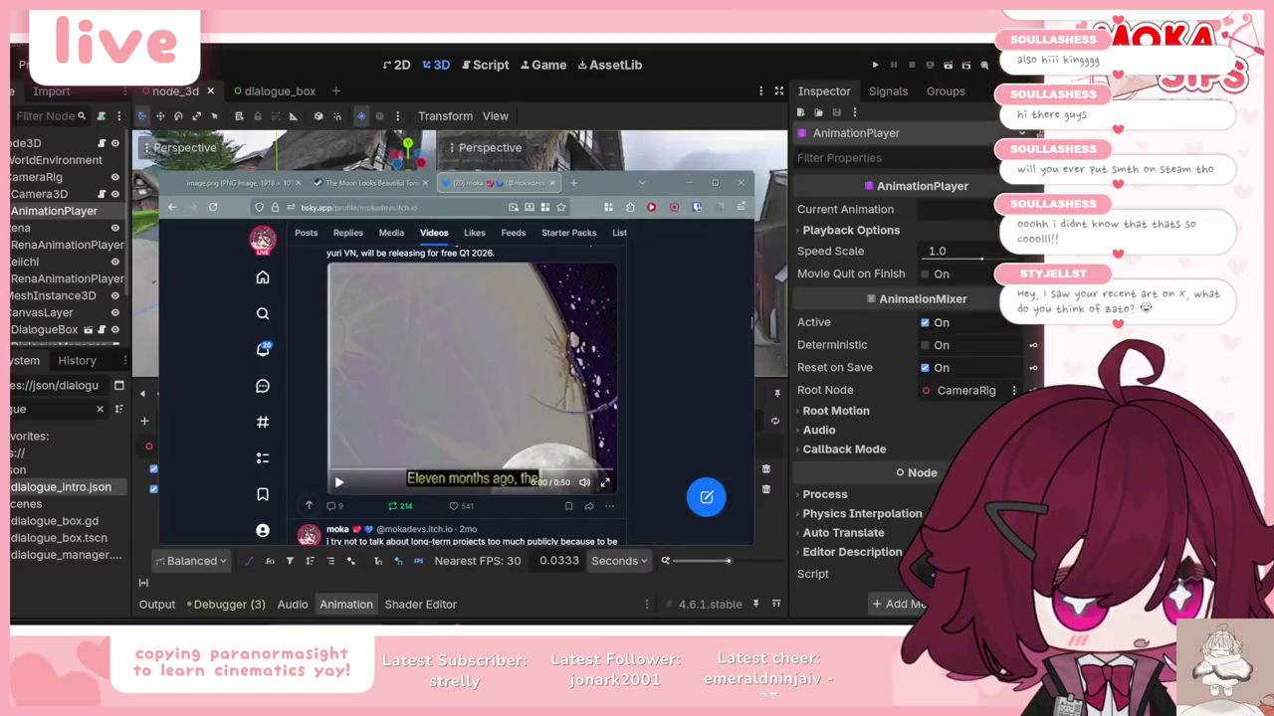
pyautogui.hotkey('alt', 'Tab')
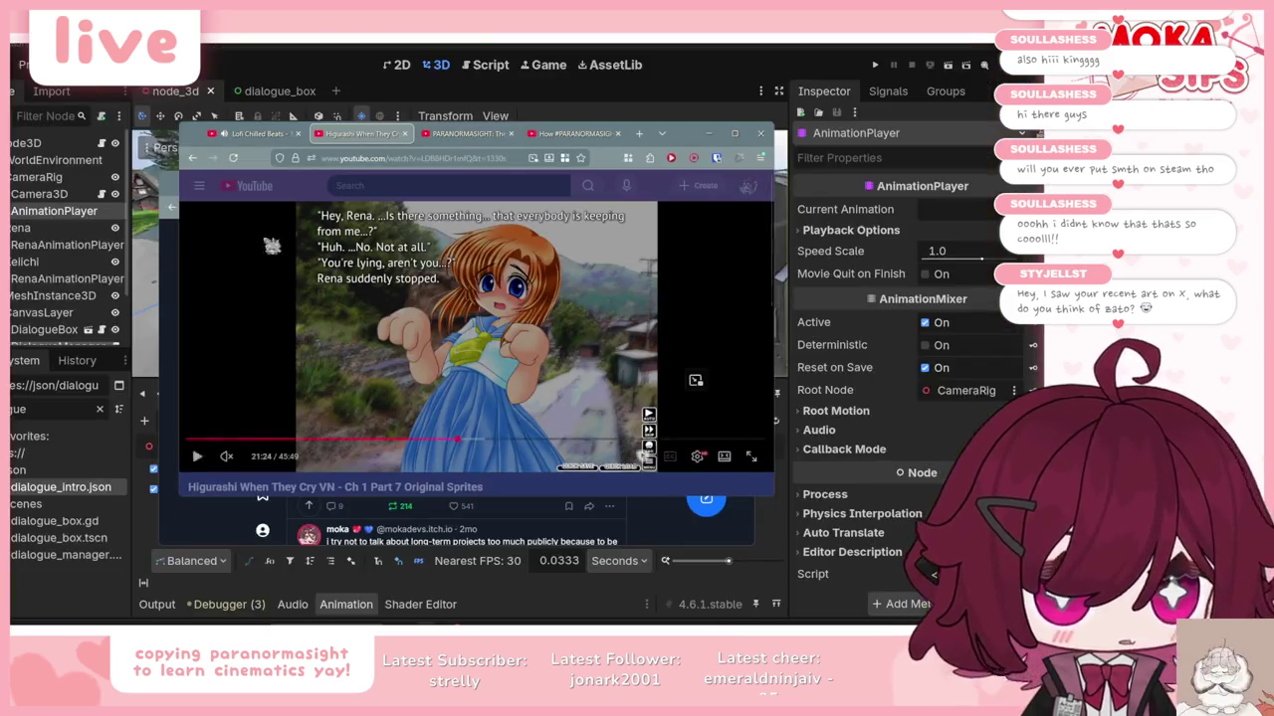
pyautogui.click(266, 139)
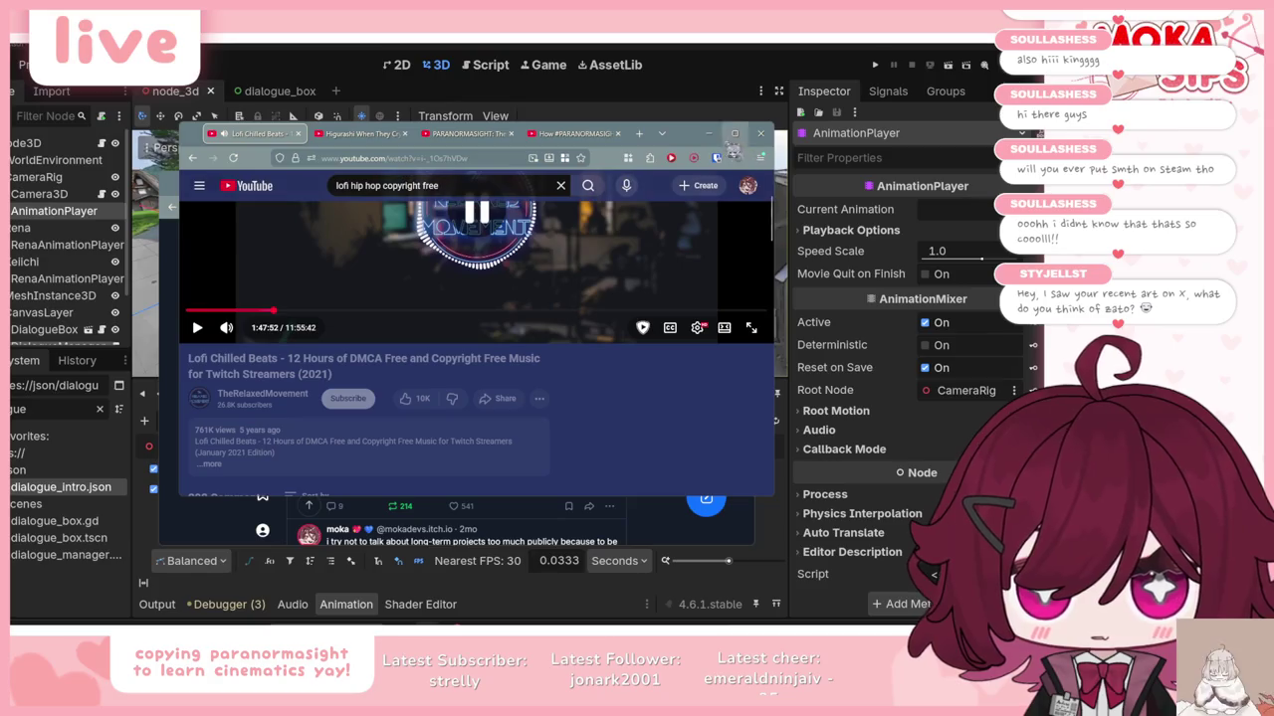
pyautogui.hotkey('alt', 'Tab')
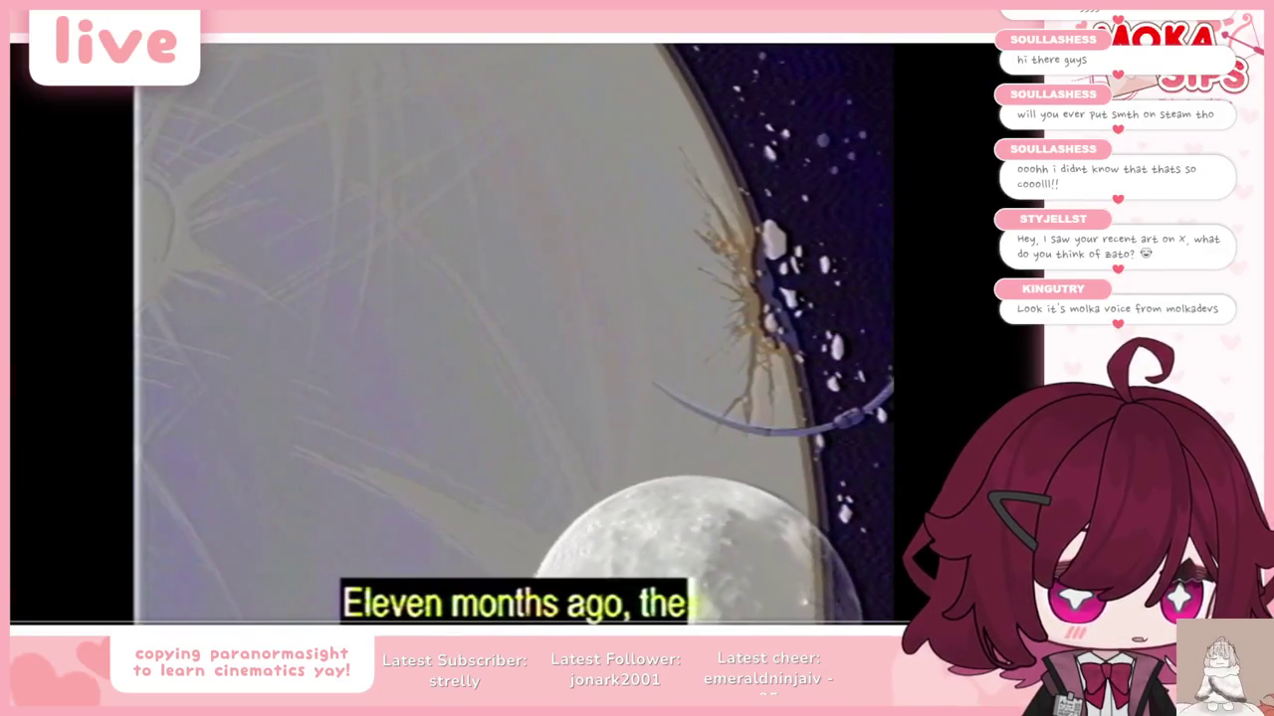
pyautogui.press('Escape')
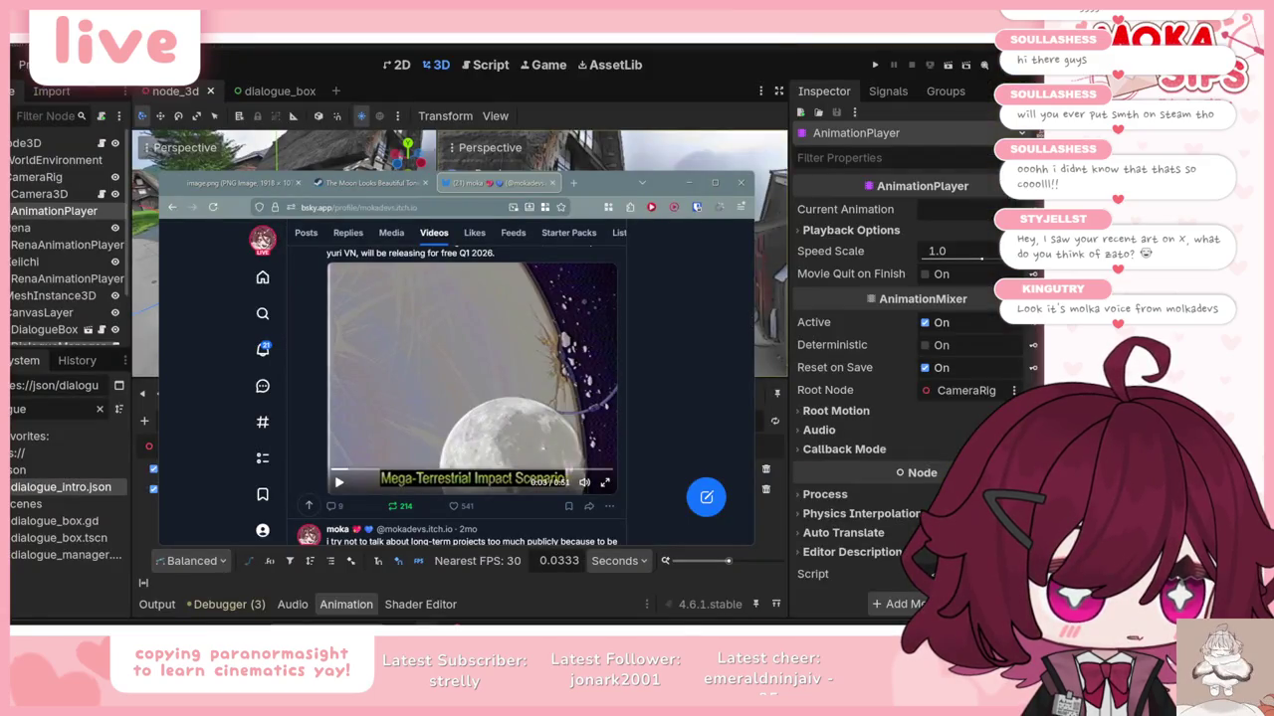
pyautogui.hotkey('alt', 'Tab')
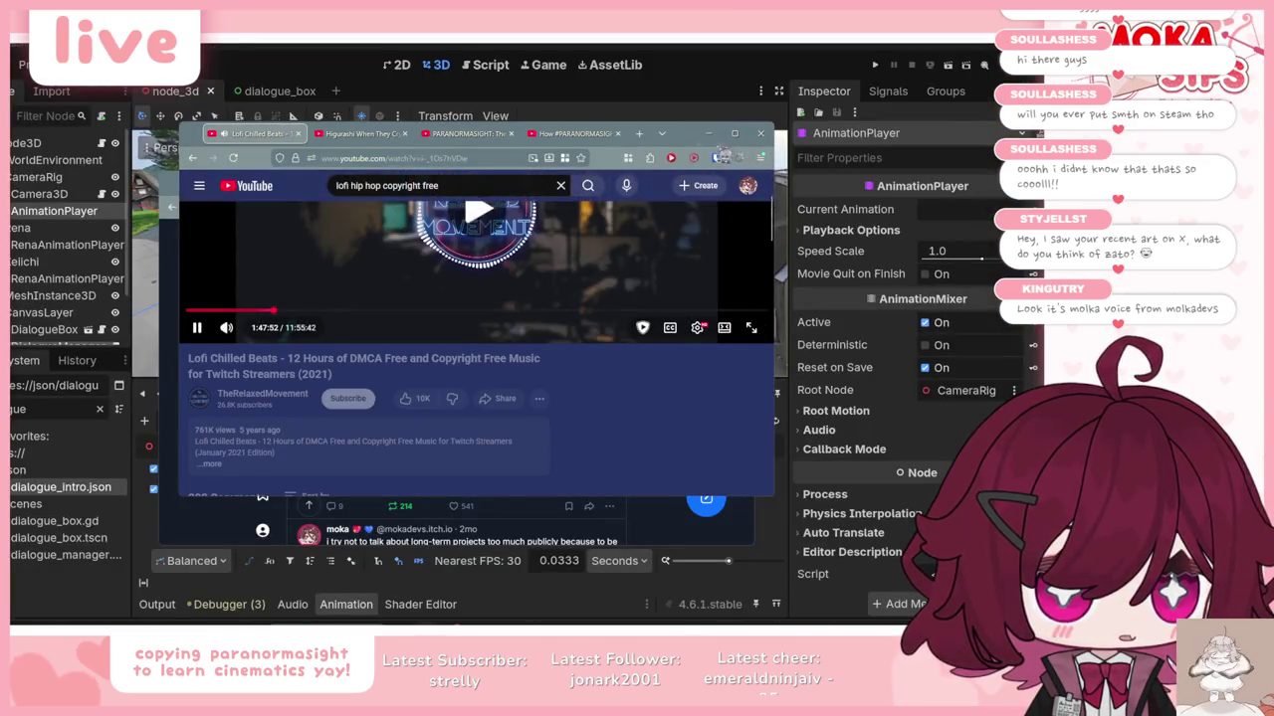
pyautogui.click(706, 134)
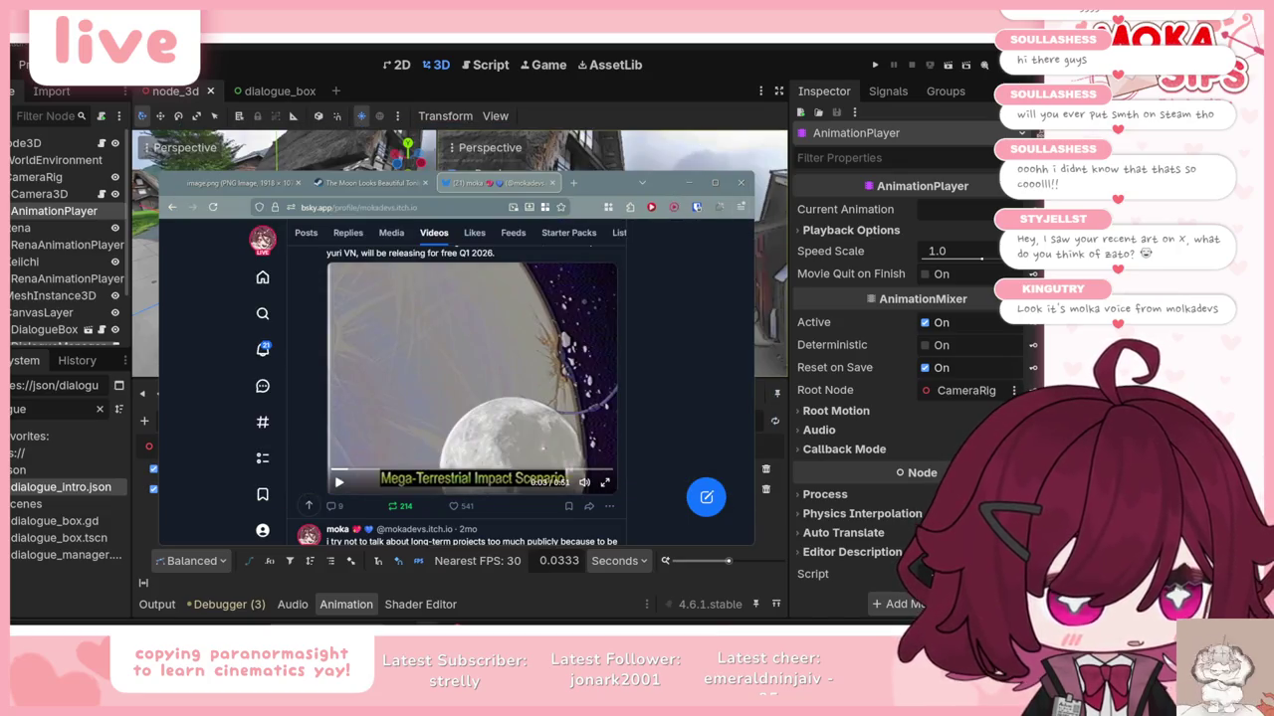
# Step: From Bluesky notifications, open a reply's post showing the pink 'CUTE!' illustration
pyautogui.click(263, 349)
pyautogui.scroll(-10, 580, 352)
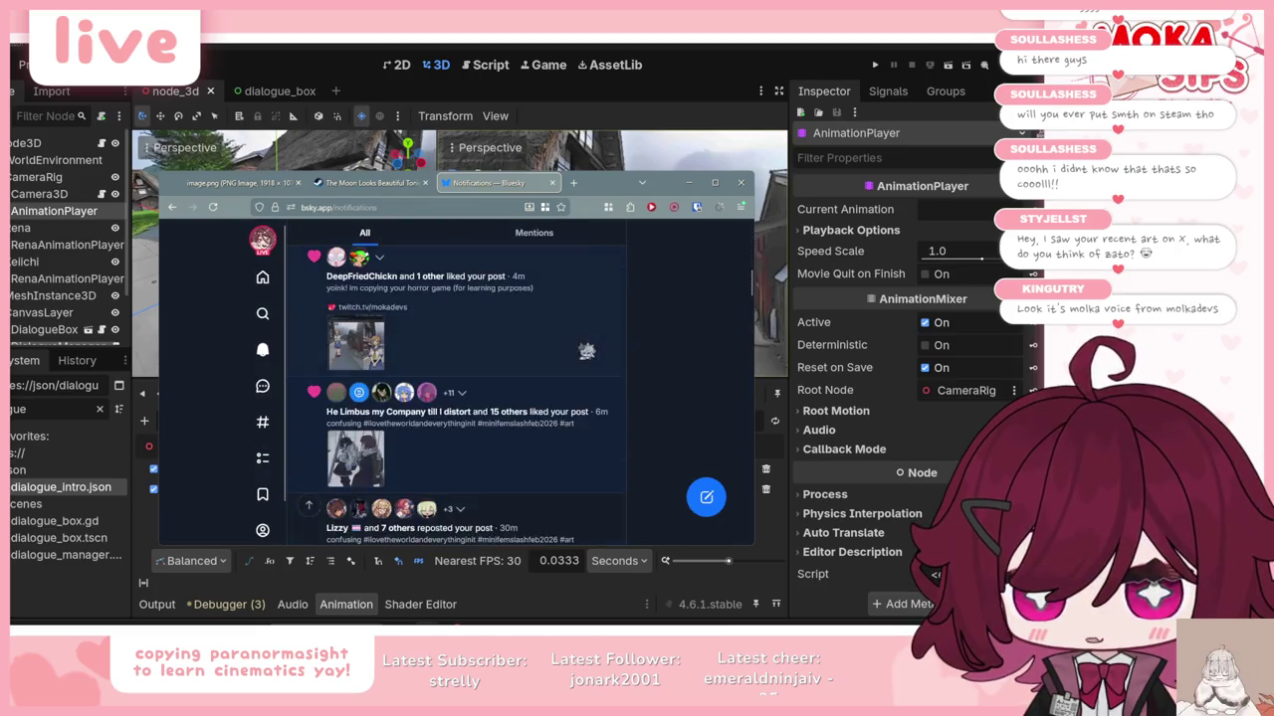
pyautogui.scroll(-5, 600, 347)
pyautogui.click(517, 324)
pyautogui.scroll(3, 441, 398)
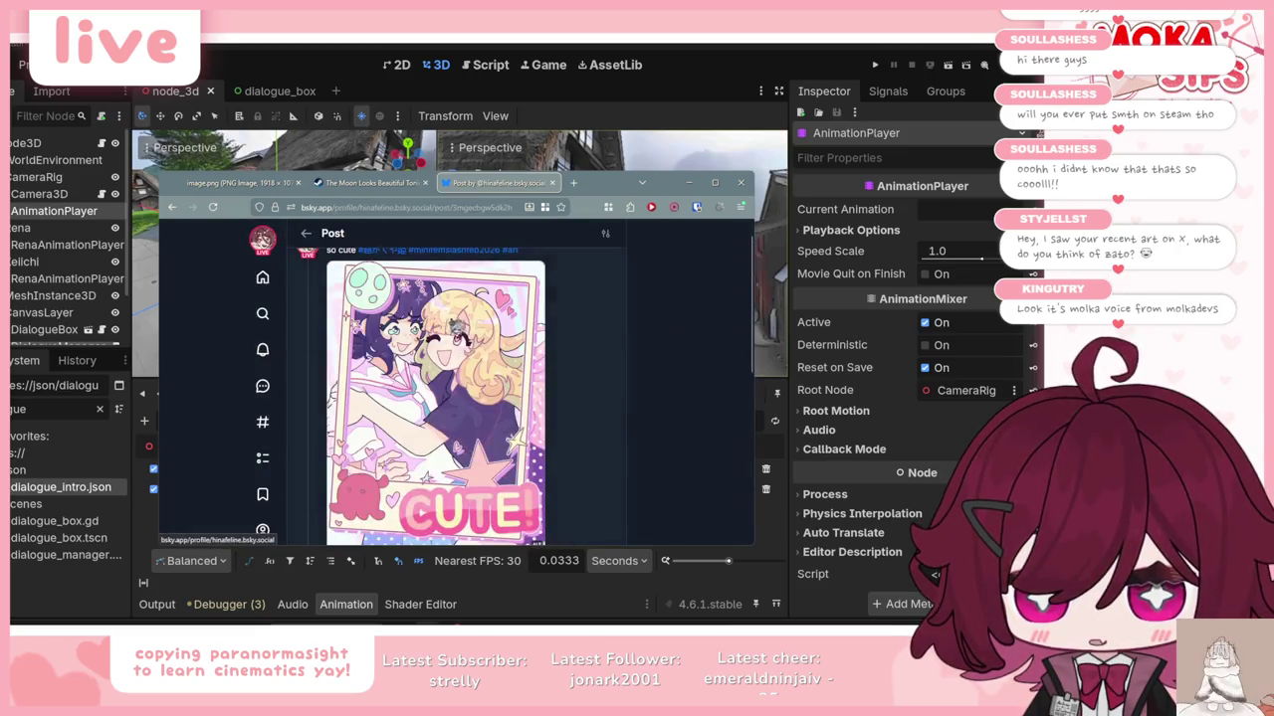
pyautogui.scroll(-1, 450, 321)
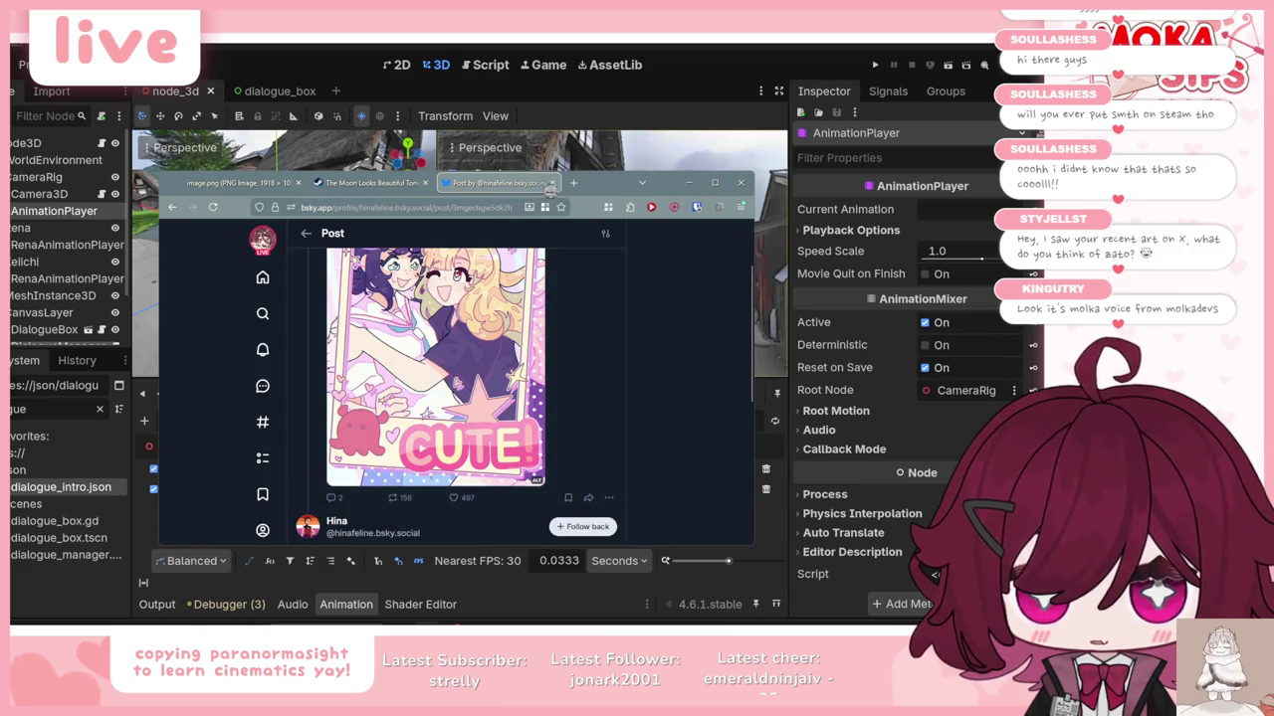
pyautogui.click(550, 188)
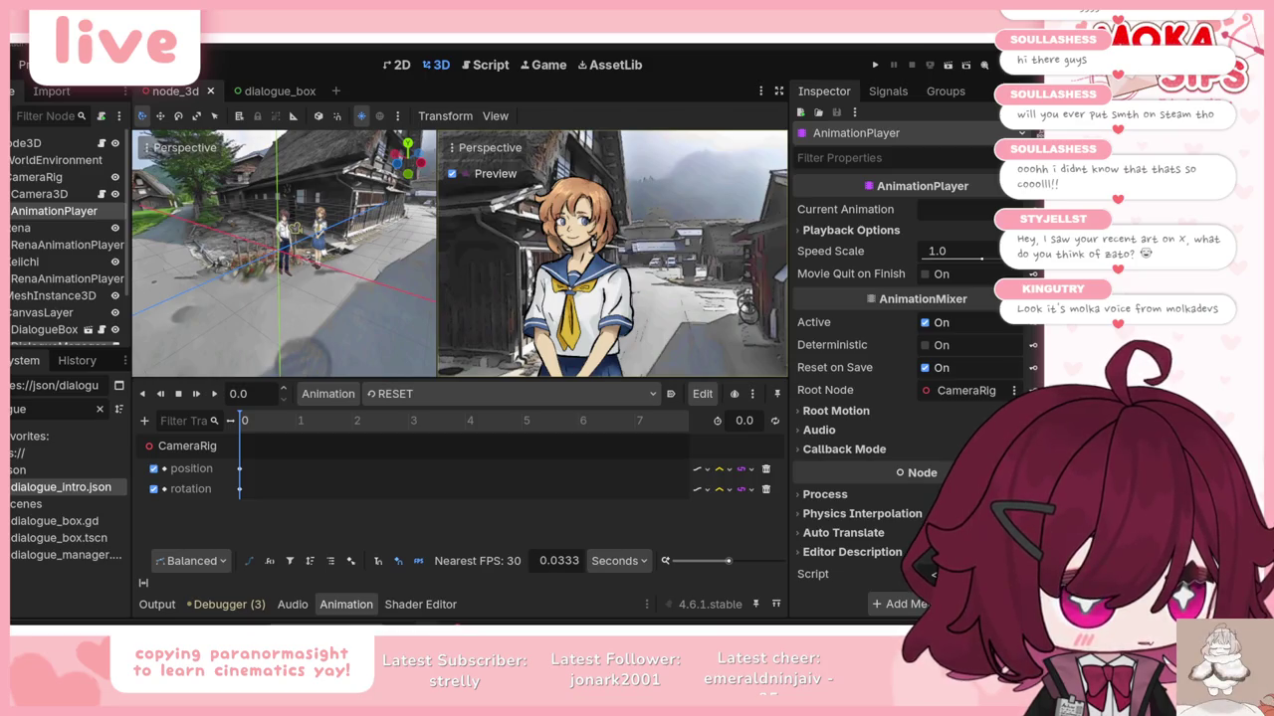
# Step: Bring up the Steam store window, move it right and scroll the game page
pyautogui.hotkey('alt', 'Tab')
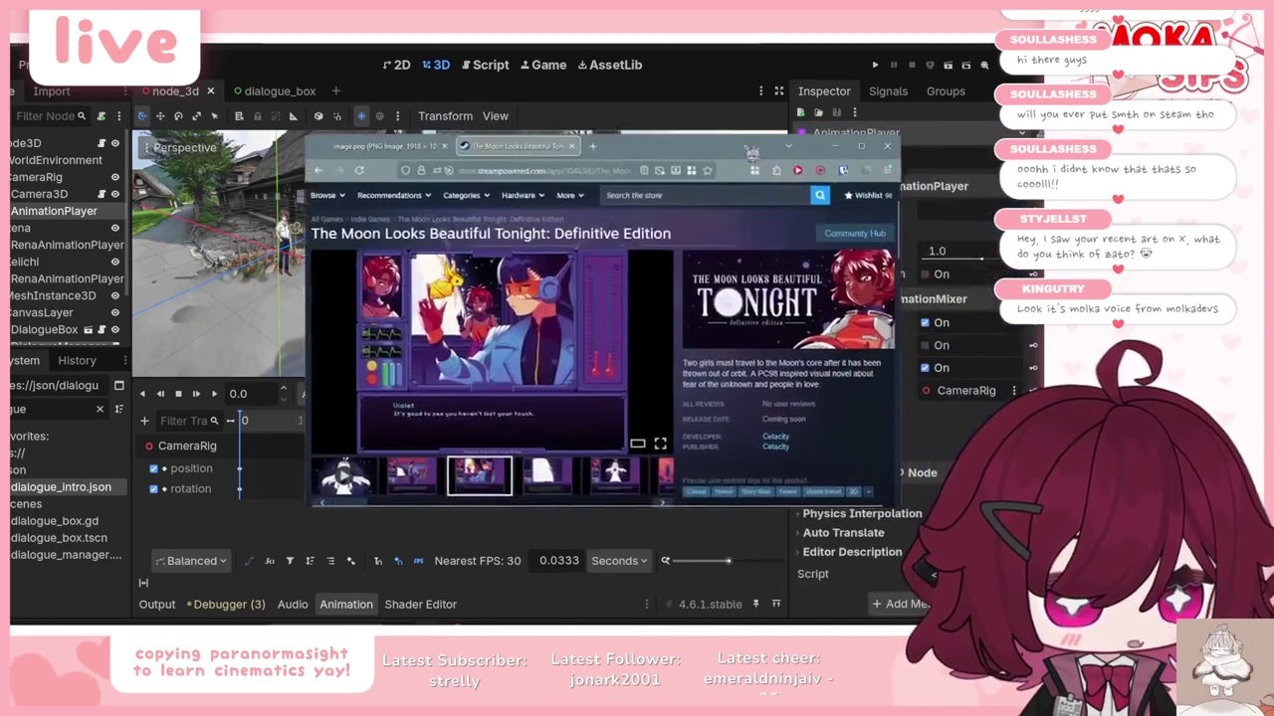
pyautogui.moveTo(612, 547)
pyautogui.mouseDown()
pyautogui.moveTo(759, 547)
pyautogui.moveTo(760, 580)
pyautogui.moveTo(854, 585)
pyautogui.mouseUp()
pyautogui.scroll(-3, 338, 378)
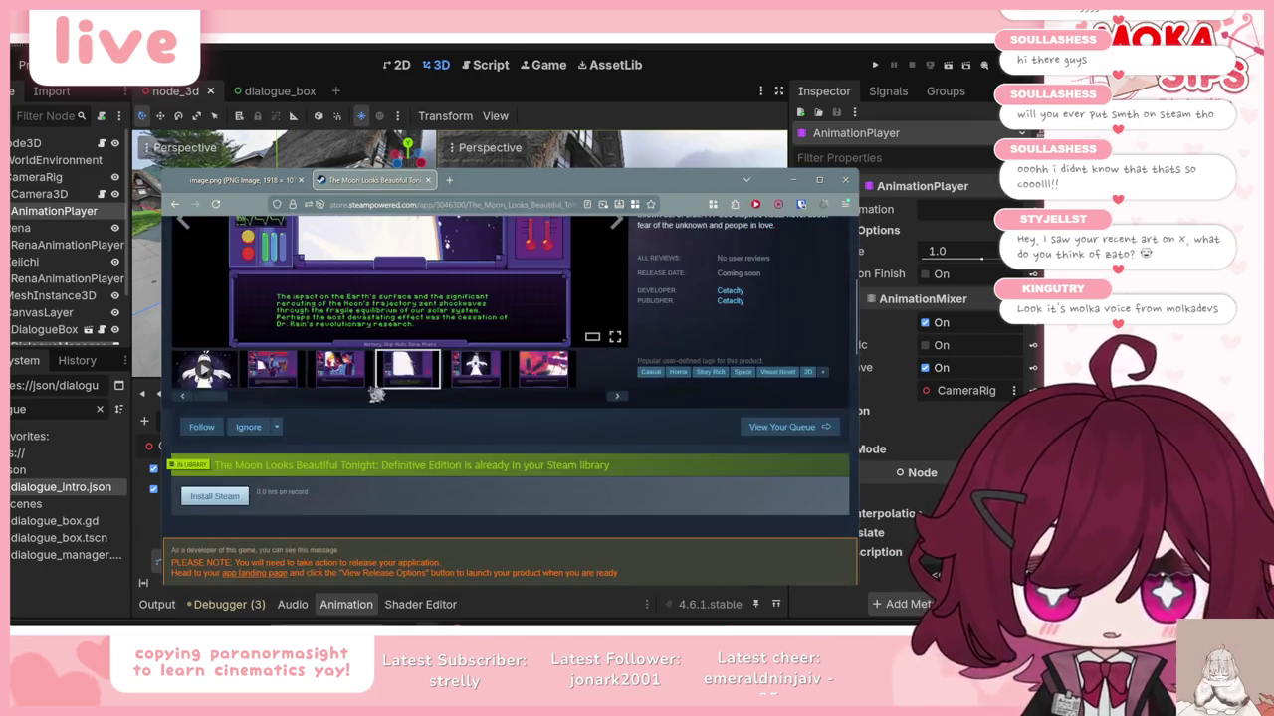
pyautogui.scroll(4, 320, 420)
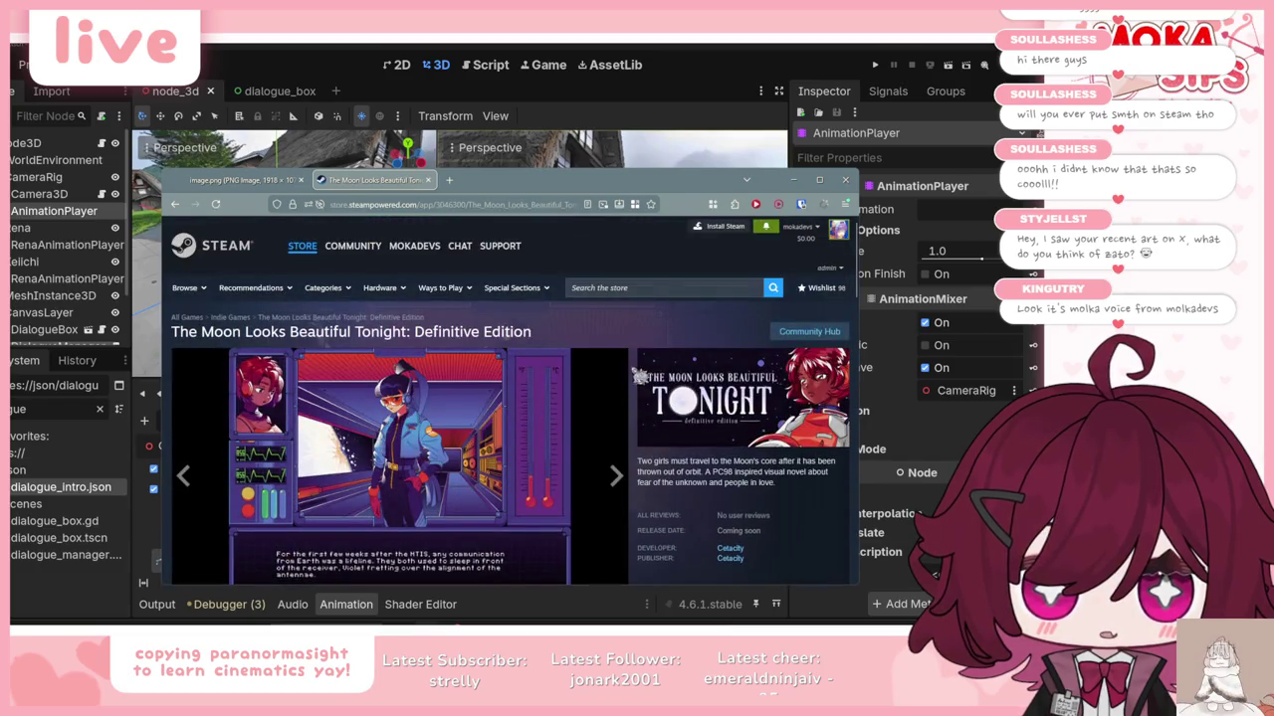
pyautogui.scroll(-1, 320, 421)
pyautogui.scroll(-1, 496, 420)
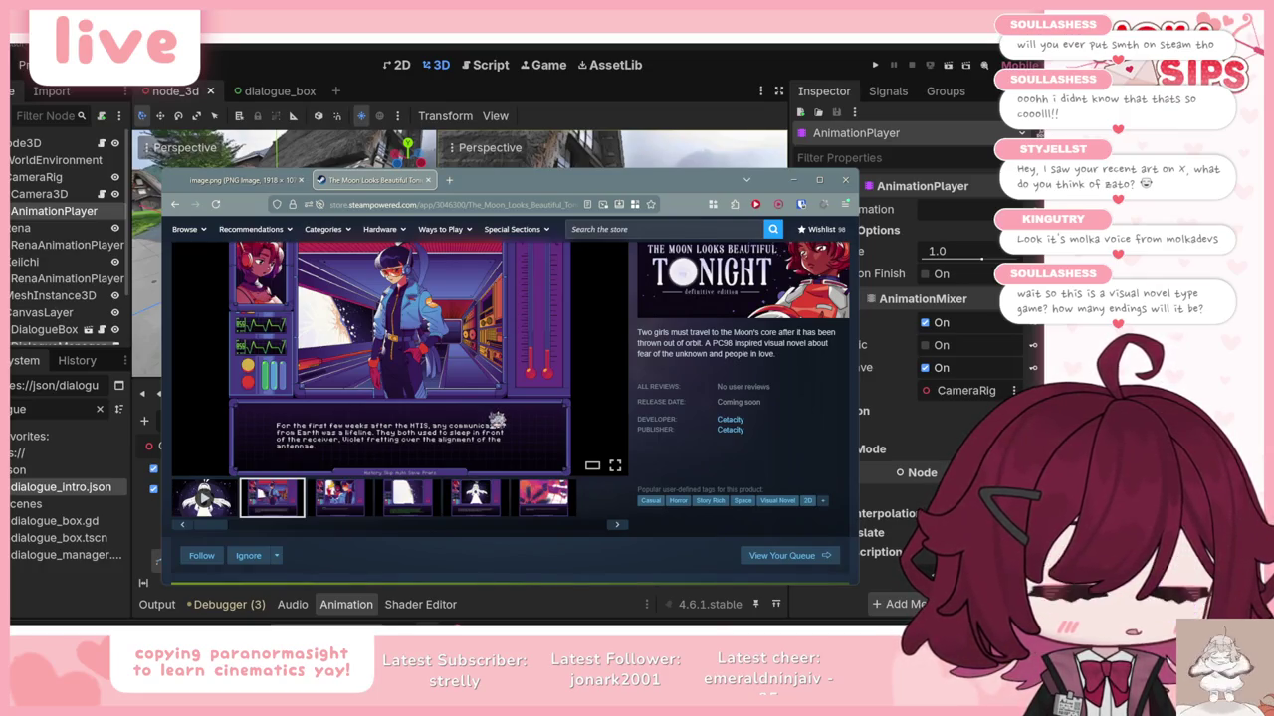
# Step: Browse the game's screenshots, ending on the second one
pyautogui.moveTo(418, 411)
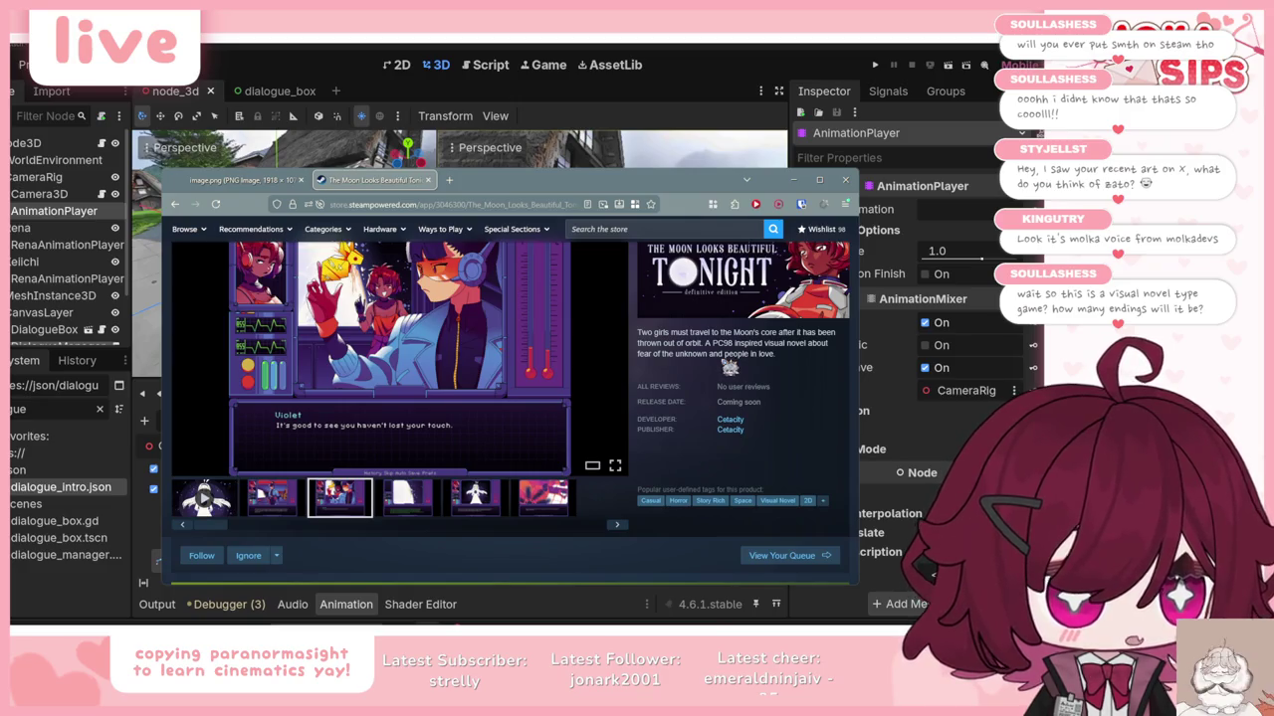
pyautogui.click(482, 519)
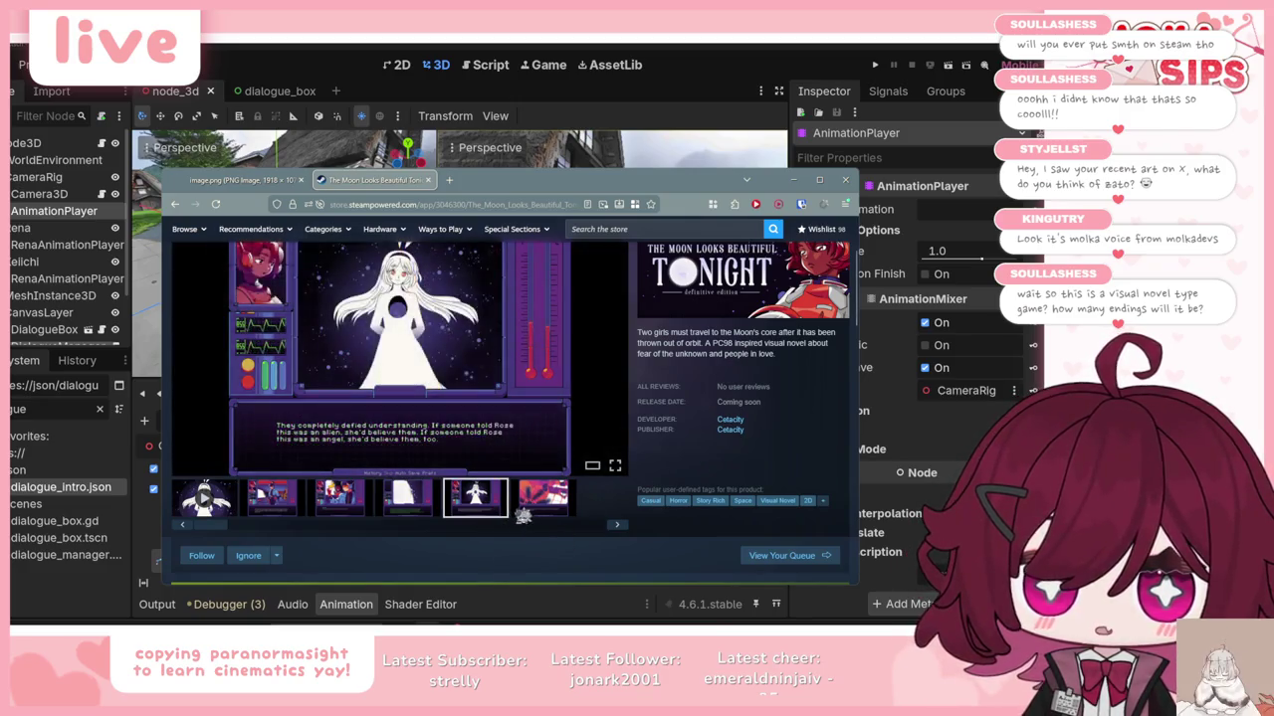
pyautogui.click(284, 508)
pyautogui.scroll(1, 315, 515)
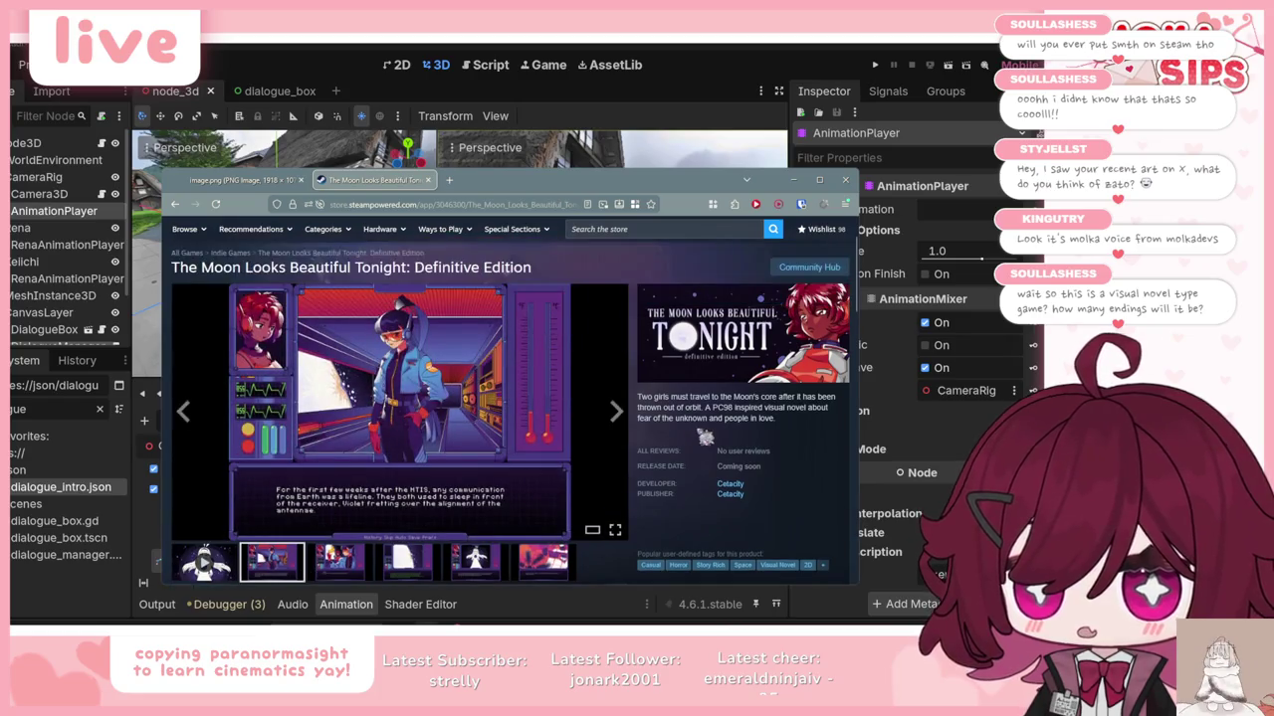
# Step: Scroll the game page and highlight lines of its description and game-includes list
pyautogui.scroll(-10, 423, 429)
pyautogui.scroll(3, 424, 429)
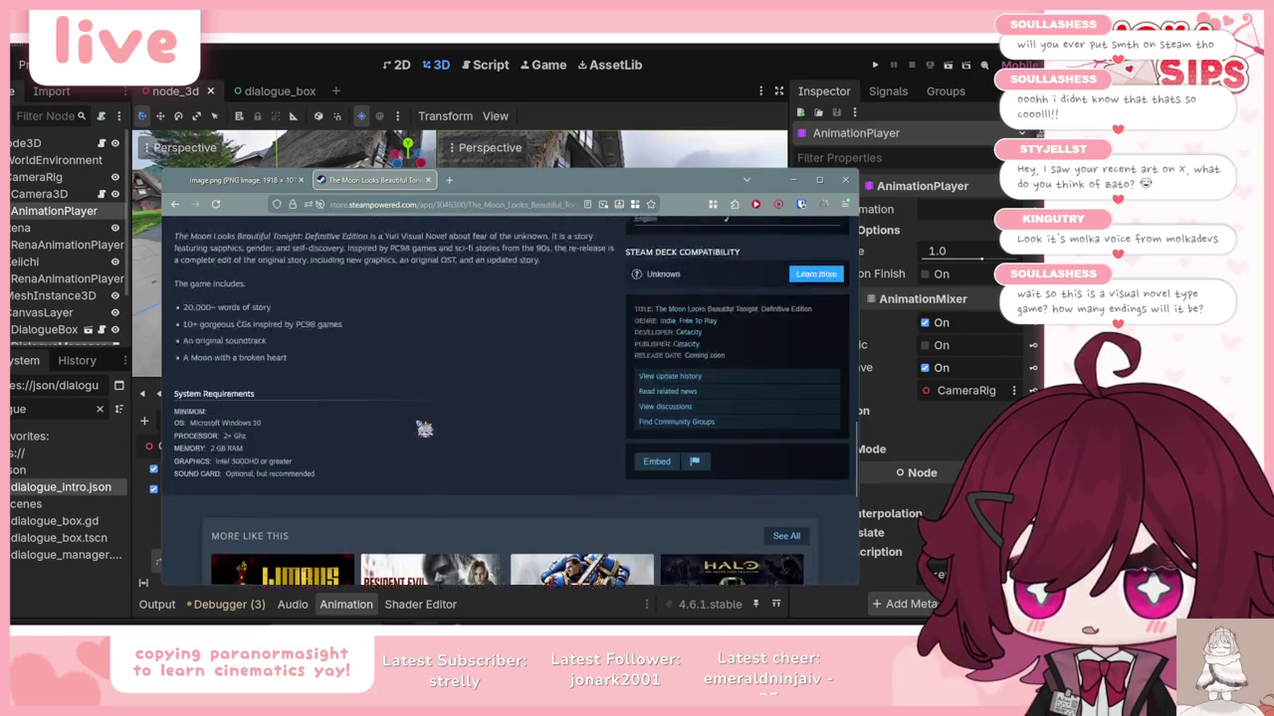
pyautogui.moveTo(205, 436)
pyautogui.mouseDown()
pyautogui.moveTo(248, 468)
pyautogui.moveTo(404, 462)
pyautogui.mouseUp()
pyautogui.click(404, 462)
pyautogui.moveTo(288, 475); pyautogui.dragTo(189, 440)
pyautogui.click(388, 476)
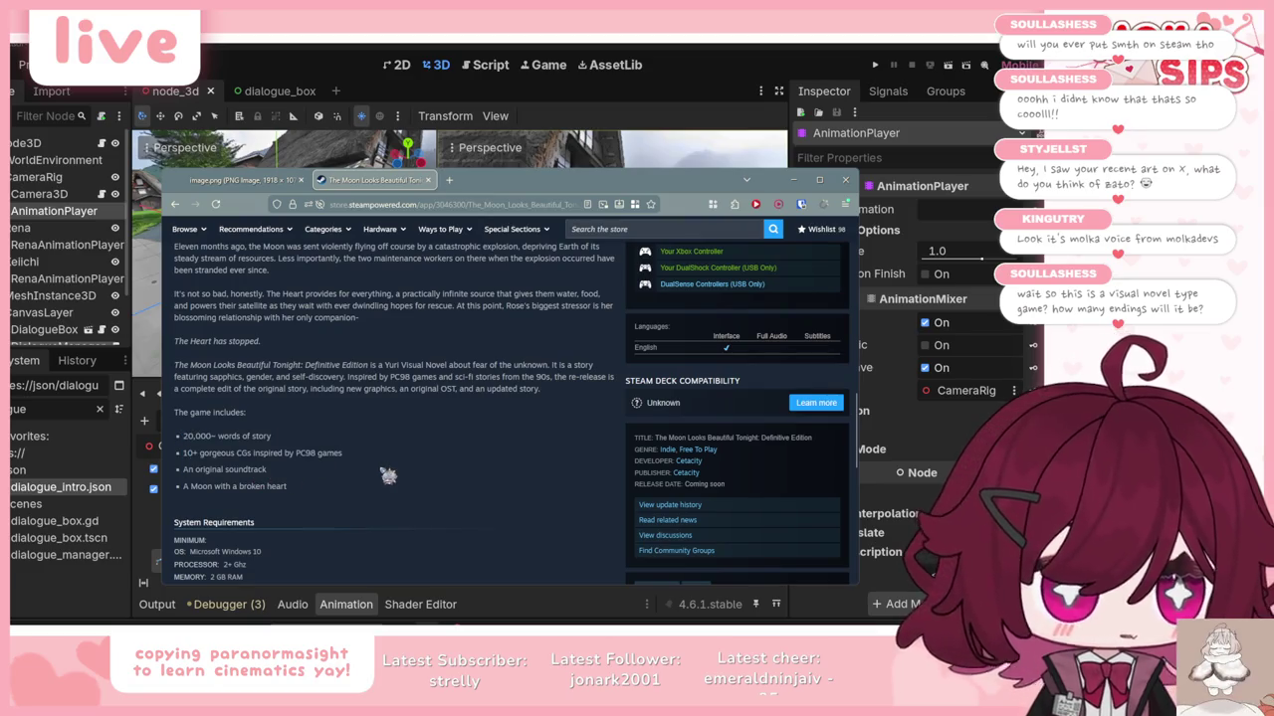
pyautogui.scroll(-10, 388, 475)
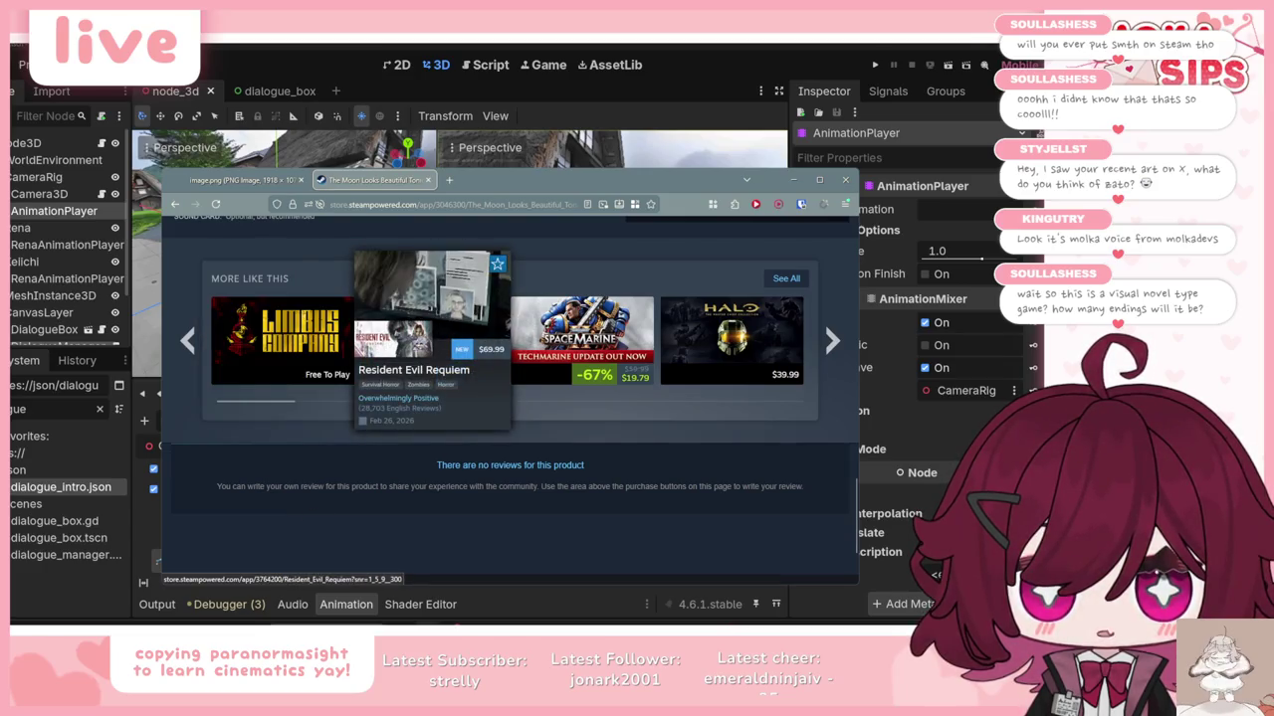
# Step: Step through the game screenshots up to the sixth, then close the Steam store tab
pyautogui.moveTo(617, 354)
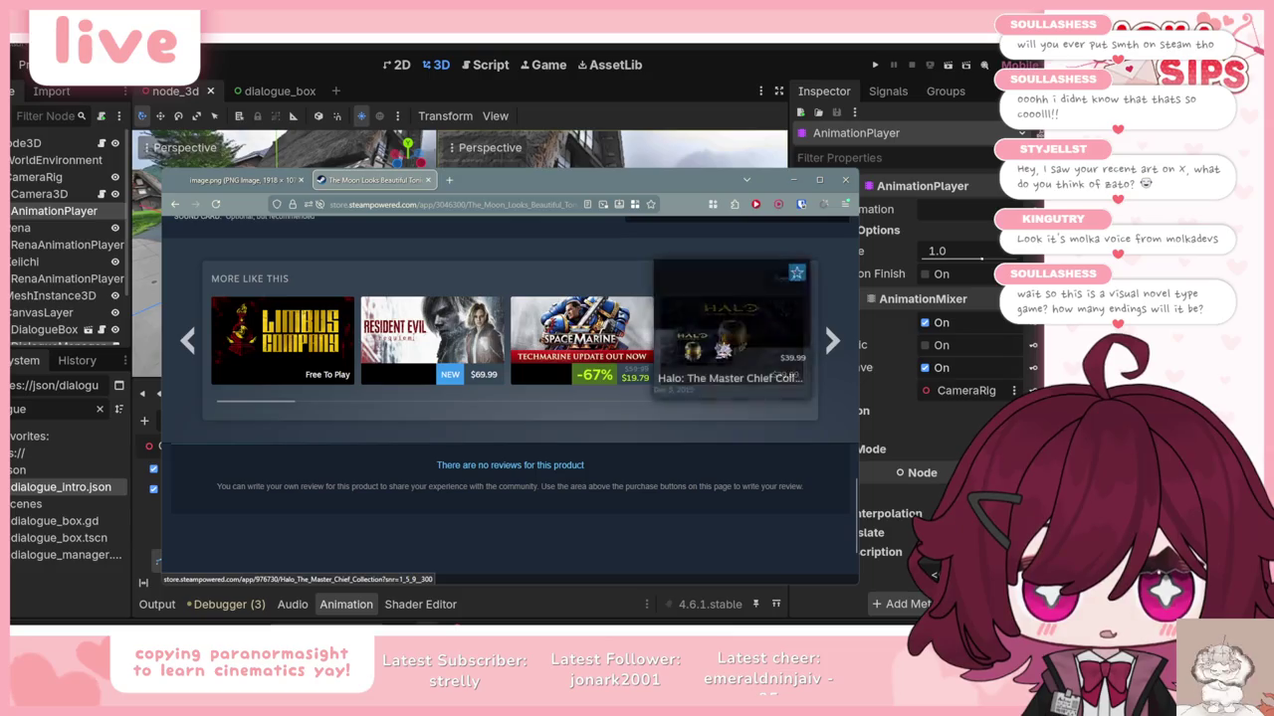
pyautogui.scroll(-2, 445, 473)
pyautogui.scroll(5, 450, 448)
pyautogui.scroll(2, 455, 398)
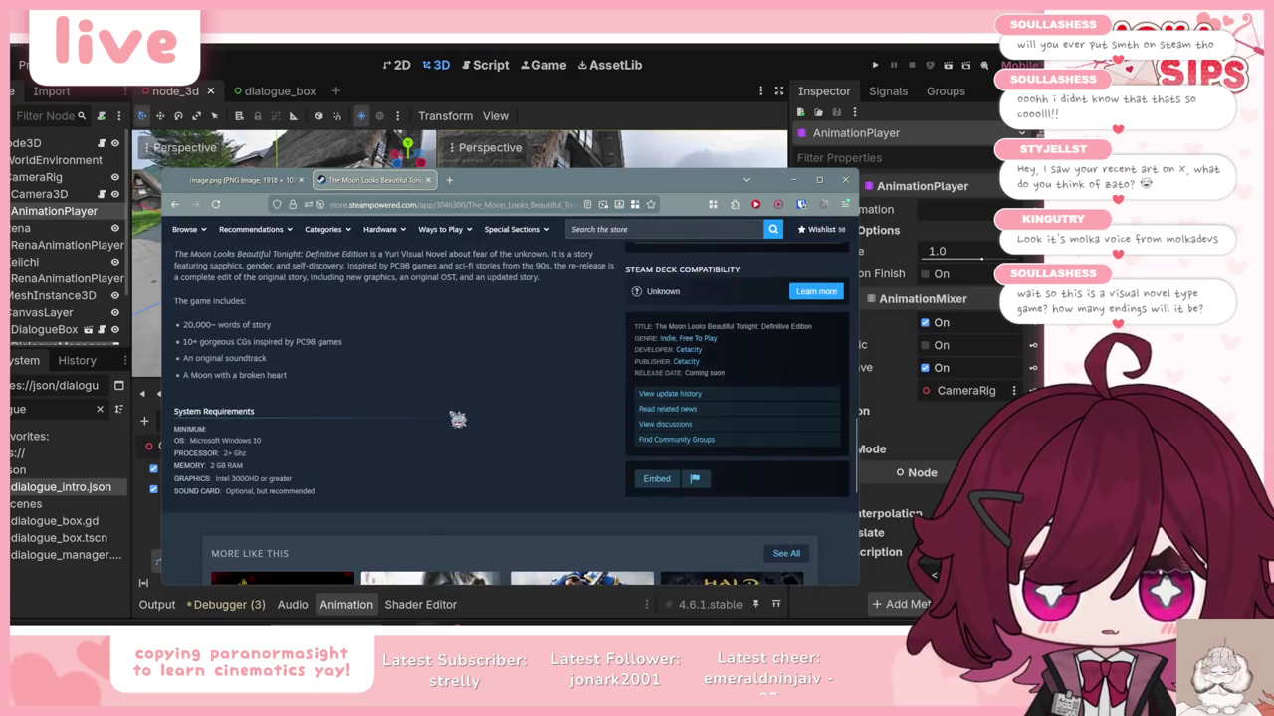
pyautogui.scroll(-3, 455, 339)
pyautogui.scroll(10, 433, 354)
pyautogui.scroll(3, 512, 439)
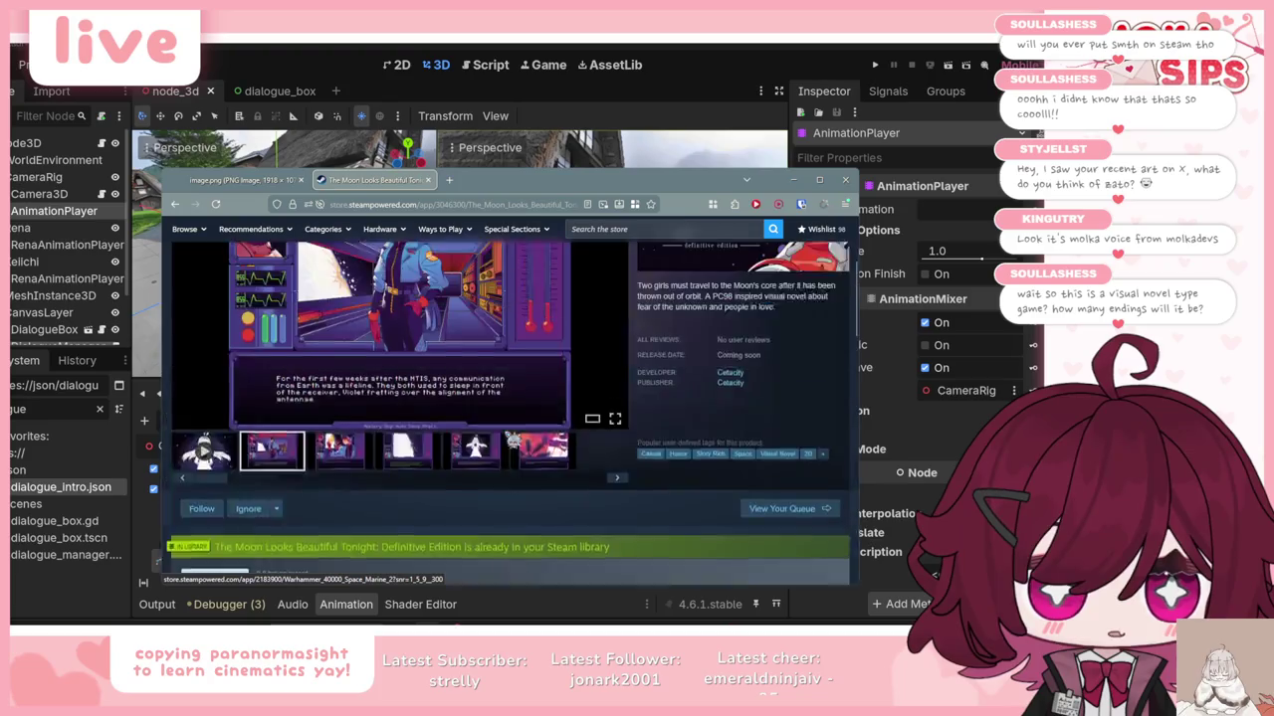
pyautogui.click(343, 514)
pyautogui.click(408, 514)
pyautogui.click(475, 514)
pyautogui.click(543, 515)
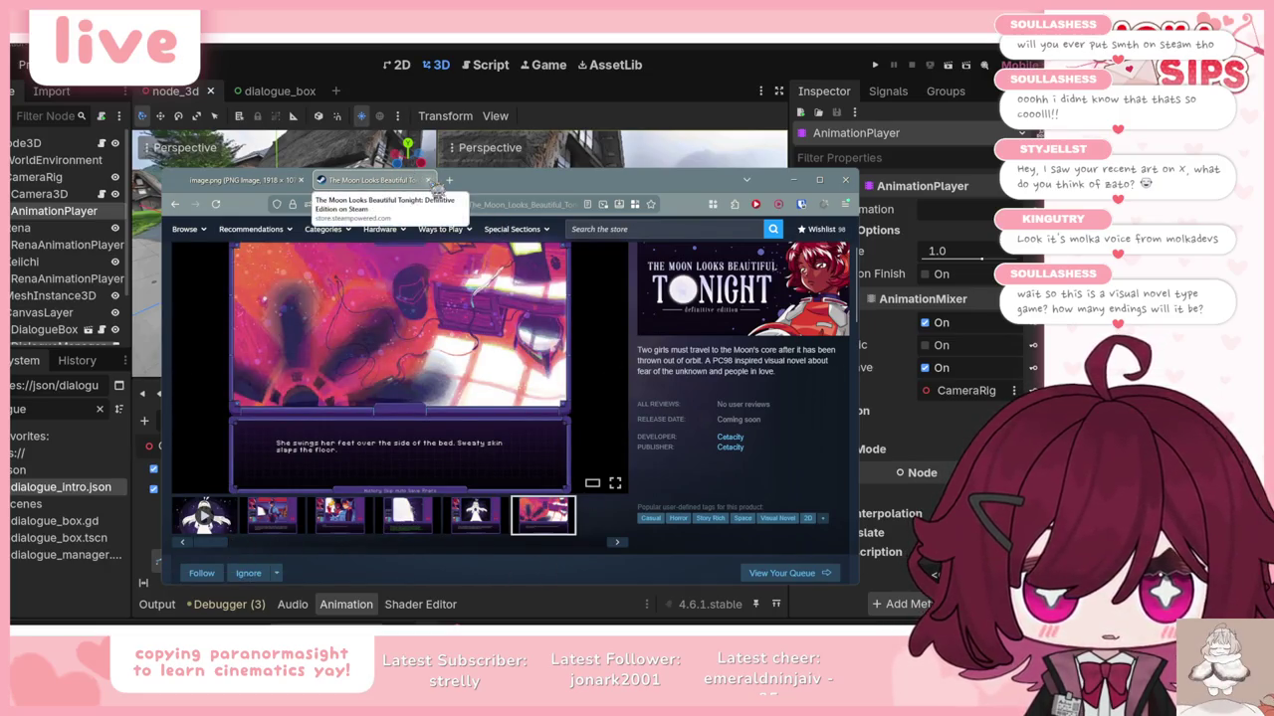
pyautogui.click(428, 180)
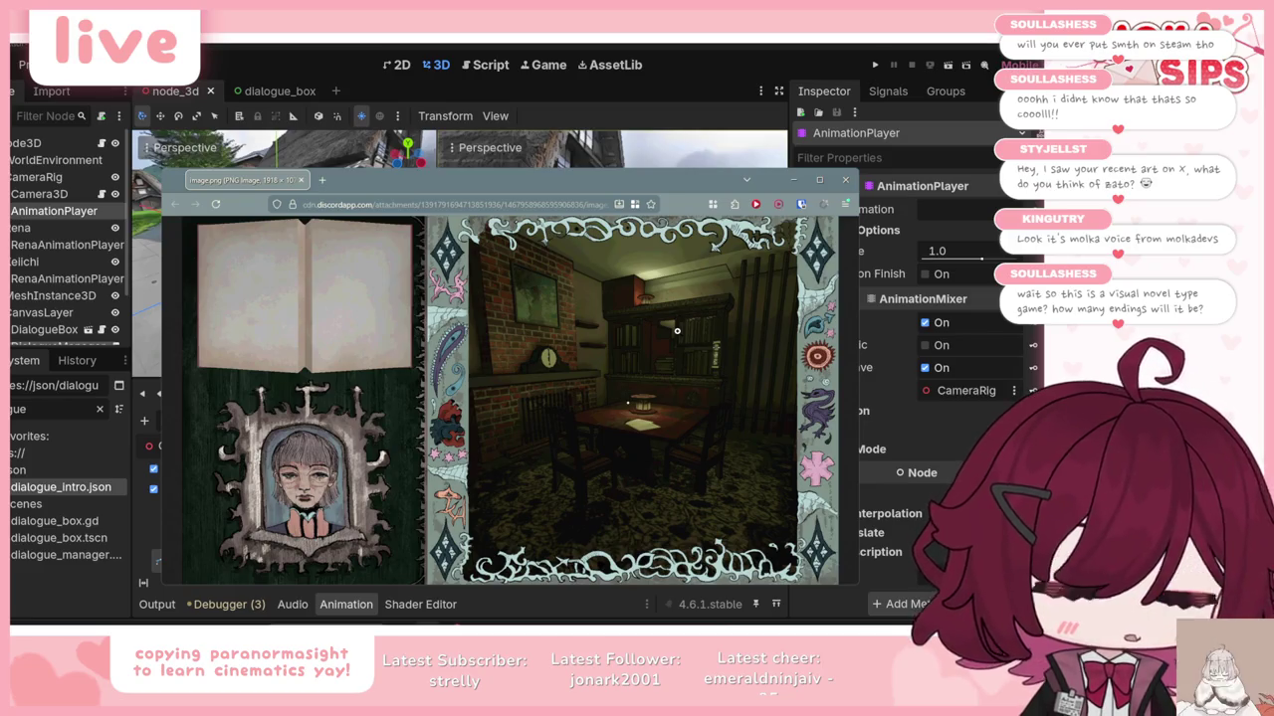
# Step: Zoom image.png to full size, then fit the dining-room image back into the window
pyautogui.click(676, 332)
pyautogui.scroll(-3, 677, 332)
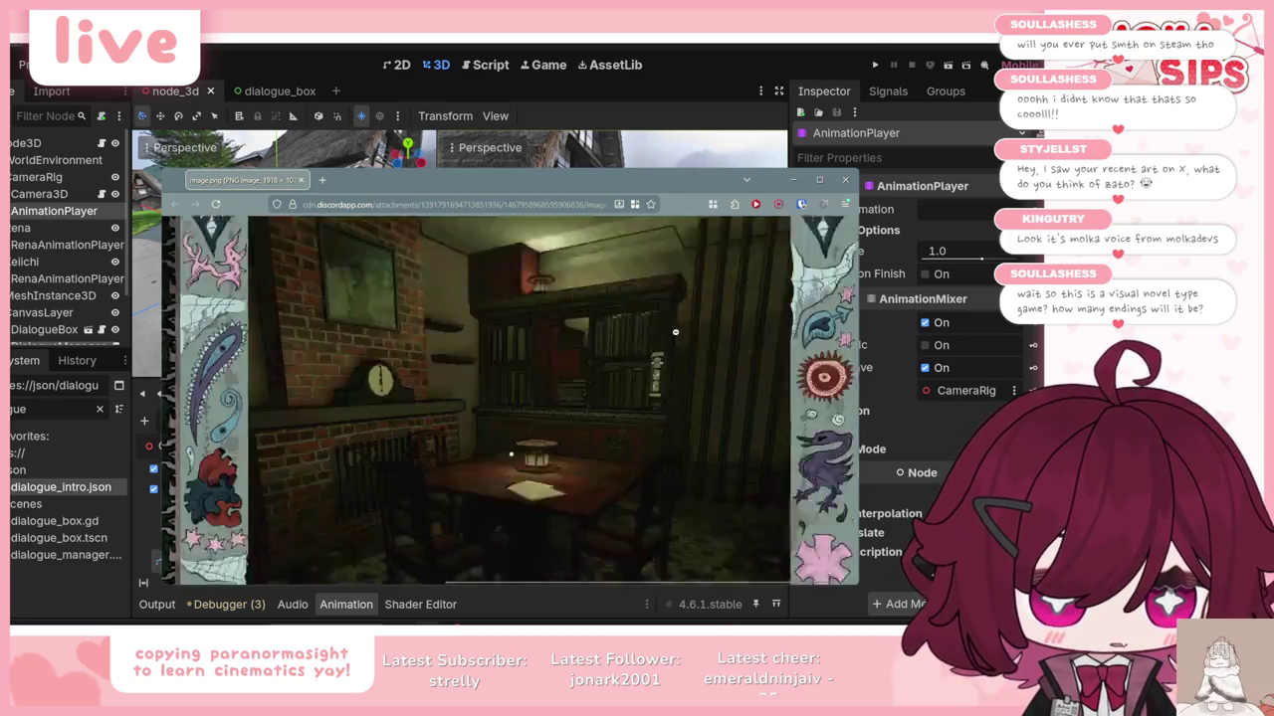
pyautogui.click(553, 391)
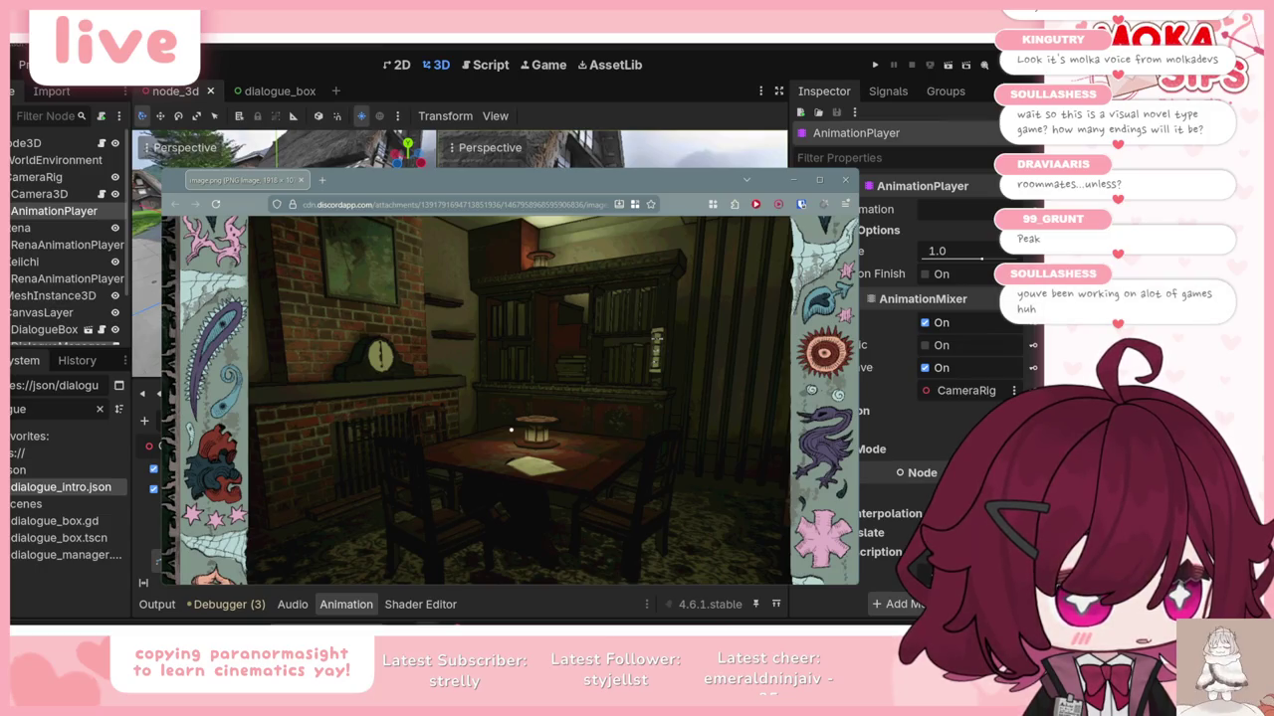
pyautogui.scroll(-2, 509, 400)
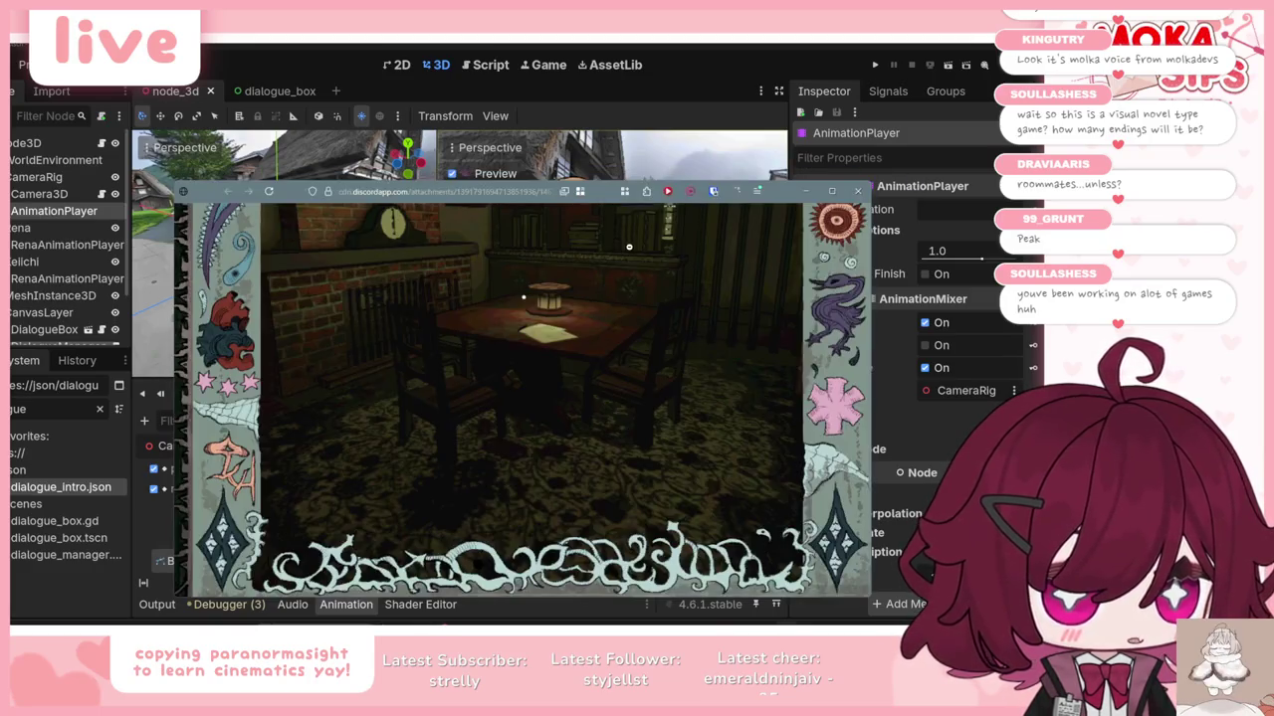
pyautogui.moveTo(806, 191); pyautogui.dragTo(744, 187)
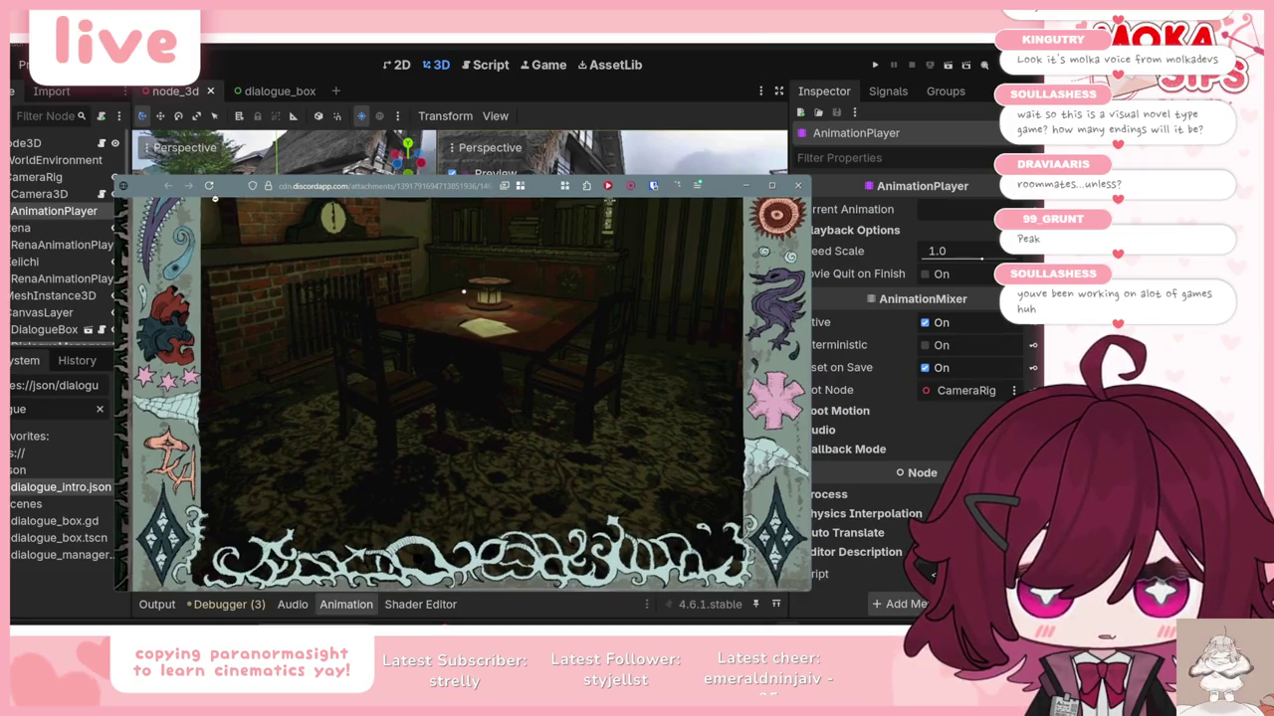
pyautogui.click(509, 194)
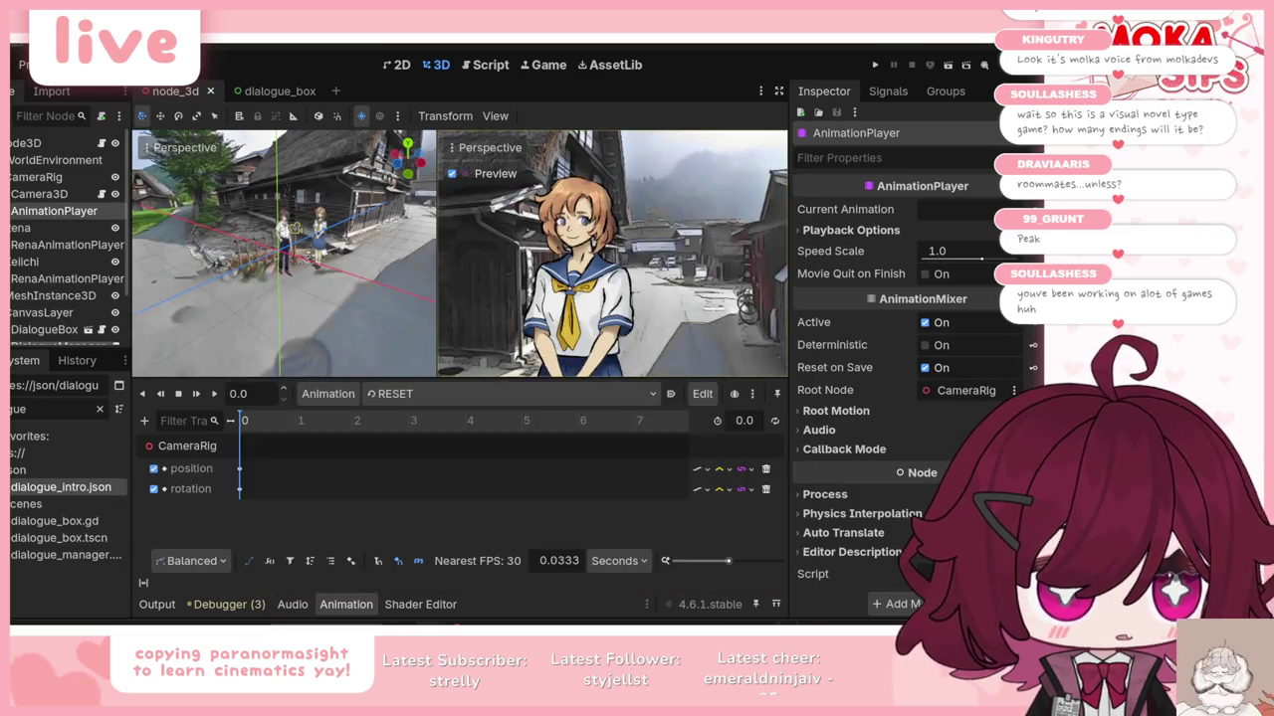
pyautogui.hotkey('alt', 'Tab')
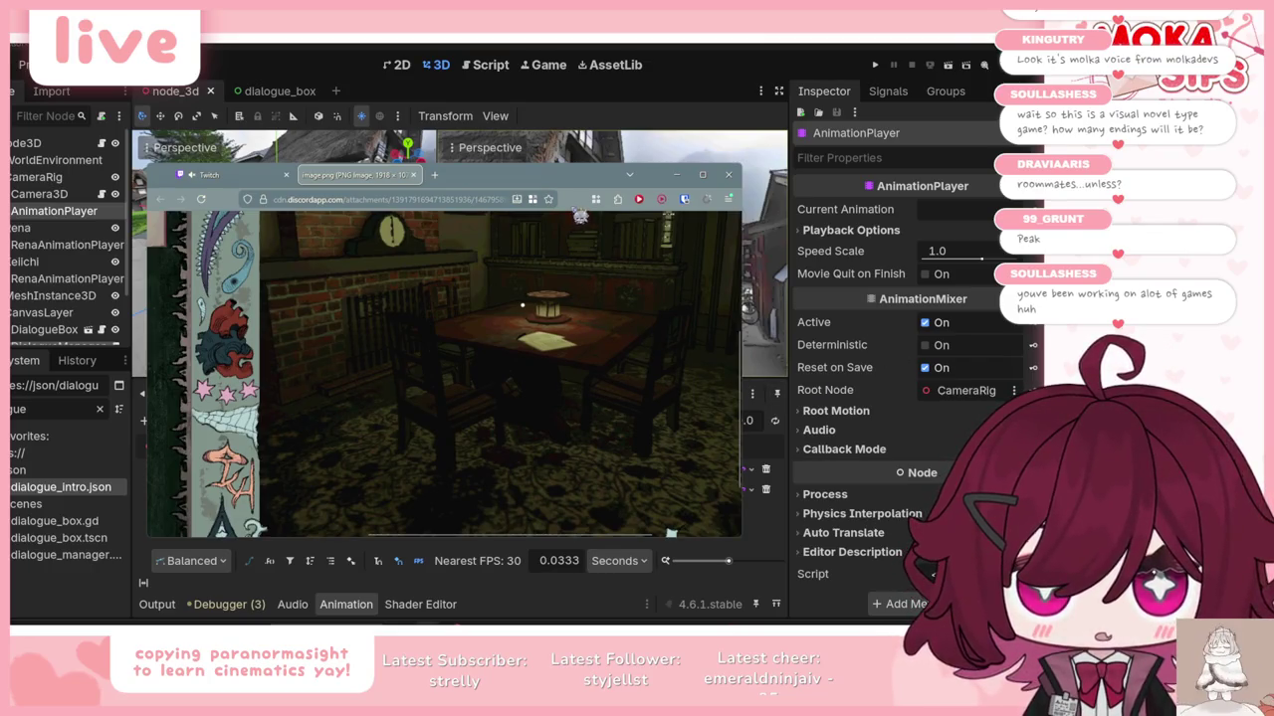
pyautogui.hotkey('alt', 'Tab')
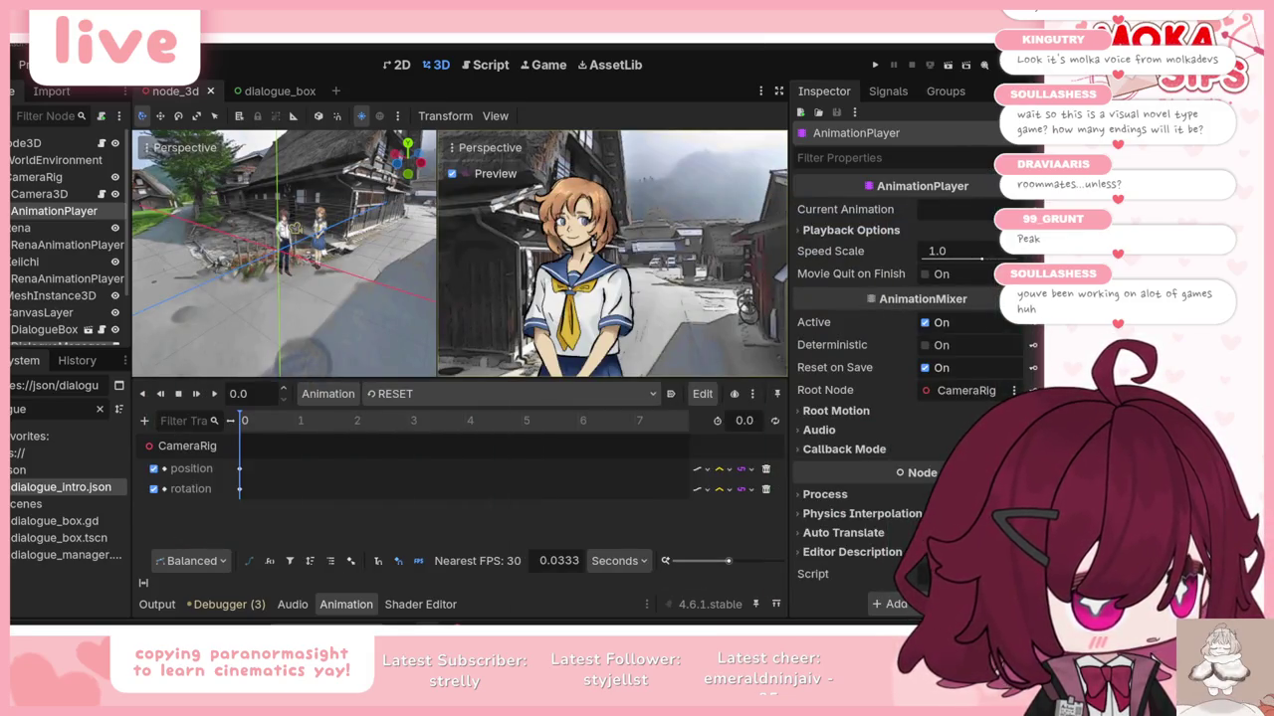
pyautogui.hotkey('alt', 'Tab')
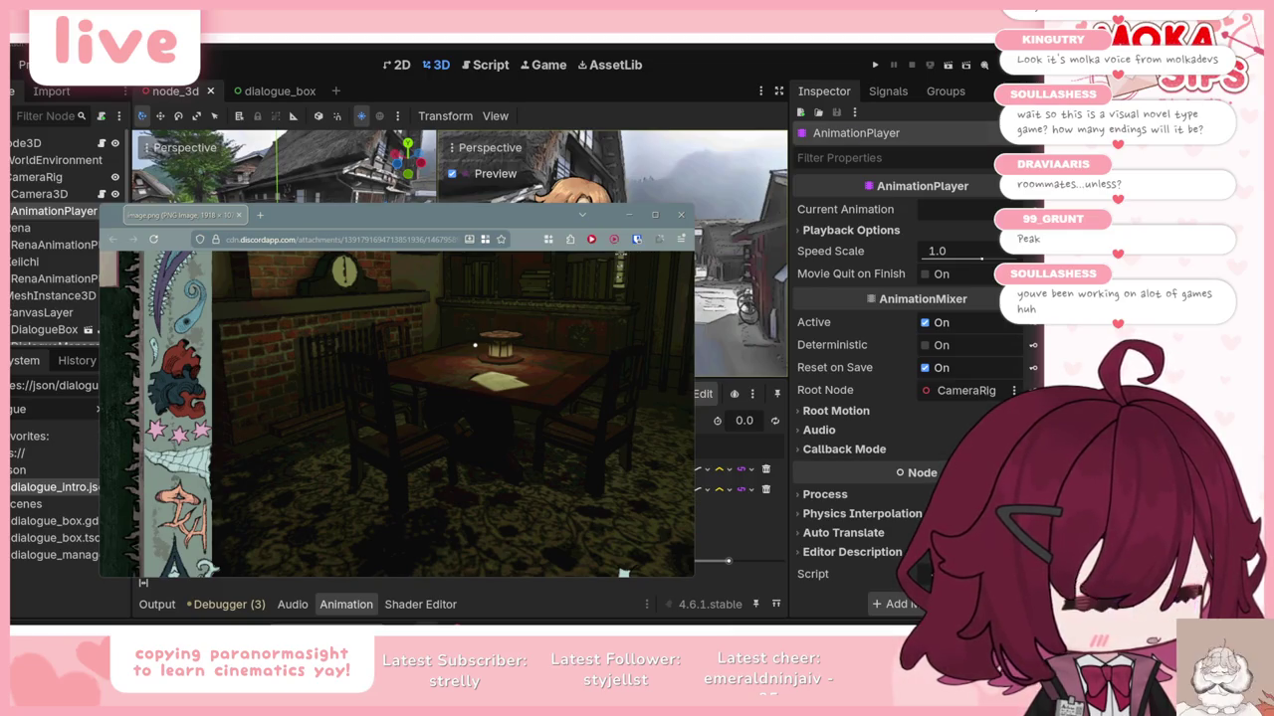
pyautogui.click(655, 215)
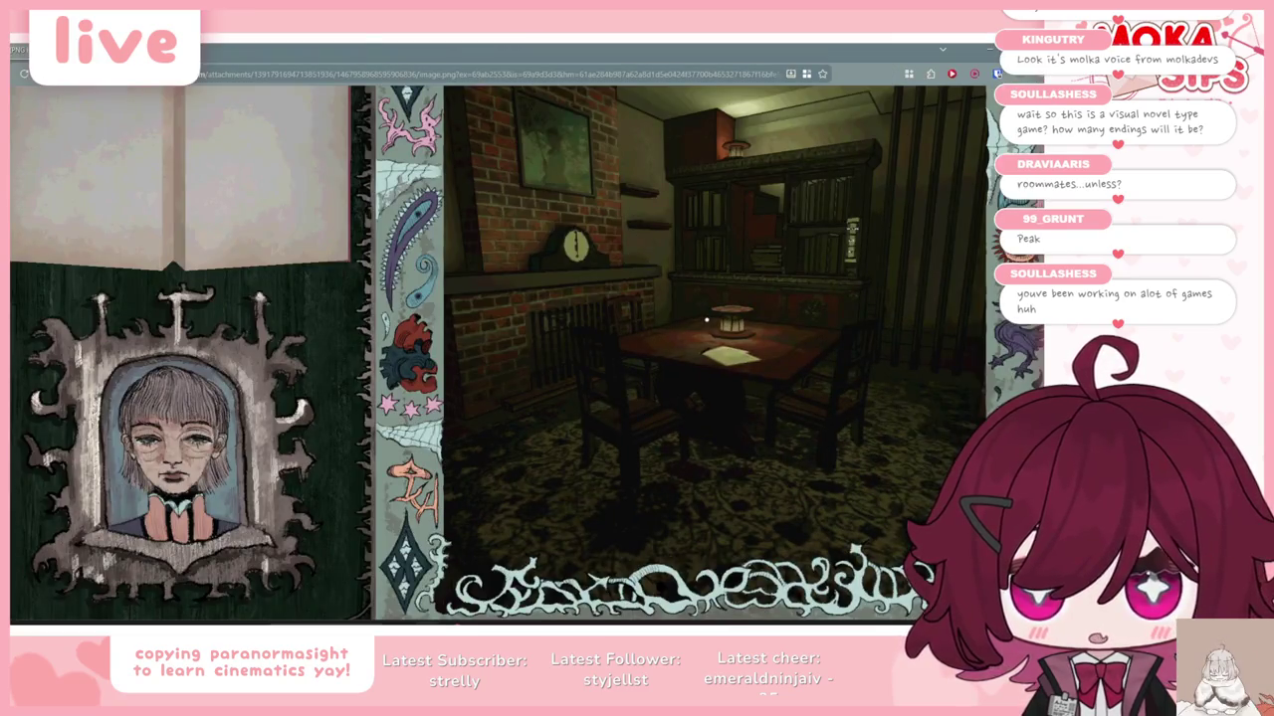
# Step: Load mokadevs.itch.io in a new browser tab
pyautogui.hotkey('ctrl', 't')
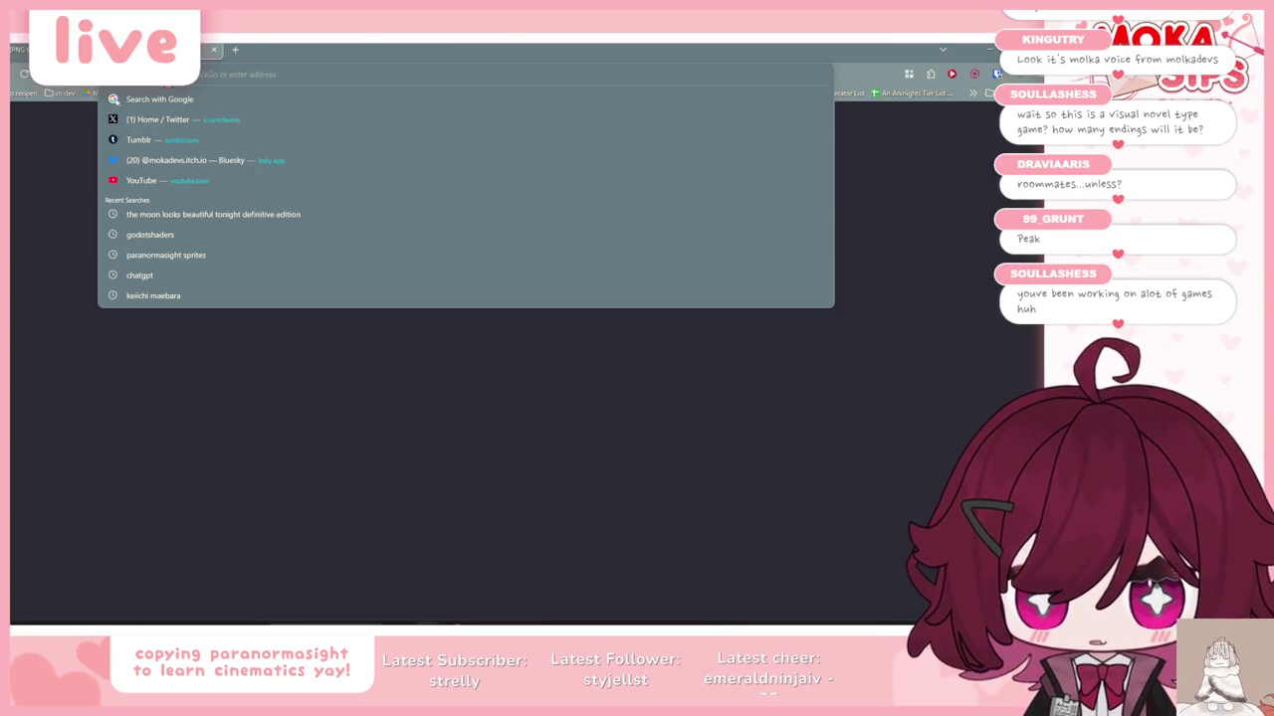
pyautogui.write('moka')
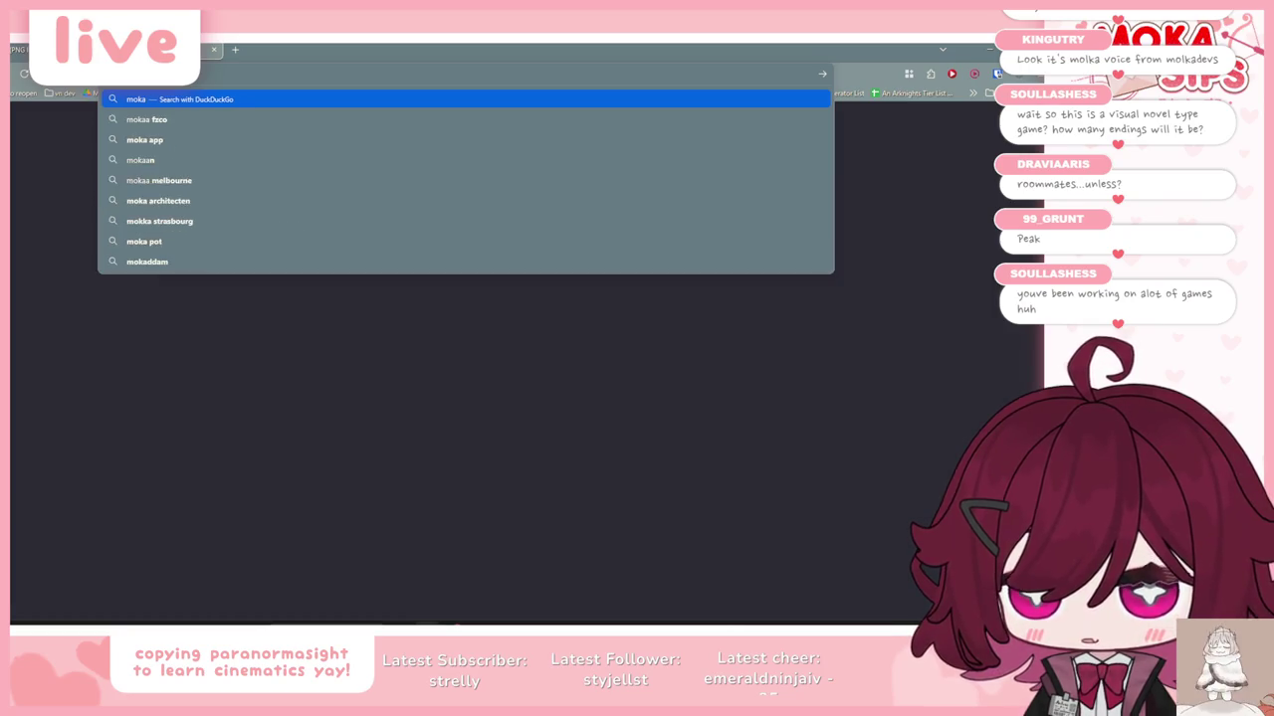
pyautogui.write('devs.itch.io')
pyautogui.press('Return')
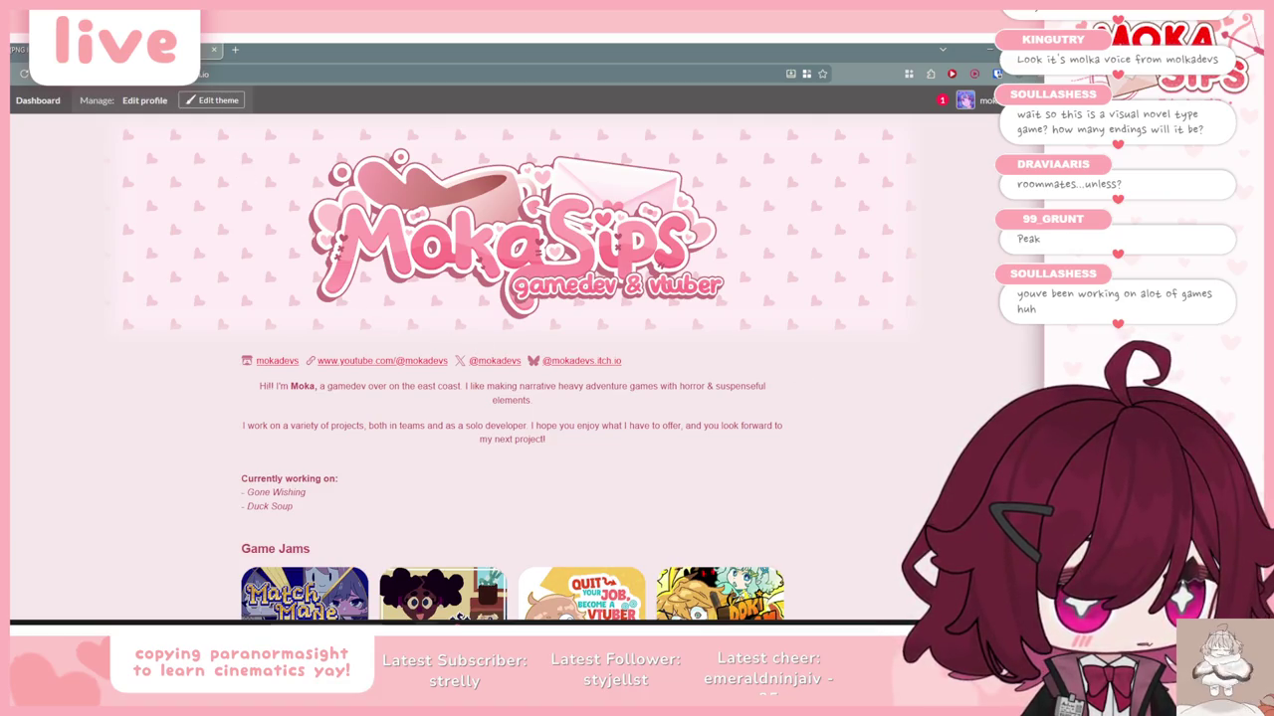
# Step: Scroll through the MokaSips Game Jams section, then return to the Godot editor
pyautogui.scroll(-3, 896, 298)
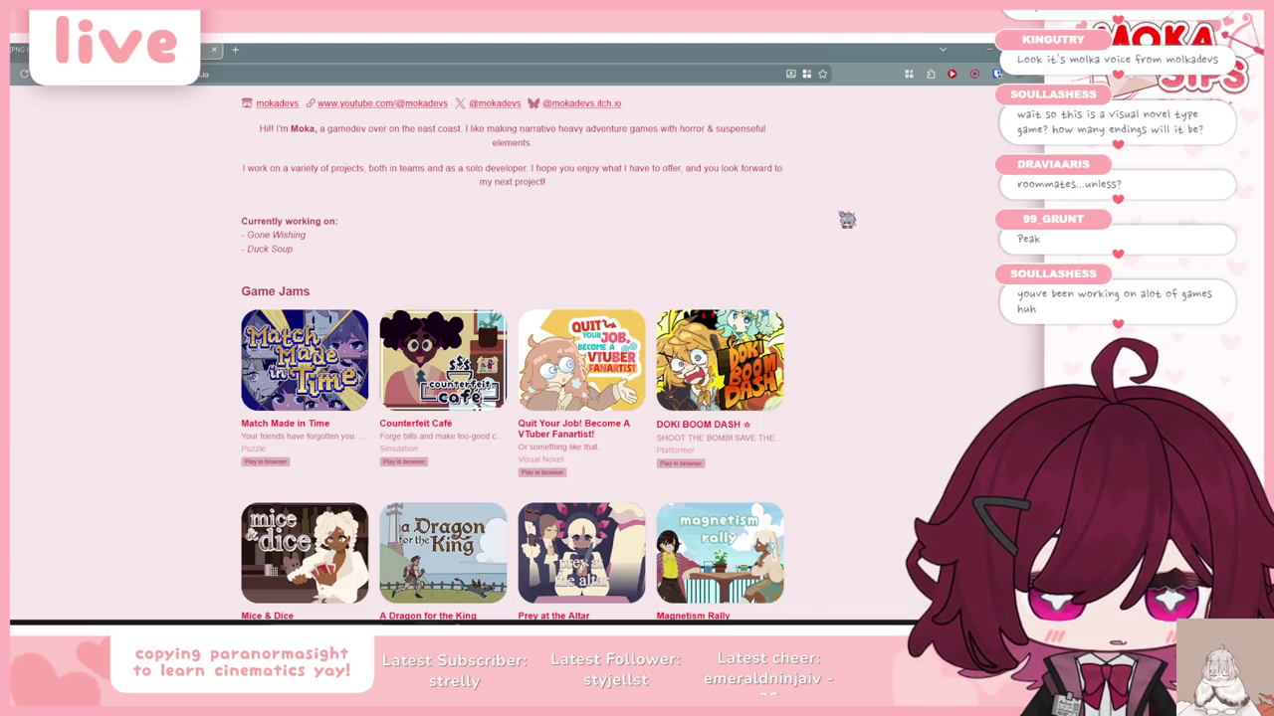
pyautogui.scroll(-2, 806, 306)
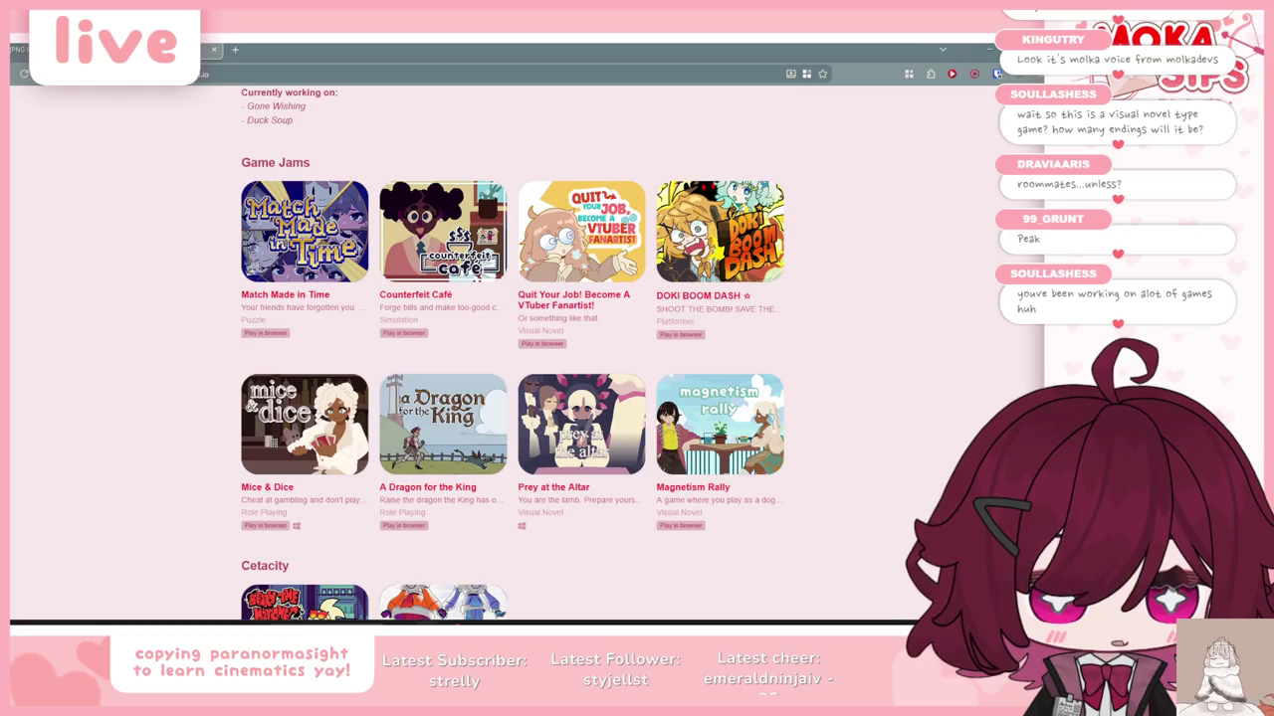
pyautogui.moveTo(196, 189)
pyautogui.mouseDown()
pyautogui.moveTo(513, 319)
pyautogui.moveTo(886, 296)
pyautogui.moveTo(898, 337)
pyautogui.mouseUp()
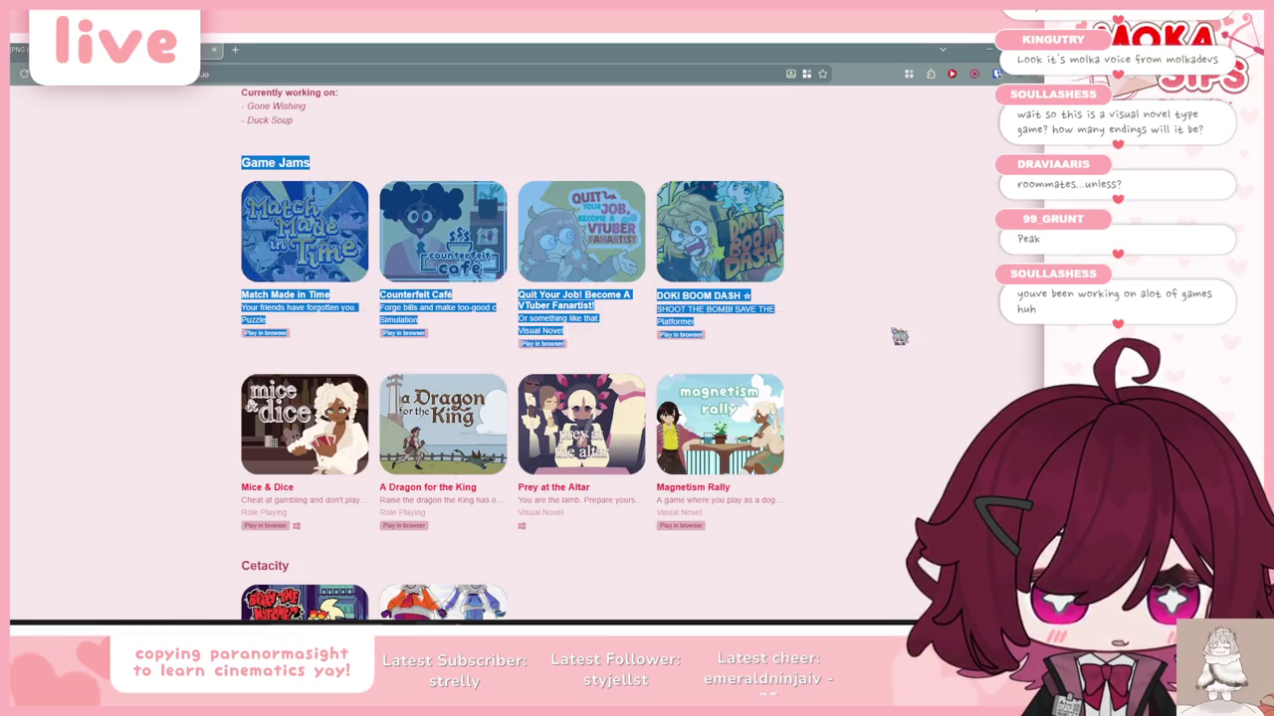
pyautogui.click(898, 337)
pyautogui.scroll(2, 898, 338)
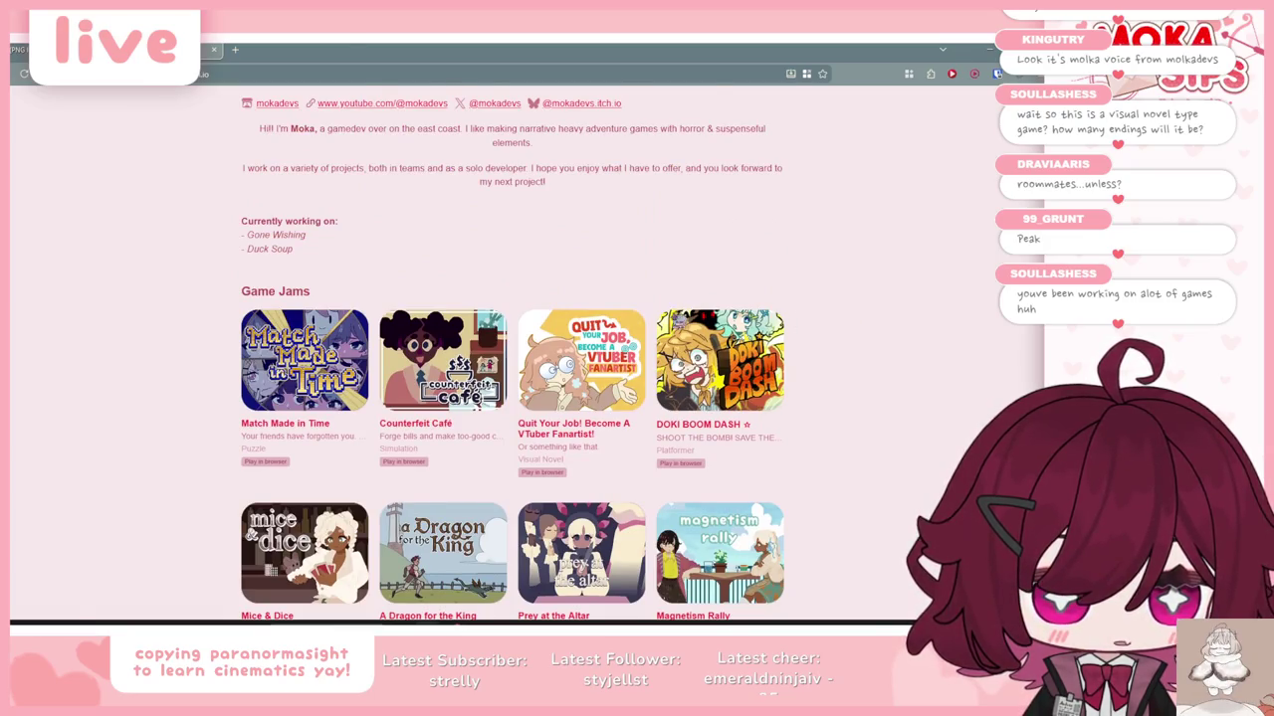
pyautogui.scroll(2, 454, 328)
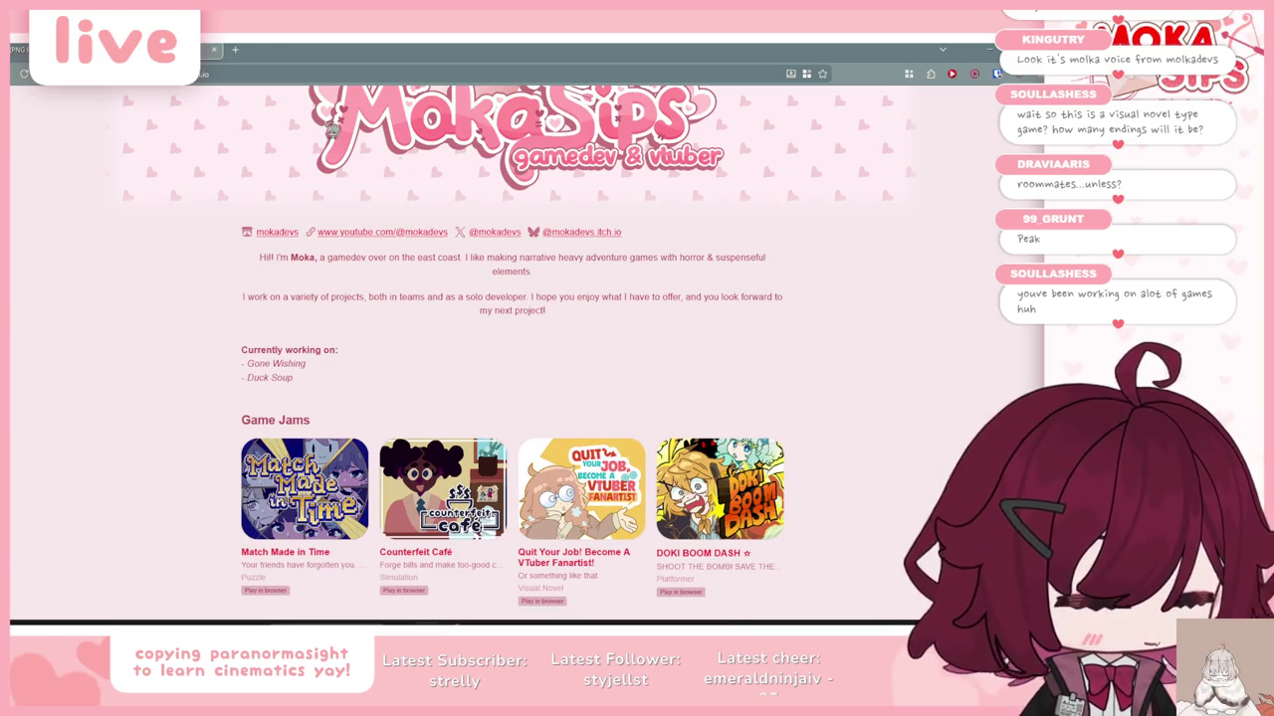
pyautogui.hotkey('ctrl', 'Tab')
pyautogui.hotkey('alt', 'Tab')
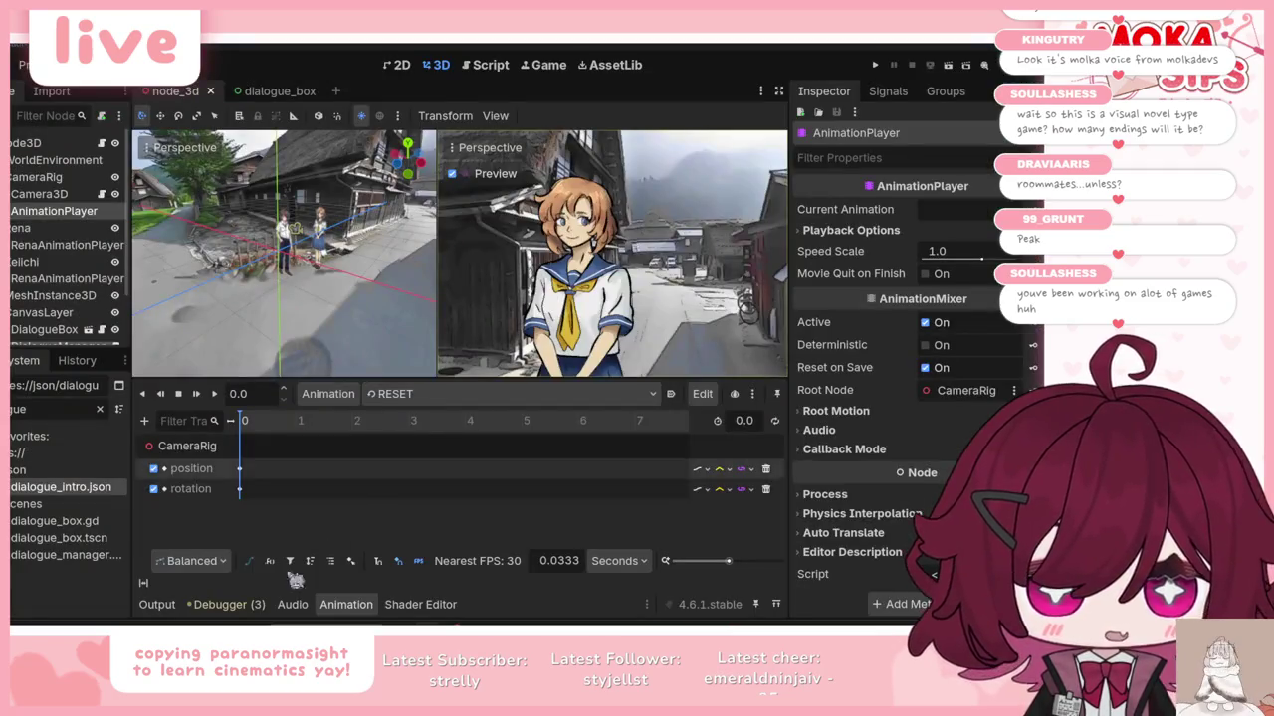
# Step: Show CameraRig's animation tracks, then slide Camera3D about 3.46 units along X
pyautogui.click(155, 606)
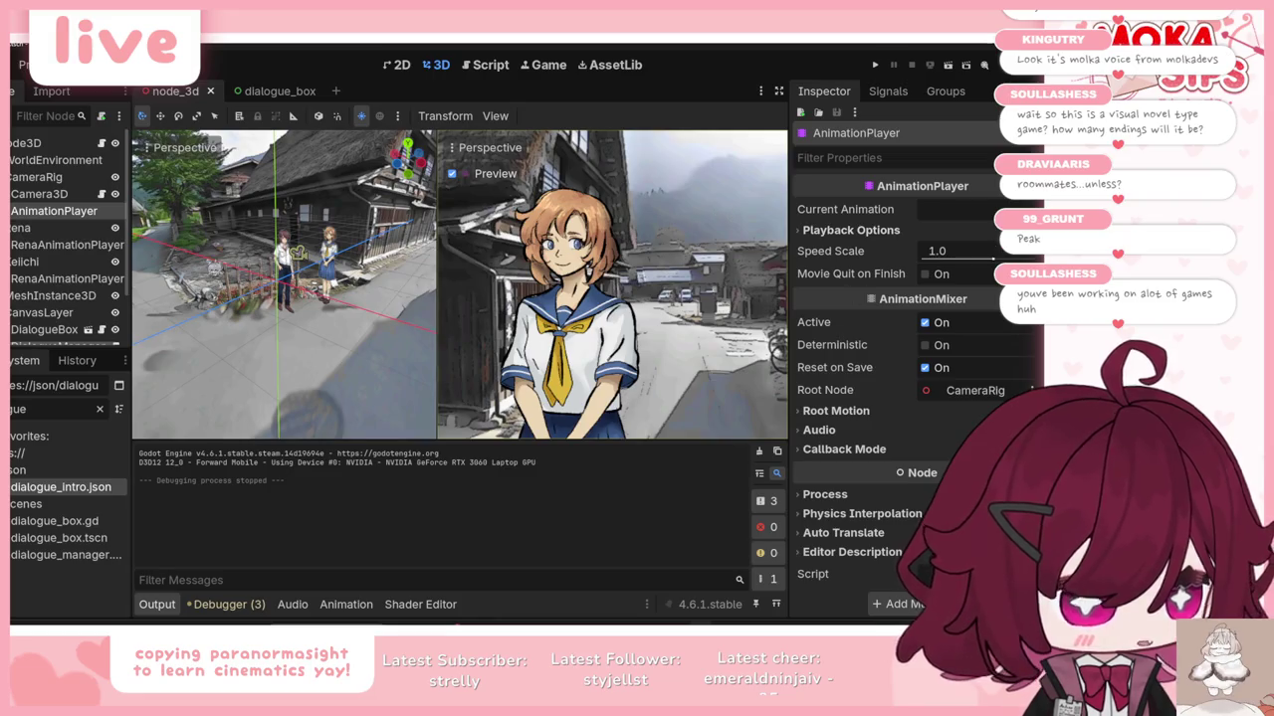
pyautogui.click(157, 605)
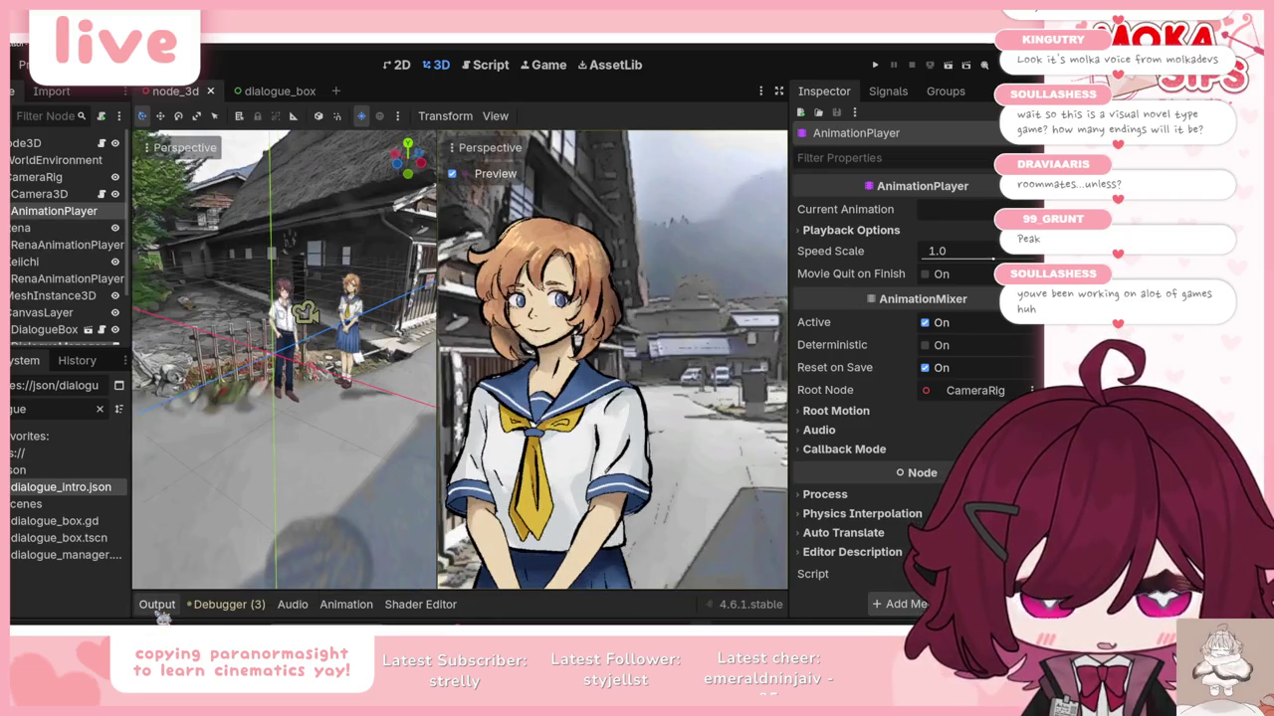
pyautogui.click(159, 605)
pyautogui.click(36, 177)
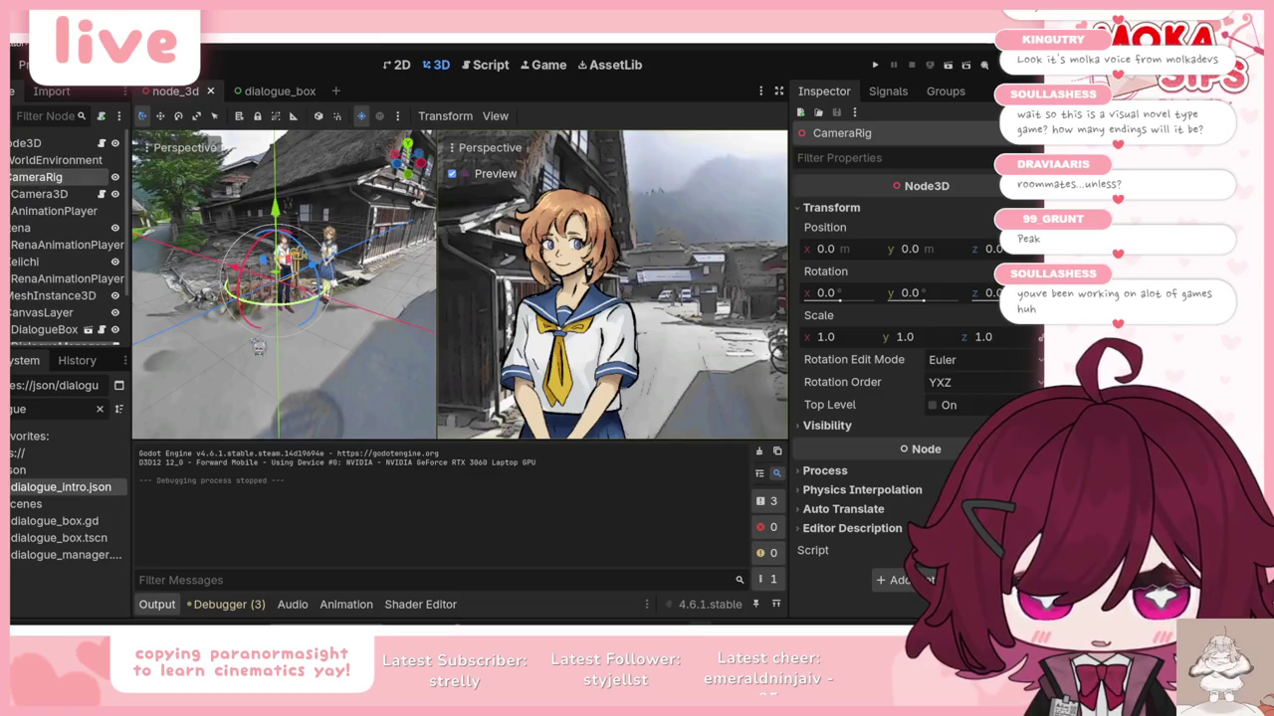
pyautogui.click(347, 604)
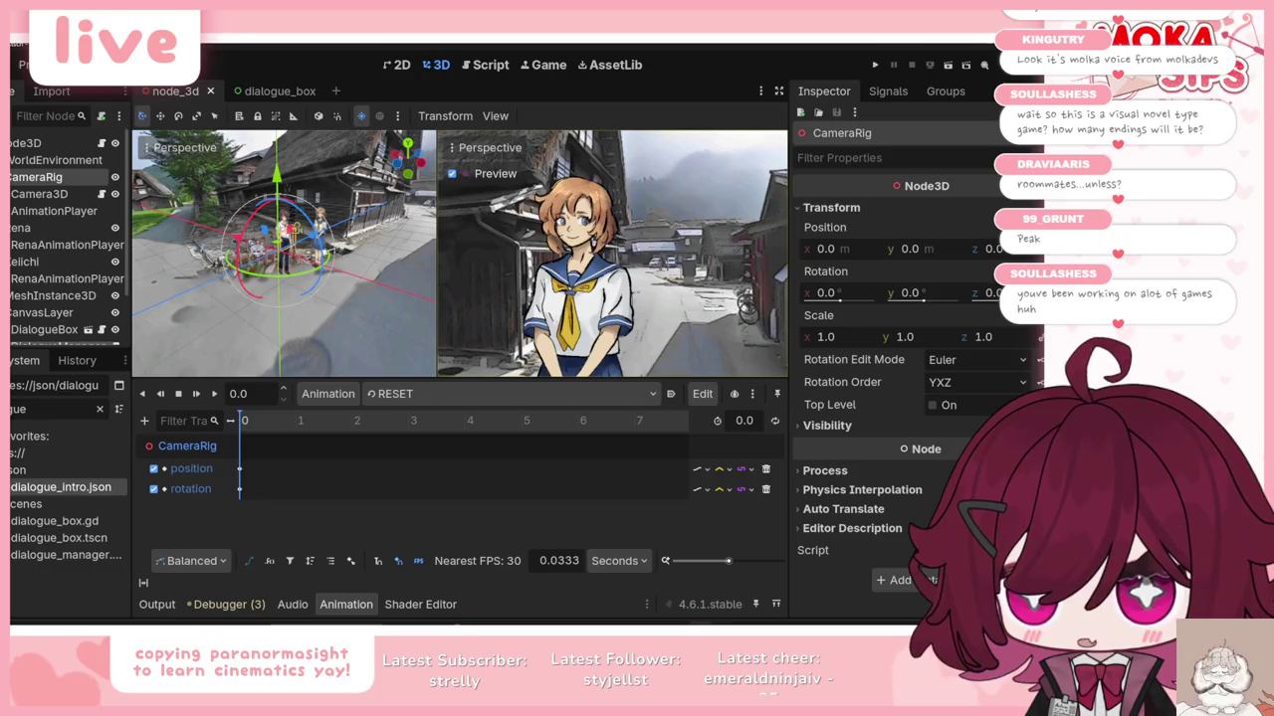
pyautogui.click(45, 194)
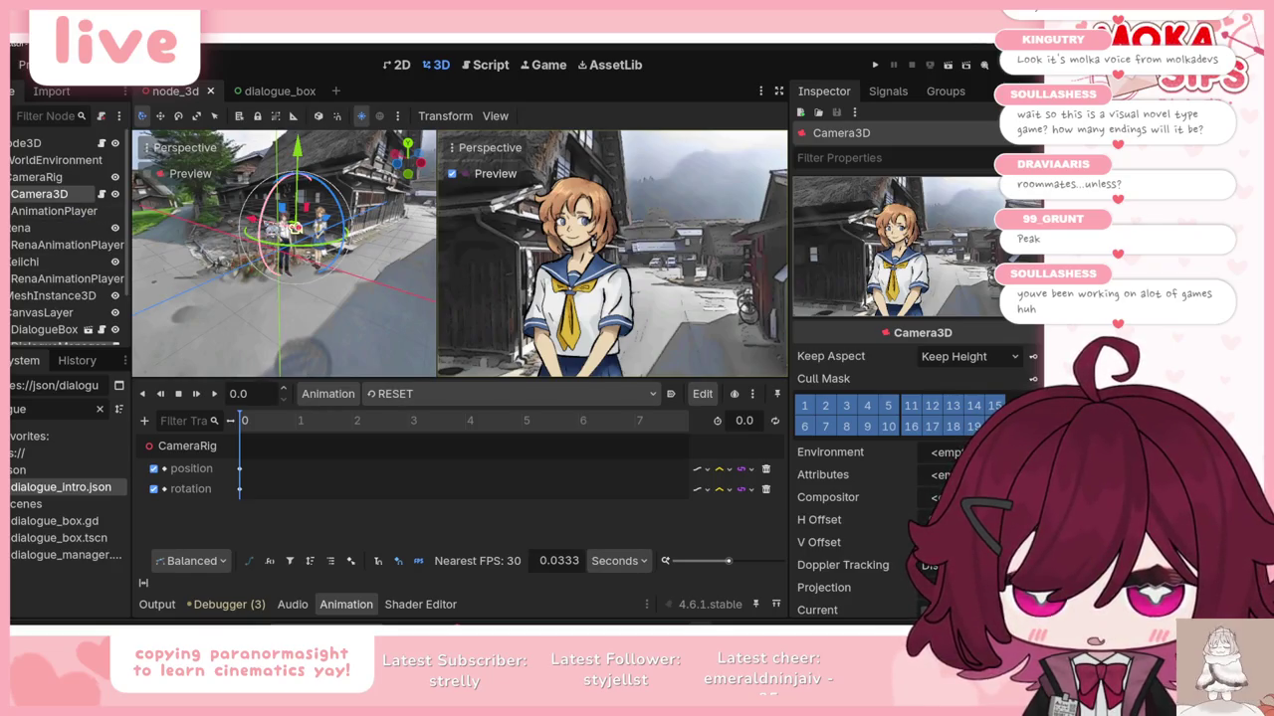
pyautogui.moveTo(260, 227); pyautogui.dragTo(230, 227)
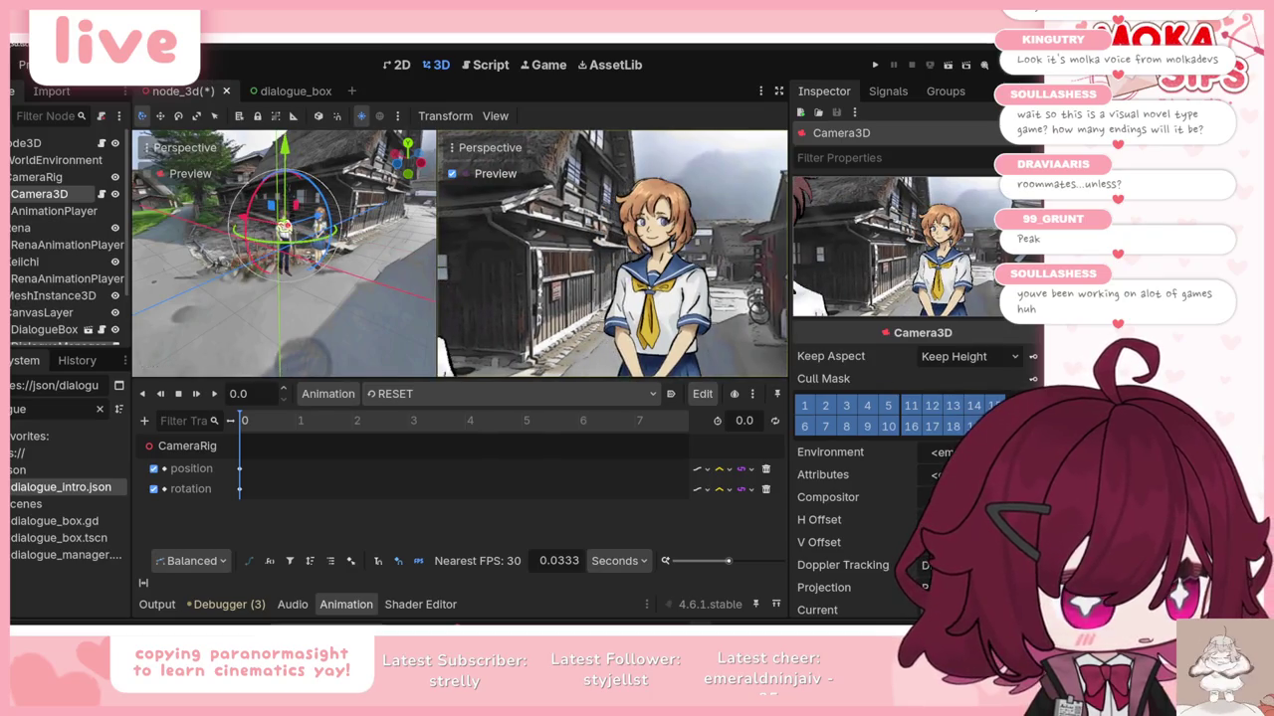
pyautogui.hotkey('alt', 'Tab')
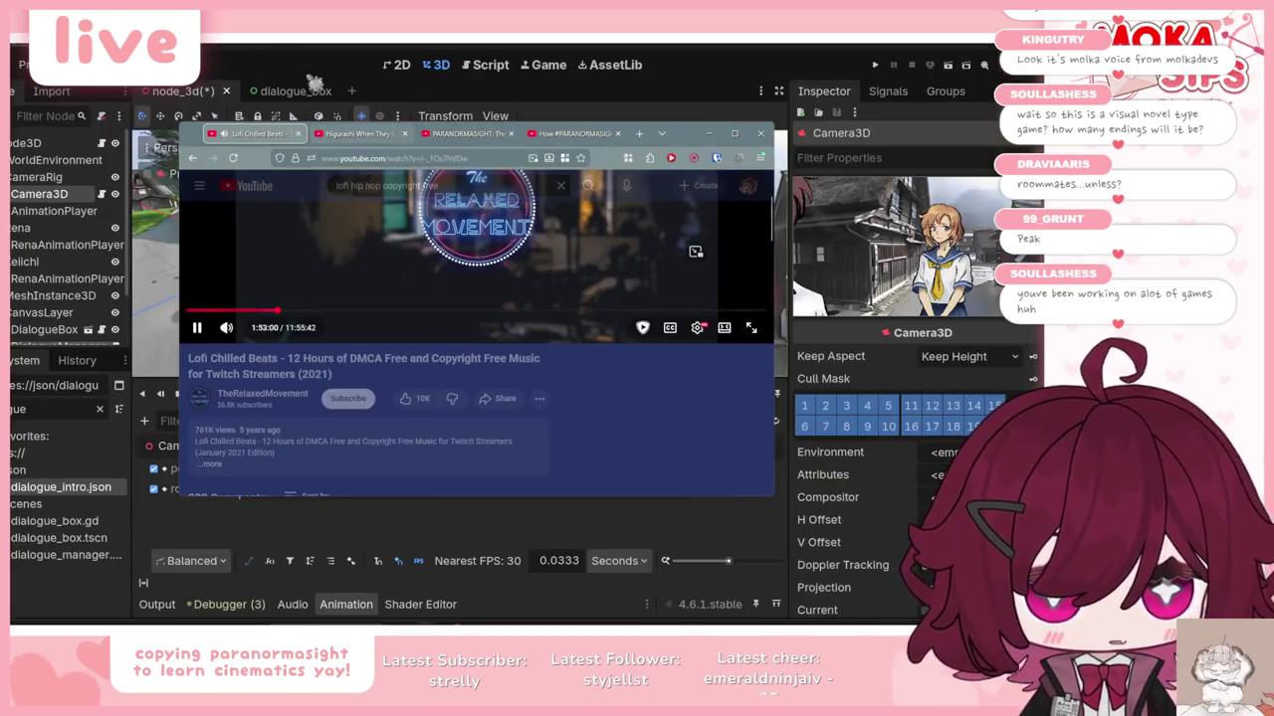
pyautogui.click(460, 133)
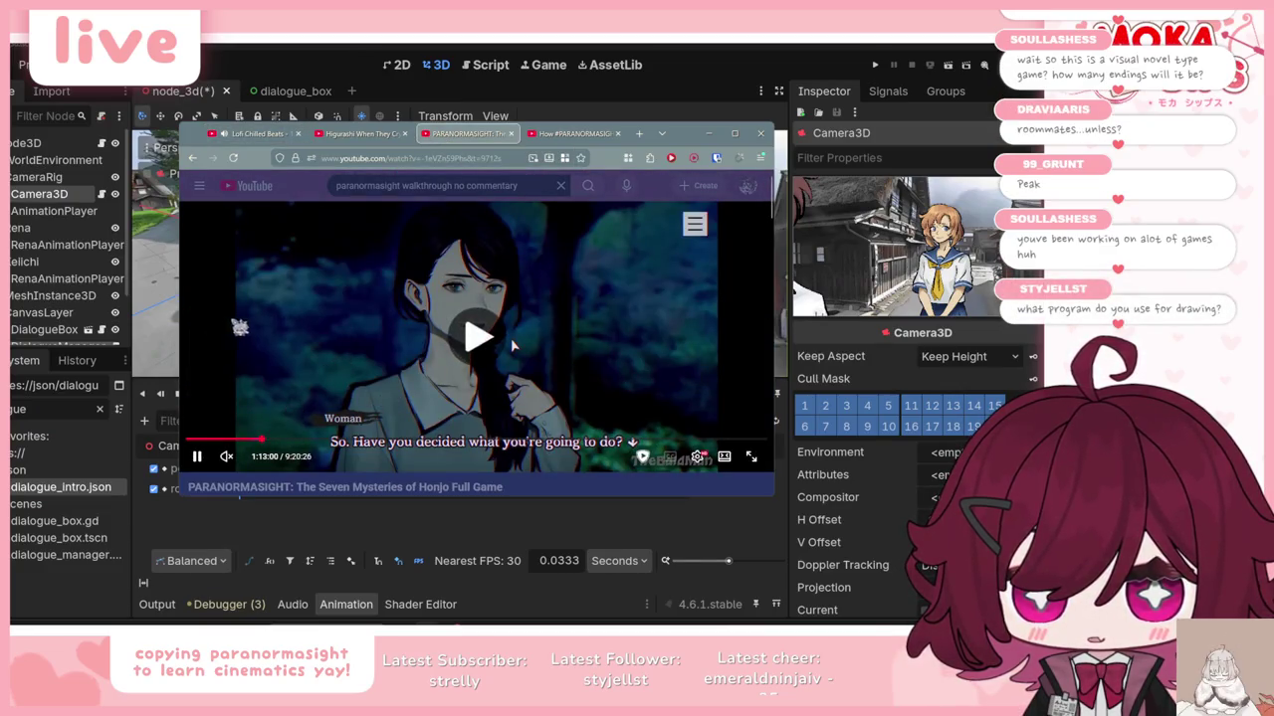
pyautogui.click(512, 345)
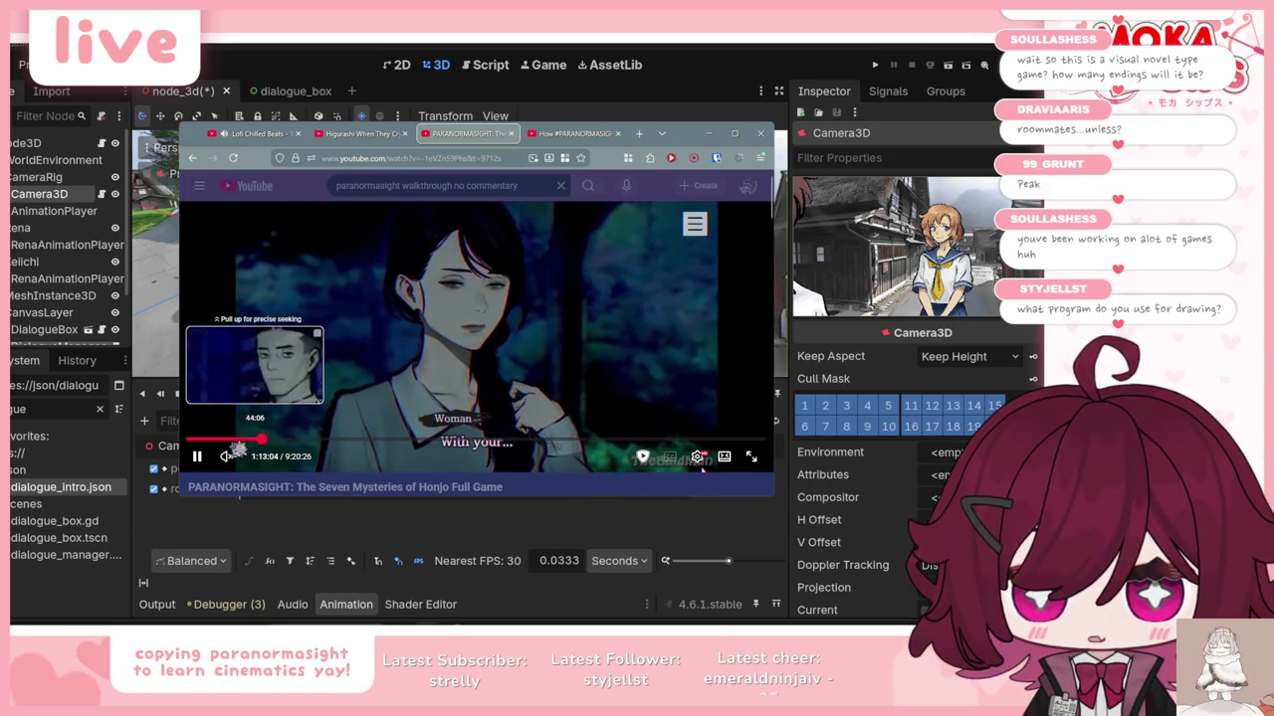
pyautogui.click(235, 441)
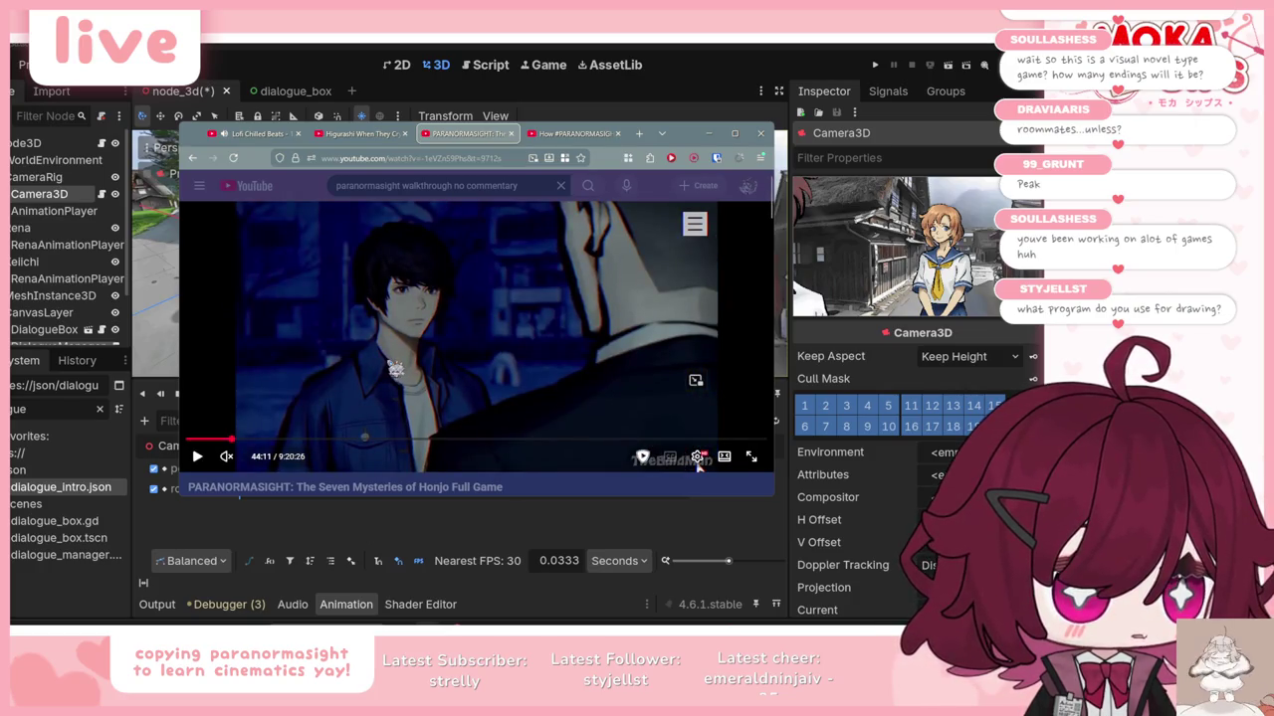
pyautogui.click(458, 370)
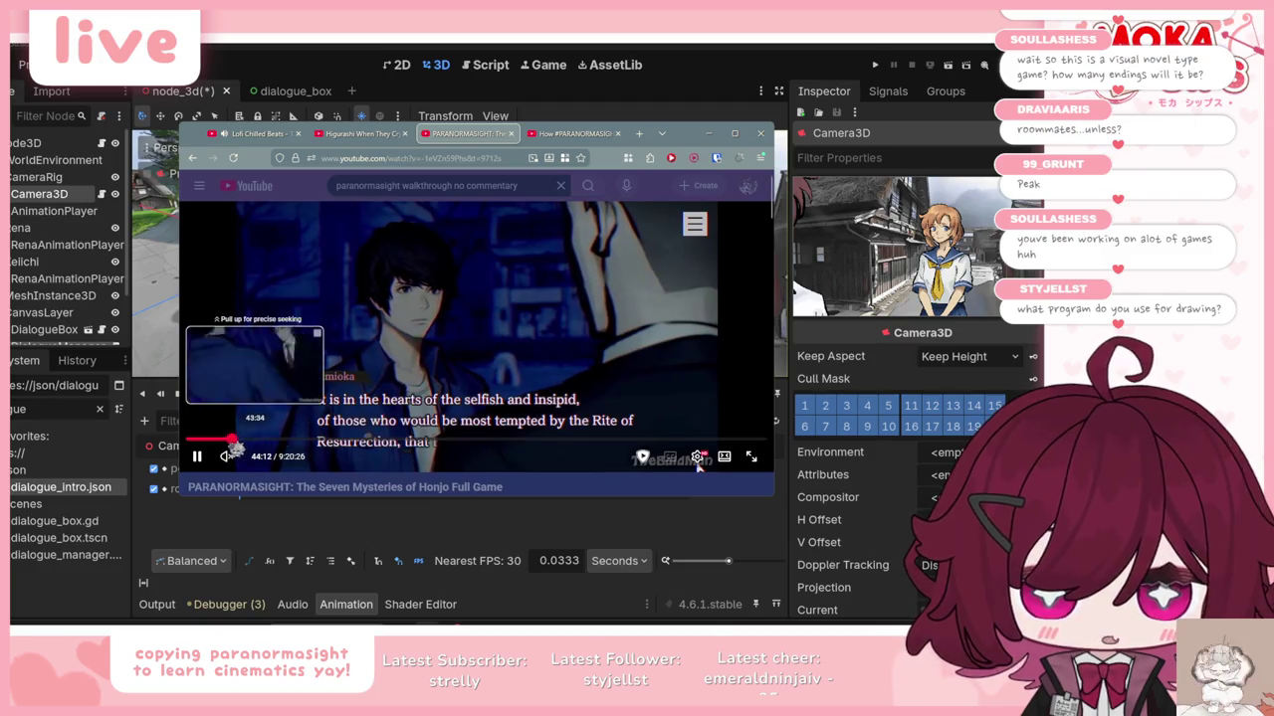
pyautogui.click(232, 440)
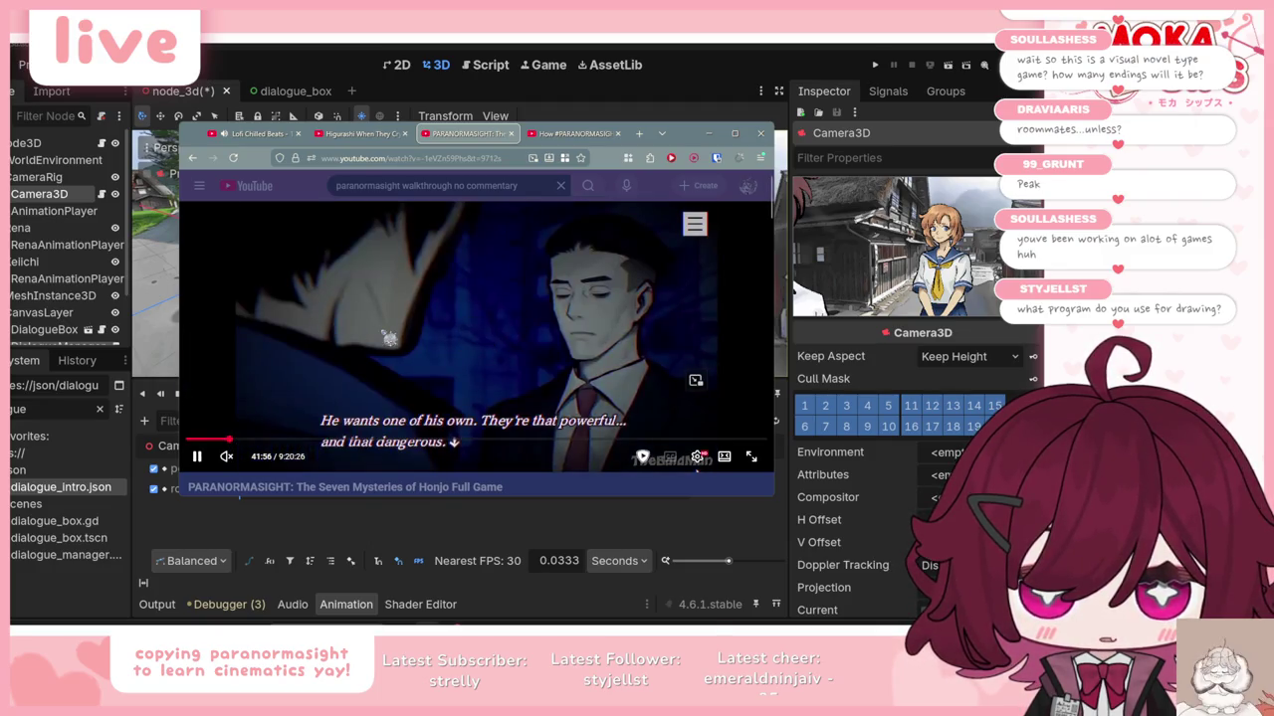
pyautogui.click(473, 308)
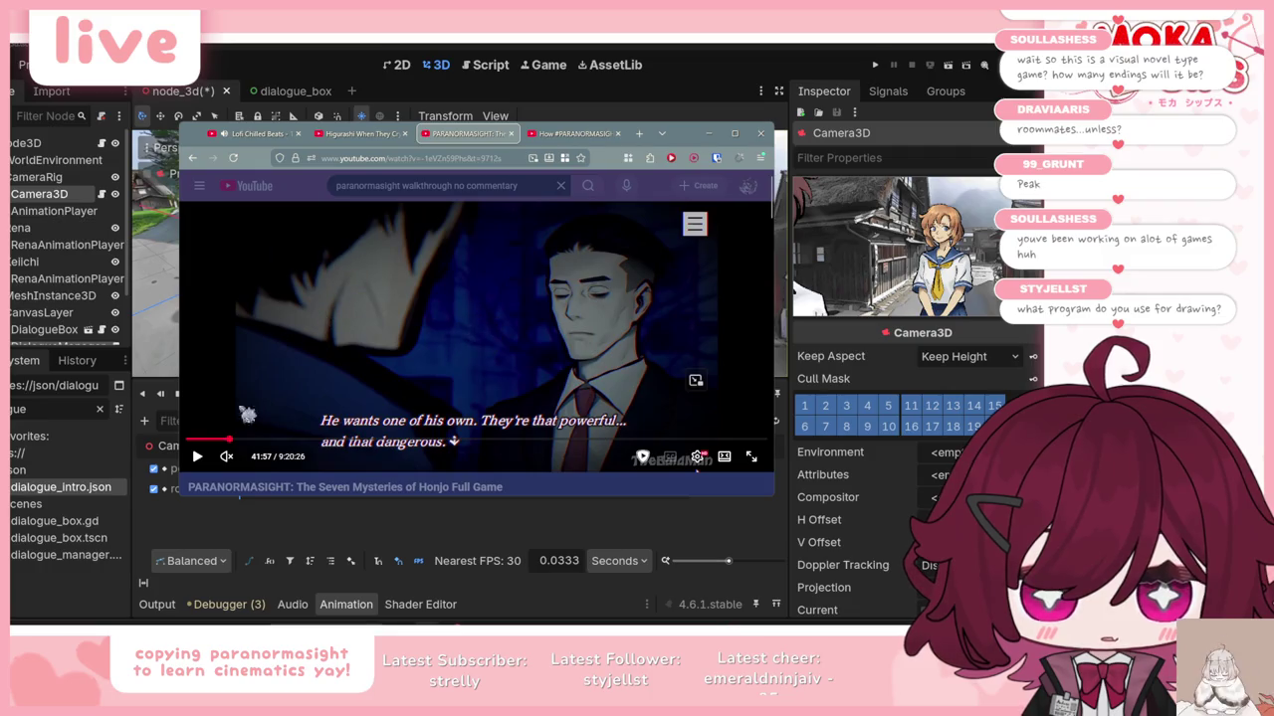
pyautogui.click(228, 454)
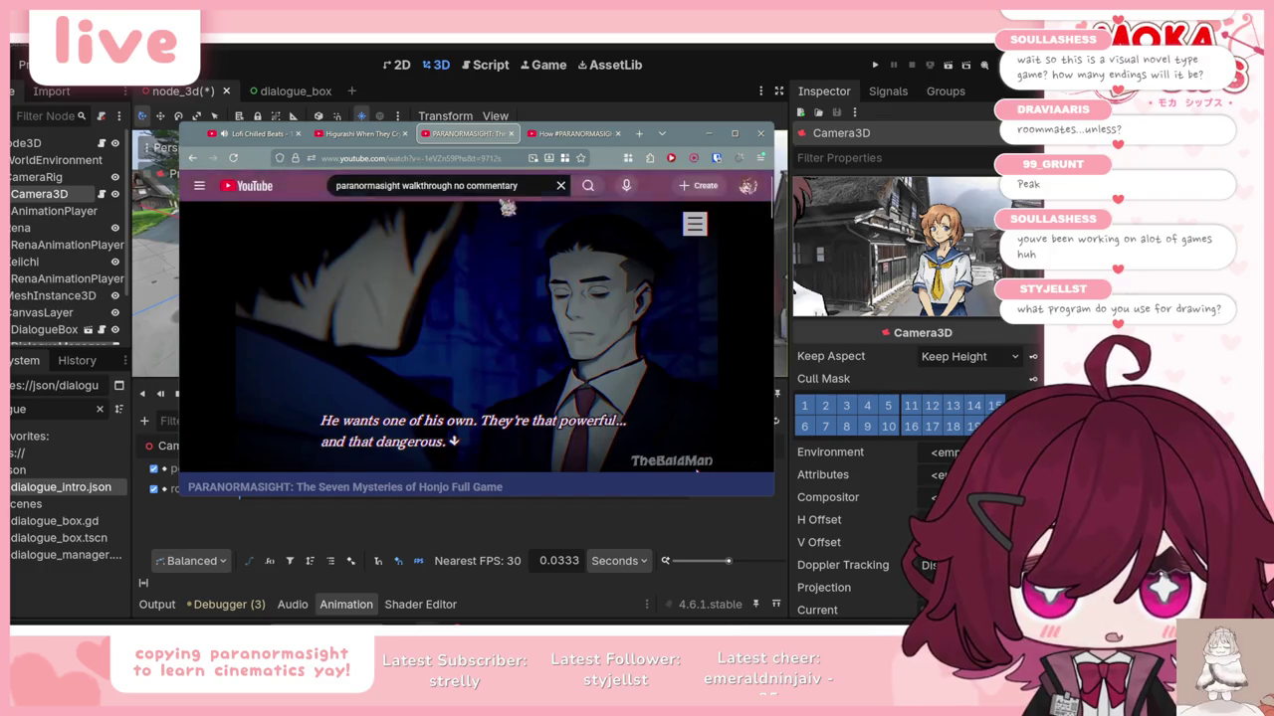
pyautogui.click(707, 134)
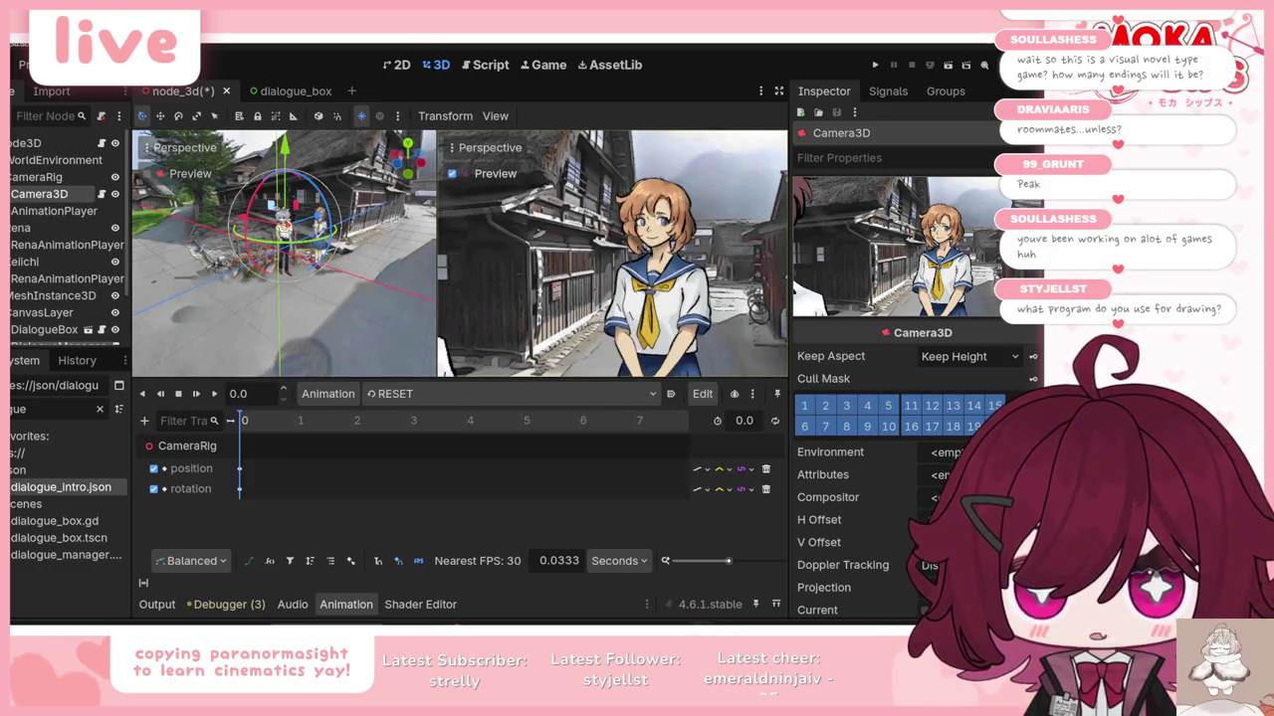
# Step: Nudge Camera3D up and about 1.15 along X, and move Rena about 2.15 along X
pyautogui.moveTo(284, 151); pyautogui.dragTo(285, 148)
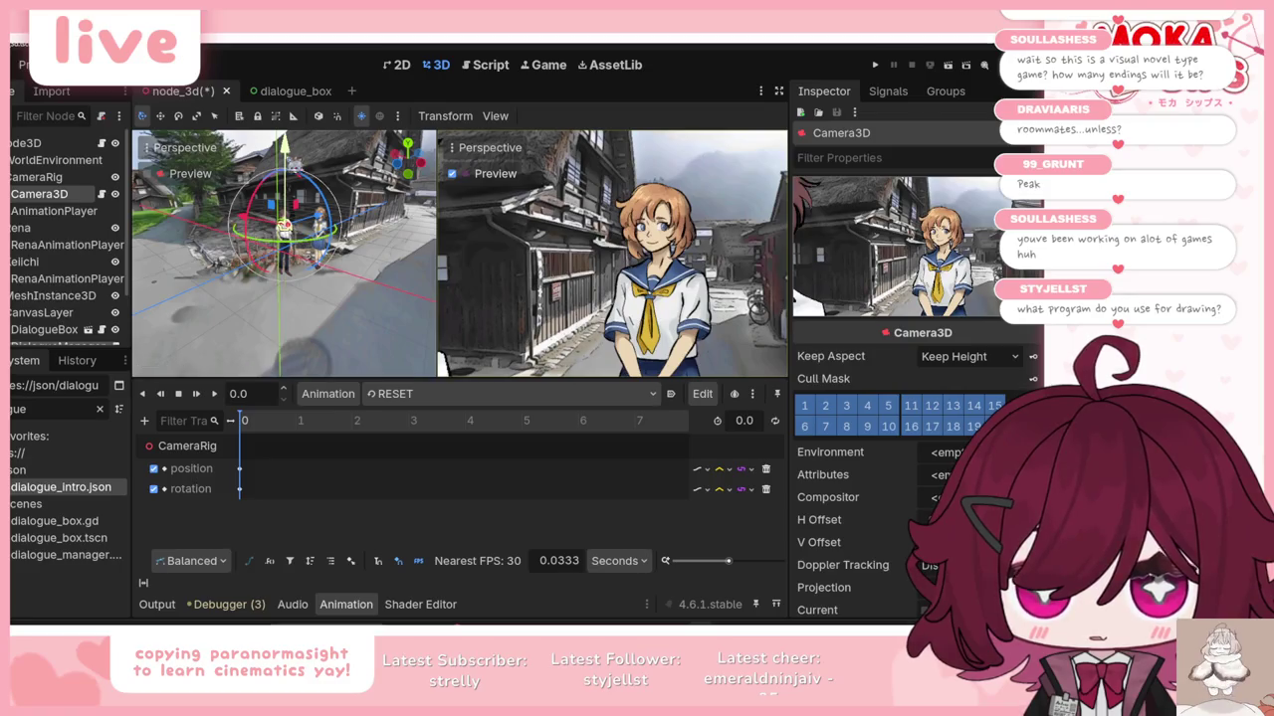
pyautogui.click(263, 227)
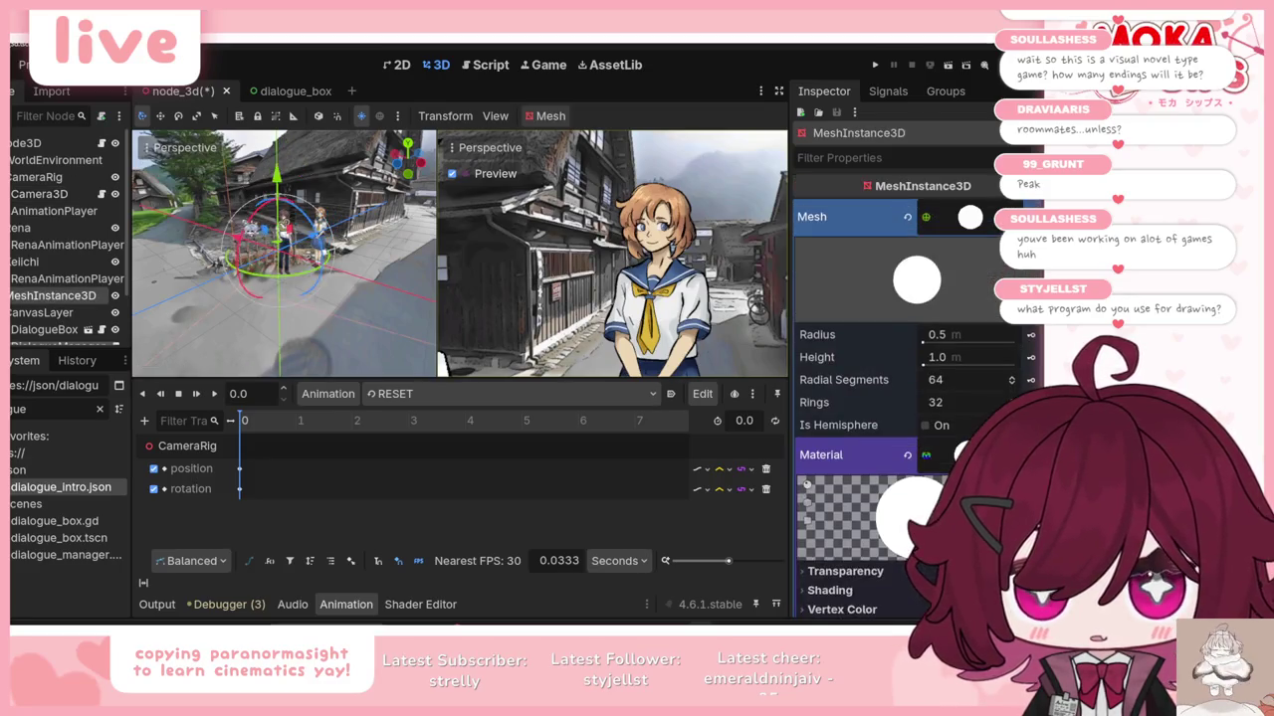
pyautogui.click(38, 194)
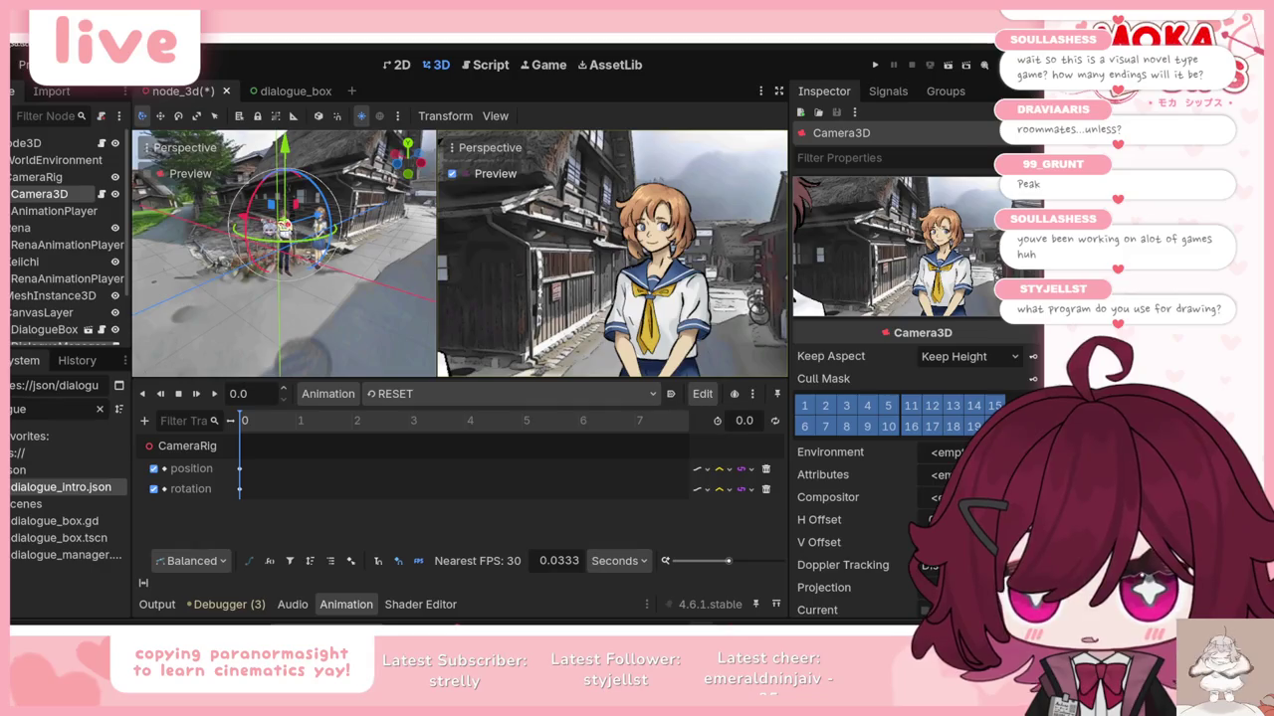
pyautogui.moveTo(248, 224); pyautogui.dragTo(274, 230)
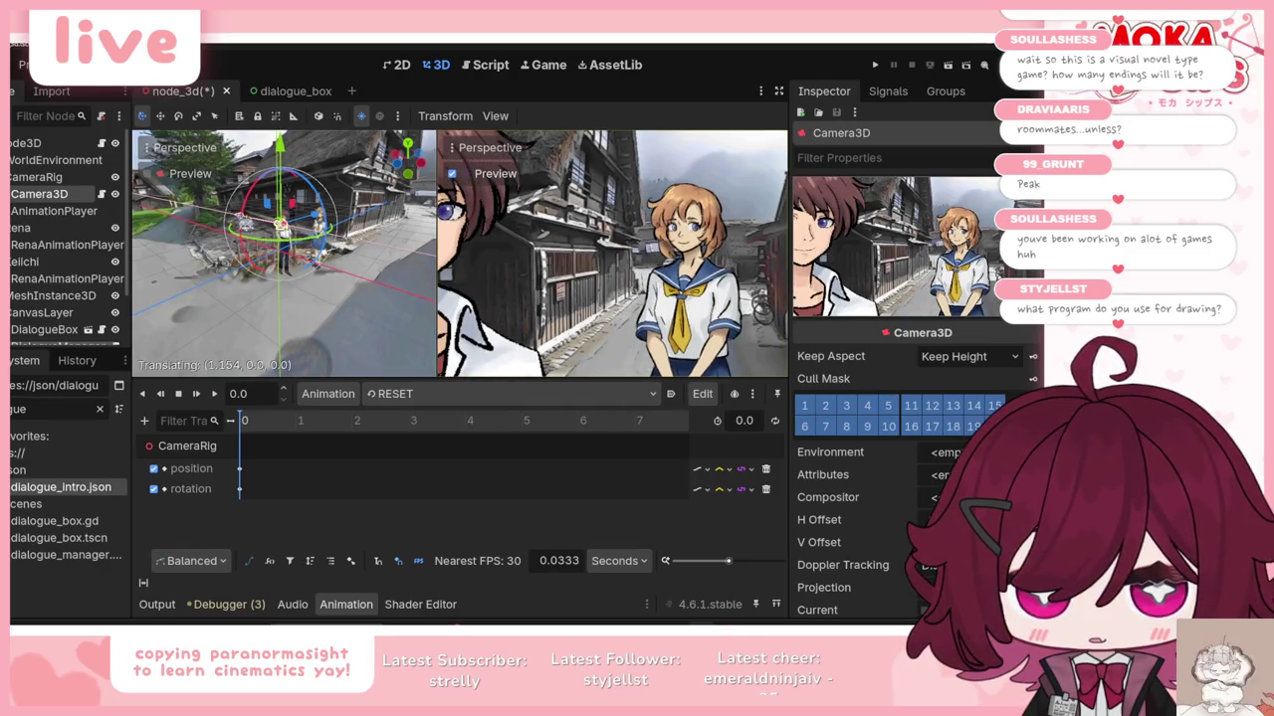
pyautogui.click(21, 227)
pyautogui.moveTo(279, 239); pyautogui.dragTo(267, 241)
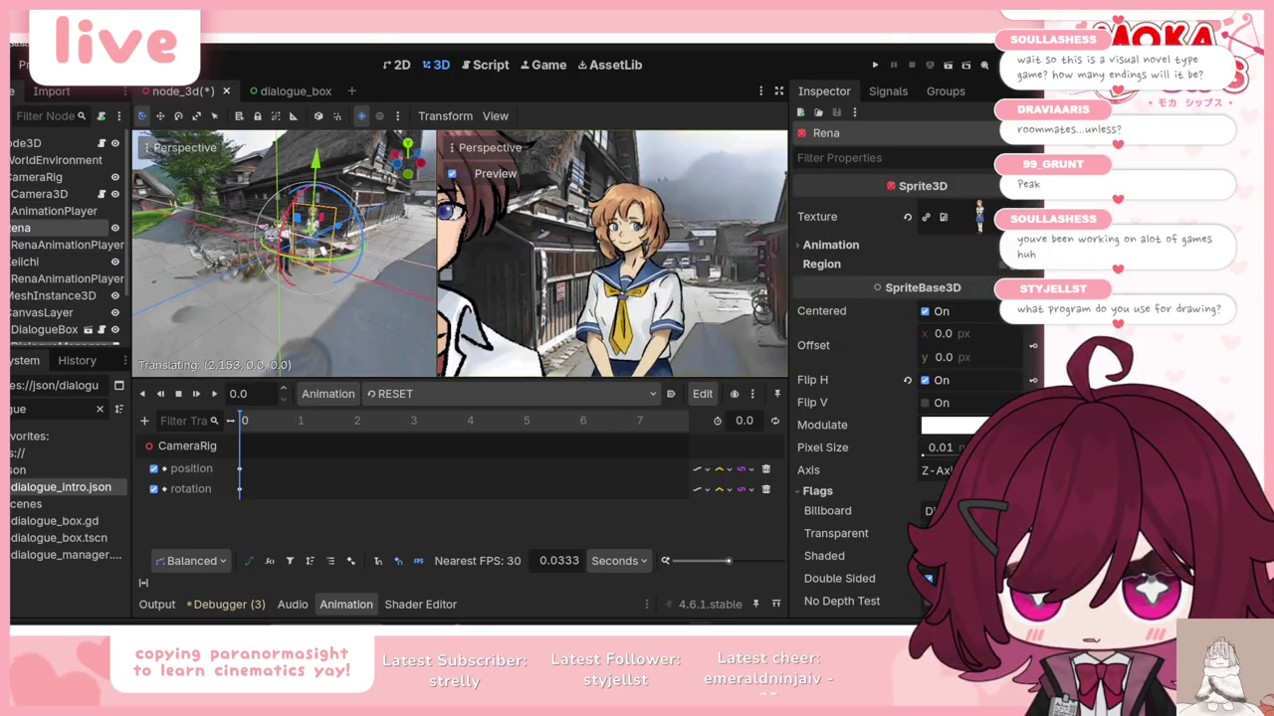
# Step: Orbit the viewport from above and slide Camera3D sideways along X
pyautogui.click(47, 195)
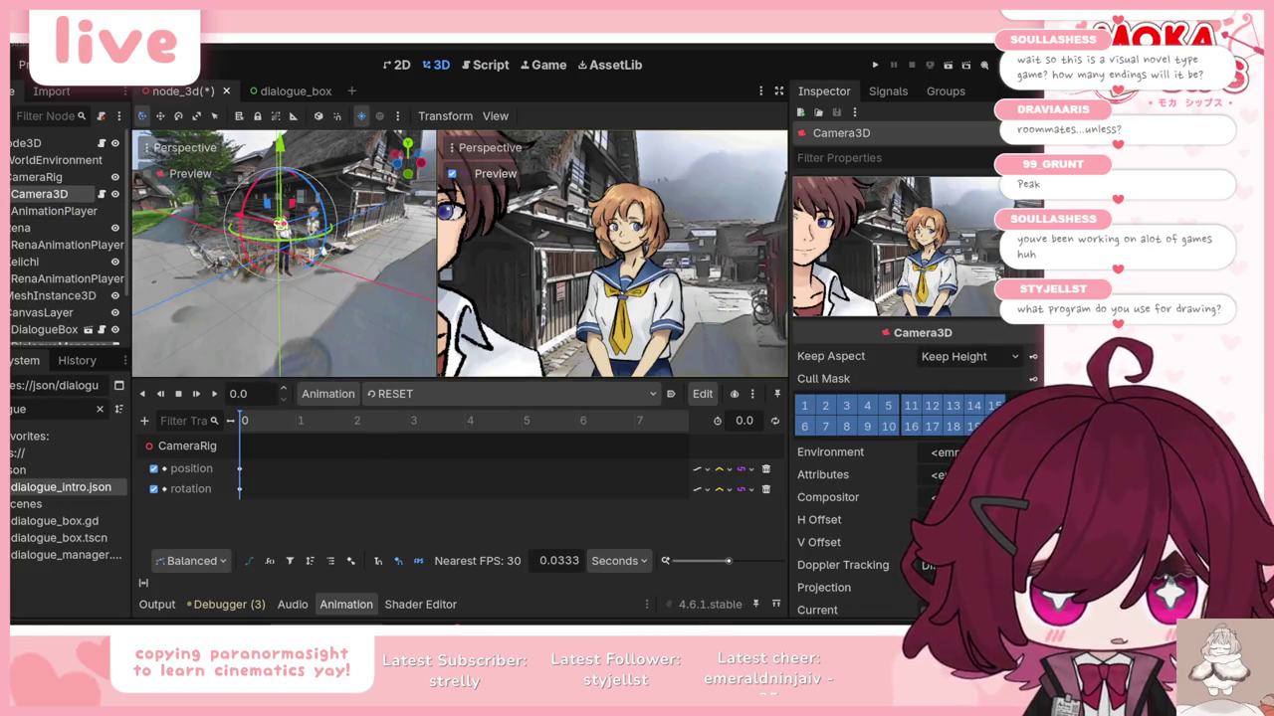
pyautogui.hotkey('alt', 'Tab')
pyautogui.hotkey('alt', 'Tab')
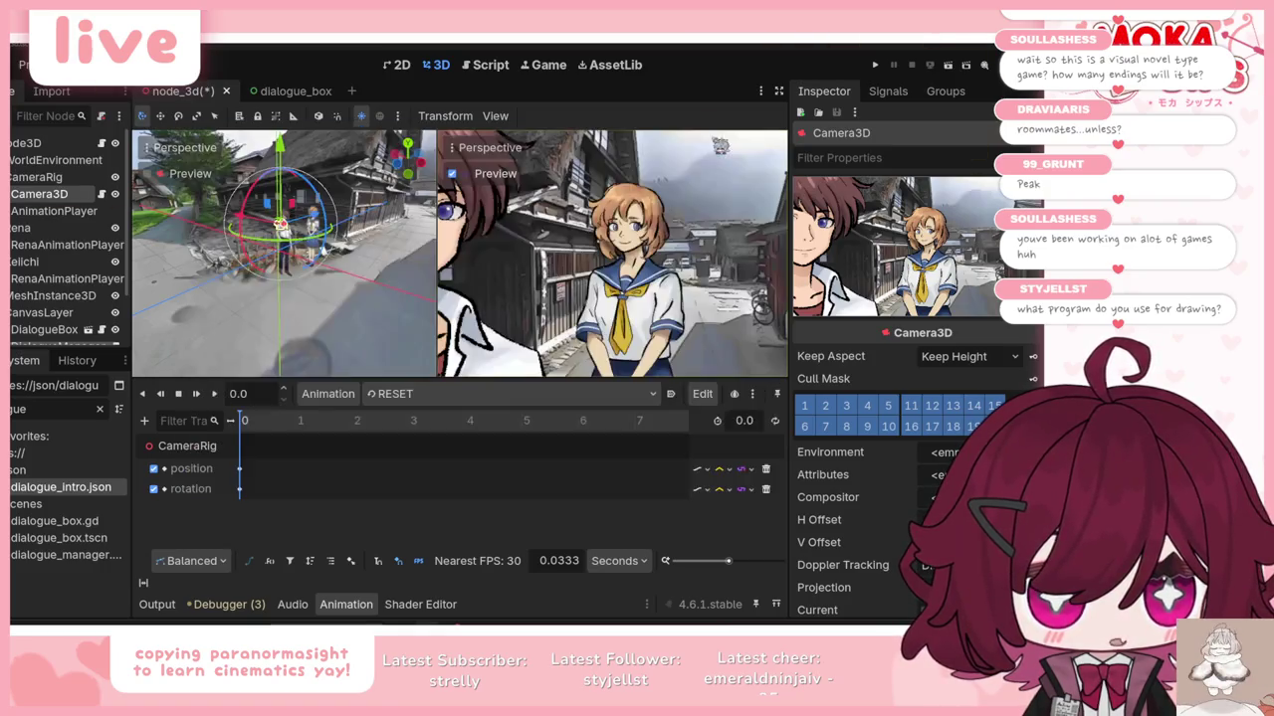
pyautogui.moveTo(321, 251); pyautogui.dragTo(198, 183)
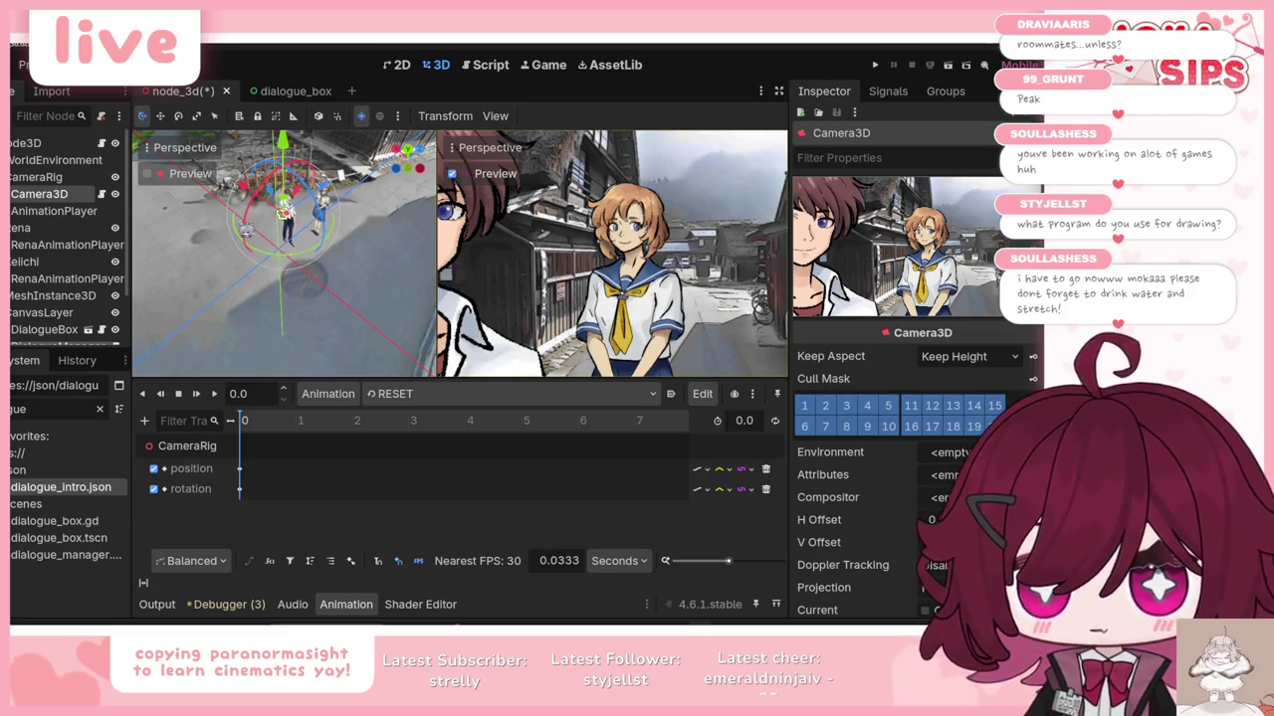
pyautogui.moveTo(263, 200)
pyautogui.mouseDown()
pyautogui.moveTo(243, 197)
pyautogui.moveTo(275, 223)
pyautogui.mouseUp()
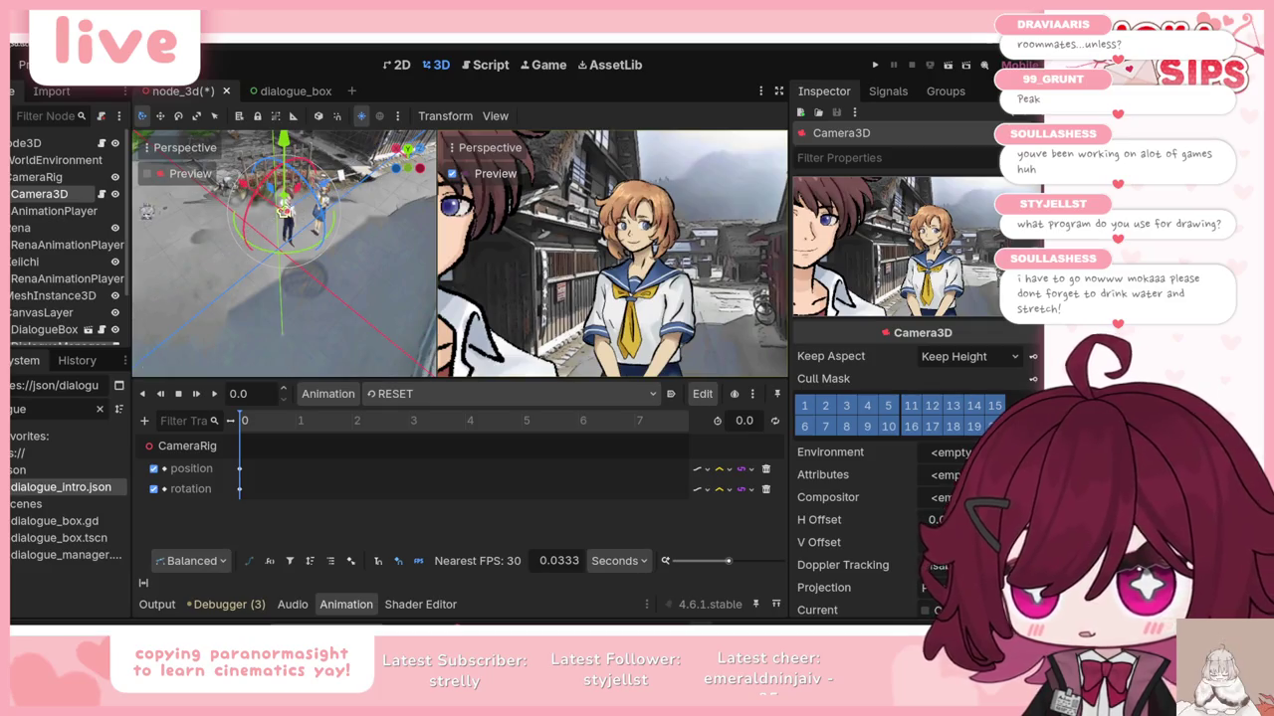
# Step: Lower Rena's sprite slightly and turn Camera3D so the boy fills the left
pyautogui.click(40, 228)
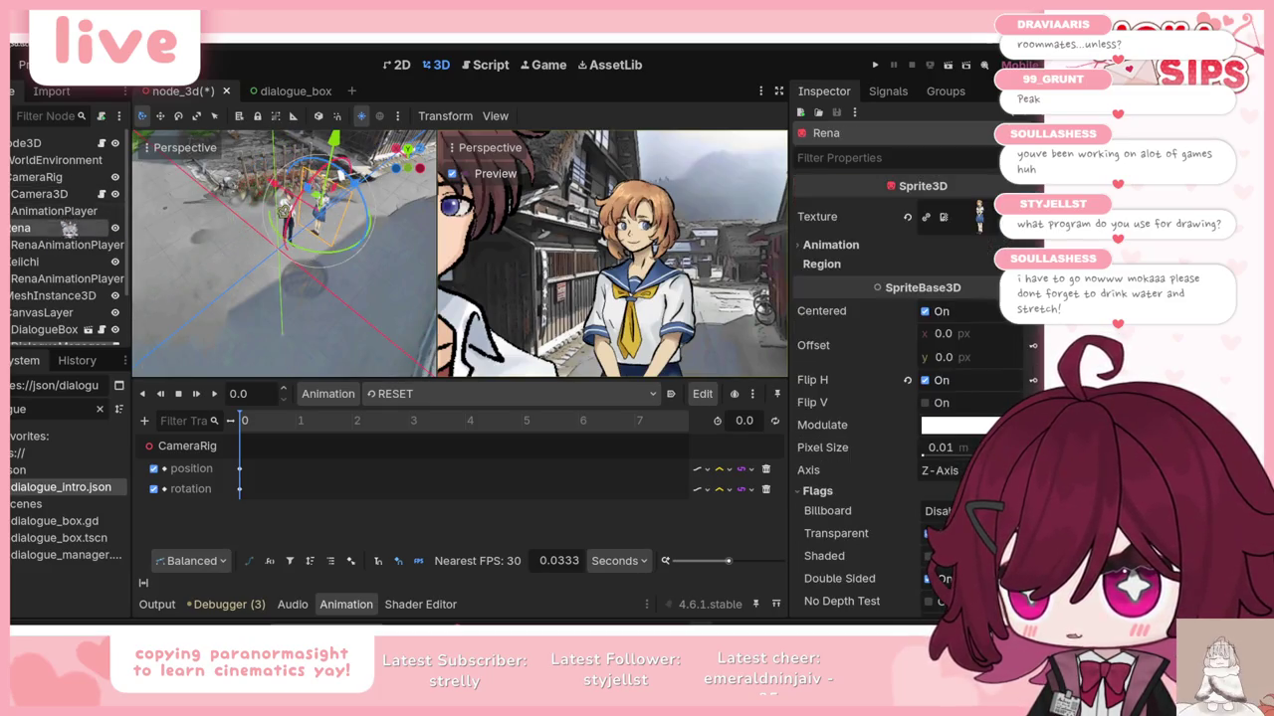
pyautogui.moveTo(344, 193)
pyautogui.mouseDown()
pyautogui.moveTo(341, 209)
pyautogui.moveTo(397, 221)
pyautogui.mouseUp()
pyautogui.click(50, 179)
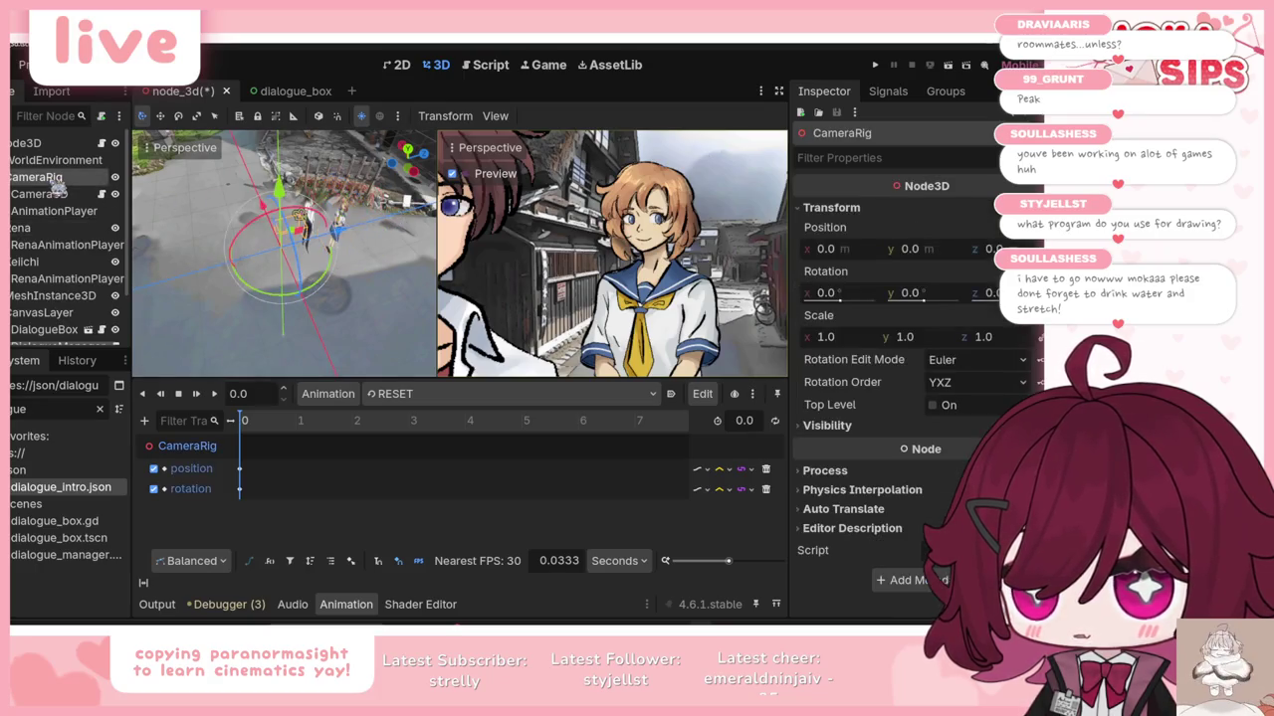
pyautogui.click(60, 195)
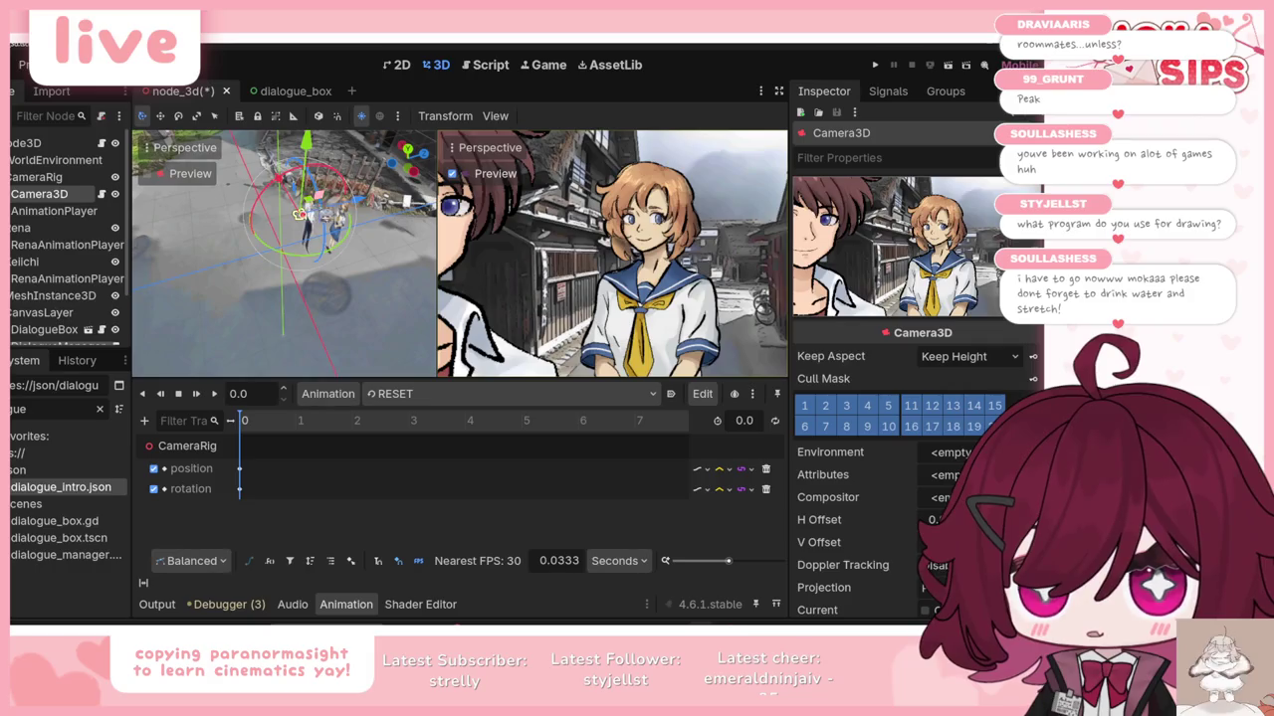
pyautogui.moveTo(298, 211); pyautogui.dragTo(306, 209)
pyautogui.click(321, 398)
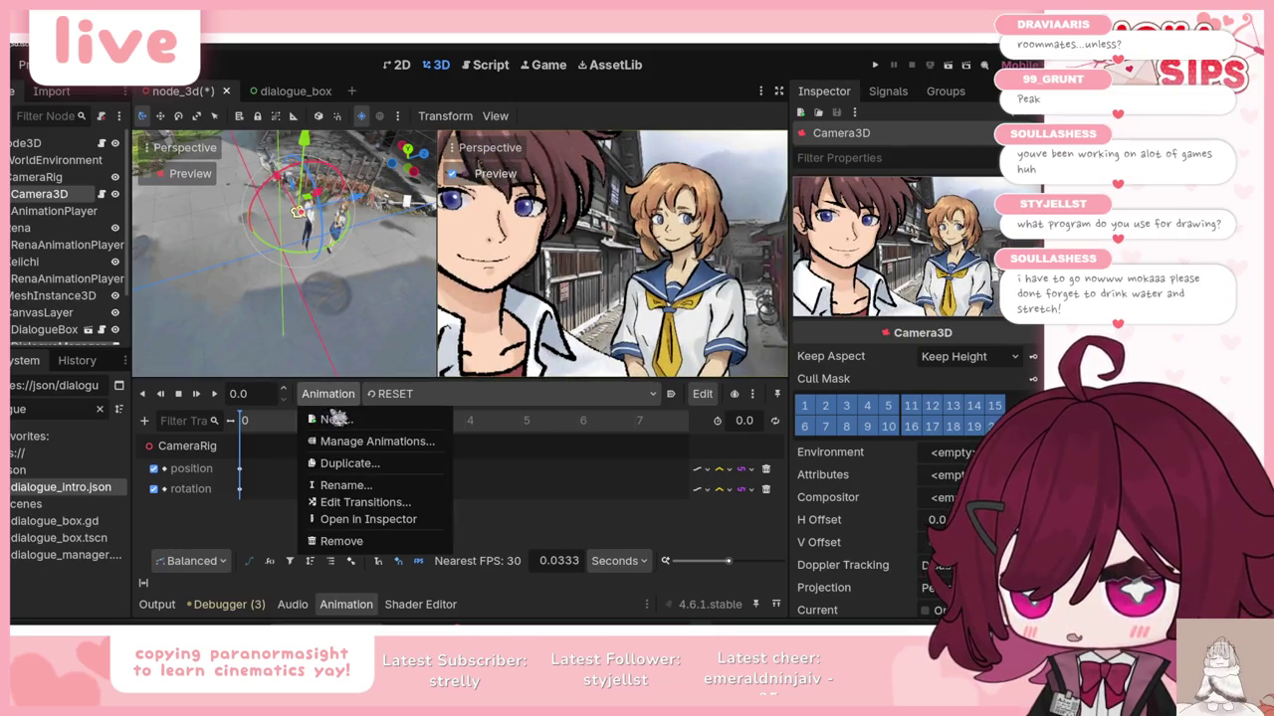
# Step: Create a new animation named over_the_shoulder
pyautogui.click(335, 421)
pyautogui.write('olver_the_')
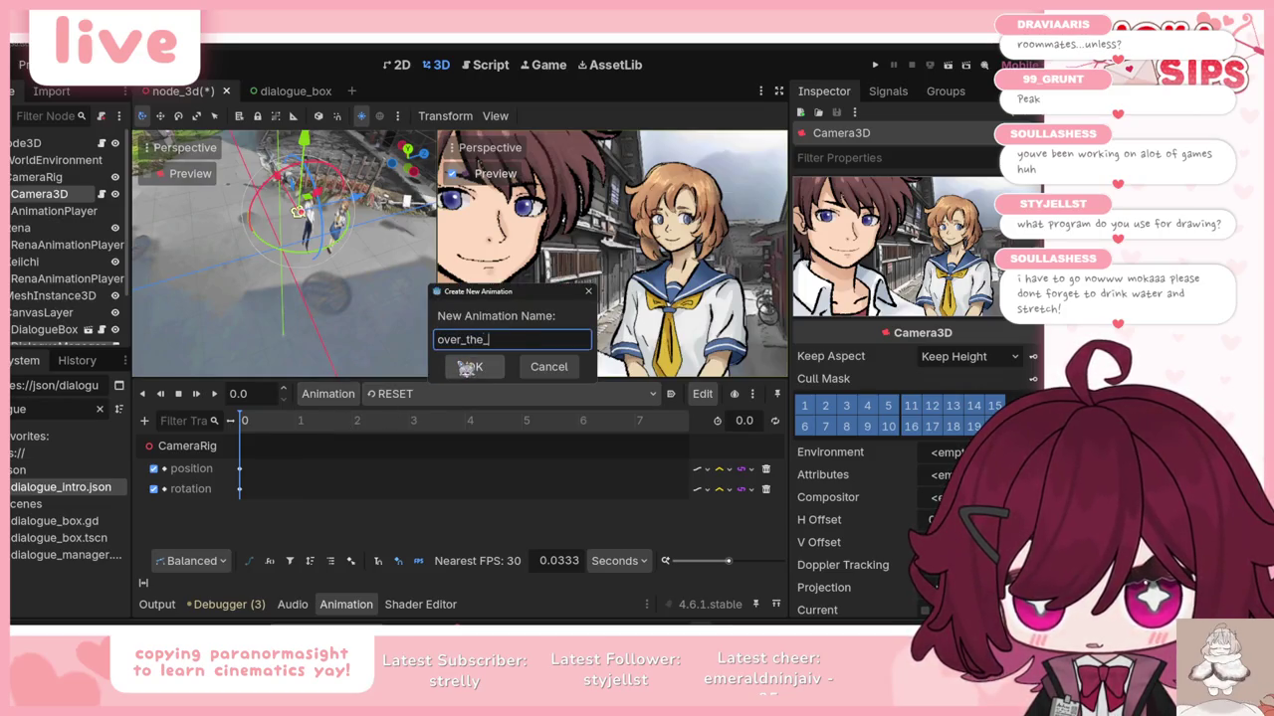
pyautogui.write('r')
pyautogui.click(466, 367)
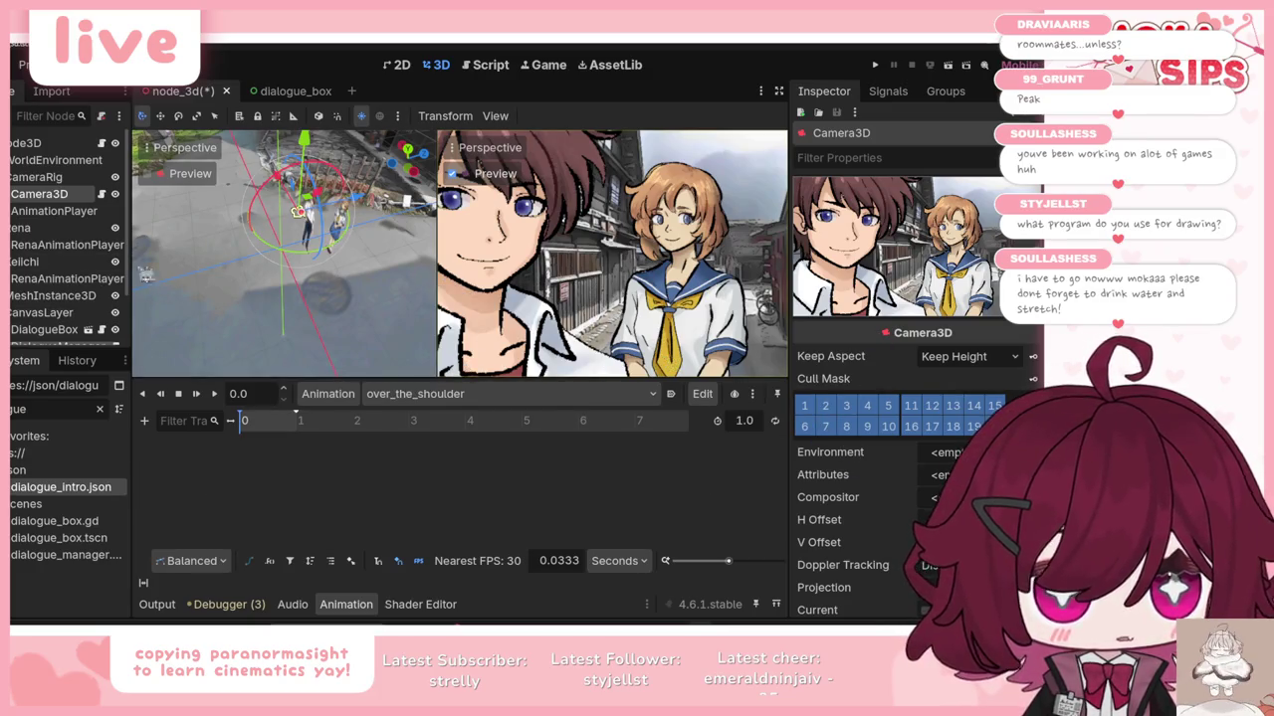
# Step: Key Camera3D's position and rotation at 0 seconds and set the length to 5 seconds
pyautogui.click(54, 211)
pyautogui.click(39, 194)
pyautogui.scroll(-1, 846, 395)
pyautogui.scroll(-5, 845, 395)
pyautogui.click(847, 430)
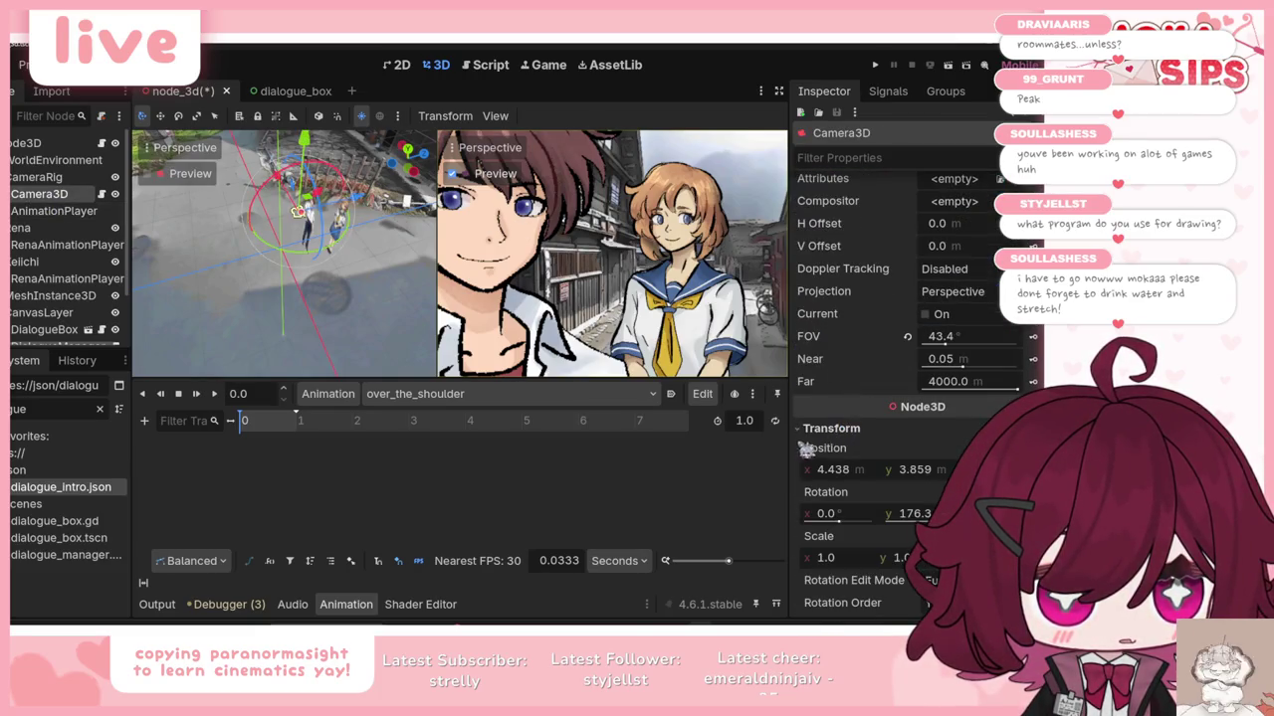
pyautogui.click(1032, 448)
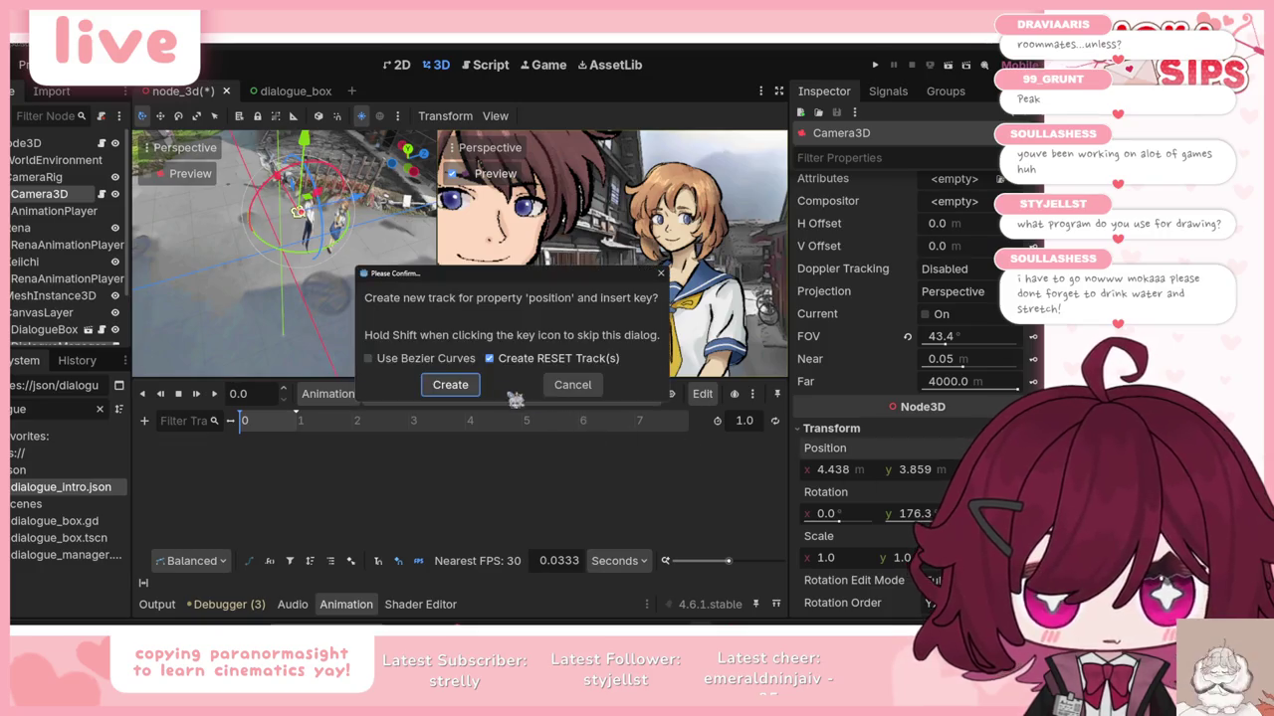
pyautogui.click(450, 384)
pyautogui.click(1032, 492)
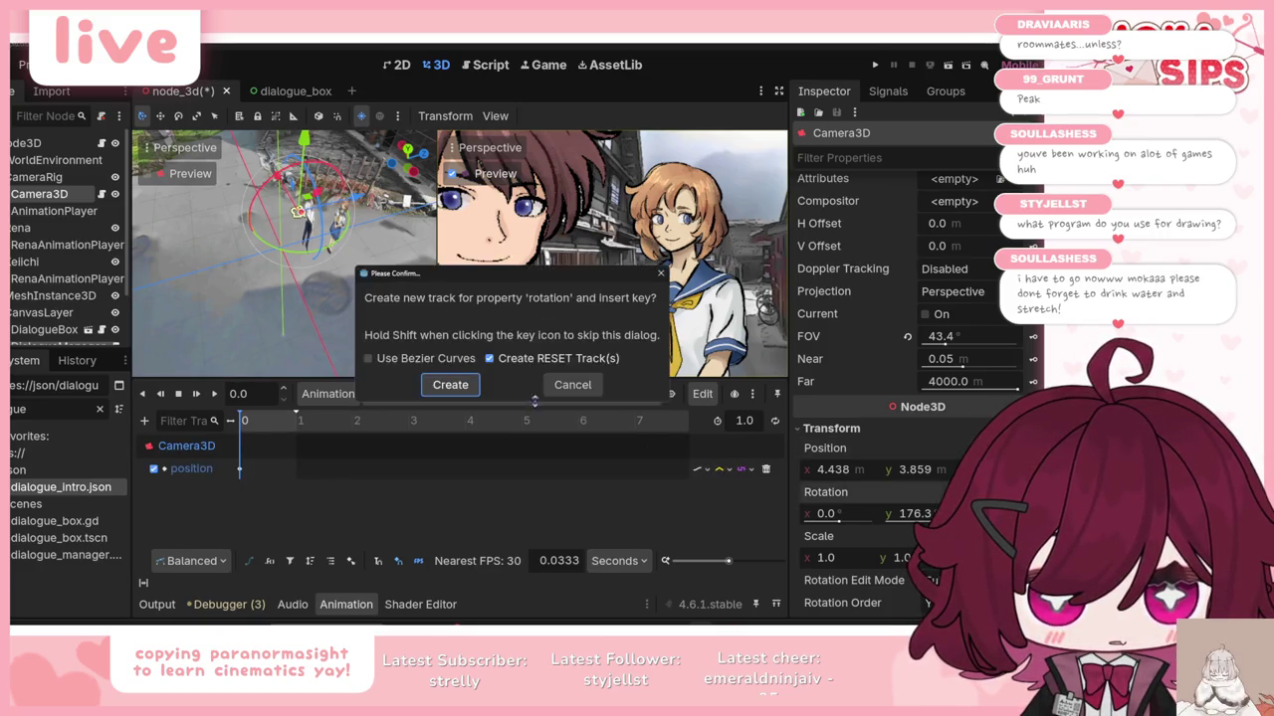
pyautogui.click(463, 384)
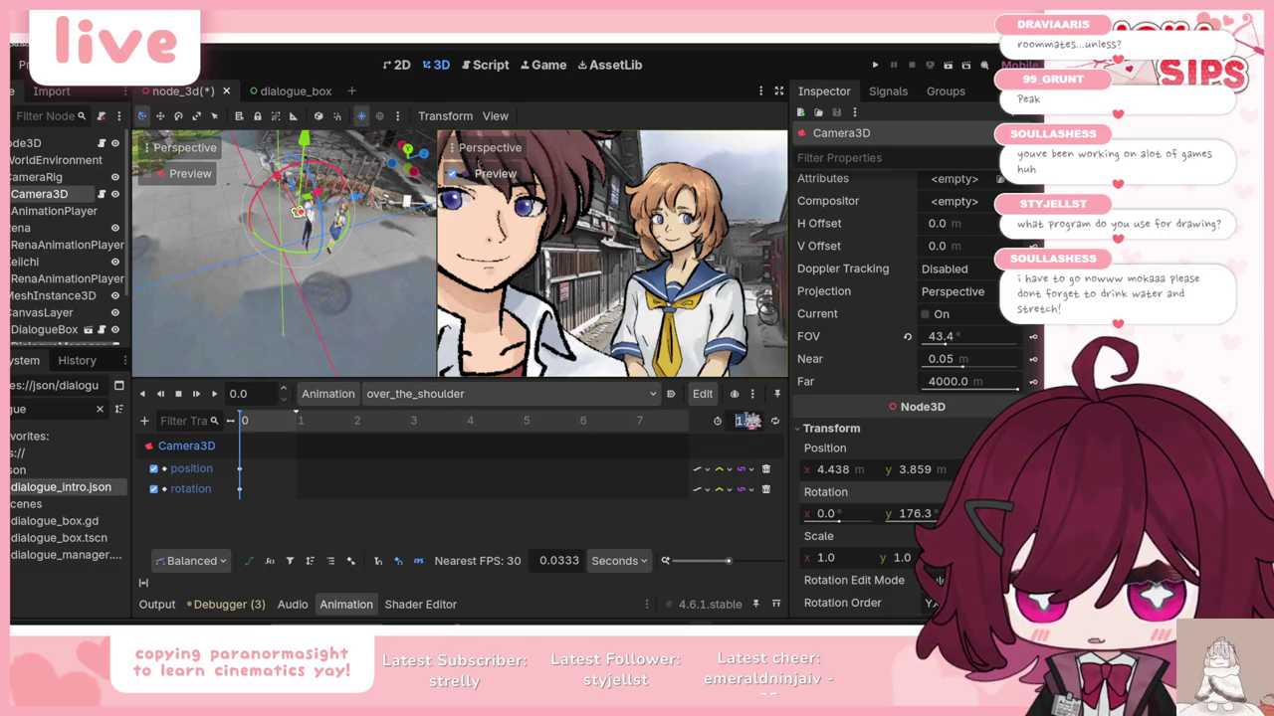
pyautogui.write('5')
pyautogui.press('Return')
# Step: Push the camera forward at the 5-second mark and preview the playback
pyautogui.moveTo(378, 419); pyautogui.dragTo(559, 429)
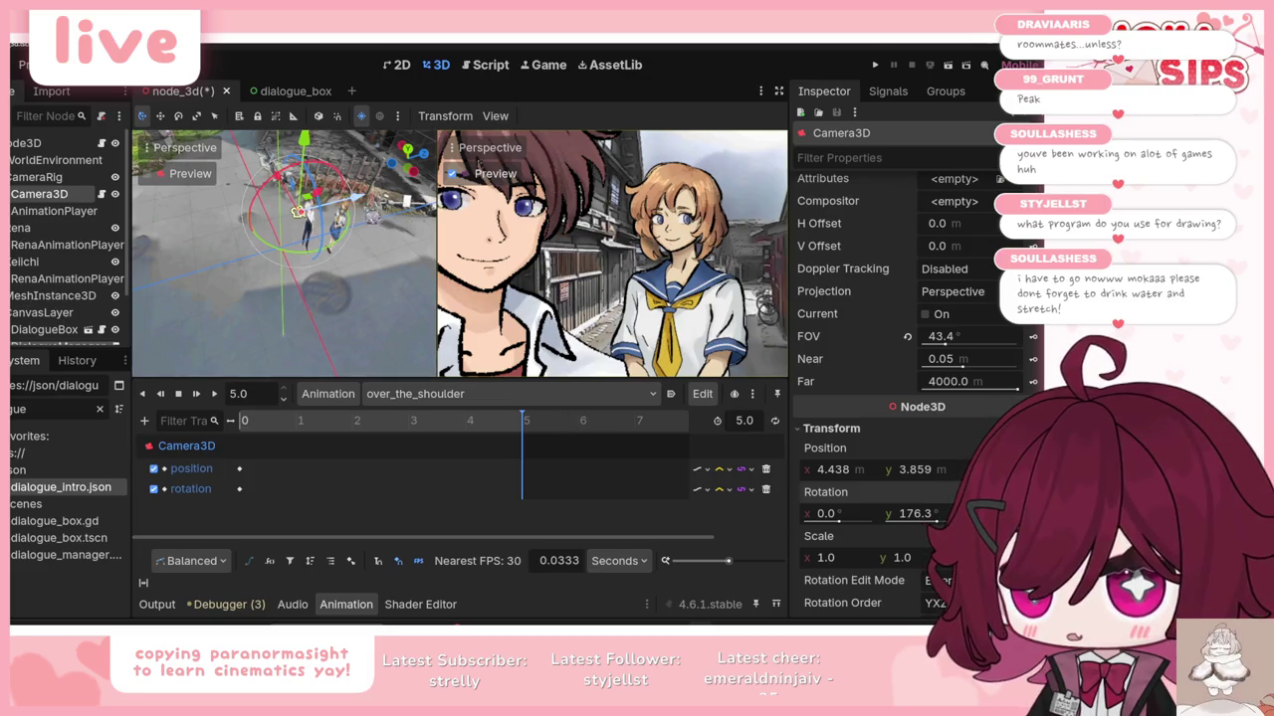
pyautogui.moveTo(296, 212); pyautogui.dragTo(302, 210)
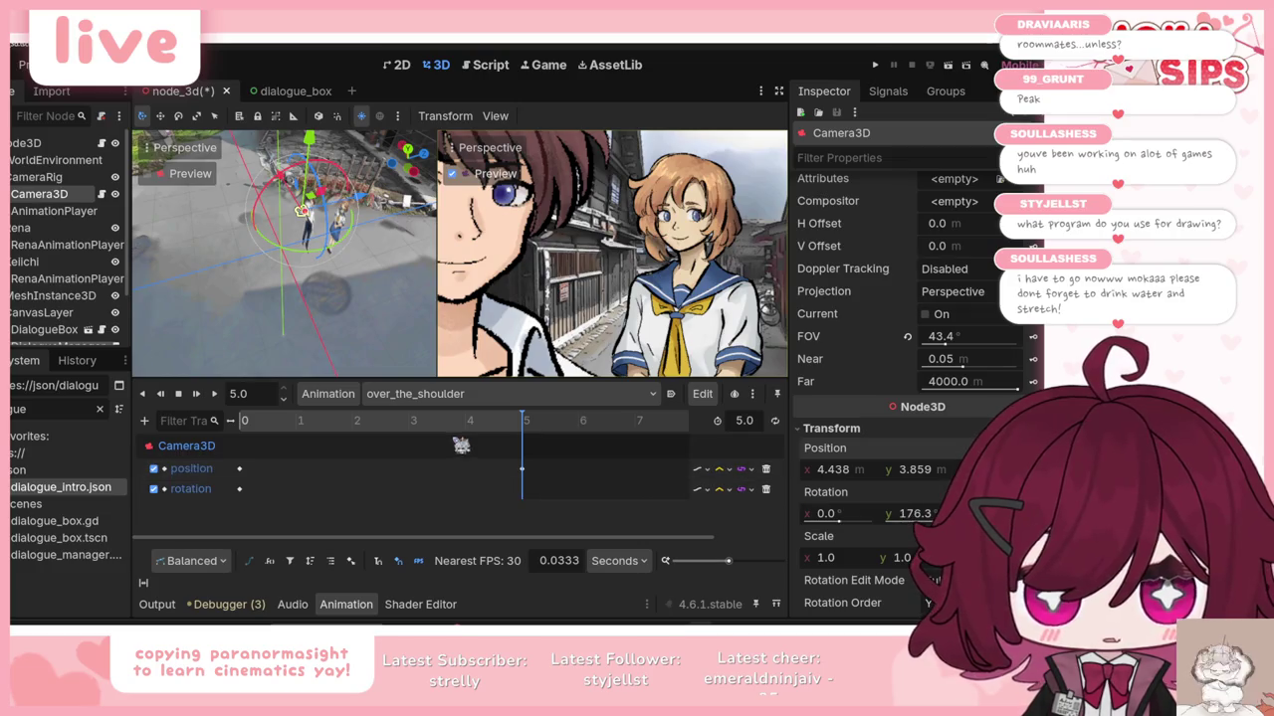
pyautogui.click(197, 394)
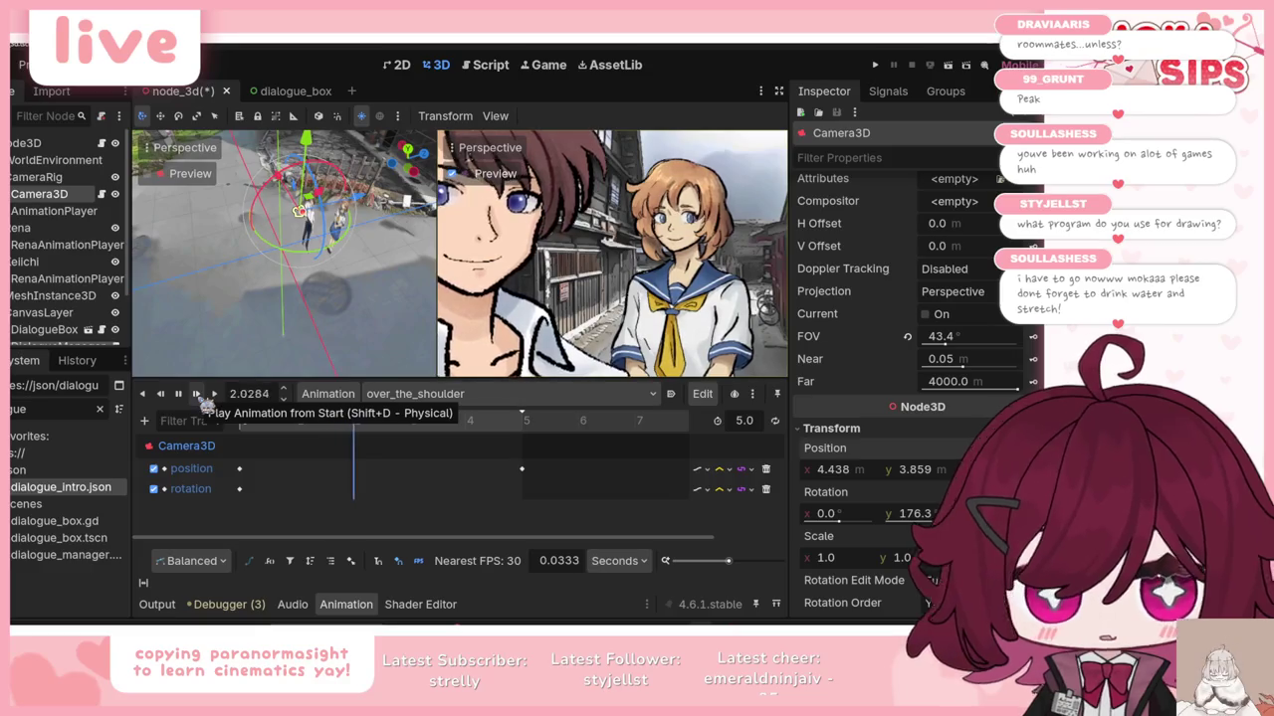
pyautogui.click(277, 420)
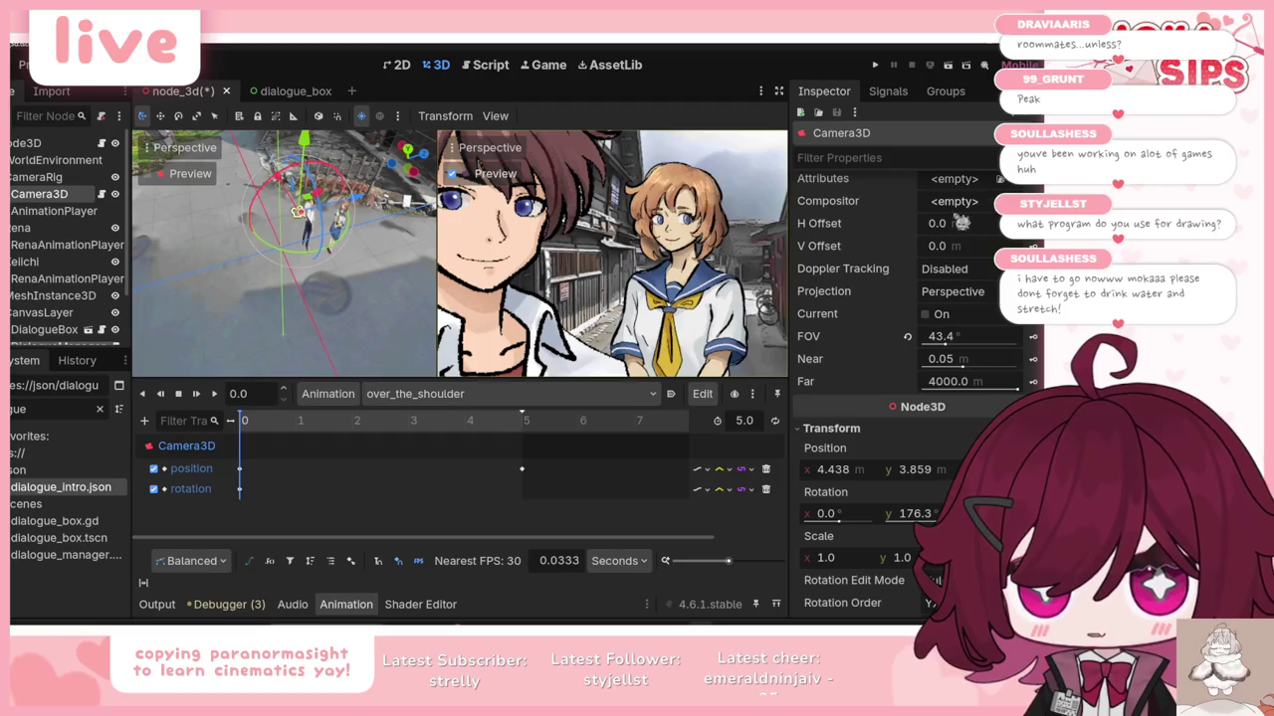
pyautogui.scroll(5, 970, 223)
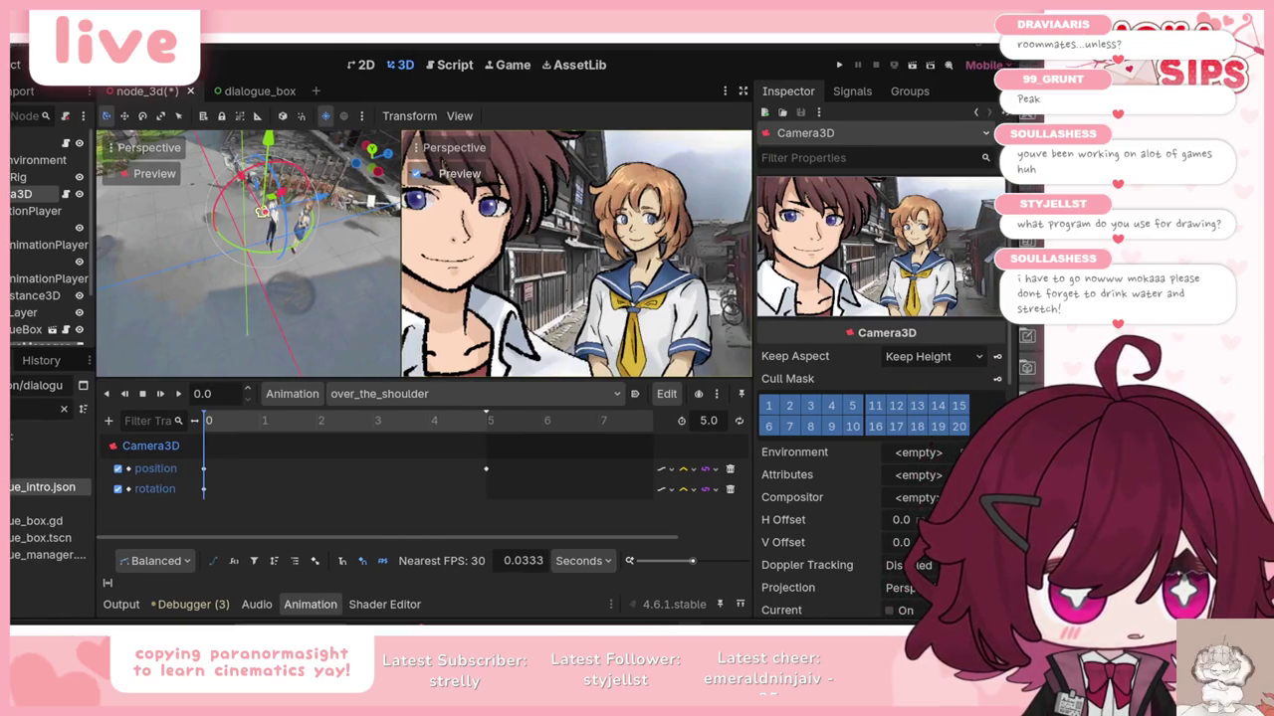
pyautogui.click(162, 394)
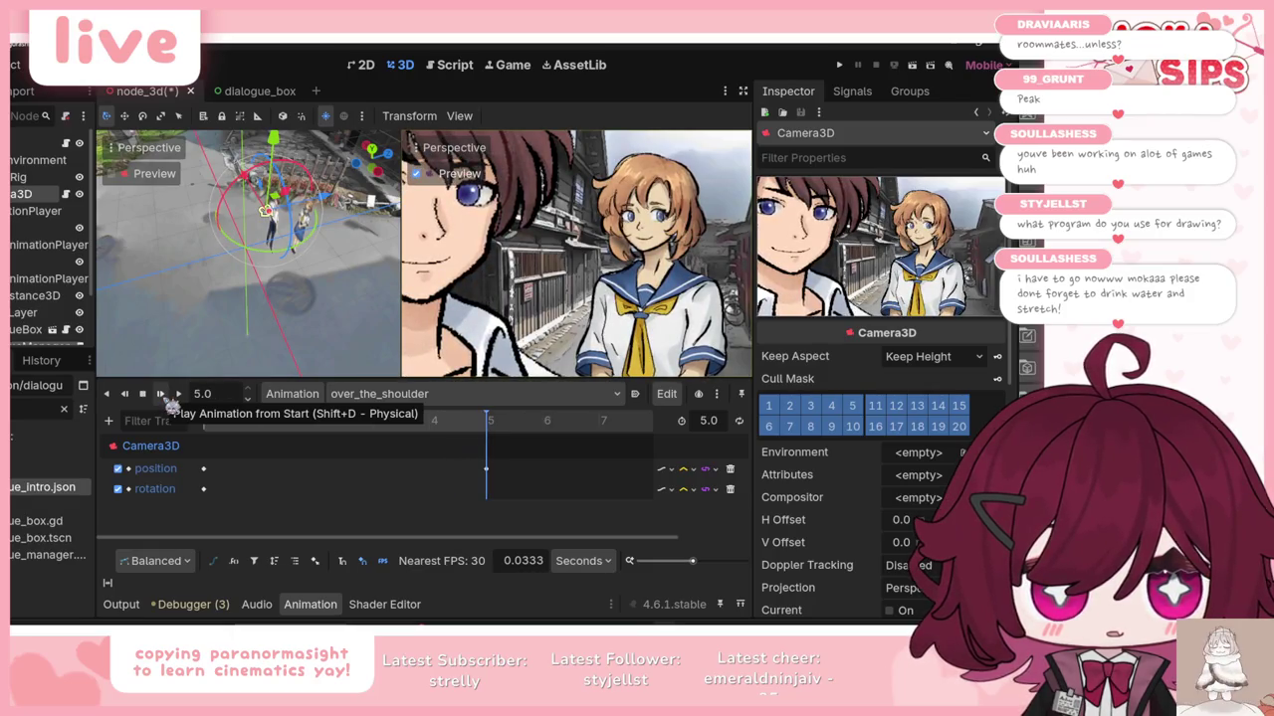
pyautogui.click(163, 396)
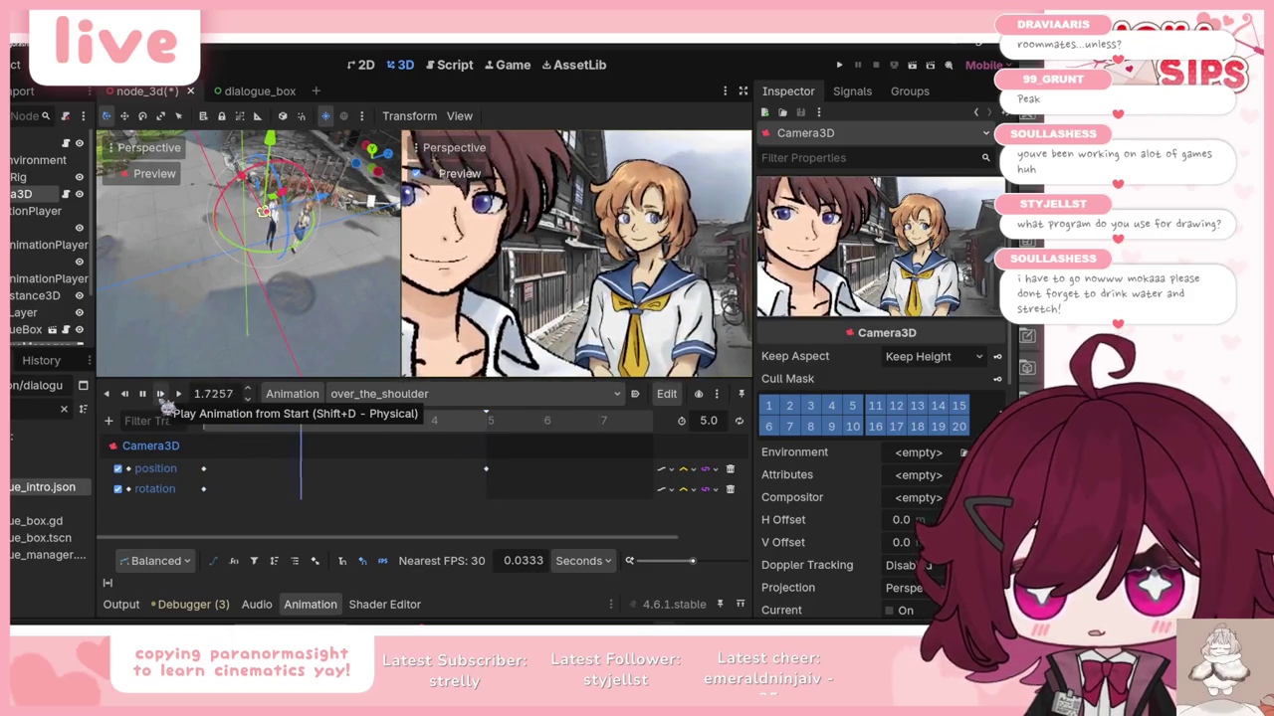
pyautogui.click(142, 394)
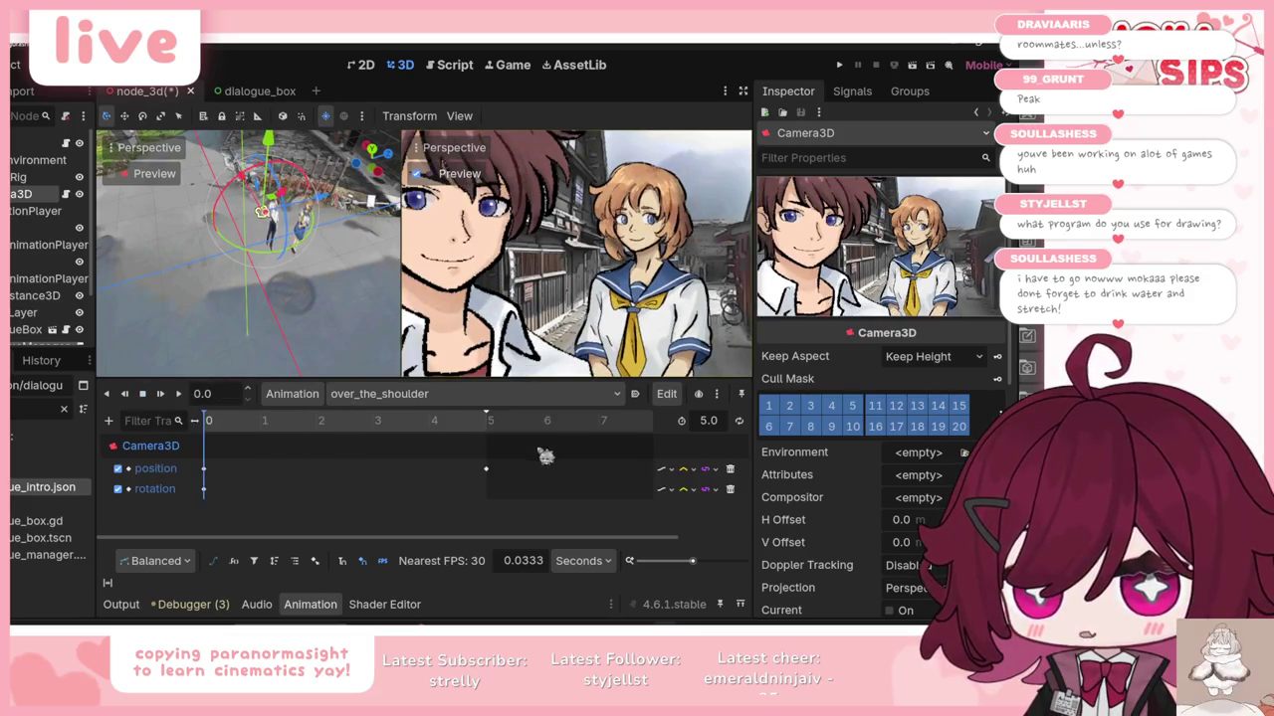
# Step: Check the position track's update and interpolation modes, then set the length to 10 seconds
pyautogui.click(678, 469)
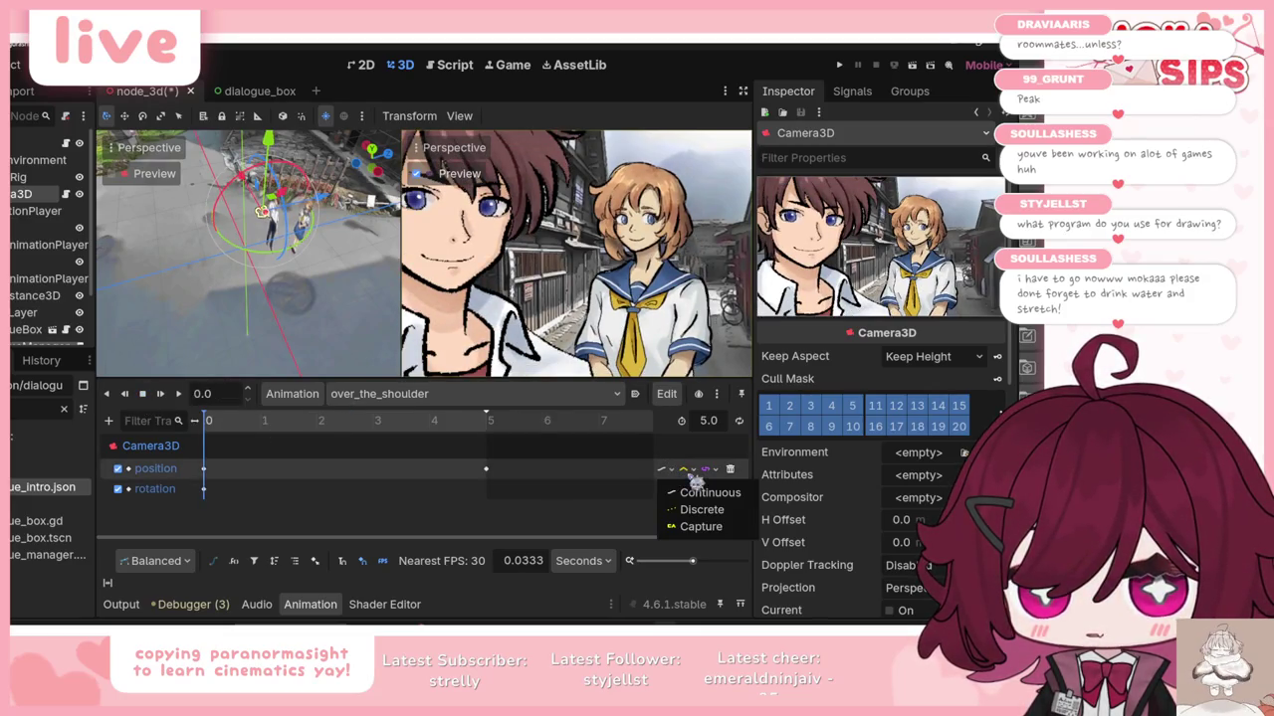
pyautogui.click(709, 493)
pyautogui.click(684, 469)
pyautogui.click(696, 523)
pyautogui.click(161, 395)
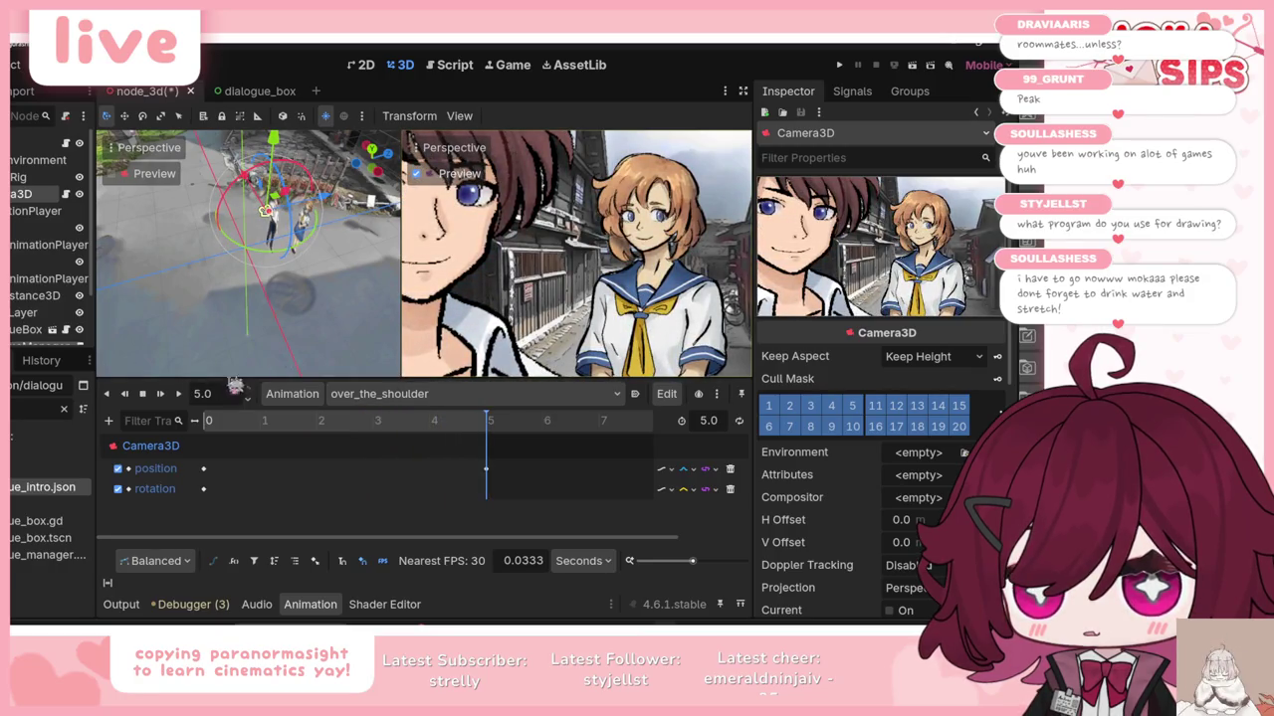
pyautogui.click(716, 420)
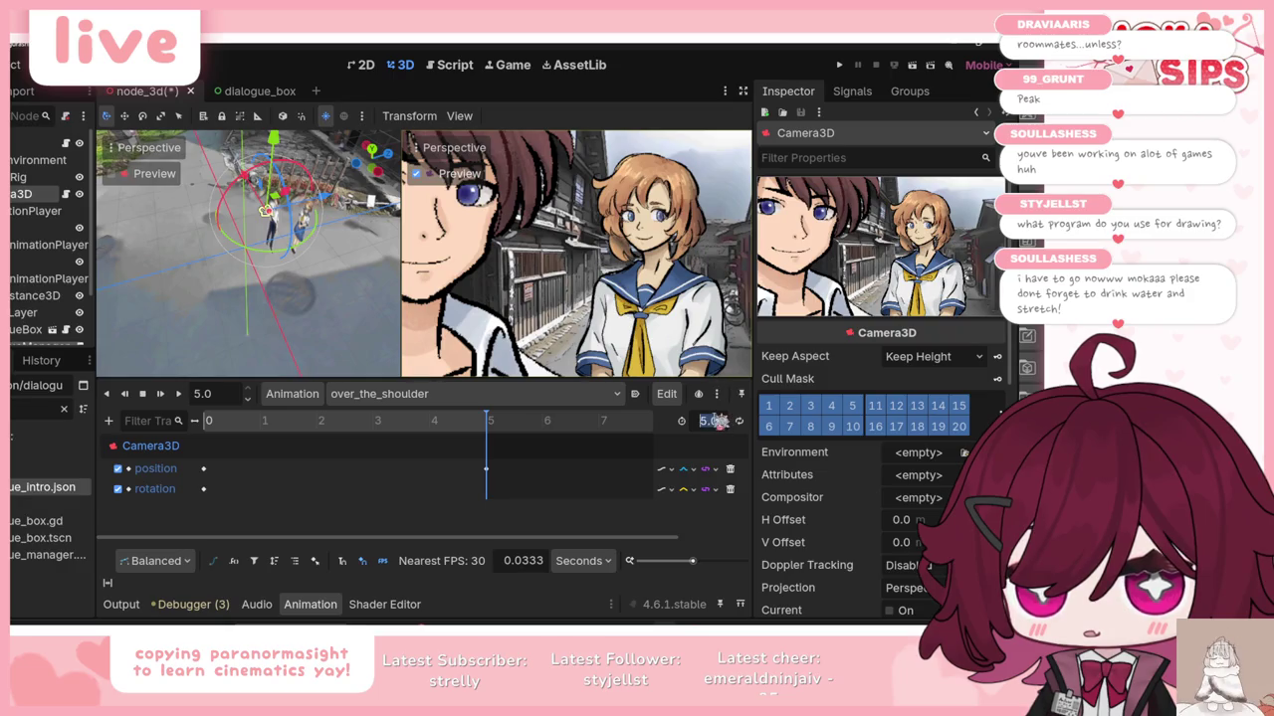
pyautogui.write('10')
pyautogui.press('Return')
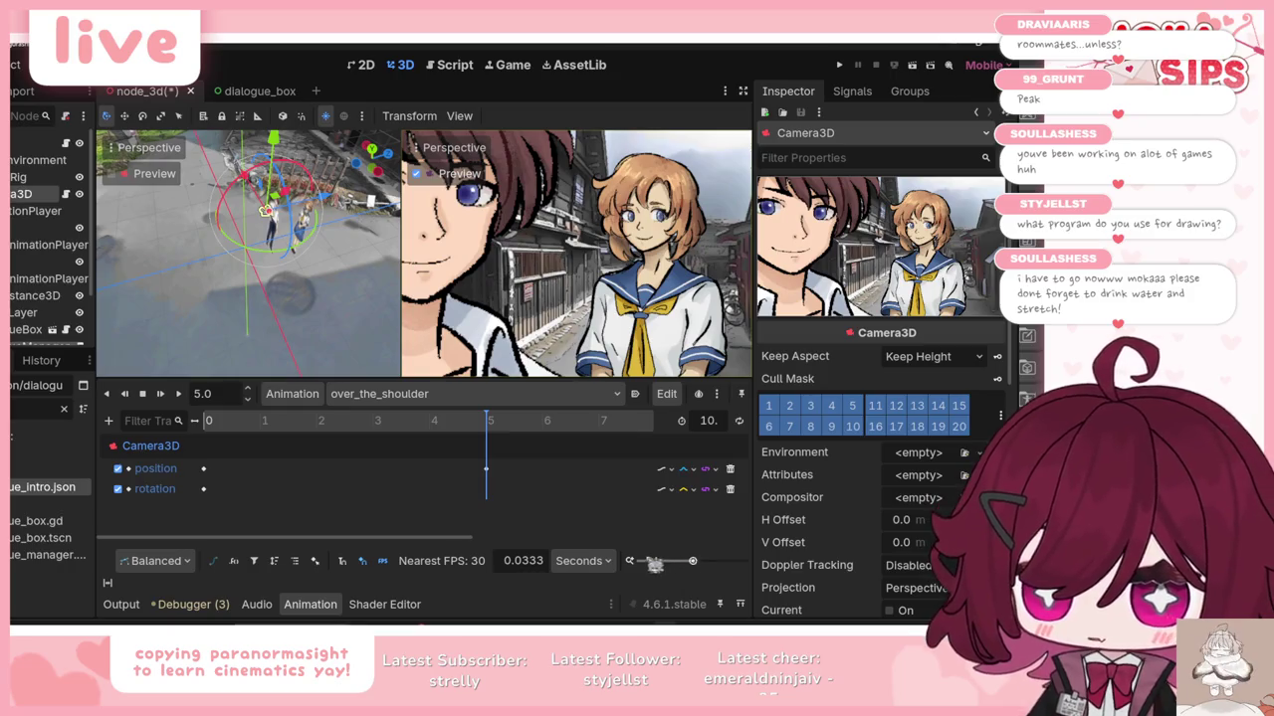
# Step: Move over_the_shoulder's second position key from 5 to 10 seconds and ease it at 2.07
pyautogui.click(109, 589)
pyautogui.moveTo(416, 469); pyautogui.dragTo(598, 470)
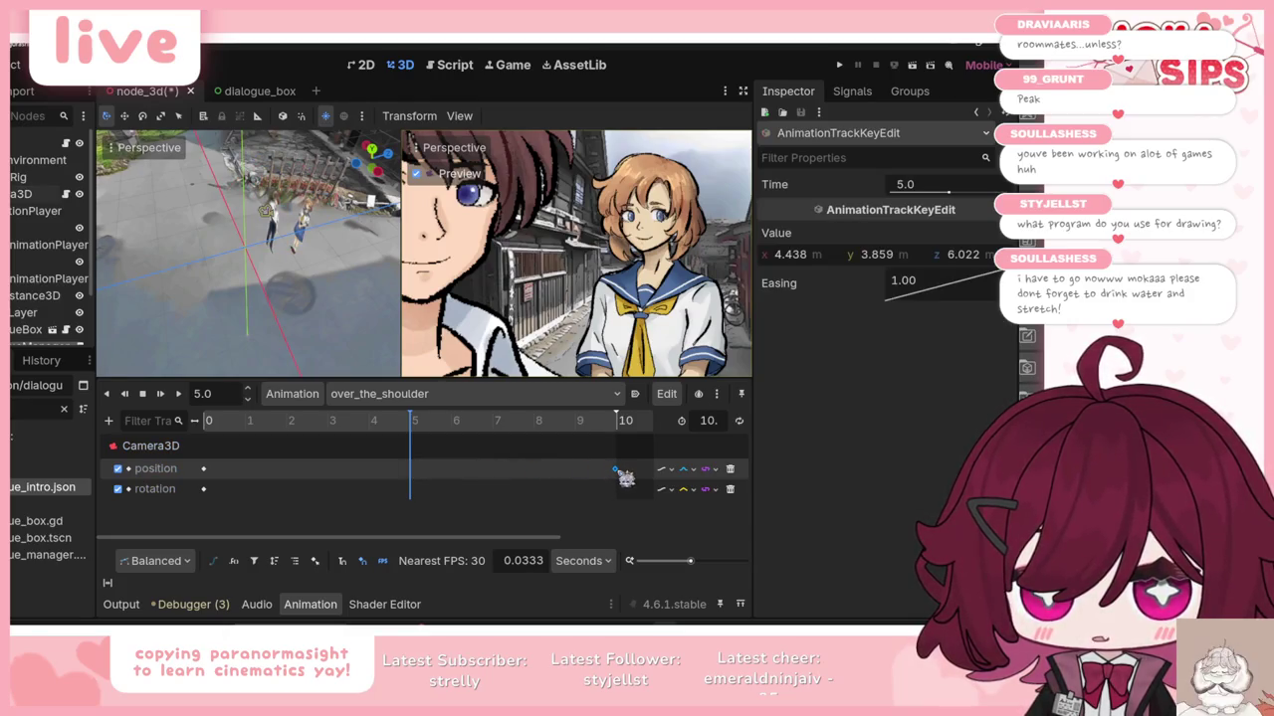
pyautogui.moveTo(625, 478); pyautogui.dragTo(617, 471)
pyautogui.moveTo(903, 284); pyautogui.dragTo(951, 293)
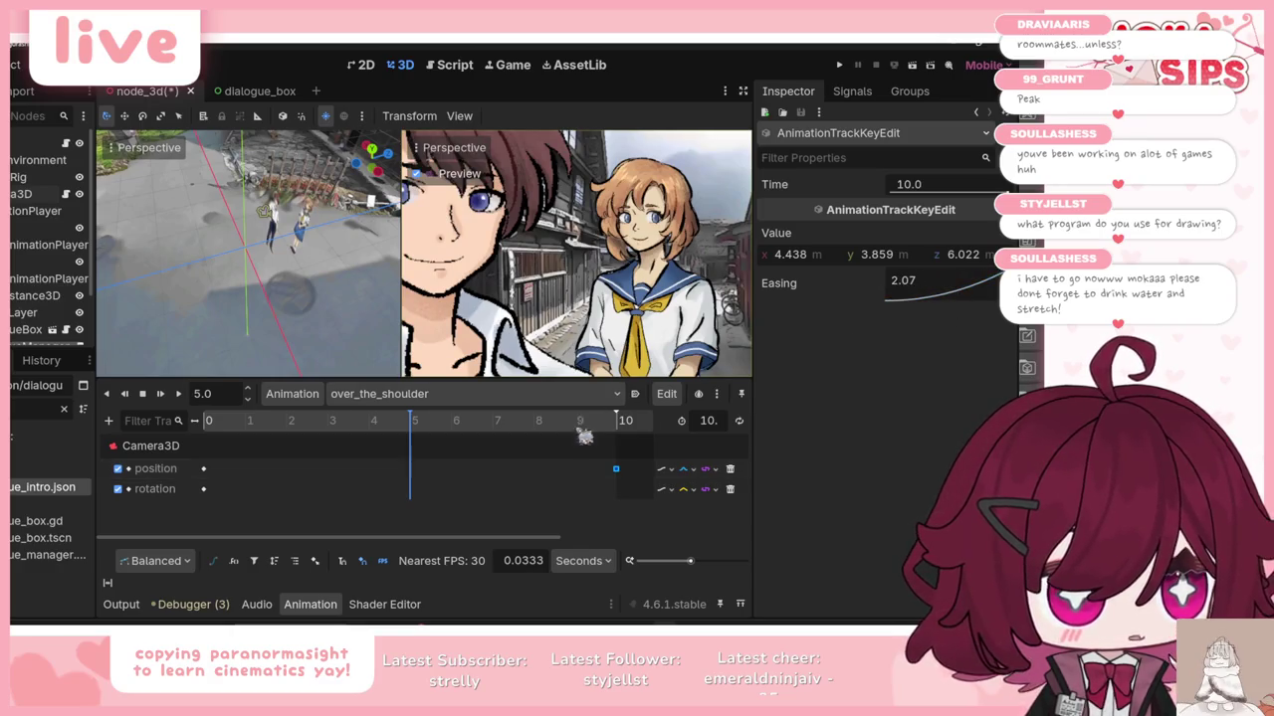
# Step: Play over_the_shoulder and check the position track's interpolation mode
pyautogui.click(161, 394)
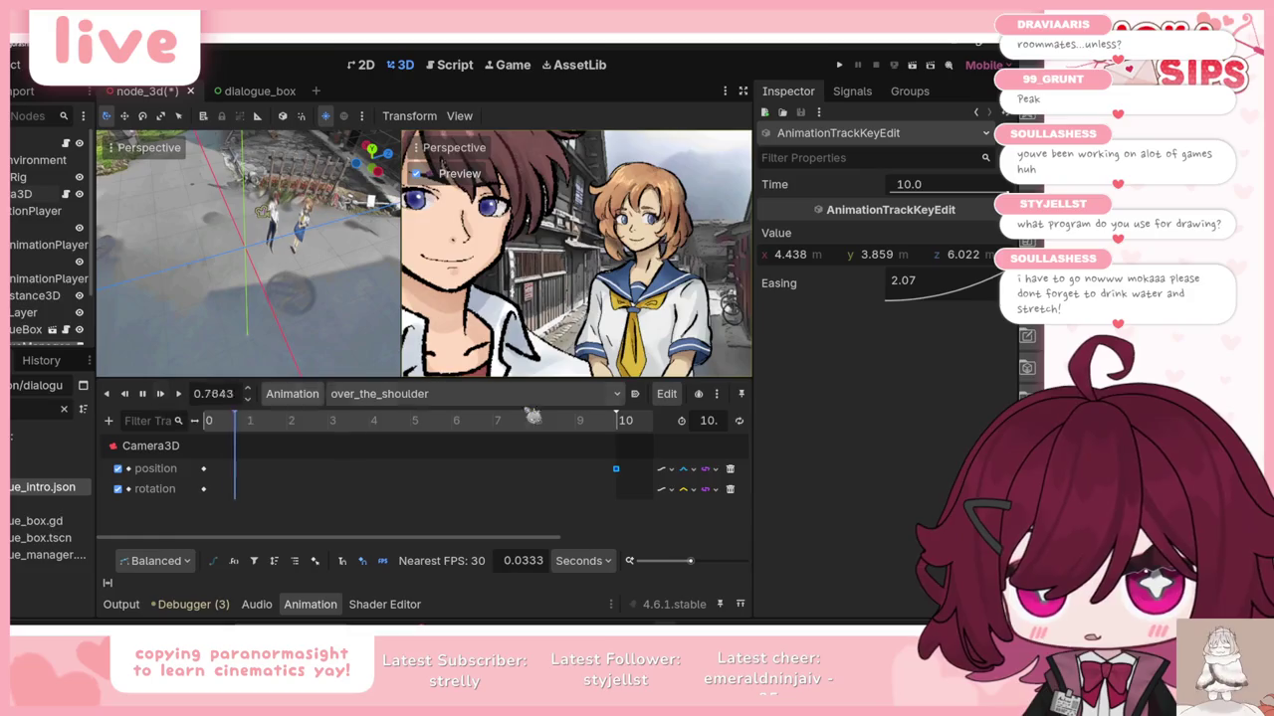
pyautogui.click(665, 469)
pyautogui.click(711, 505)
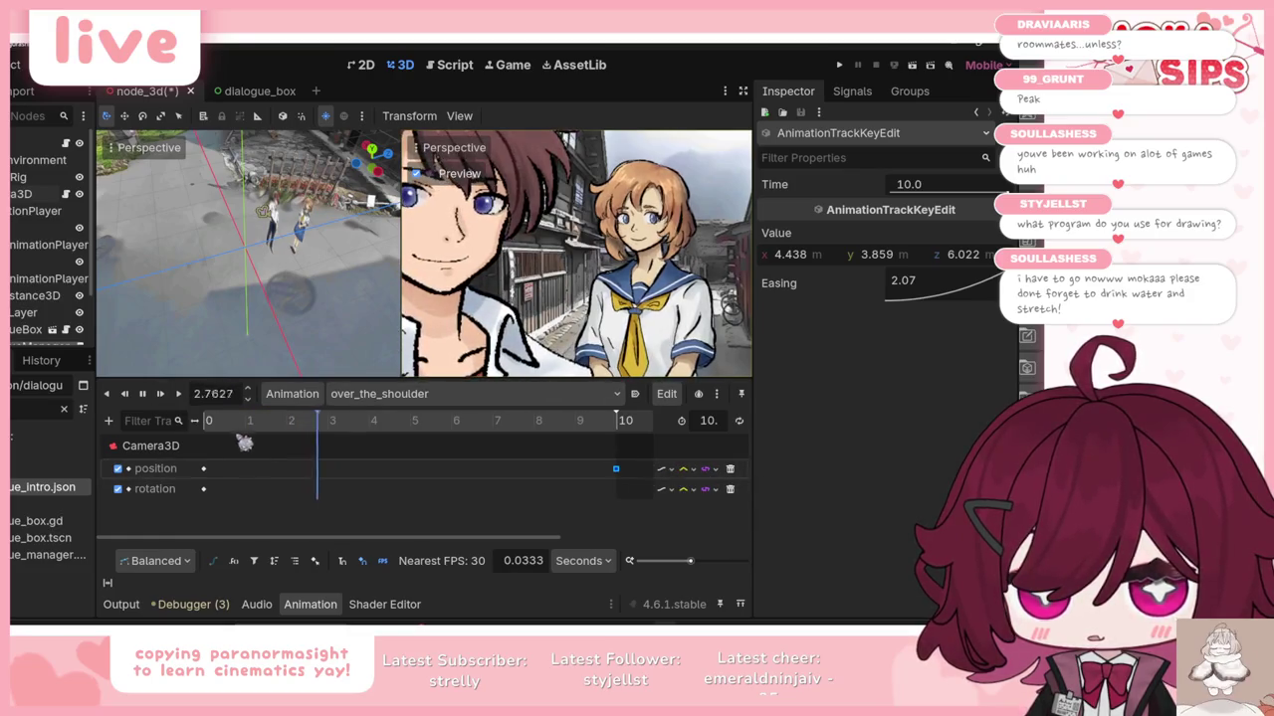
pyautogui.click(178, 394)
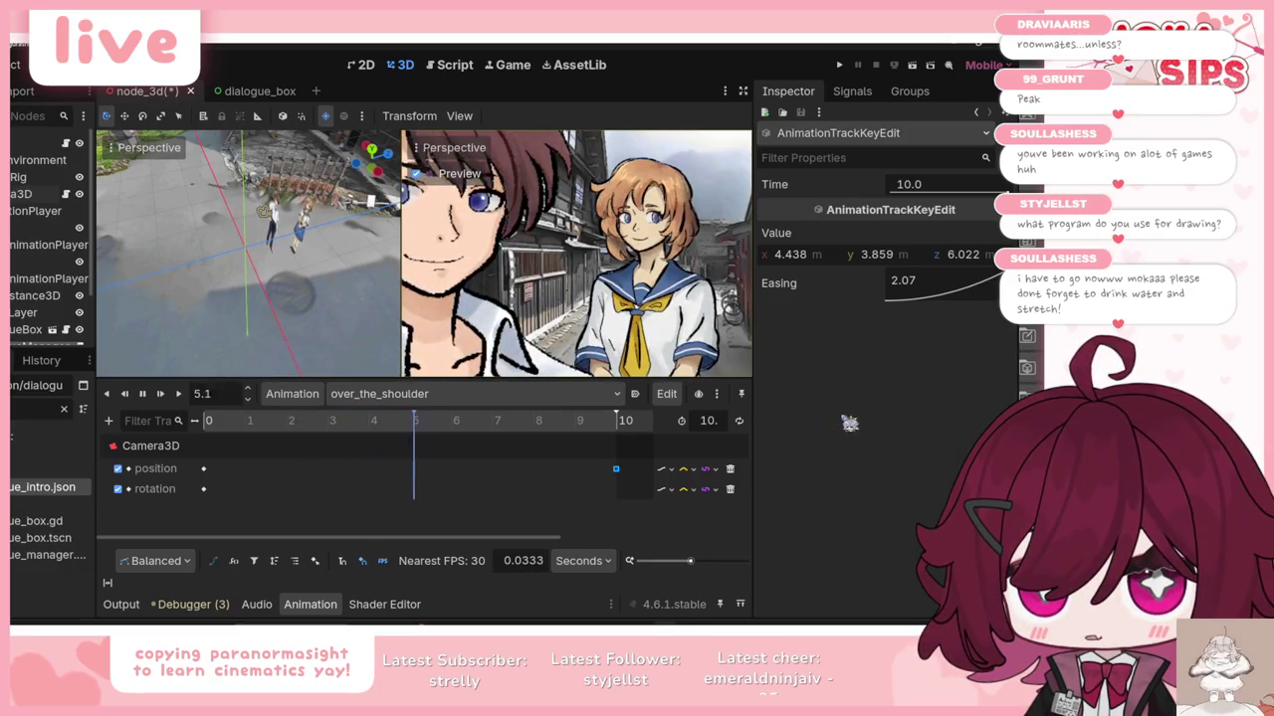
pyautogui.click(149, 394)
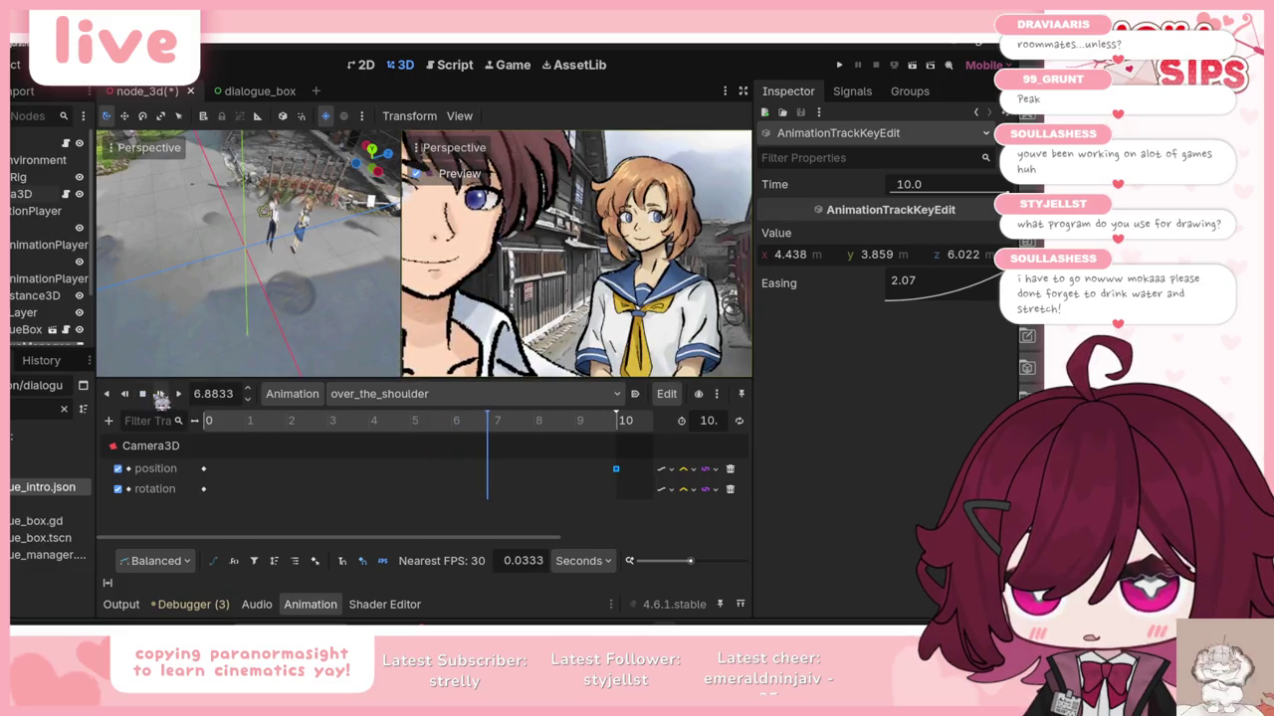
# Step: Try easing 0.258 on the final position key, then settle on 1.86, replaying each change
pyautogui.moveTo(947, 293)
pyautogui.mouseDown()
pyautogui.moveTo(908, 279)
pyautogui.moveTo(915, 252)
pyautogui.mouseUp()
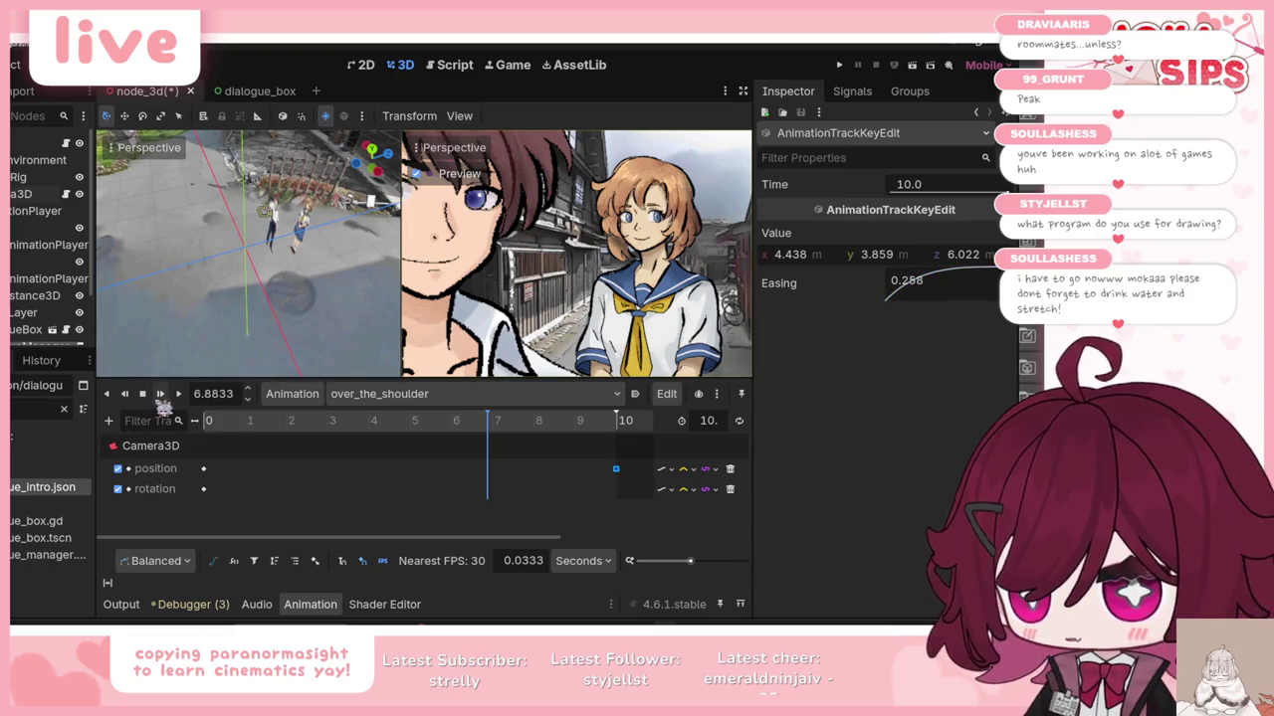
pyautogui.click(160, 396)
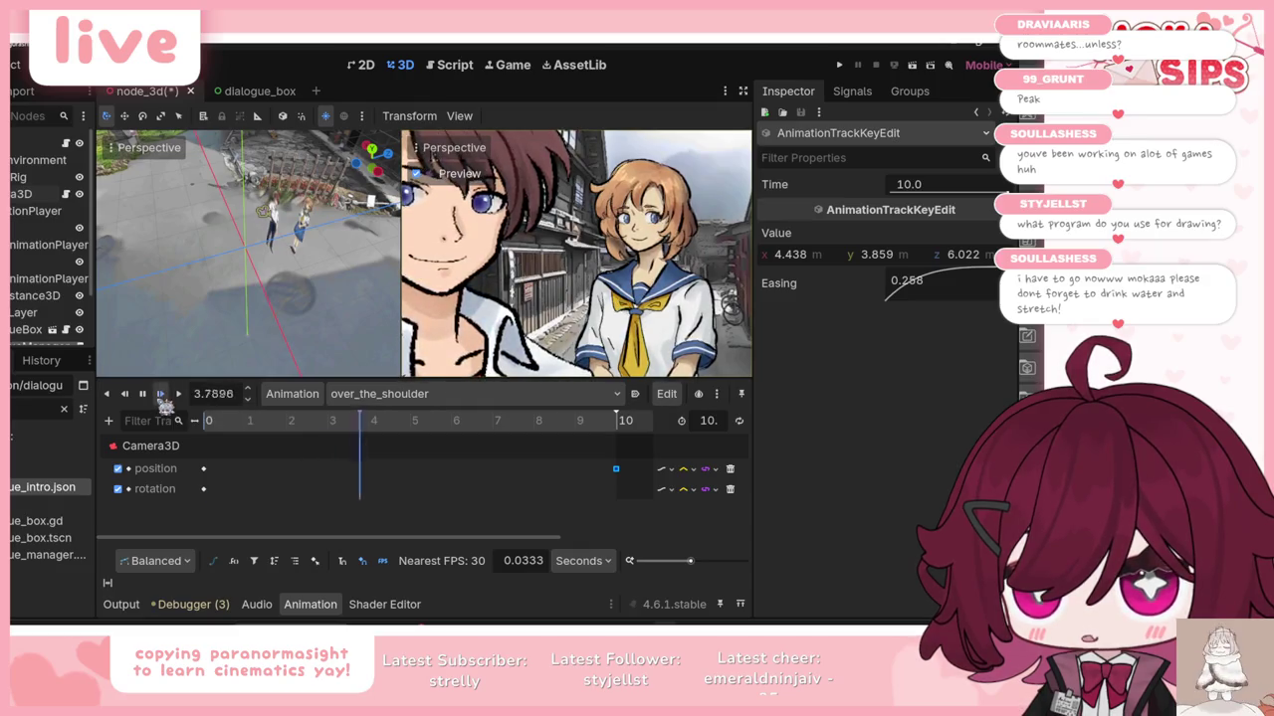
pyautogui.click(160, 394)
pyautogui.click(142, 394)
pyautogui.moveTo(936, 275); pyautogui.dragTo(966, 305)
pyautogui.click(160, 394)
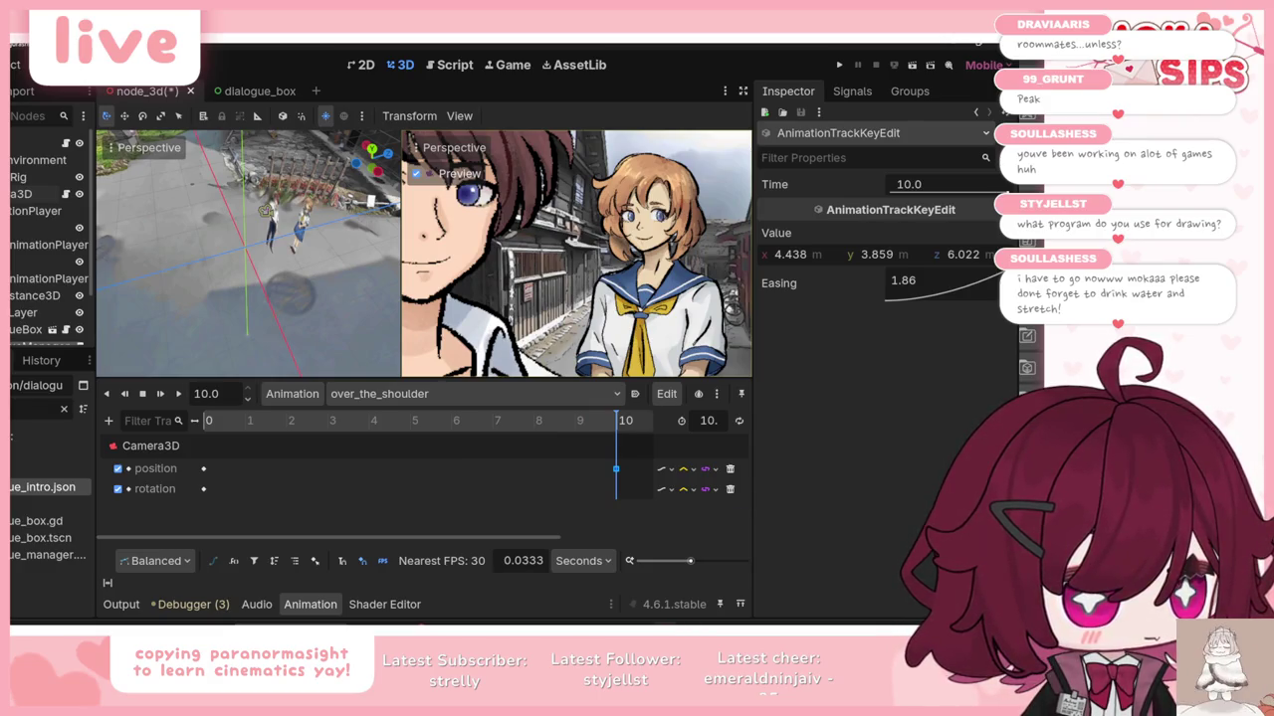
pyautogui.hotkey('alt', 'Tab')
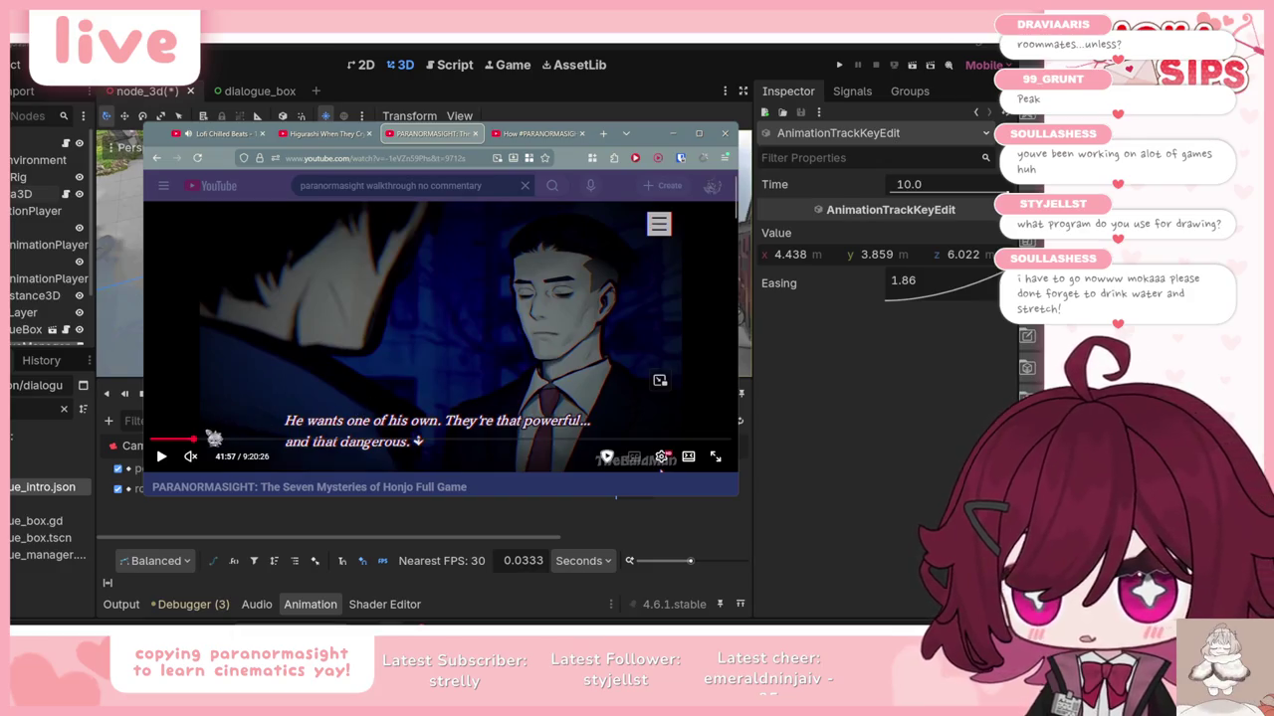
pyautogui.moveTo(206, 445); pyautogui.dragTo(206, 444)
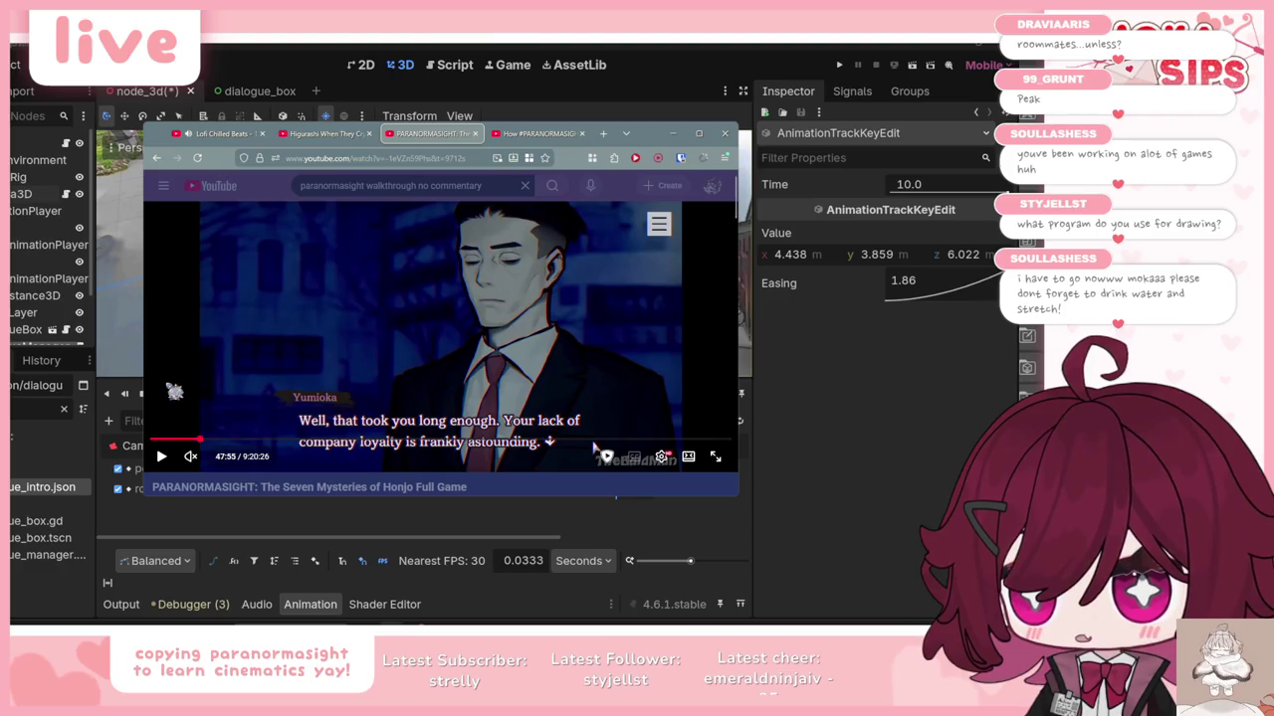
pyautogui.click(673, 133)
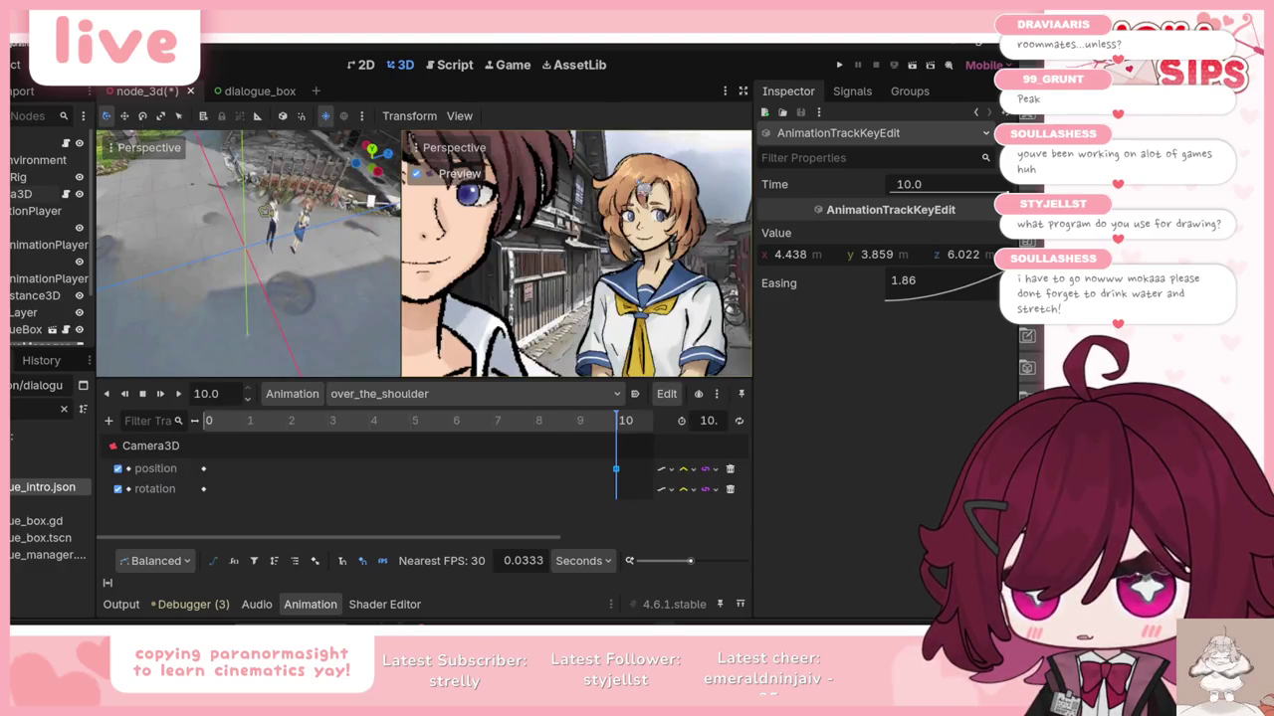
pyautogui.click(387, 398)
pyautogui.click(386, 398)
pyautogui.click(383, 400)
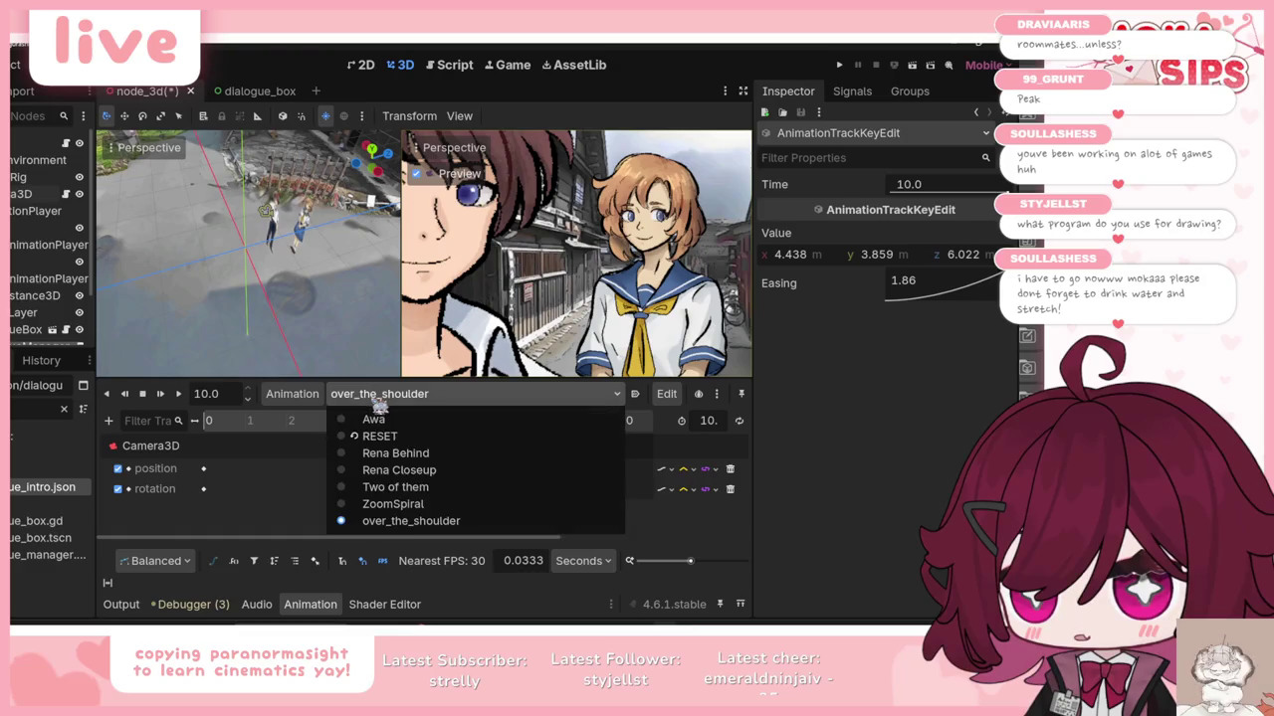
# Step: Delete the Rena Behind and Awa animations from the camera AnimationPlayer
pyautogui.click(400, 454)
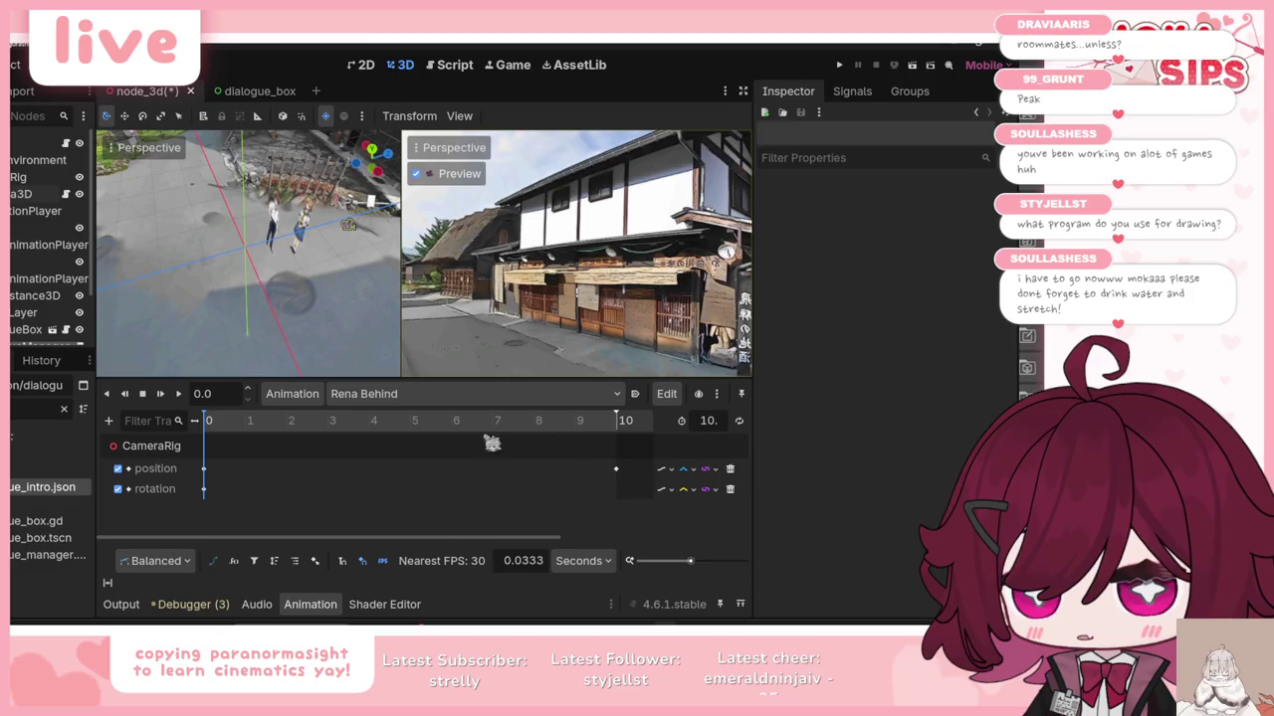
pyautogui.click(291, 393)
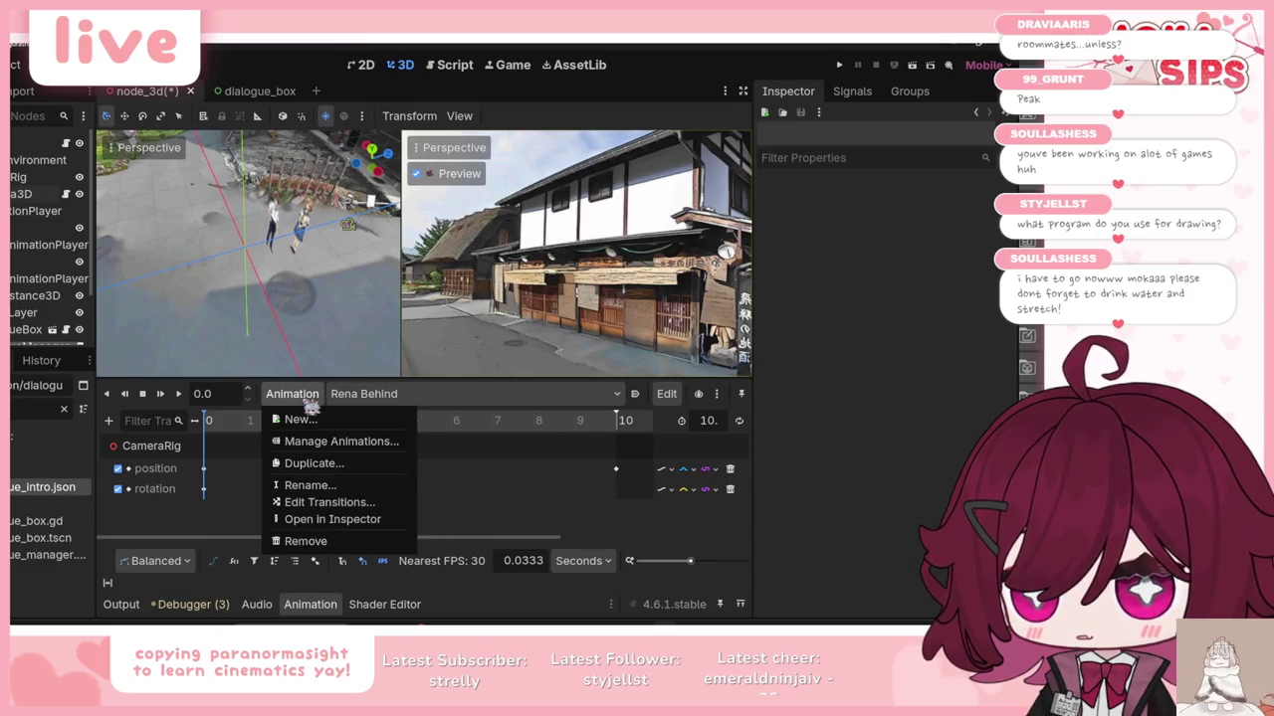
pyautogui.click(318, 539)
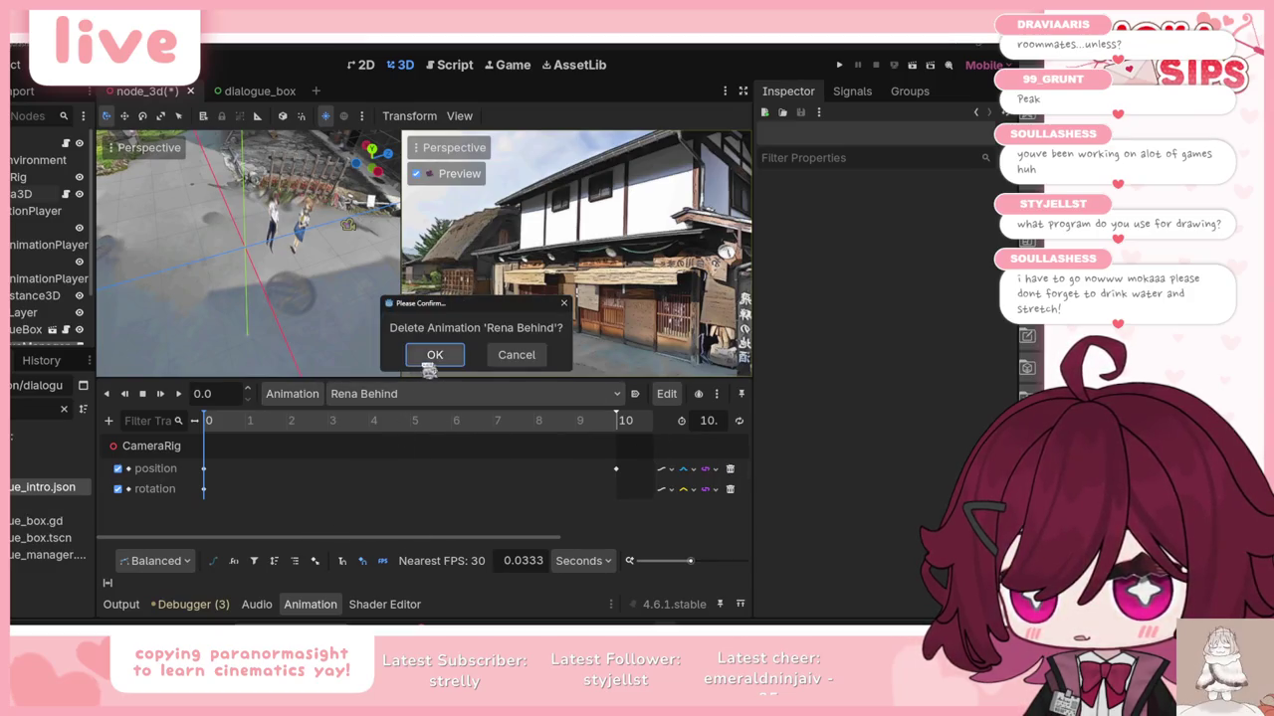
pyautogui.click(428, 358)
pyautogui.click(412, 396)
pyautogui.click(298, 396)
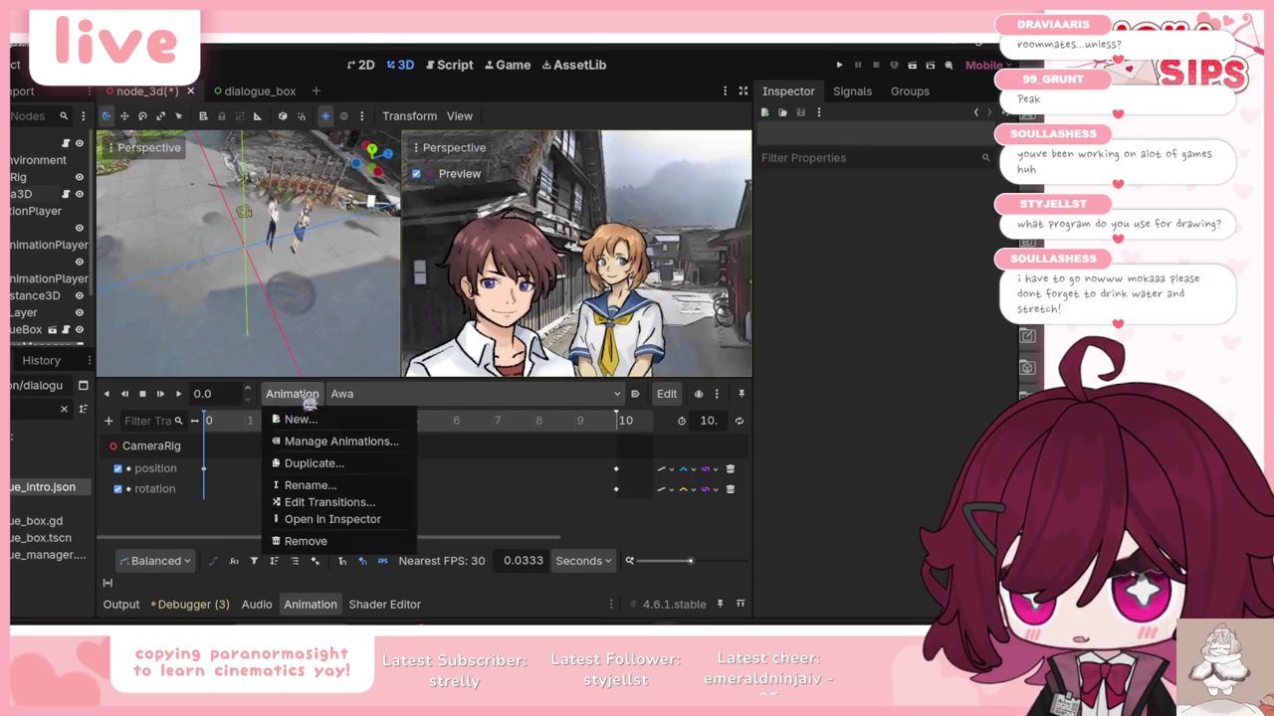
pyautogui.click(279, 533)
pyautogui.click(423, 432)
# Step: Delete the Rena Closeup and Two of them animations
pyautogui.click(390, 395)
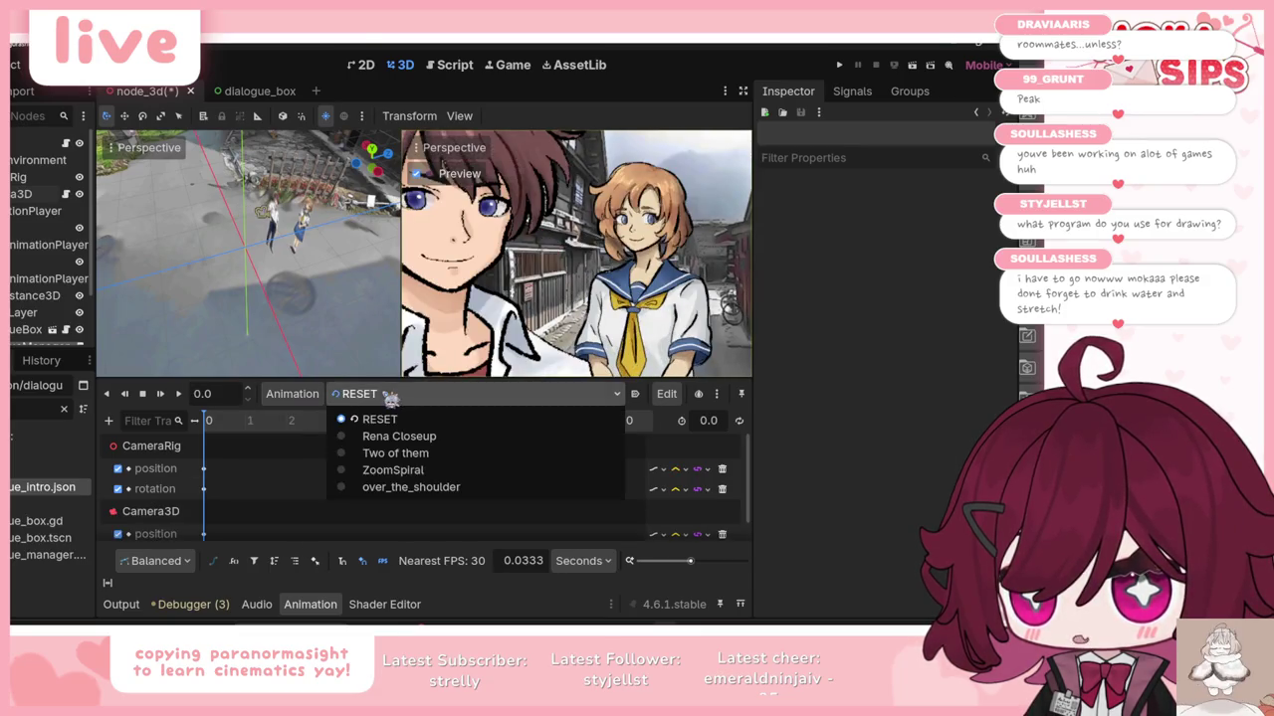
pyautogui.click(388, 436)
pyautogui.click(292, 394)
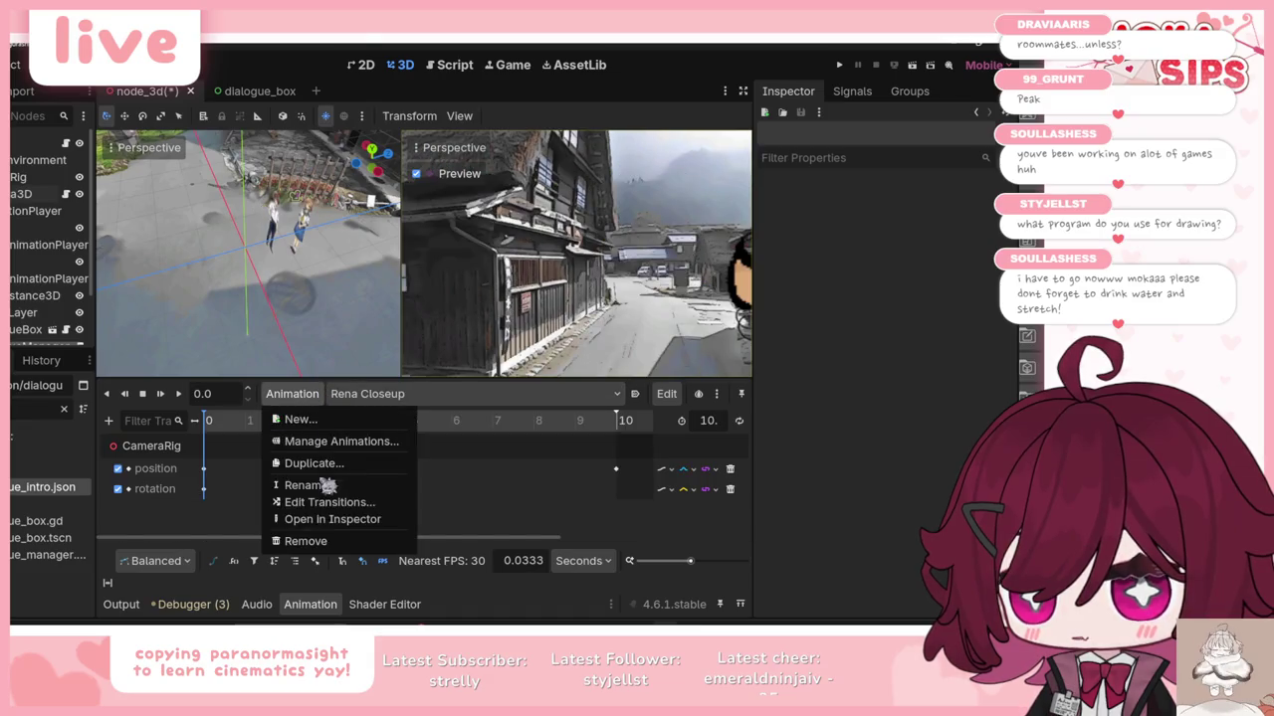
pyautogui.click(305, 540)
pyautogui.click(460, 353)
pyautogui.click(408, 396)
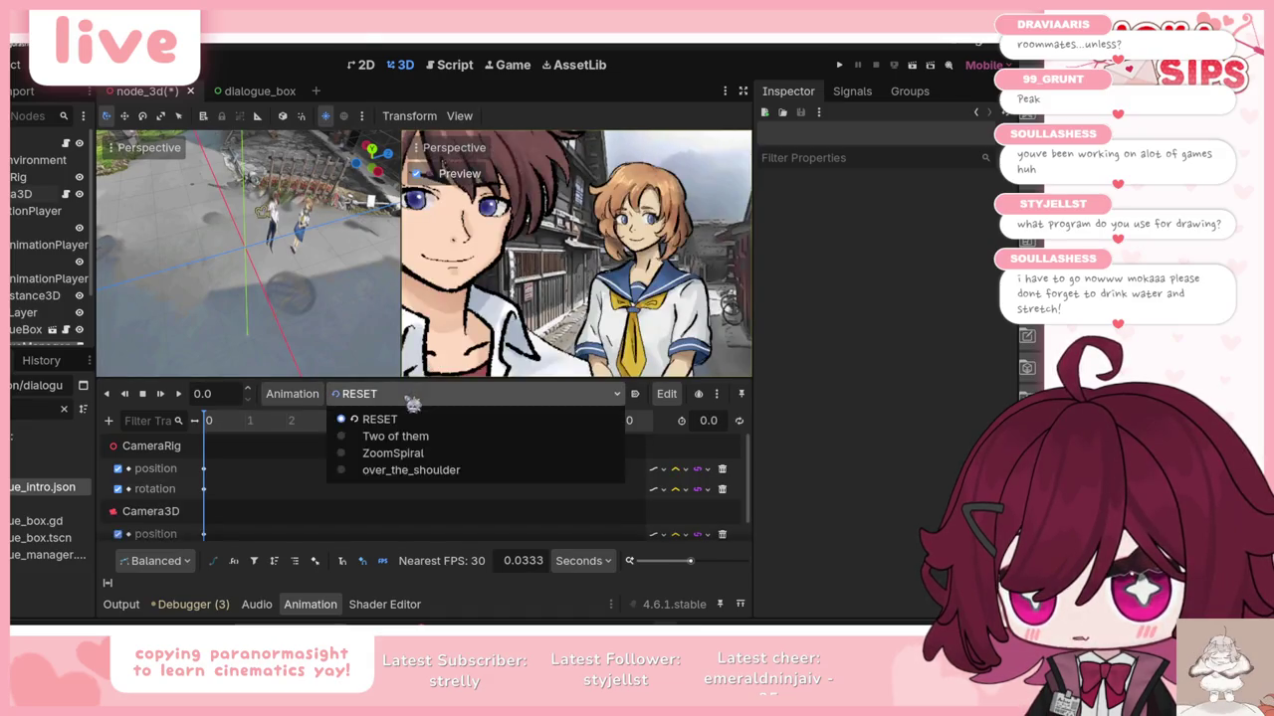
pyautogui.click(395, 436)
pyautogui.click(292, 394)
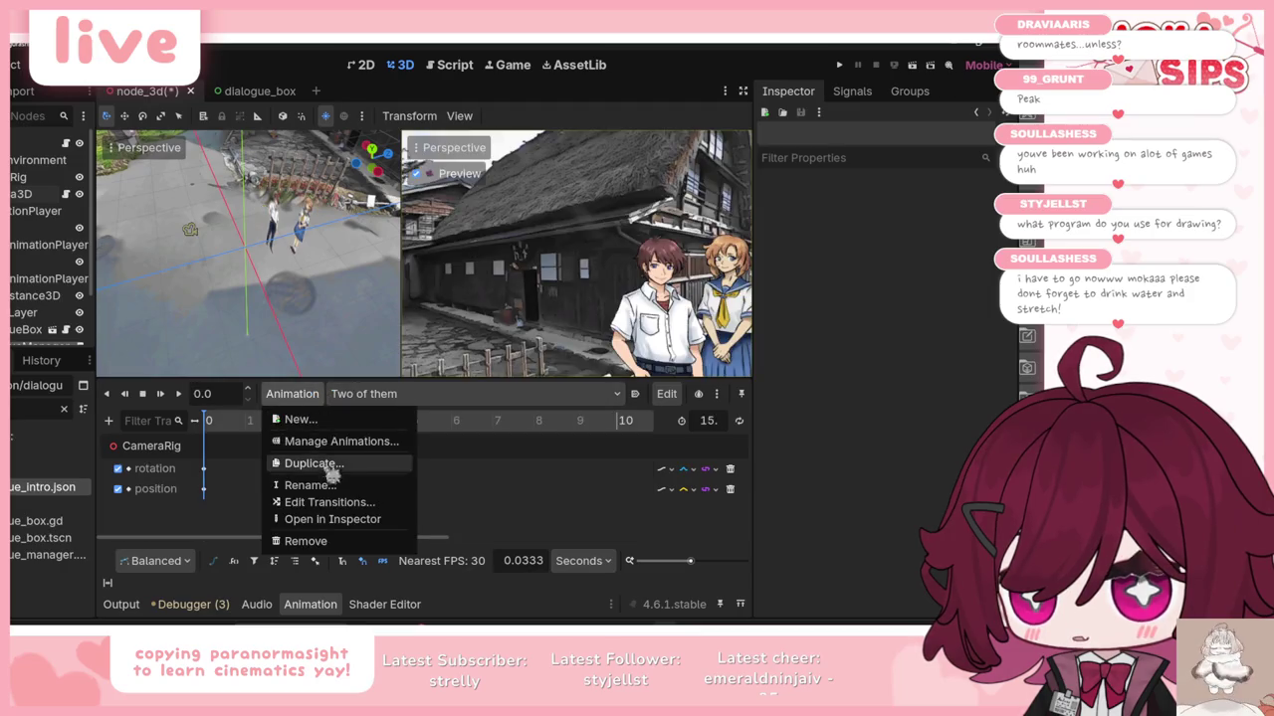
pyautogui.click(305, 540)
pyautogui.click(430, 354)
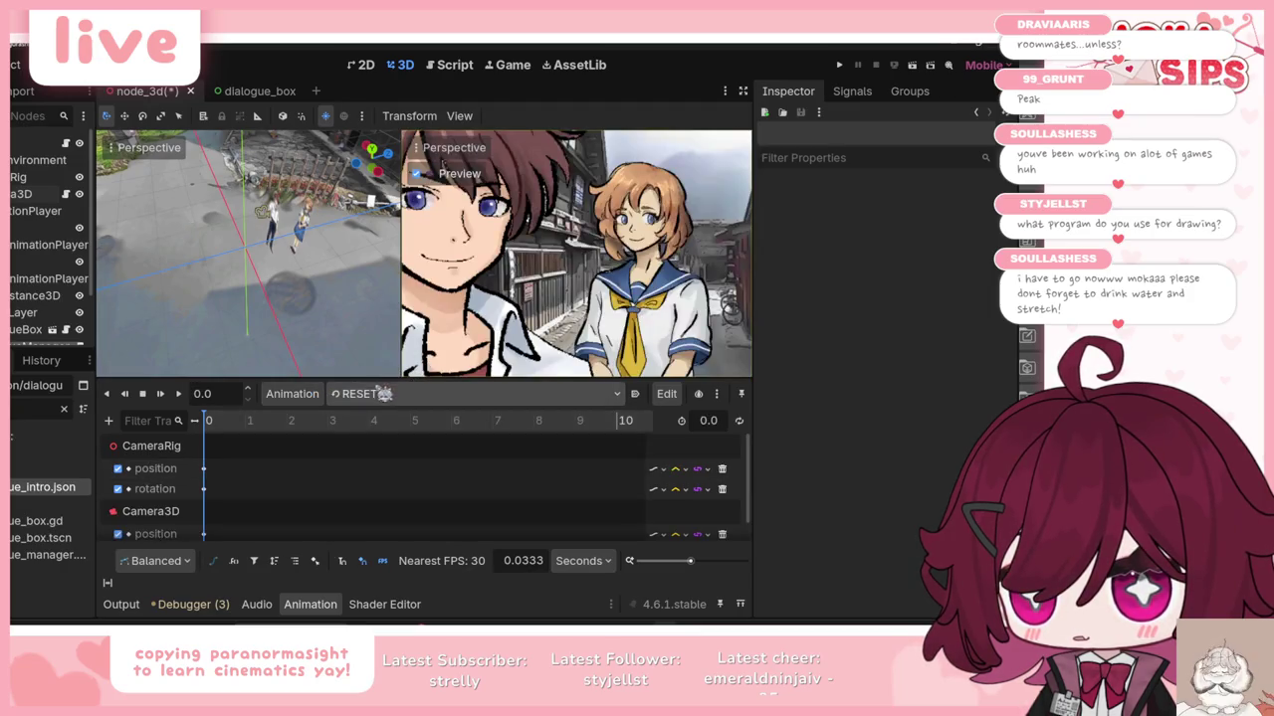
# Step: Delete the ZoomSpiral animation
pyautogui.click(403, 394)
pyautogui.click(389, 436)
pyautogui.click(309, 399)
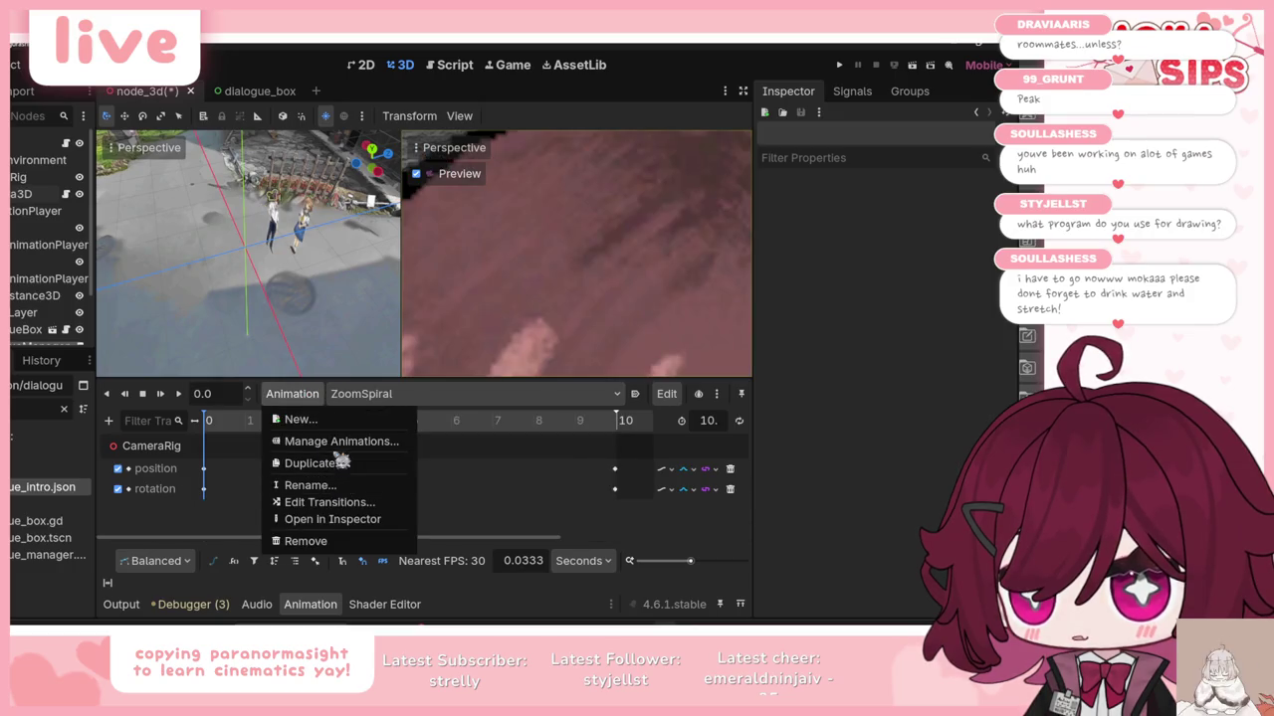
pyautogui.click(305, 541)
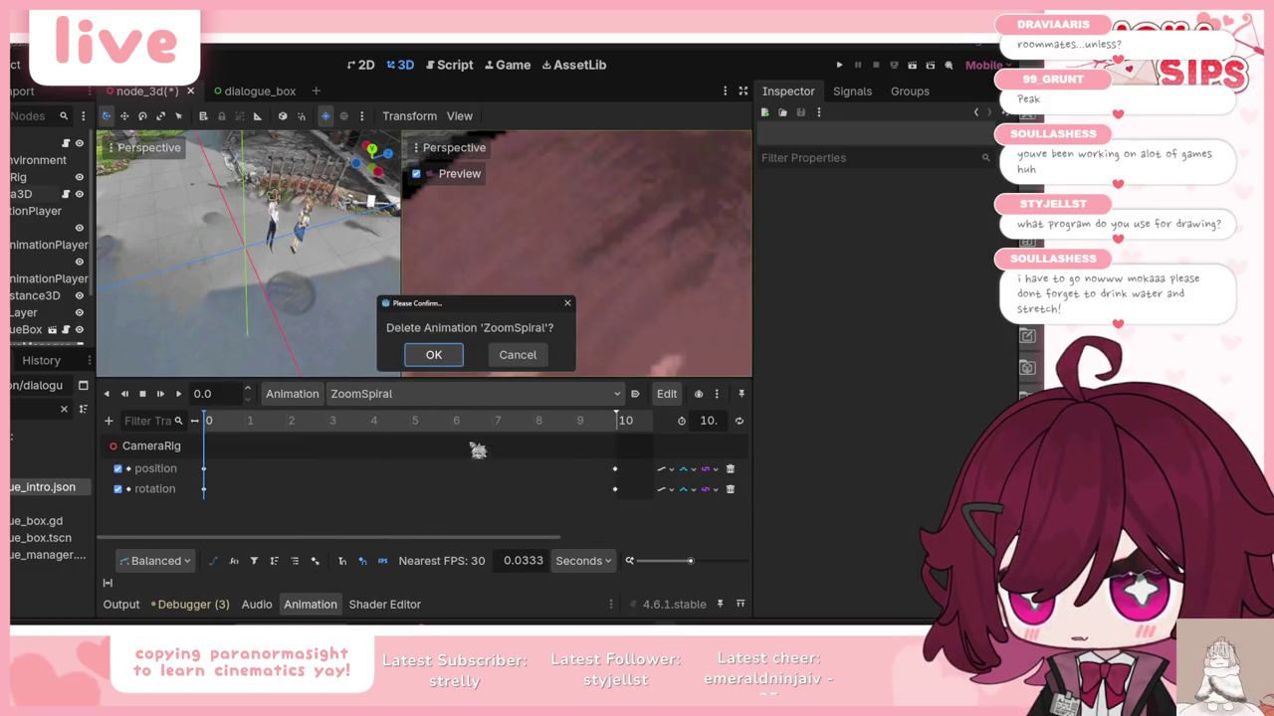
pyautogui.click(442, 358)
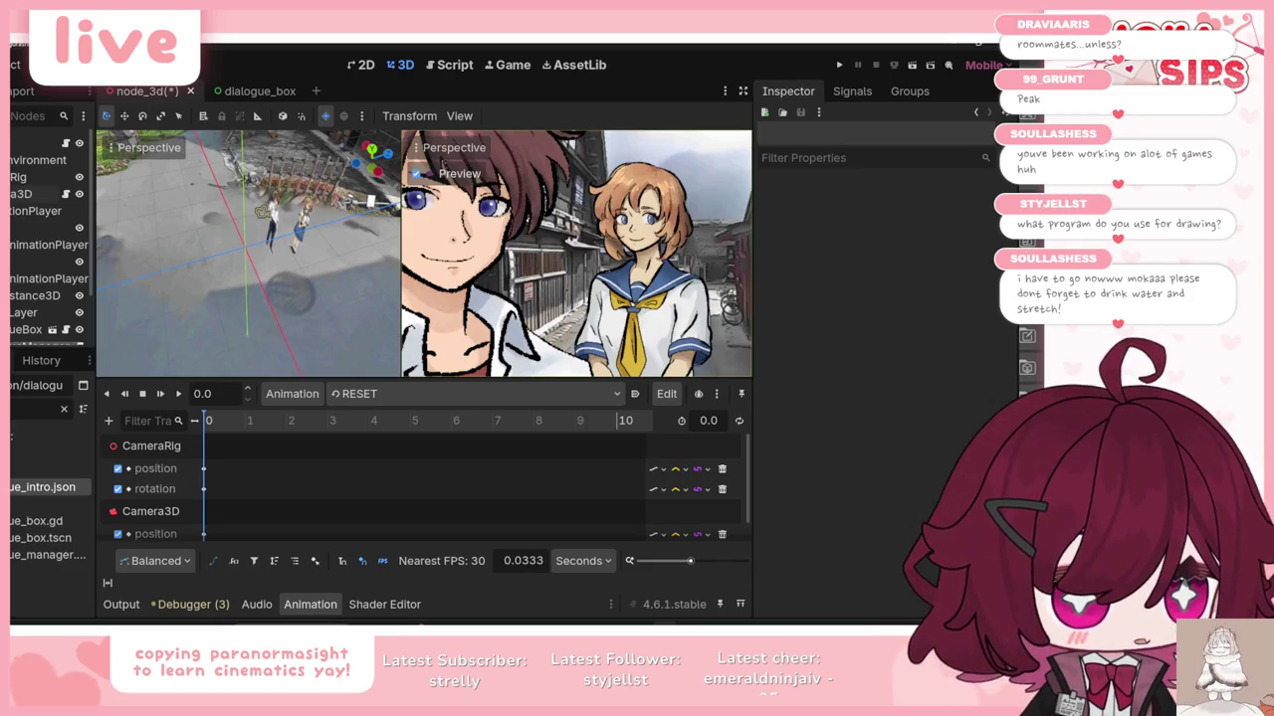
# Step: Rewind the reference video five seconds, pause it, and return to Godot
pyautogui.hotkey('alt', 'Tab')
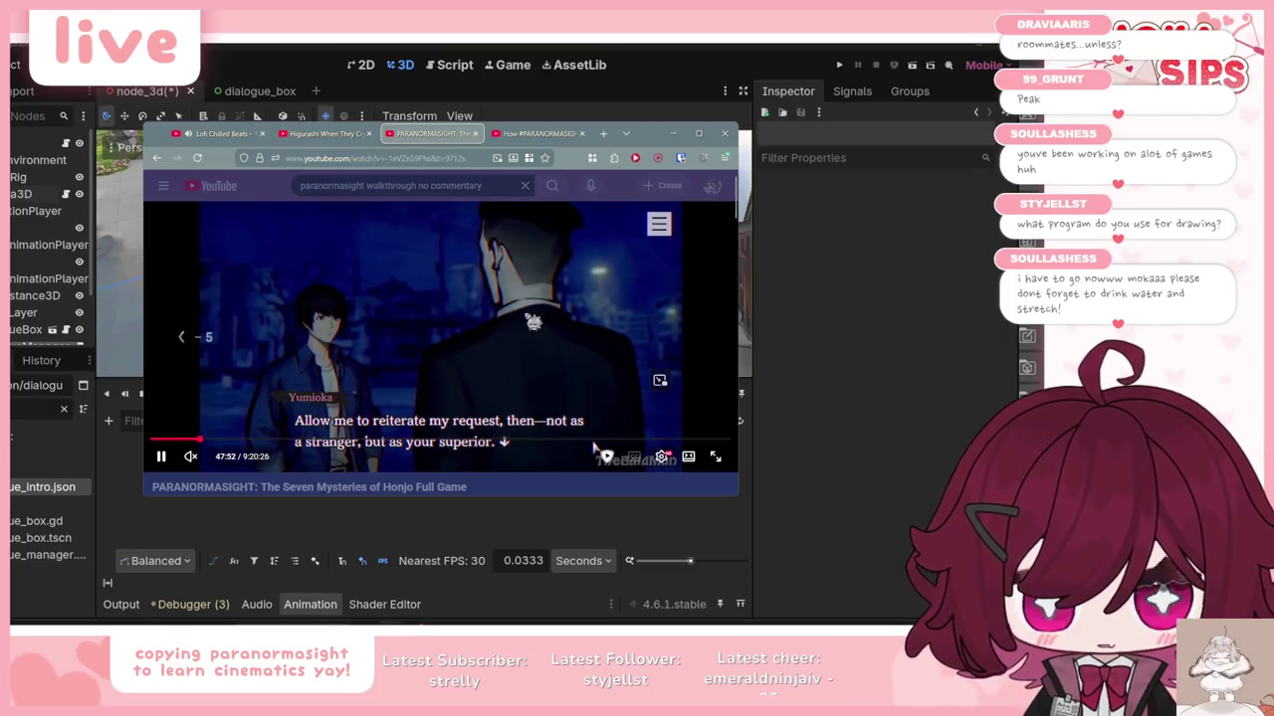
pyautogui.press('Left')
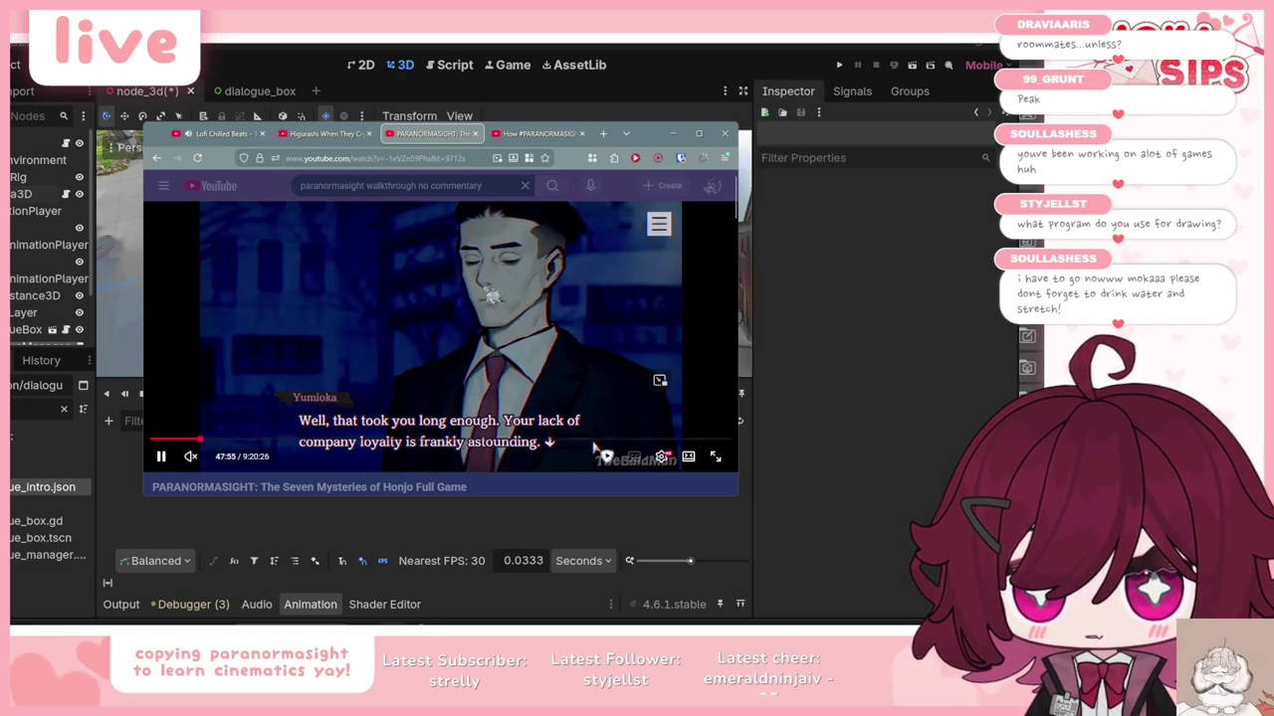
pyautogui.press('space')
pyautogui.hotkey('alt', 'Tab')
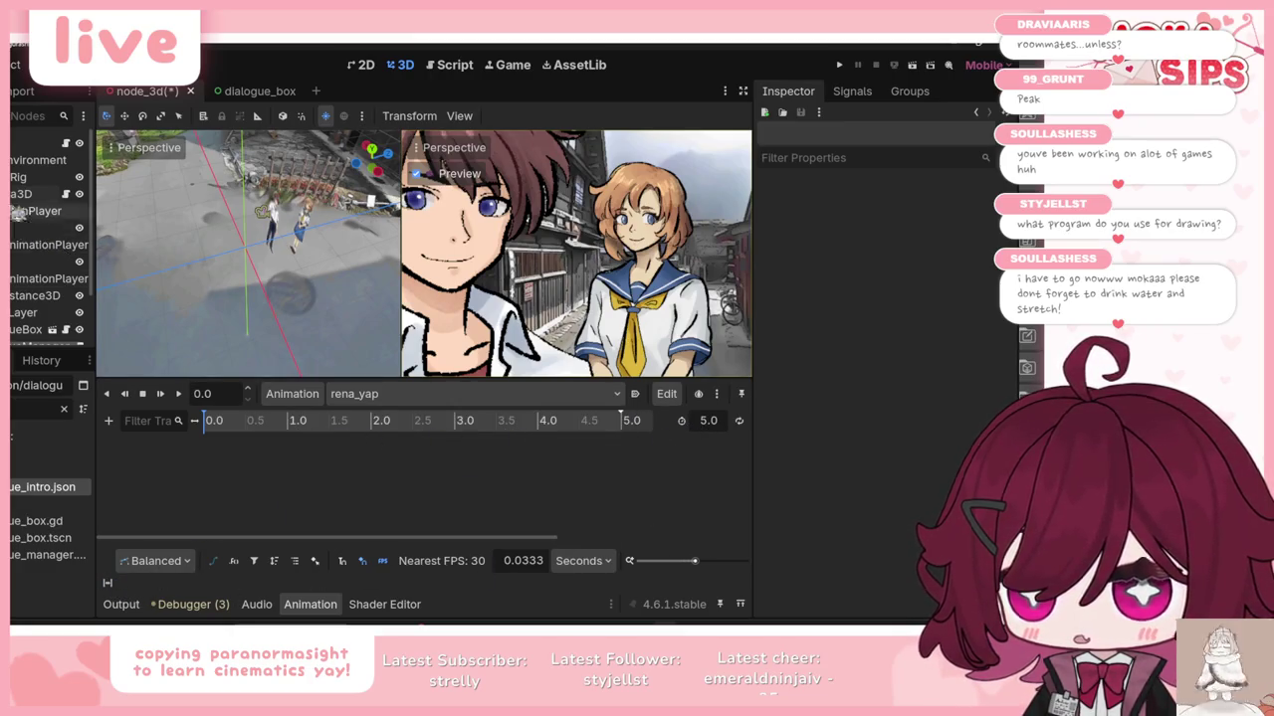
# Step: Reframe Camera3D on Rena and key its position and rotation at 0 in rena_yap
pyautogui.click(30, 194)
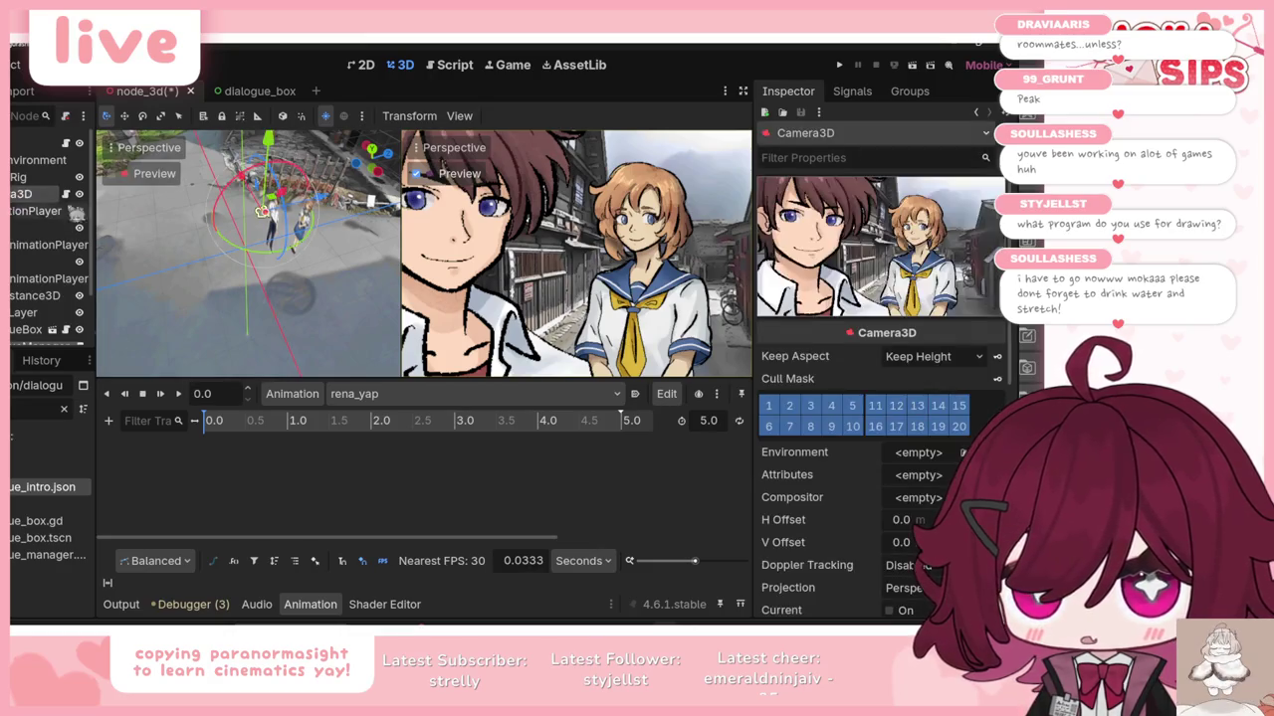
pyautogui.moveTo(260, 211); pyautogui.dragTo(277, 213)
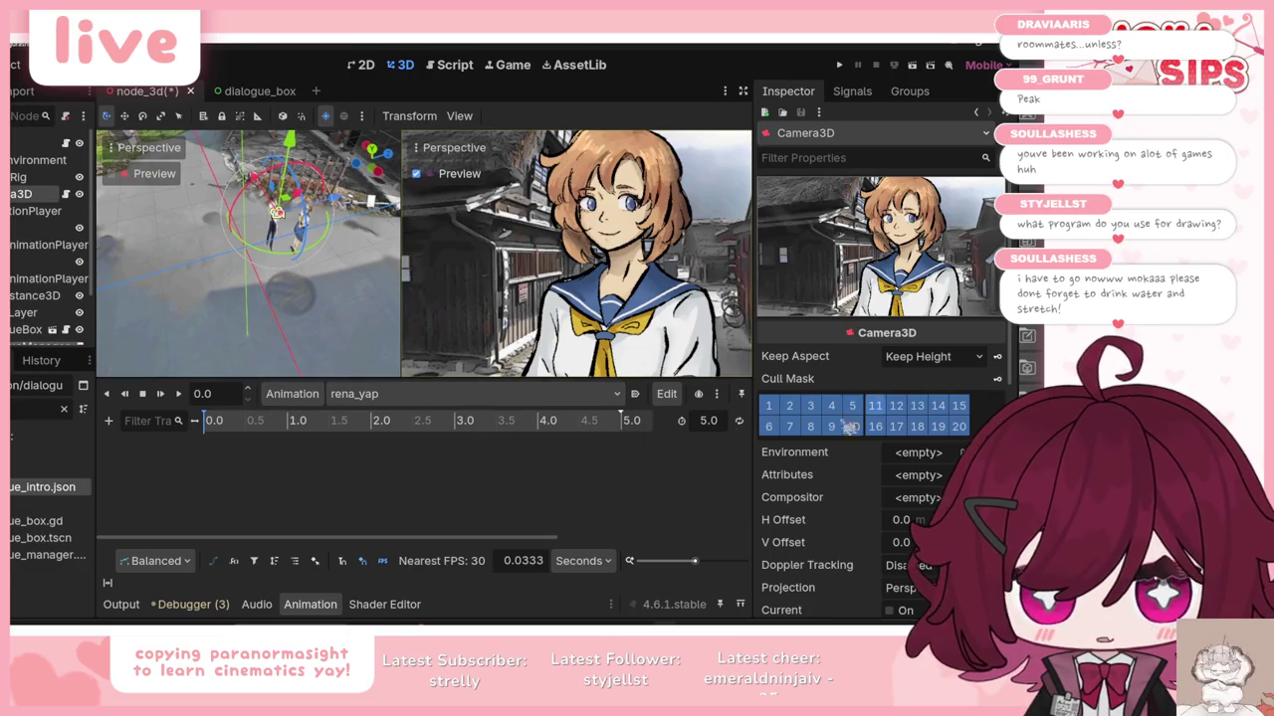
pyautogui.scroll(-5, 826, 494)
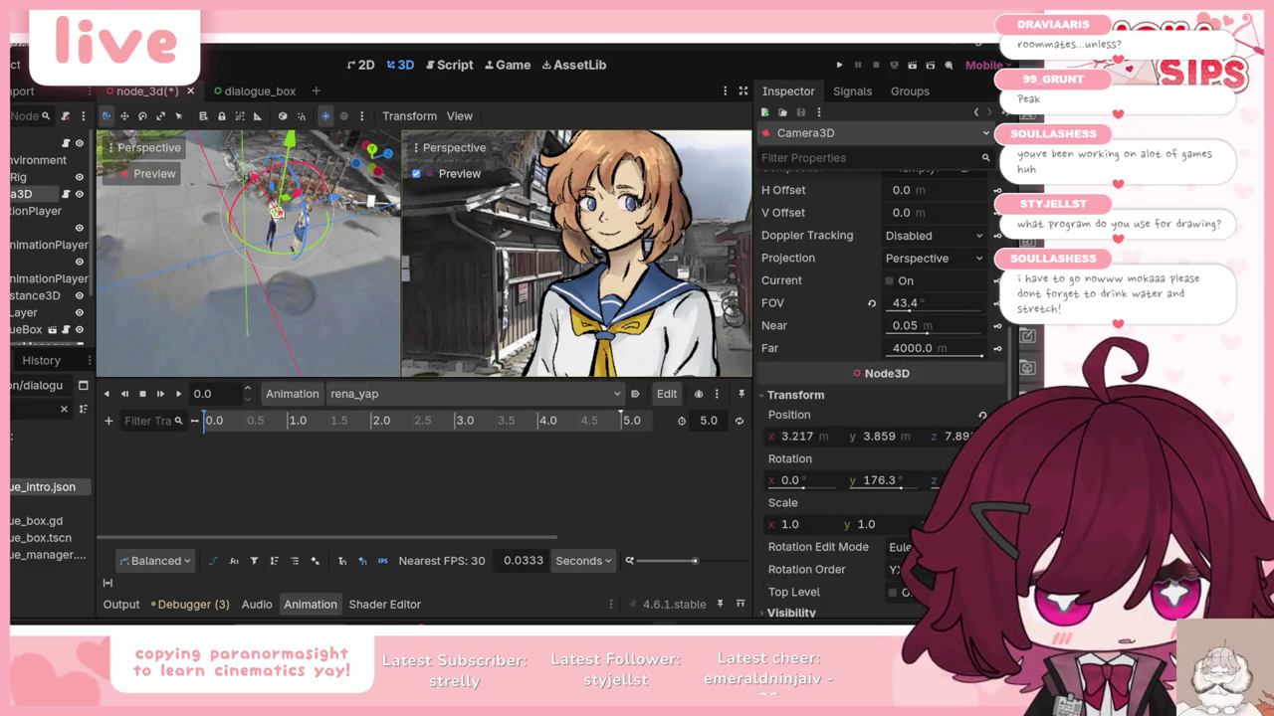
pyautogui.click(982, 415)
pyautogui.click(415, 379)
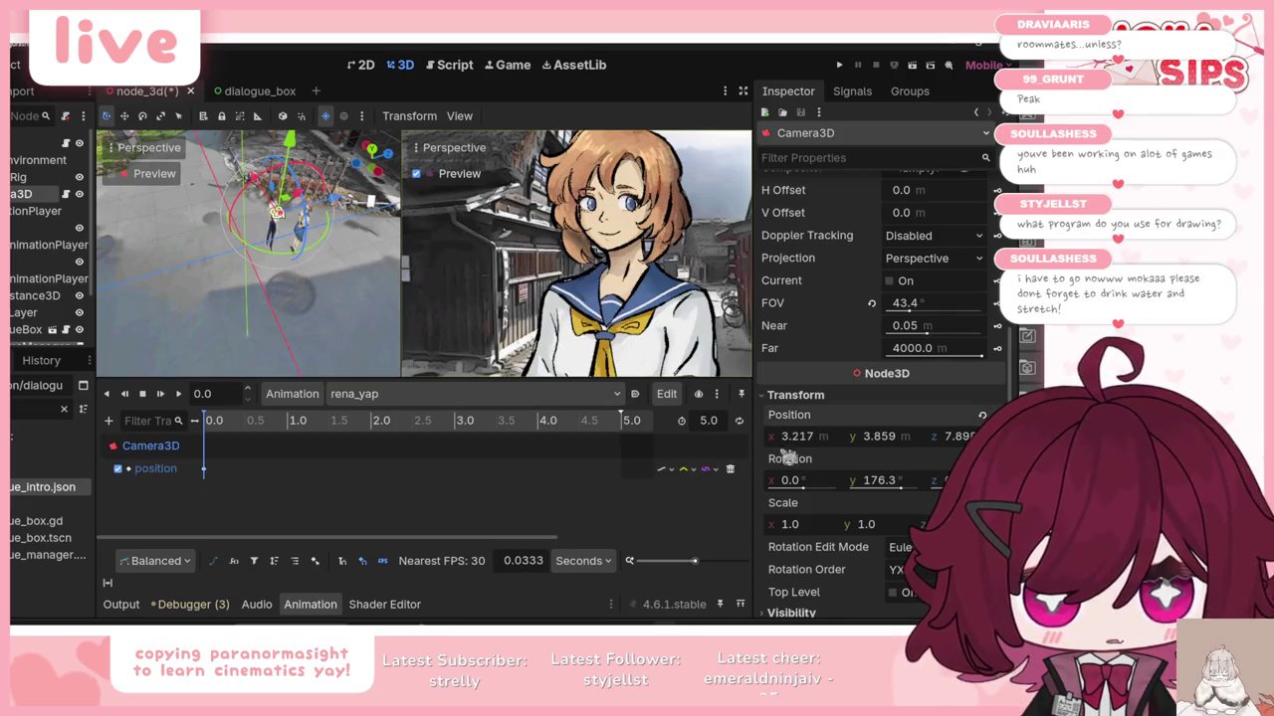
pyautogui.click(982, 459)
pyautogui.click(415, 381)
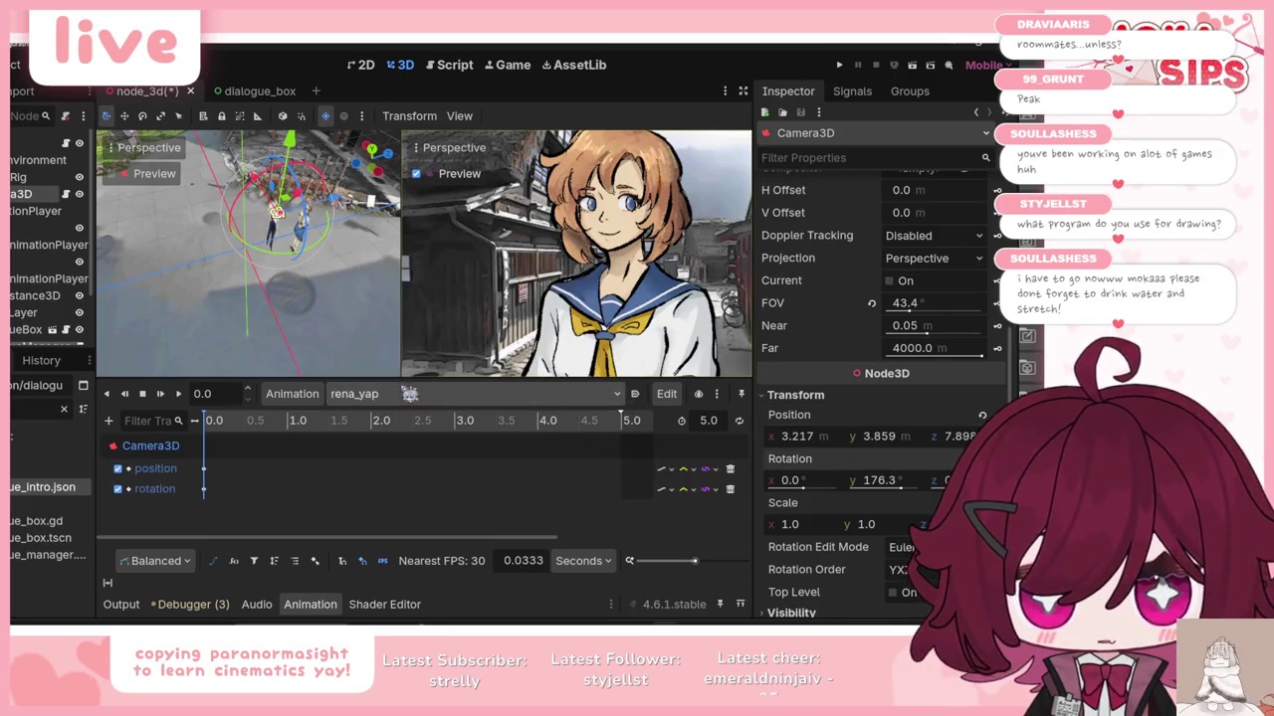
pyautogui.click(433, 420)
# Step: Move the camera closer to Rena, key its position at 5.0 seconds, and play back
pyautogui.moveTo(517, 434); pyautogui.dragTo(627, 420)
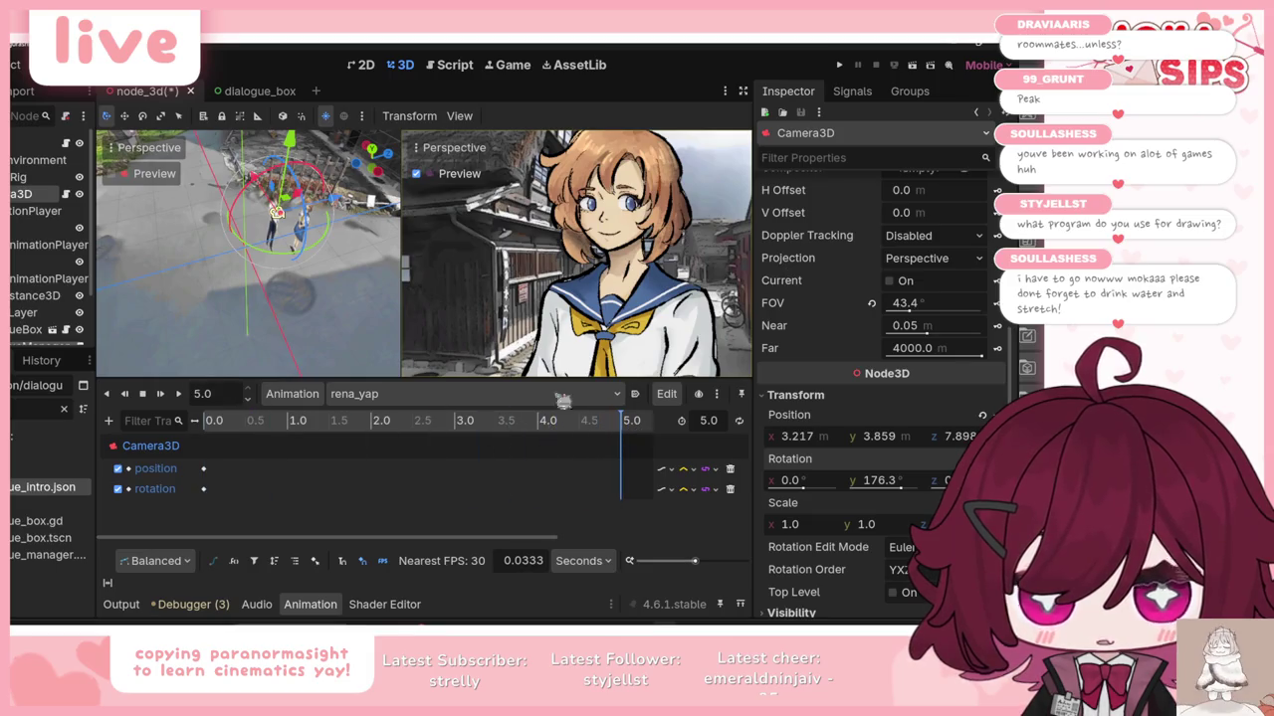
pyautogui.moveTo(344, 205); pyautogui.dragTo(345, 205)
pyautogui.click(982, 415)
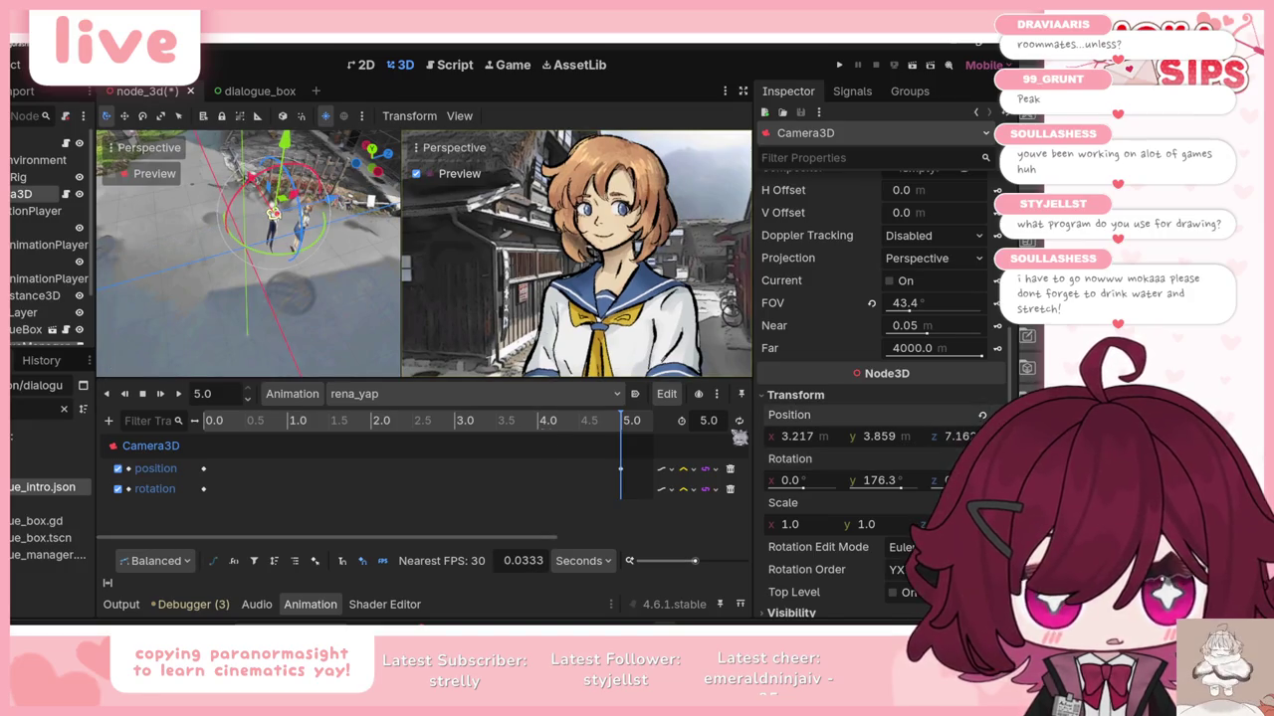
pyautogui.click(161, 394)
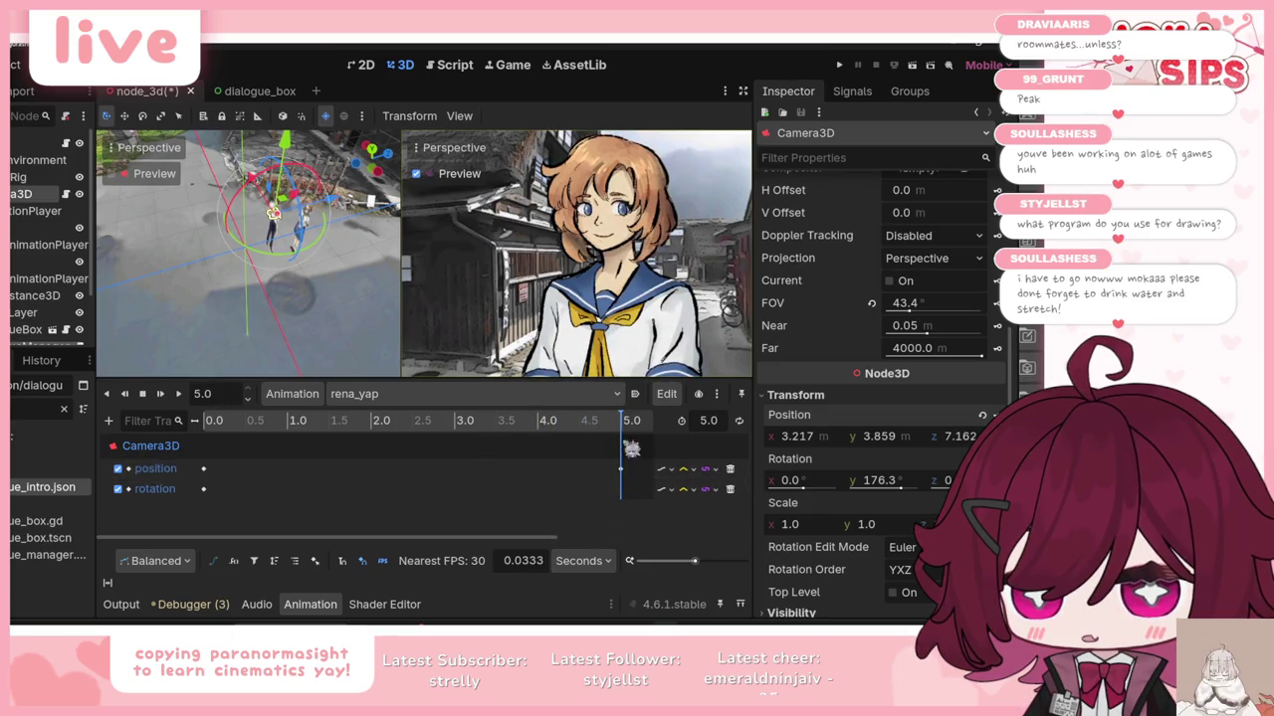
# Step: Ease the end position key at 2.07, lengthen rena_yap to 10 seconds, move the key there, and save
pyautogui.click(620, 467)
pyautogui.moveTo(942, 278); pyautogui.dragTo(955, 293)
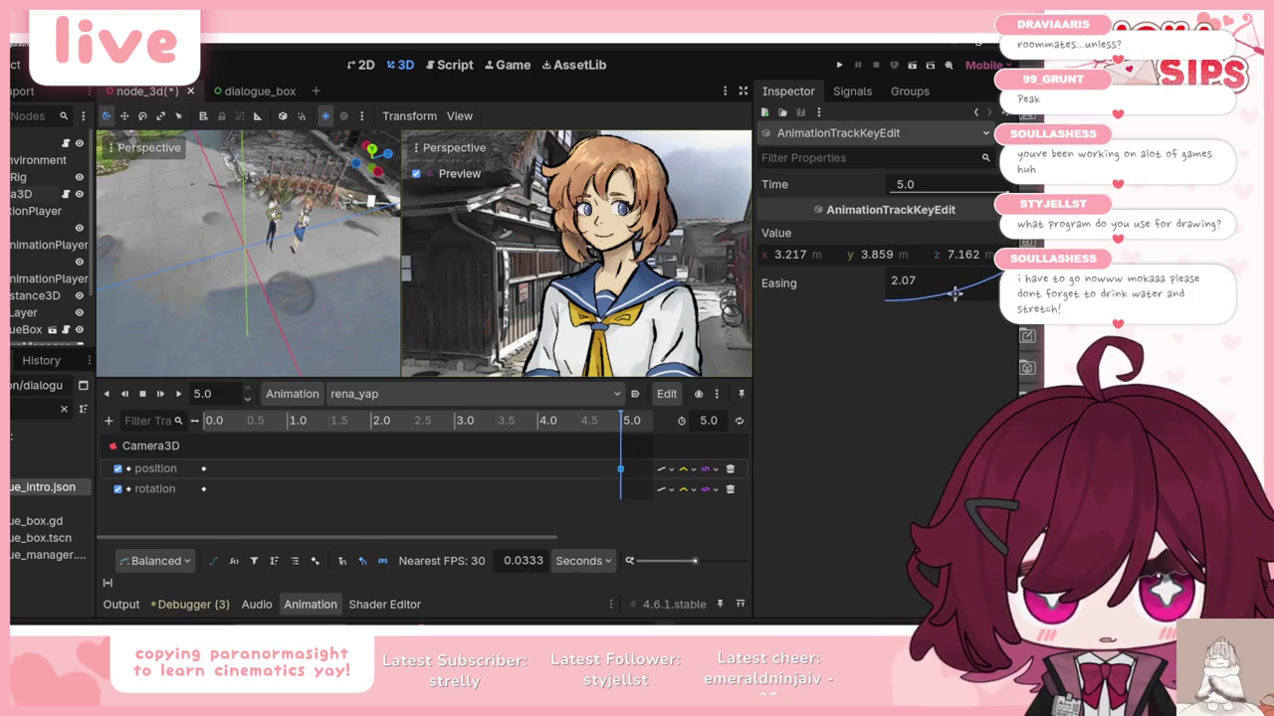
pyautogui.click(709, 420)
pyautogui.write('10')
pyautogui.press('Return')
pyautogui.click(108, 583)
pyautogui.moveTo(421, 480); pyautogui.dragTo(625, 482)
pyautogui.hotkey('ctrl', 's')
pyautogui.click(162, 396)
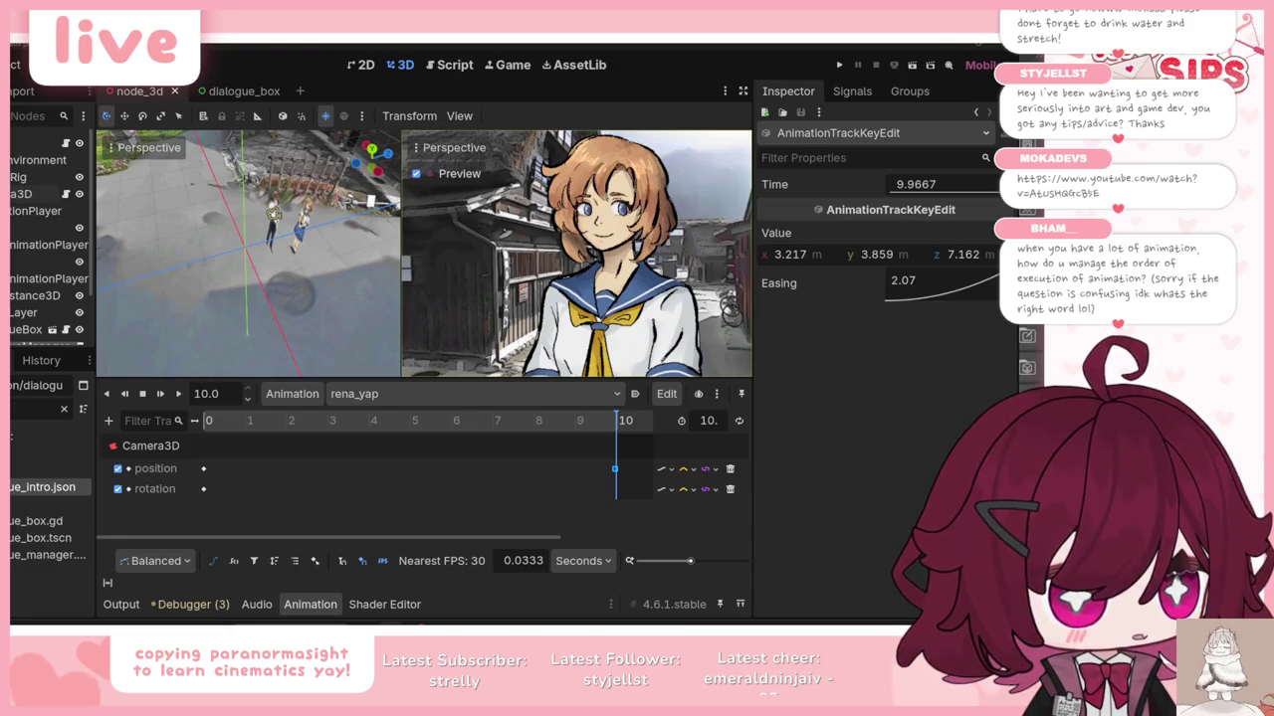
pyautogui.moveTo(341, 423)
pyautogui.mouseDown()
pyautogui.moveTo(233, 422)
pyautogui.moveTo(629, 422)
pyautogui.mouseUp()
pyautogui.moveTo(279, 422)
pyautogui.mouseDown()
pyautogui.moveTo(233, 421)
pyautogui.moveTo(280, 421)
pyautogui.moveTo(304, 439)
pyautogui.moveTo(417, 437)
pyautogui.moveTo(225, 431)
pyautogui.mouseUp()
# Step: Key Rena's current texture at 0 seconds, creating a texture track in rena_yap
pyautogui.click(39, 228)
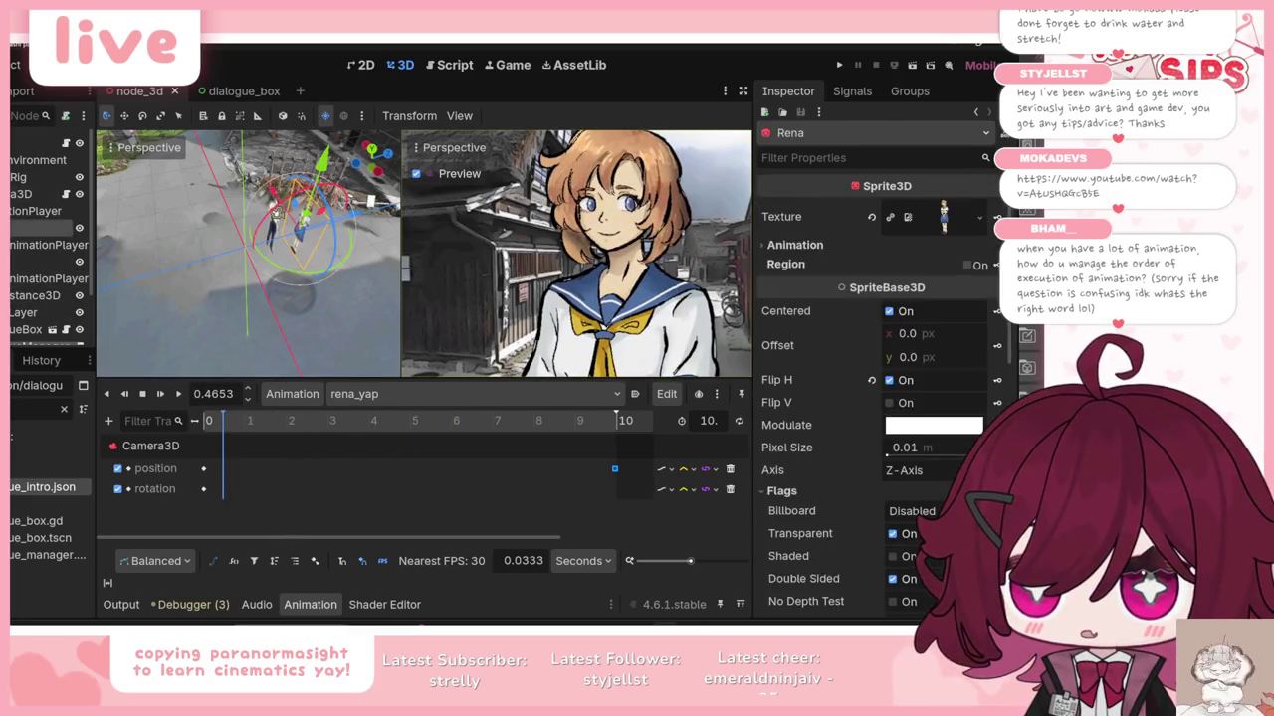
pyautogui.moveTo(314, 432)
pyautogui.mouseDown()
pyautogui.moveTo(286, 432)
pyautogui.moveTo(309, 433)
pyautogui.mouseUp()
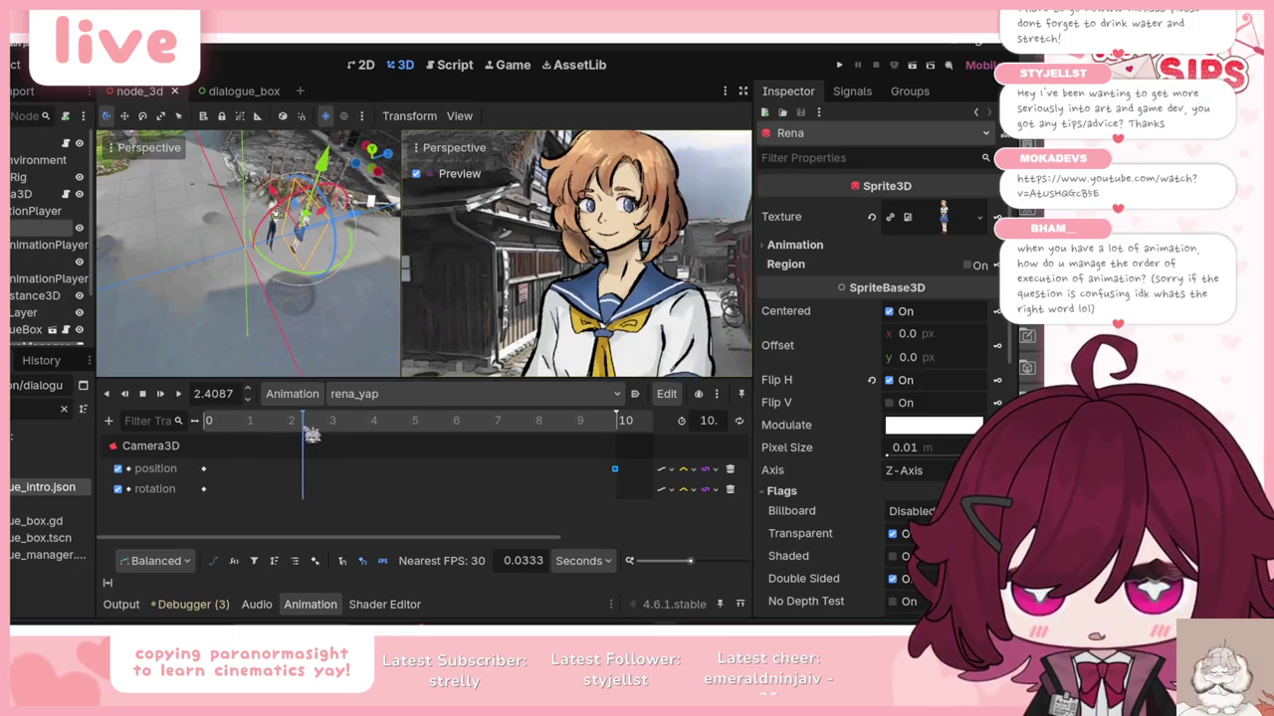
pyautogui.scroll(-1, 823, 433)
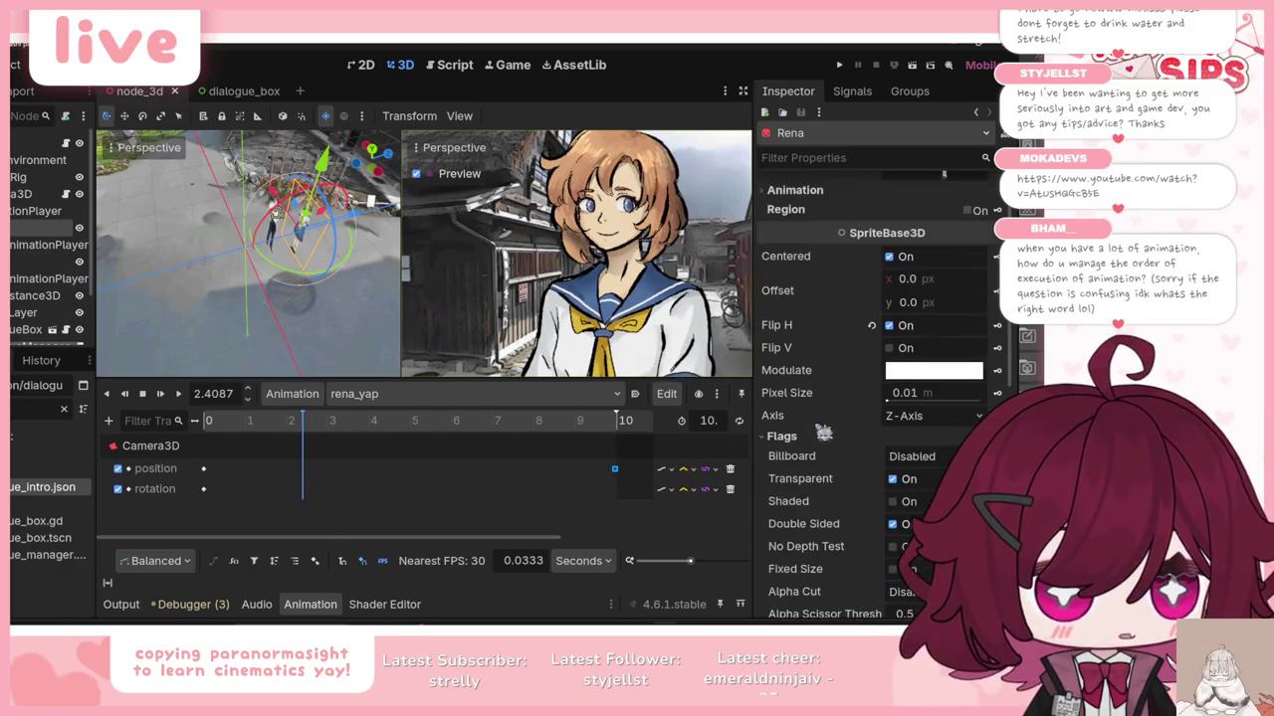
pyautogui.scroll(1, 823, 433)
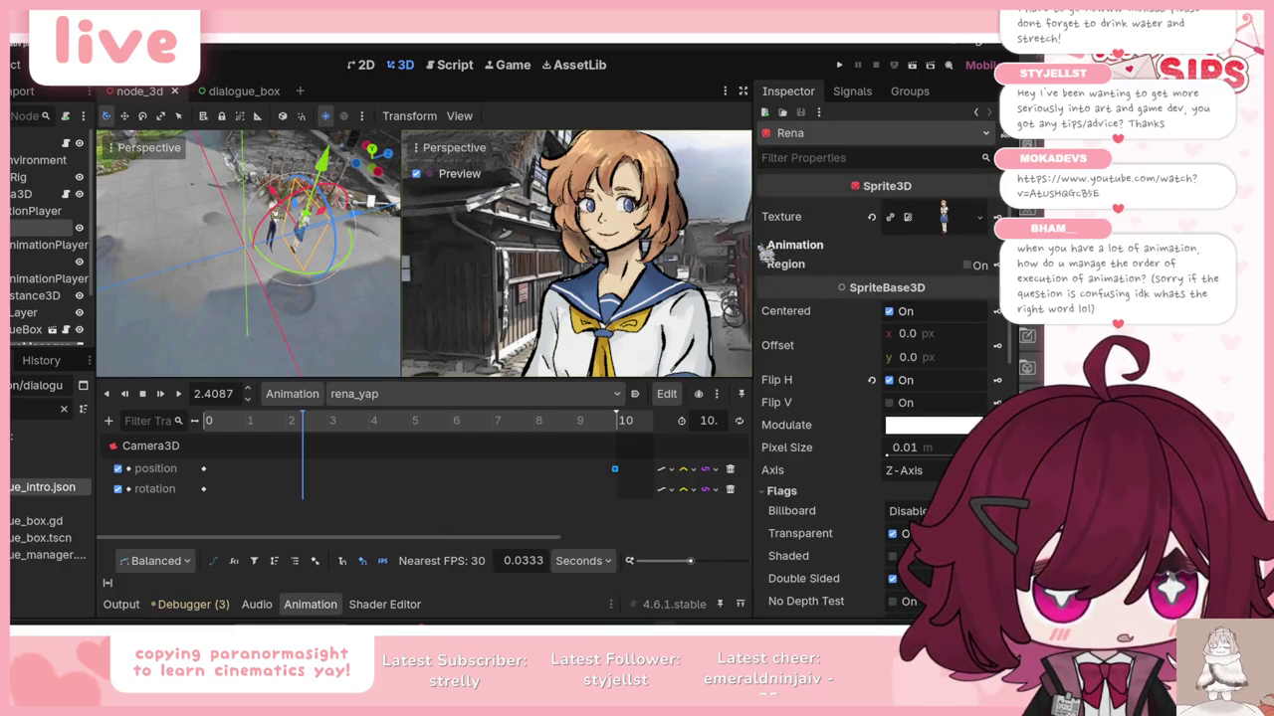
pyautogui.moveTo(322, 426); pyautogui.dragTo(206, 426)
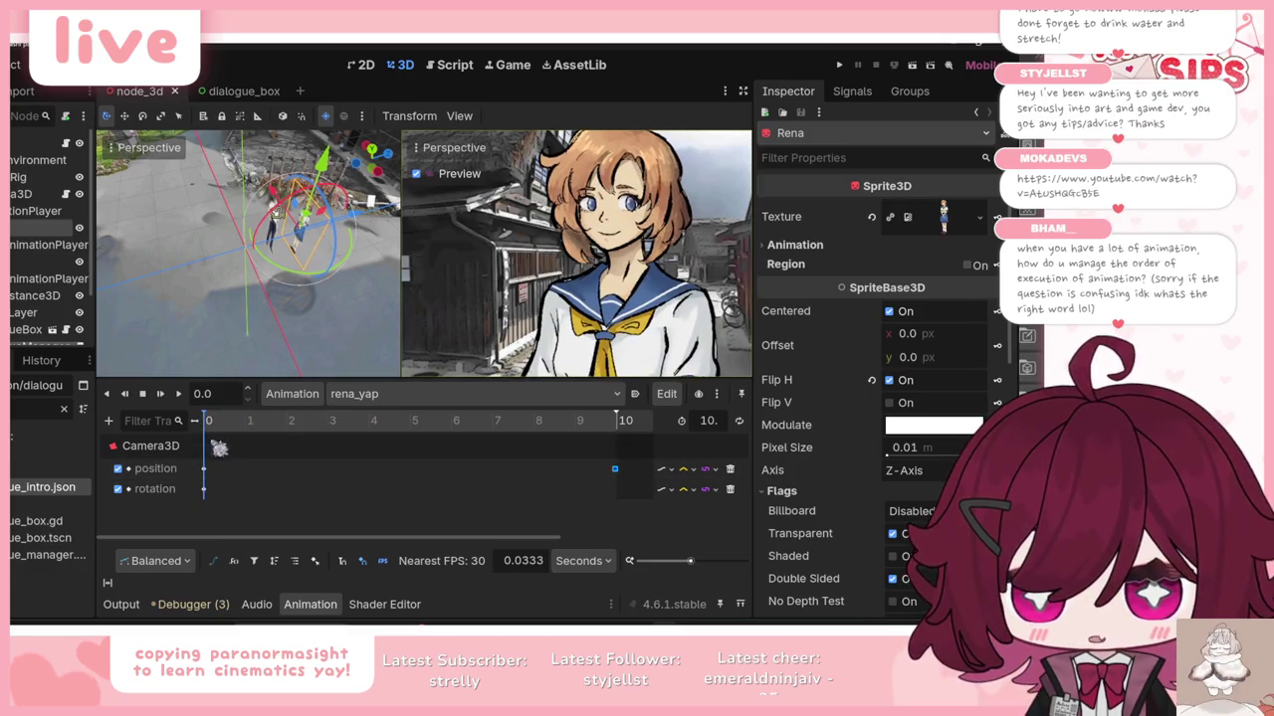
pyautogui.click(890, 216)
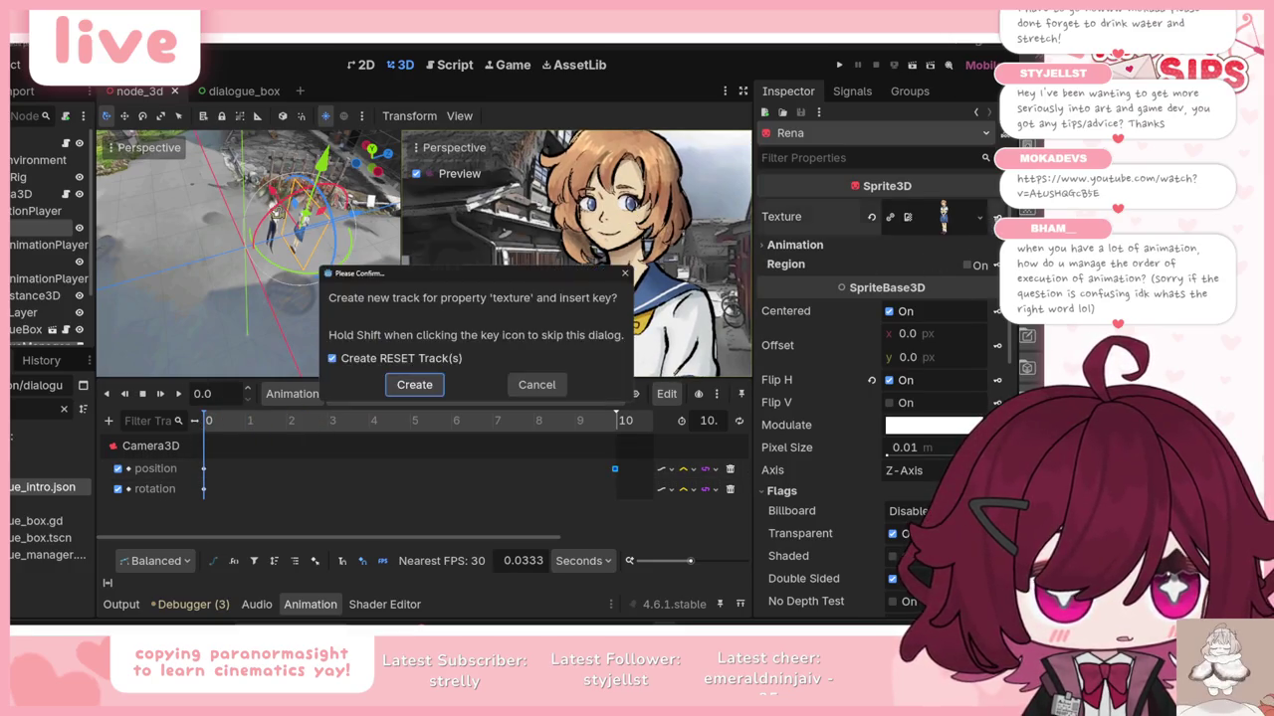
pyautogui.click(416, 391)
pyautogui.click(289, 423)
# Step: Key Rena's texture to back.png around 4.8 seconds and preview the sprite swap
pyautogui.moveTo(333, 435); pyautogui.dragTo(401, 423)
pyautogui.scroll(3, 66, 418)
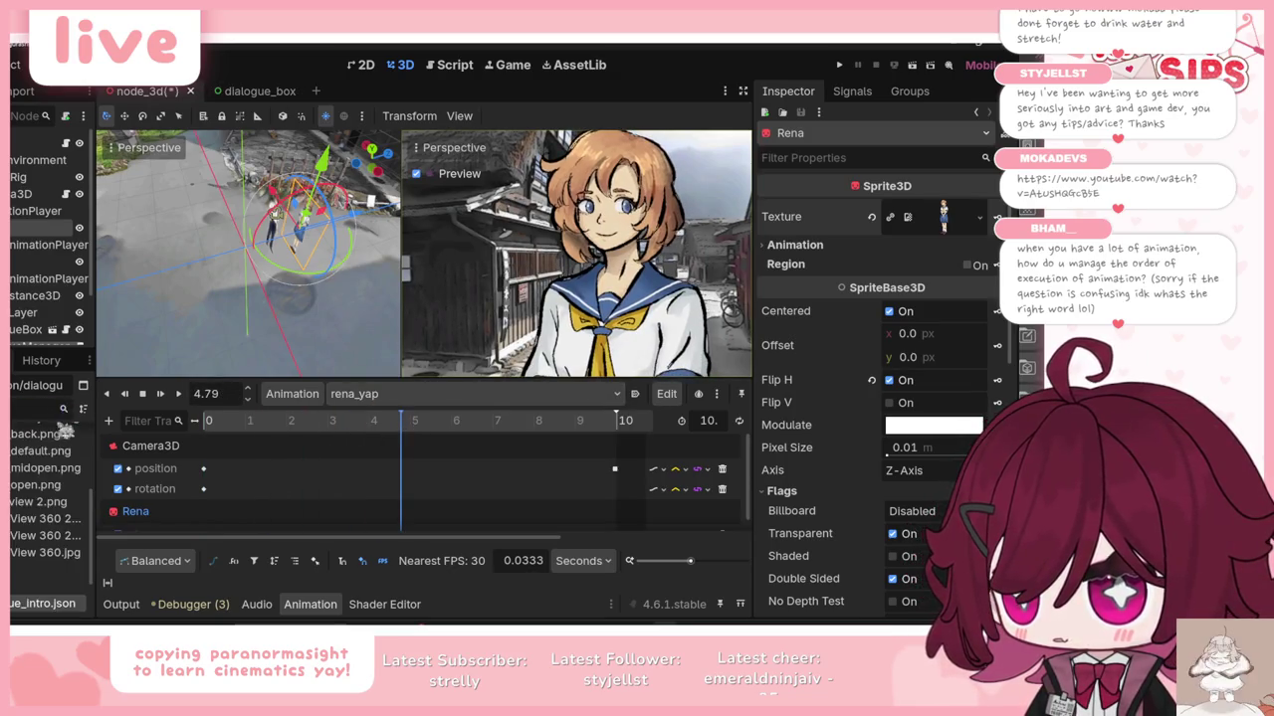
pyautogui.moveTo(30, 438)
pyautogui.mouseDown()
pyautogui.moveTo(266, 398)
pyautogui.moveTo(944, 219)
pyautogui.mouseUp()
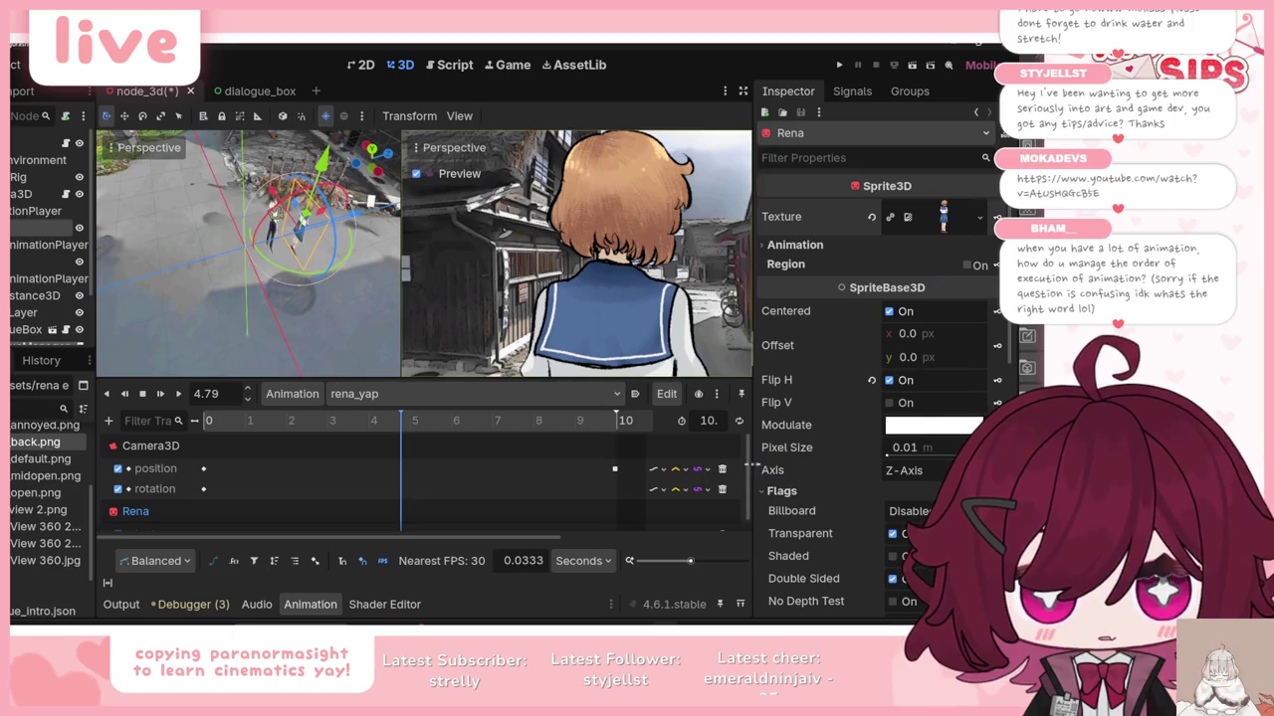
pyautogui.scroll(-1, 749, 497)
pyautogui.click(167, 398)
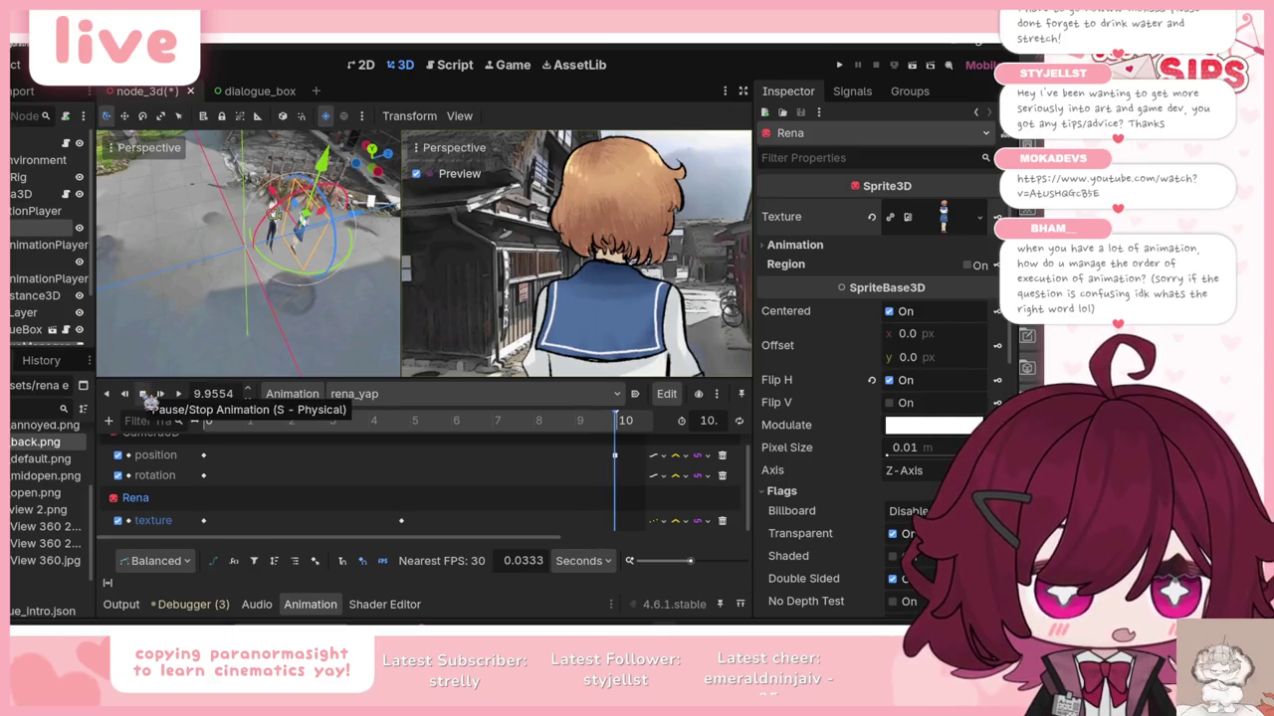
pyautogui.click(146, 396)
pyautogui.moveTo(329, 422)
pyautogui.mouseDown()
pyautogui.moveTo(346, 422)
pyautogui.moveTo(333, 422)
pyautogui.mouseUp()
pyautogui.click(364, 394)
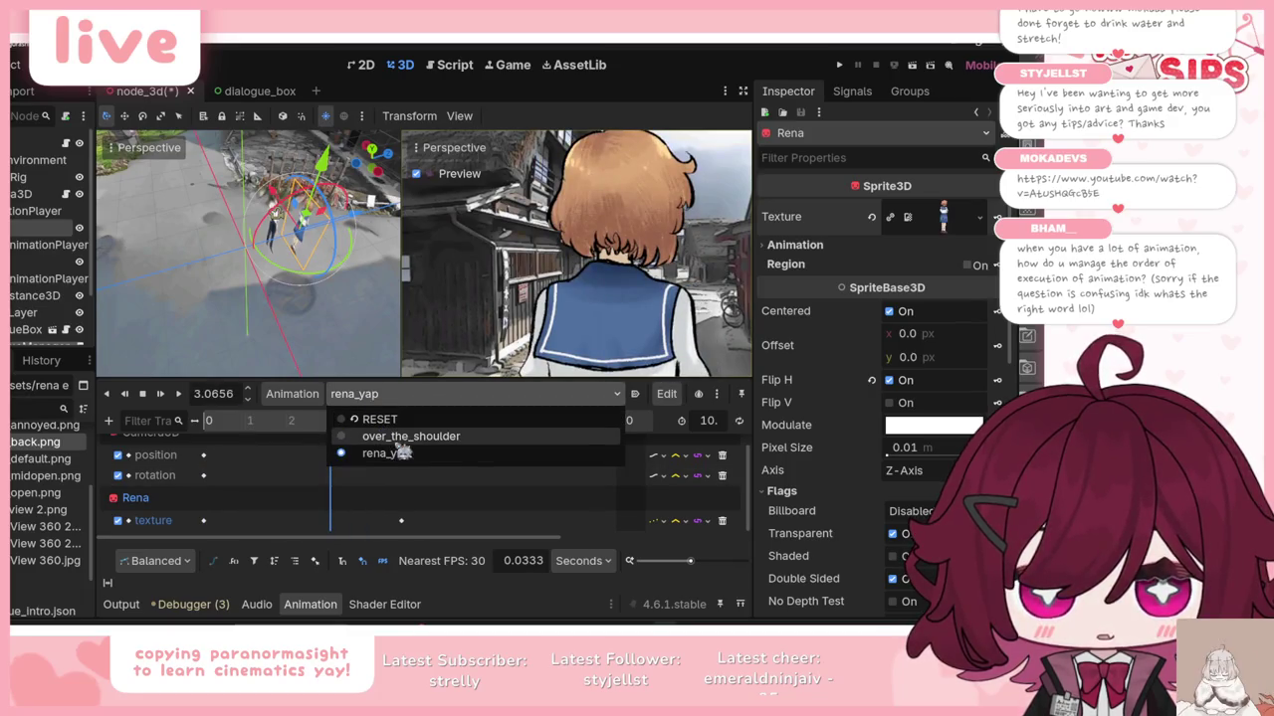
# Step: Compare over_the_shoulder with rena_yap, then bring up the track types to add in rena_yap
pyautogui.click(396, 437)
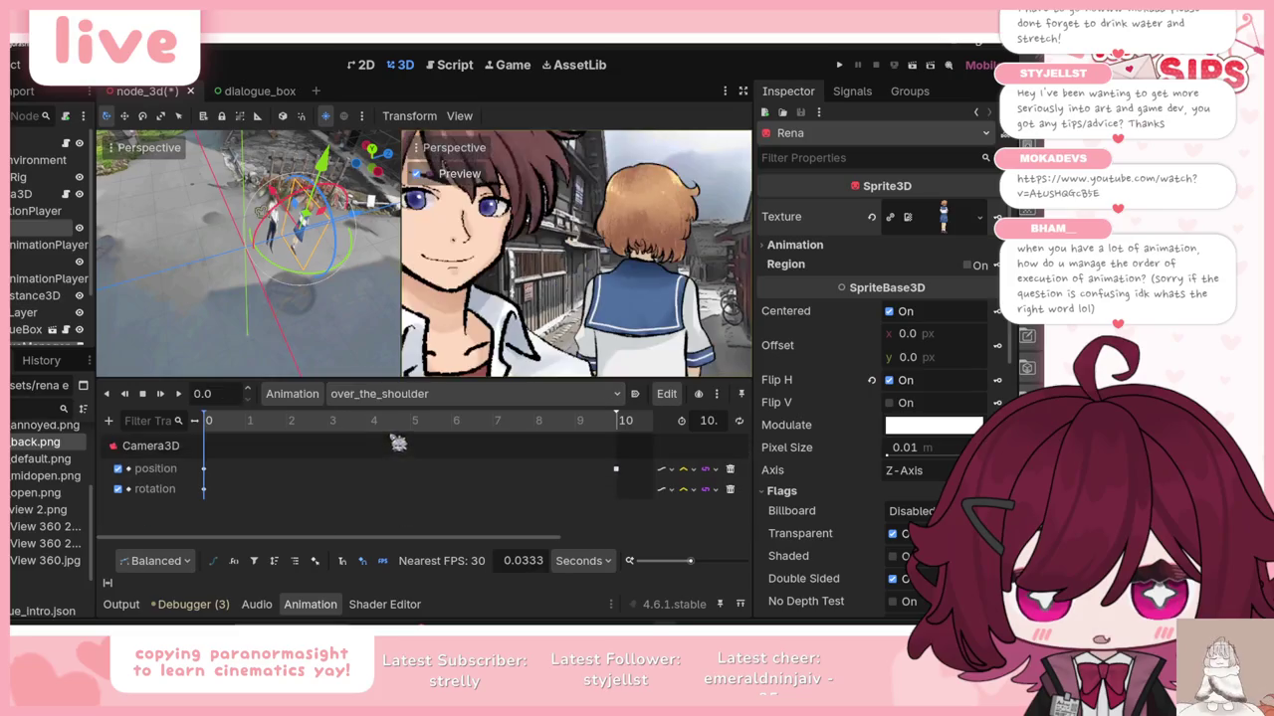
pyautogui.click(398, 401)
pyautogui.click(388, 454)
pyautogui.moveTo(388, 454)
pyautogui.mouseDown()
pyautogui.moveTo(286, 450)
pyautogui.moveTo(303, 450)
pyautogui.mouseUp()
pyautogui.click(398, 394)
pyautogui.click(410, 436)
pyautogui.click(398, 394)
pyautogui.click(386, 452)
pyautogui.click(108, 421)
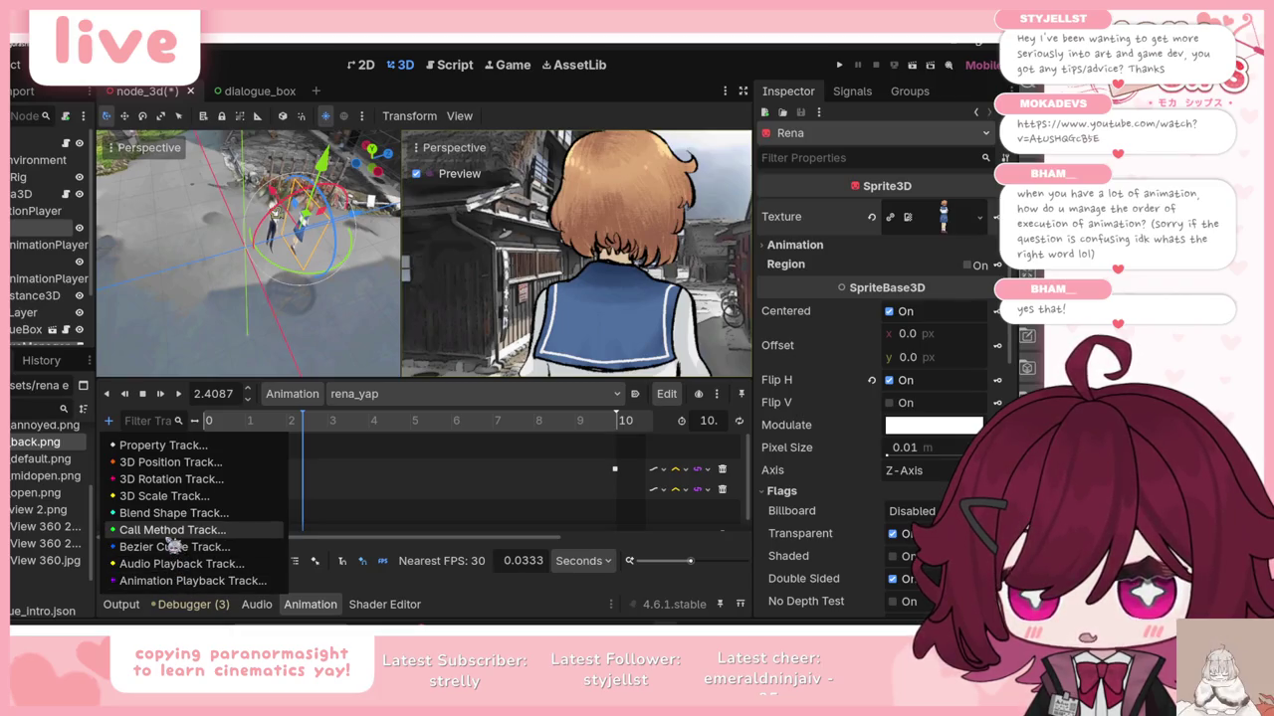
# Step: Abandon adding a new property track, cancelling the Pick a Node dialog
pyautogui.click(175, 543)
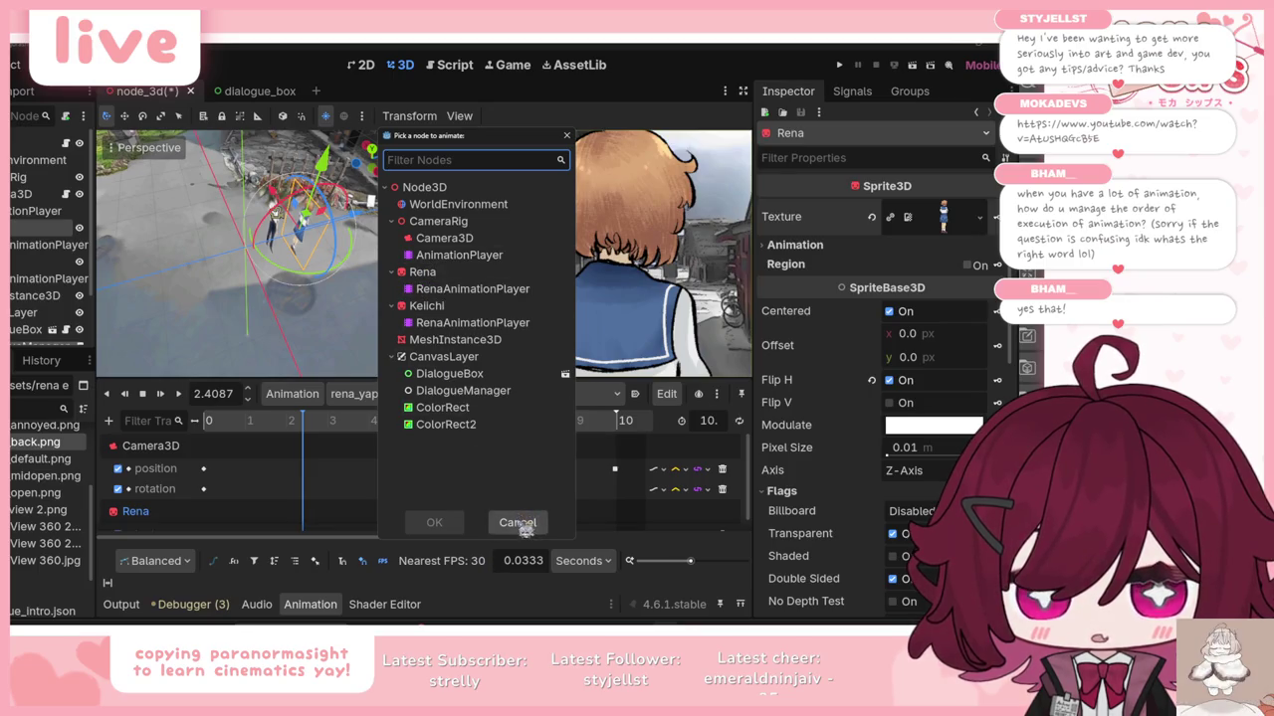
pyautogui.click(517, 523)
pyautogui.click(109, 420)
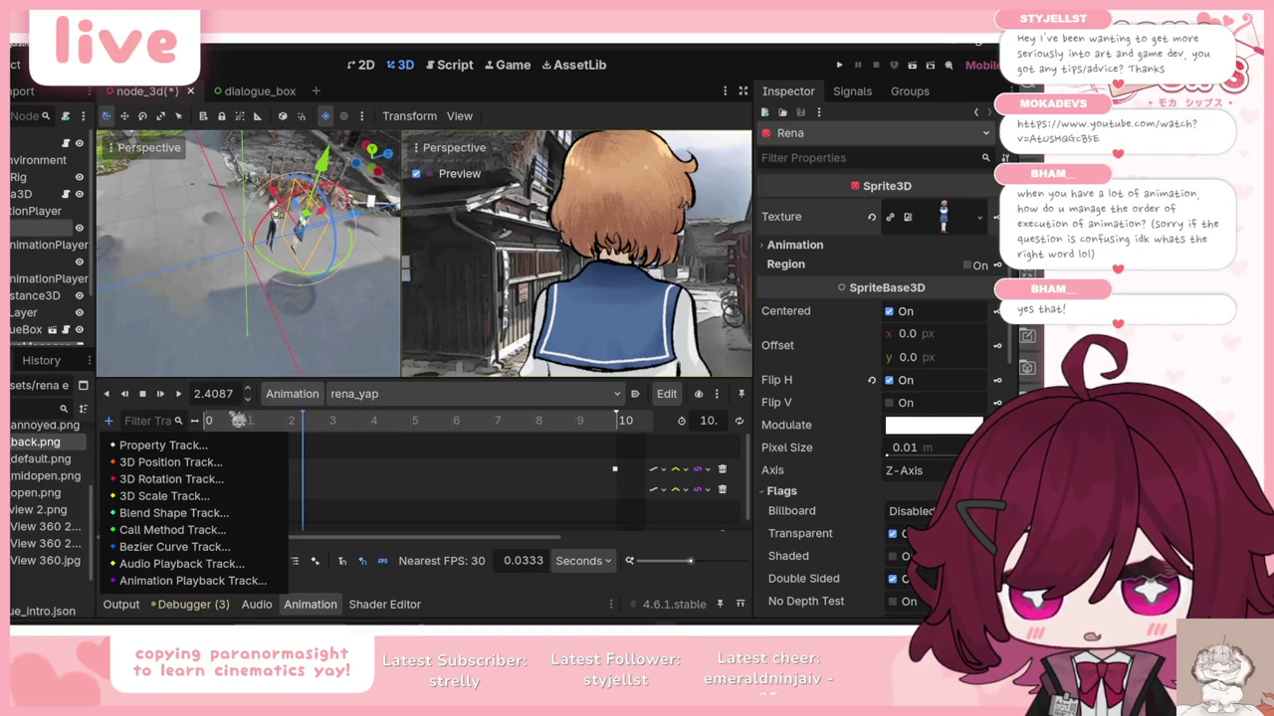
pyautogui.click(160, 414)
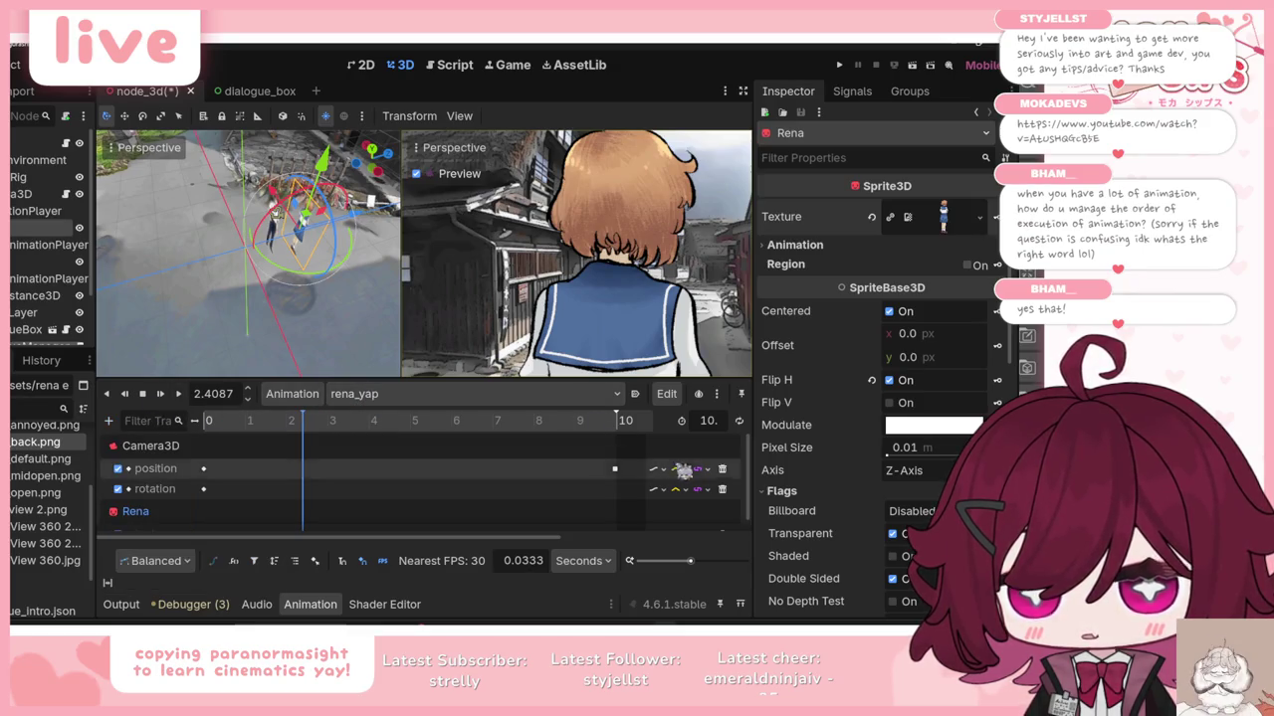
# Step: Delete the Rena texture track, restore Rena's texture to default.png, and save the scene
pyautogui.scroll(-1, 736, 493)
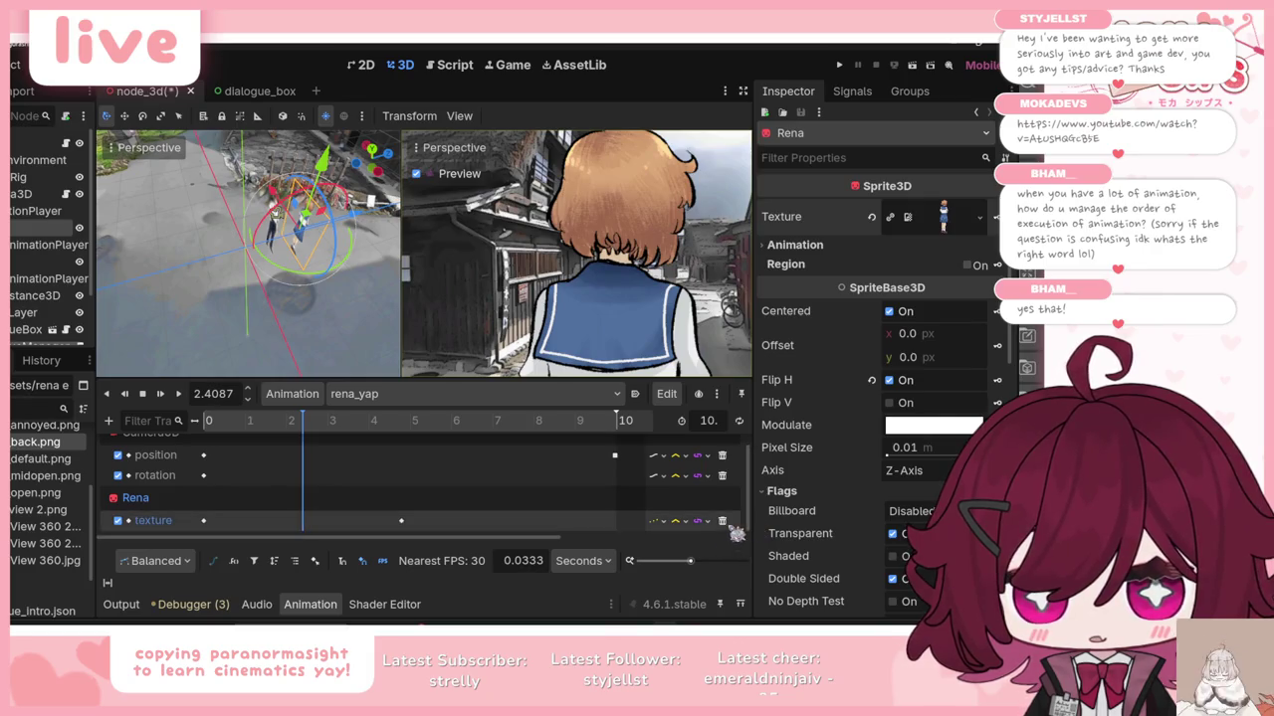
pyautogui.click(723, 522)
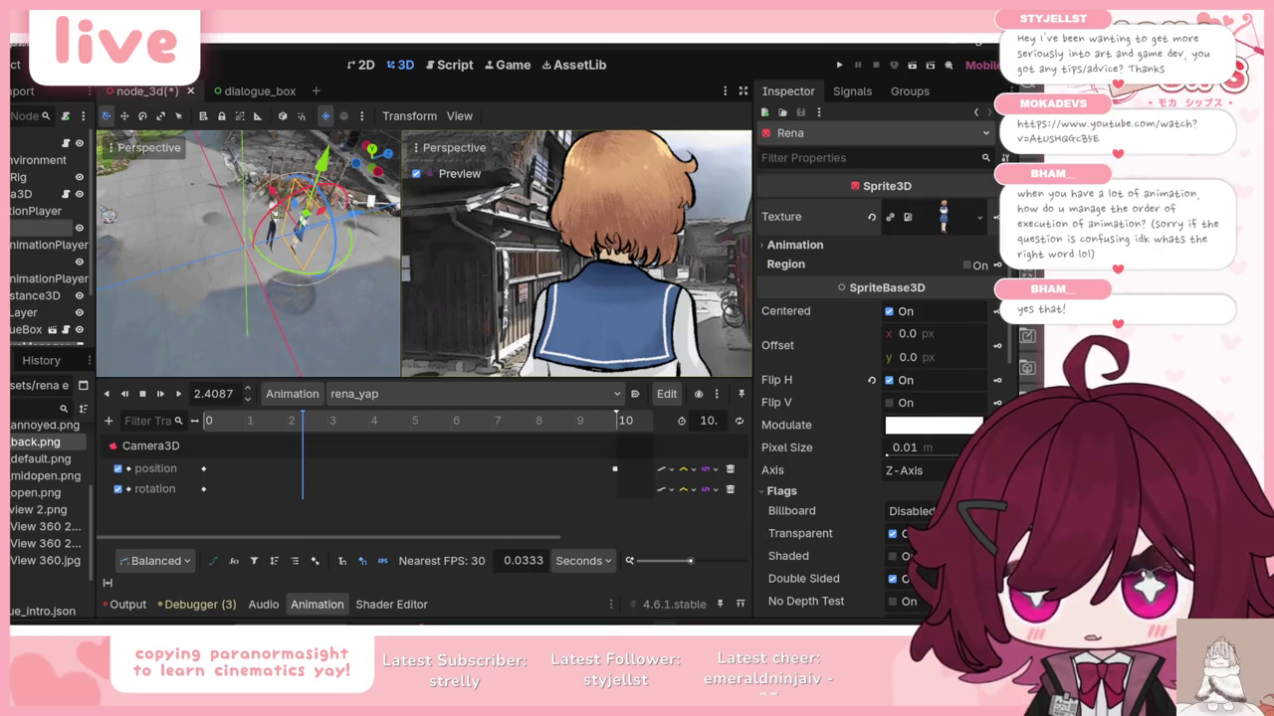
pyautogui.scroll(1, 50, 493)
pyautogui.moveTo(40, 482)
pyautogui.mouseDown()
pyautogui.moveTo(935, 217)
pyautogui.moveTo(955, 223)
pyautogui.moveTo(944, 219)
pyautogui.mouseUp()
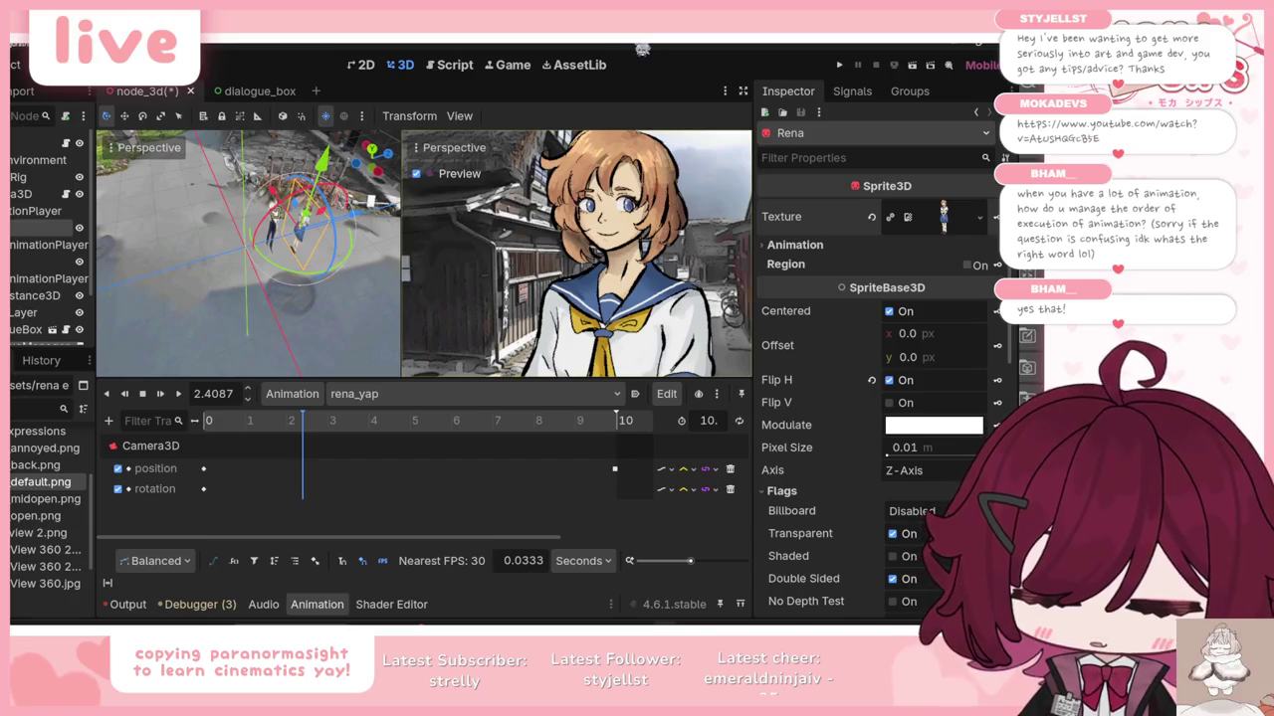
pyautogui.hotkey('ctrl', 's')
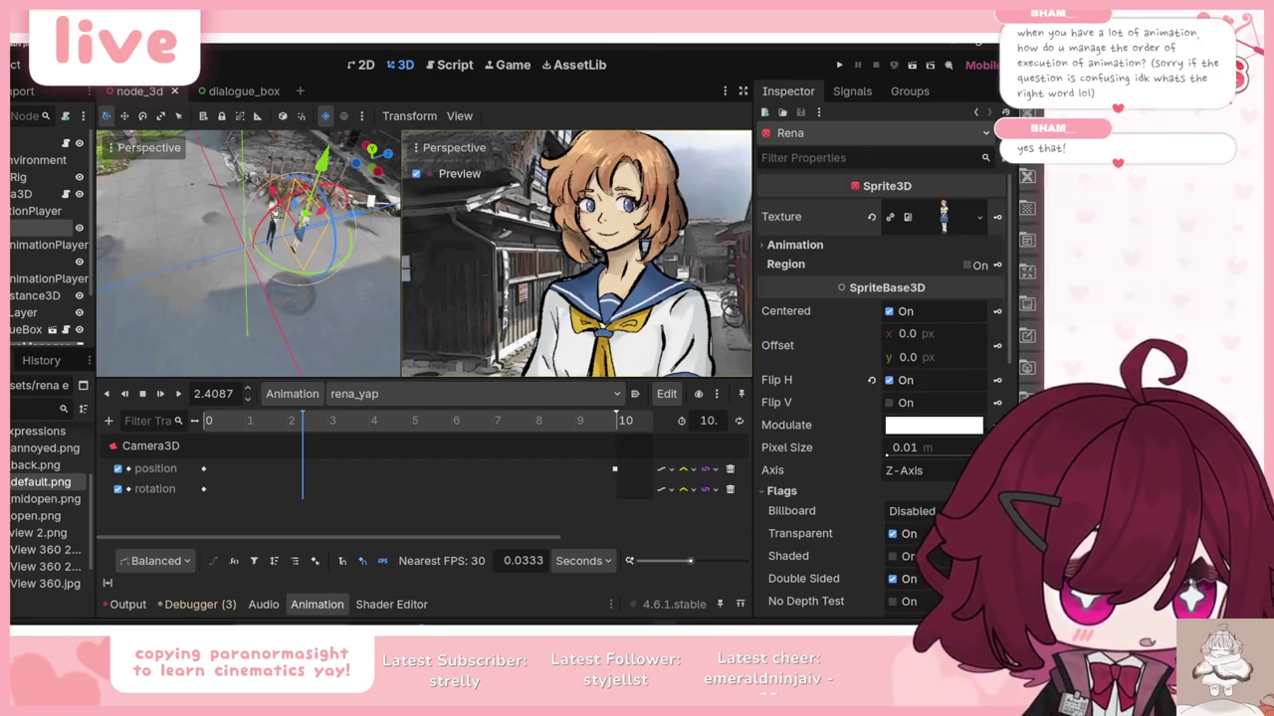
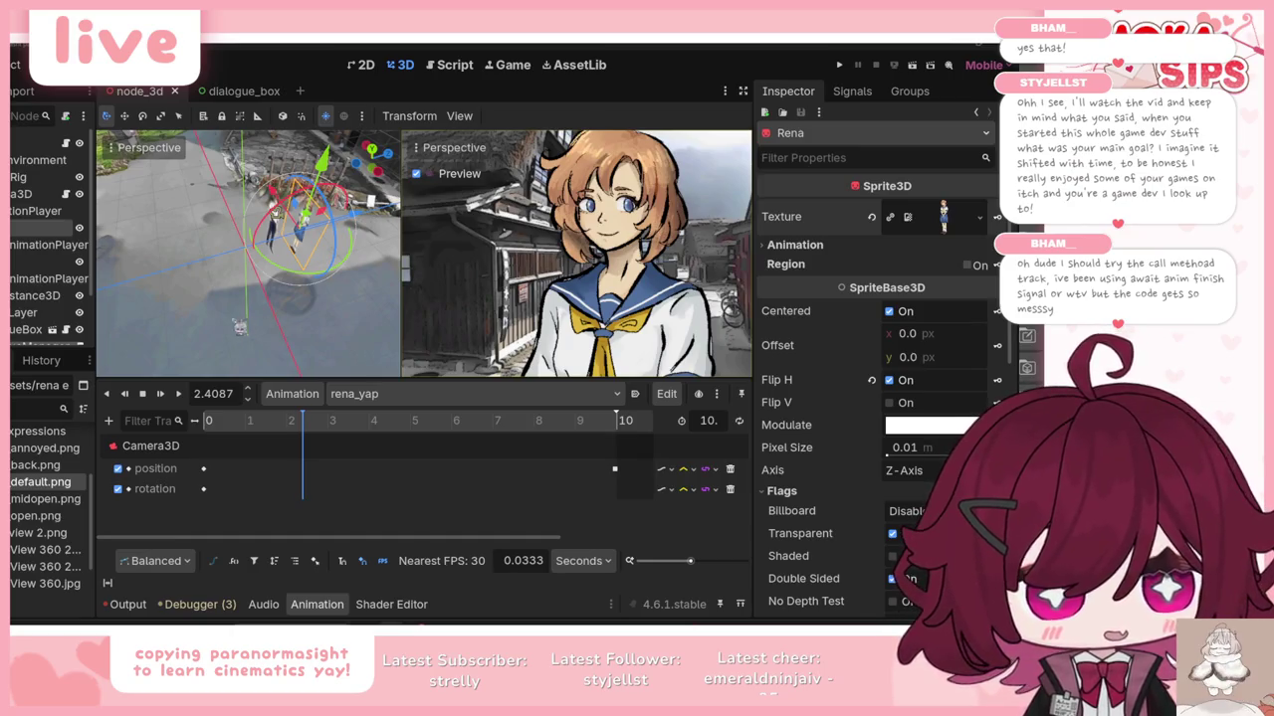
# Step: Collapse the bottom Output dock to enlarge the viewports, then orbit around the characters
pyautogui.click(117, 609)
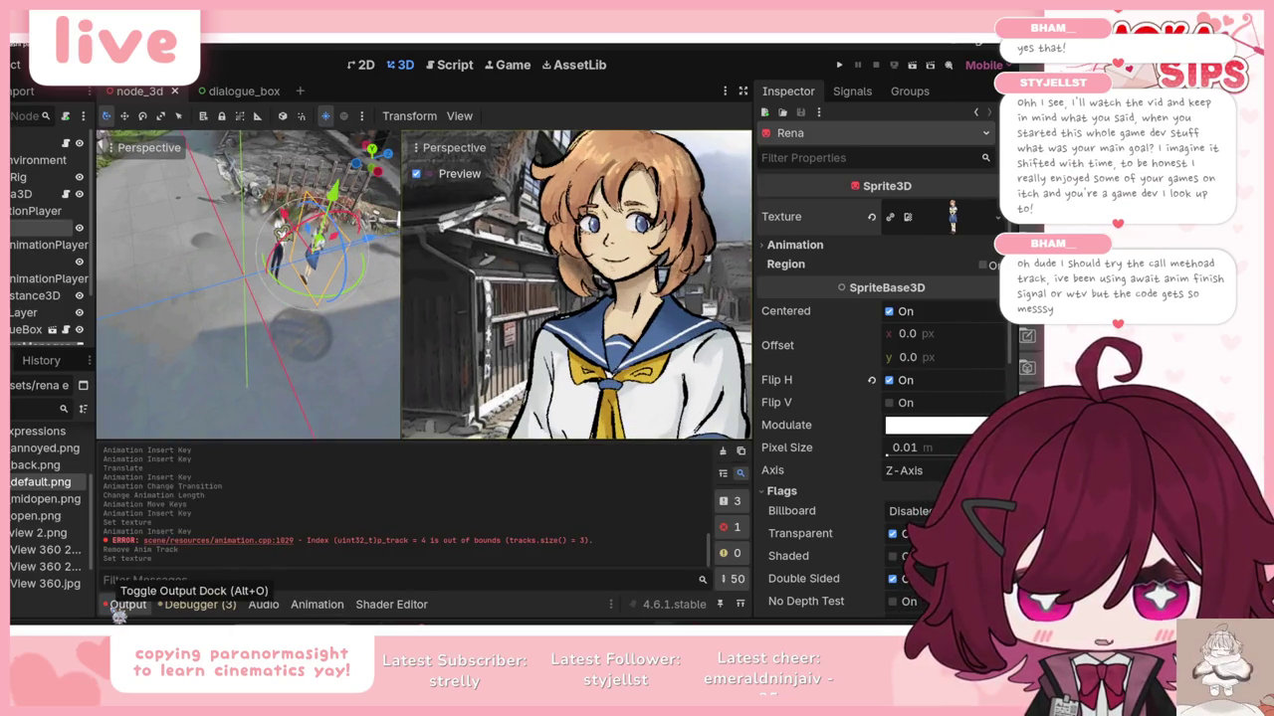
pyautogui.click(116, 609)
pyautogui.moveTo(367, 383); pyautogui.dragTo(260, 385)
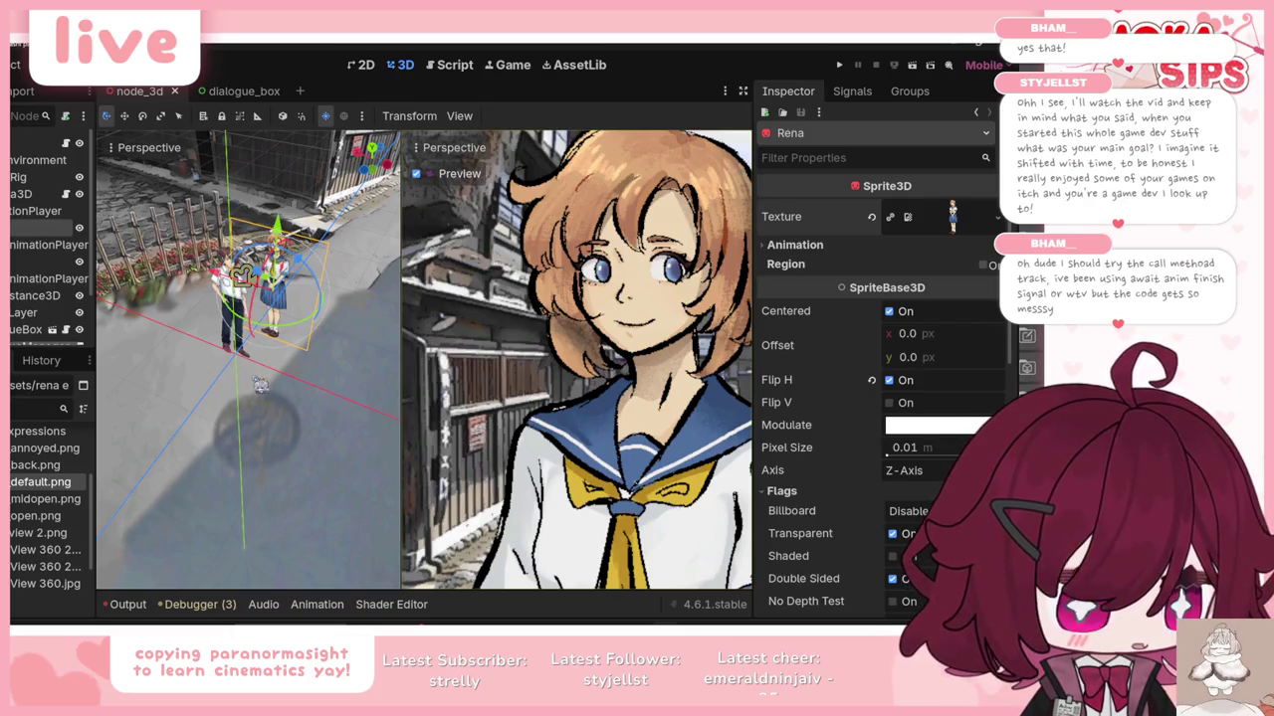
pyautogui.moveTo(242, 384)
pyautogui.mouseDown()
pyautogui.moveTo(329, 370)
pyautogui.moveTo(308, 363)
pyautogui.mouseUp()
pyautogui.scroll(3, 328, 370)
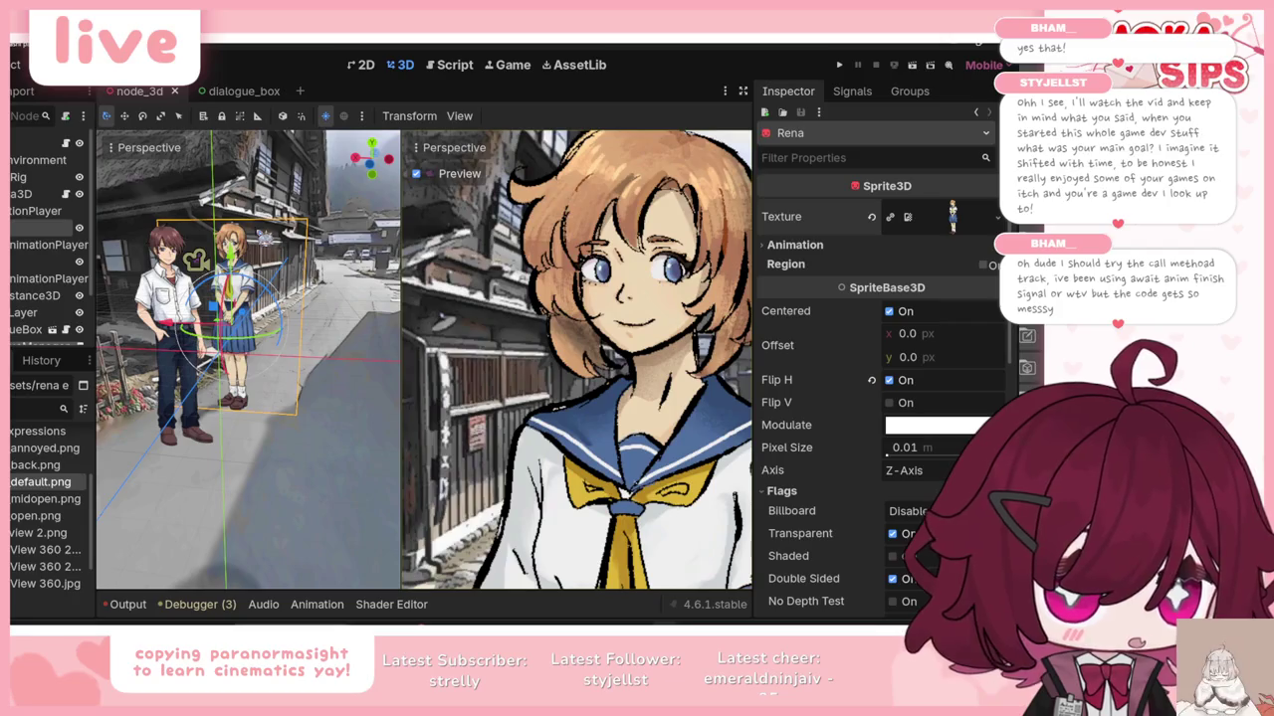
pyautogui.moveTo(309, 363); pyautogui.dragTo(233, 394)
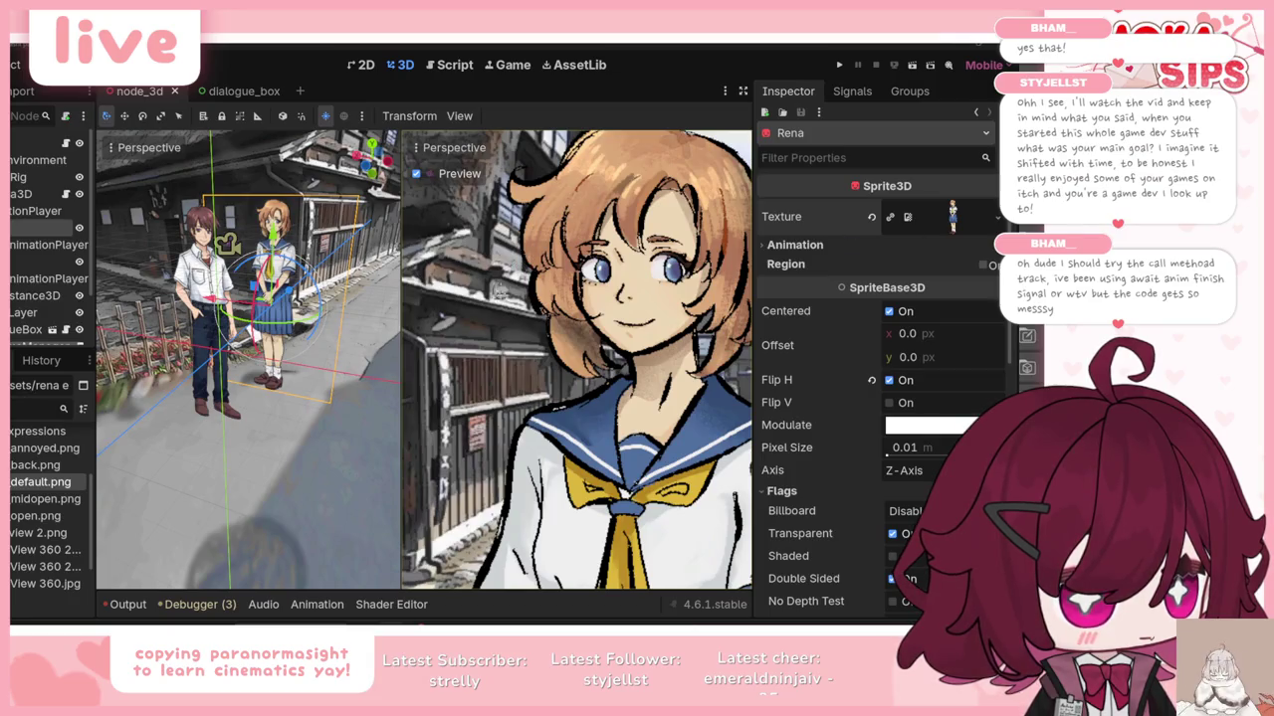
pyautogui.moveTo(341, 405); pyautogui.dragTo(317, 409)
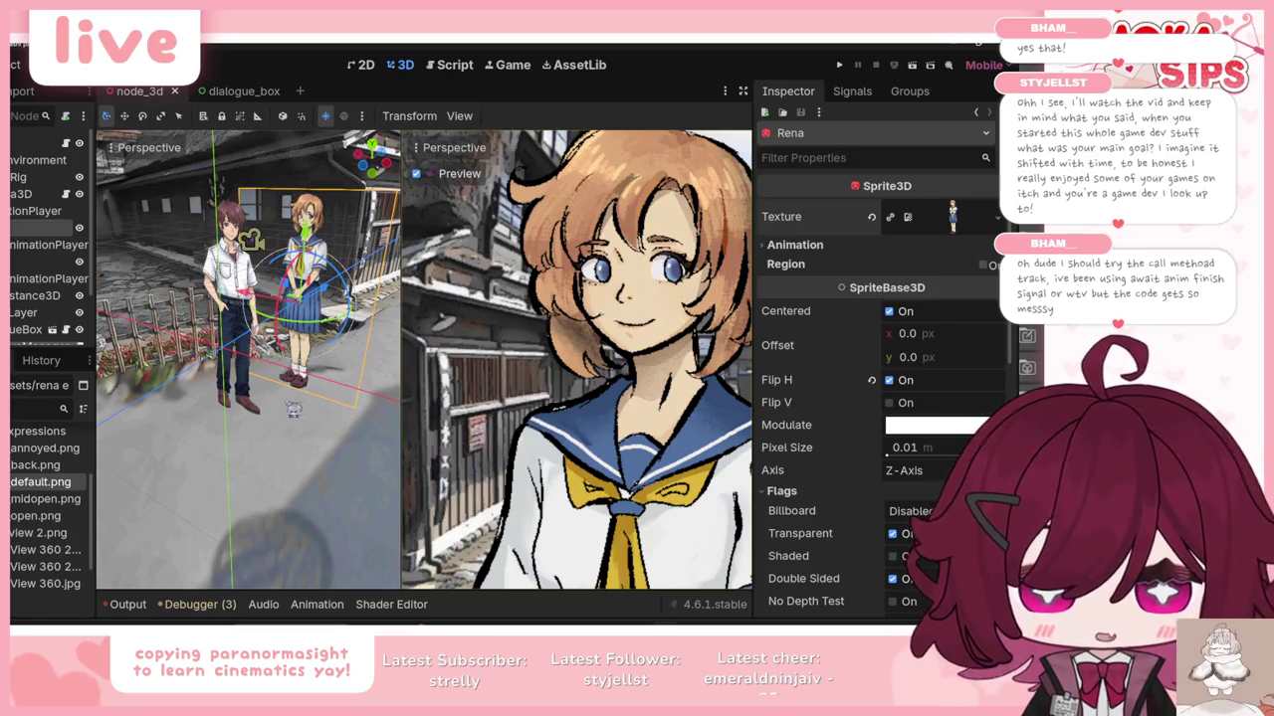
pyautogui.click(316, 604)
# Step: Browse the animation list, then select and play the rena_yap camera shot
pyautogui.click(344, 394)
pyautogui.click(386, 438)
pyautogui.click(380, 394)
pyautogui.click(386, 454)
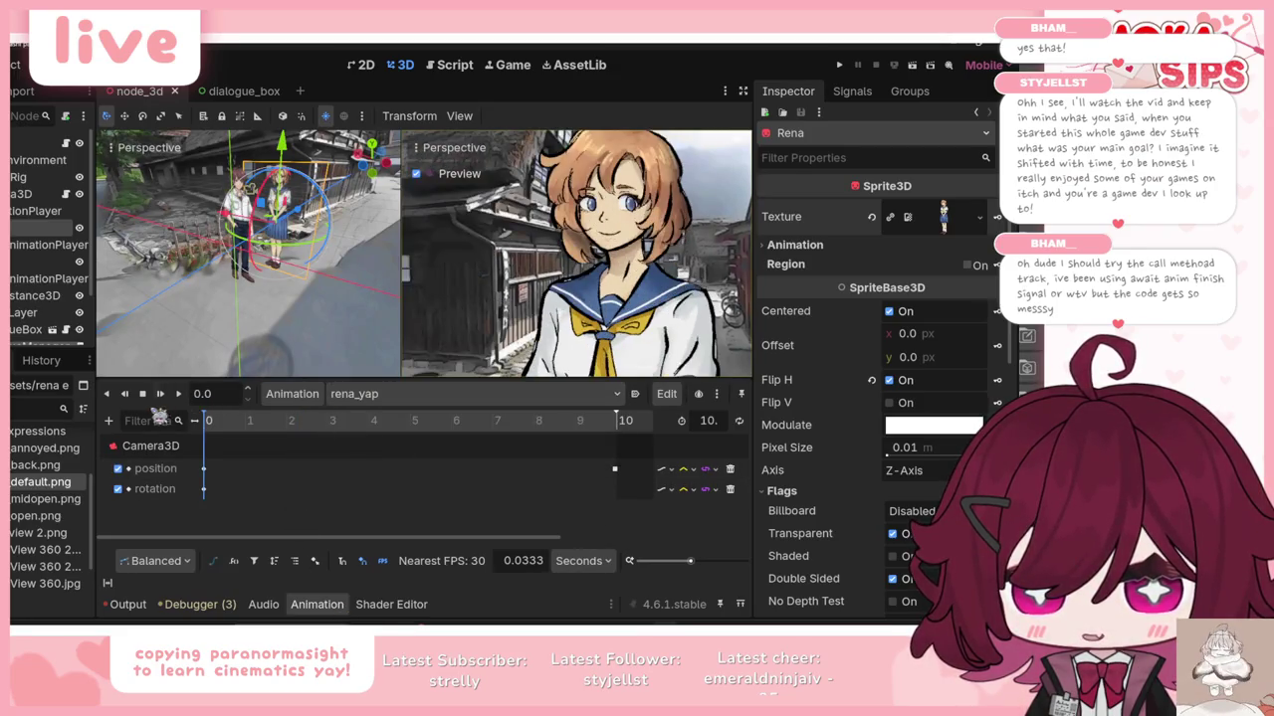
pyautogui.click(160, 394)
# Step: Replay rena_yap with Camera3D's properties shown, compare against the Paranormasight reference, and bring up the animation options
pyautogui.click(30, 194)
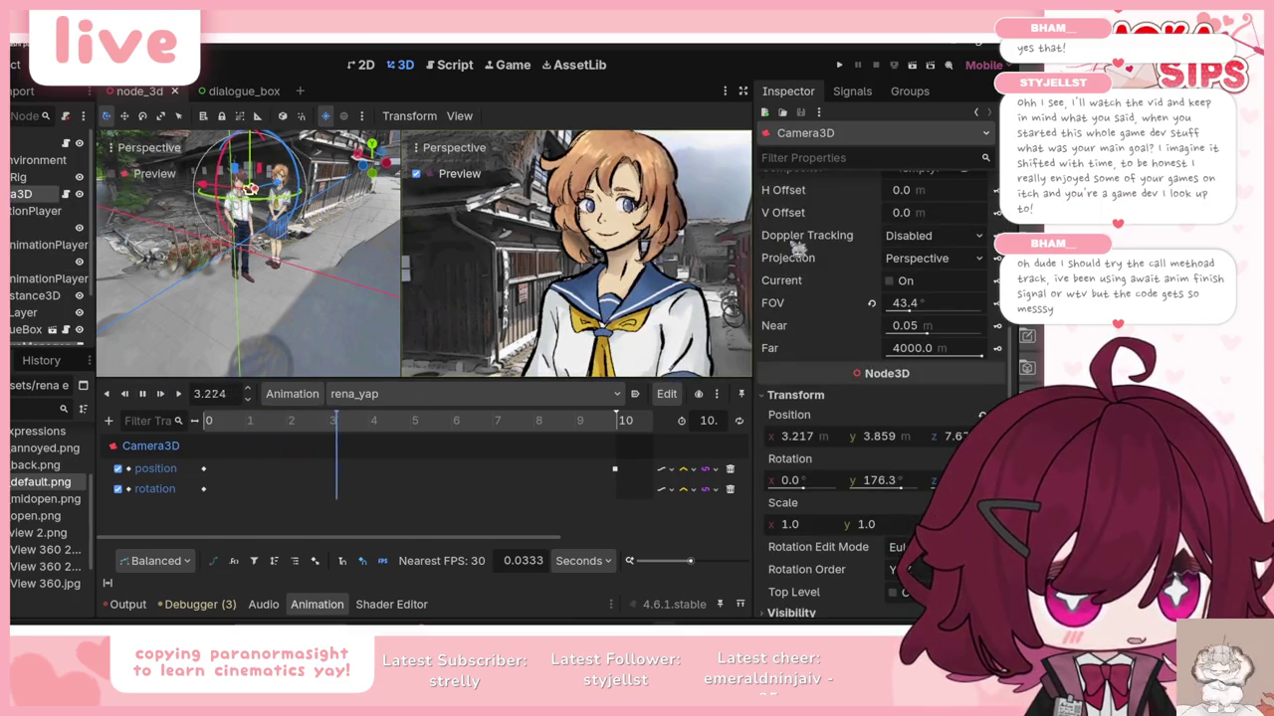
pyautogui.scroll(5, 875, 298)
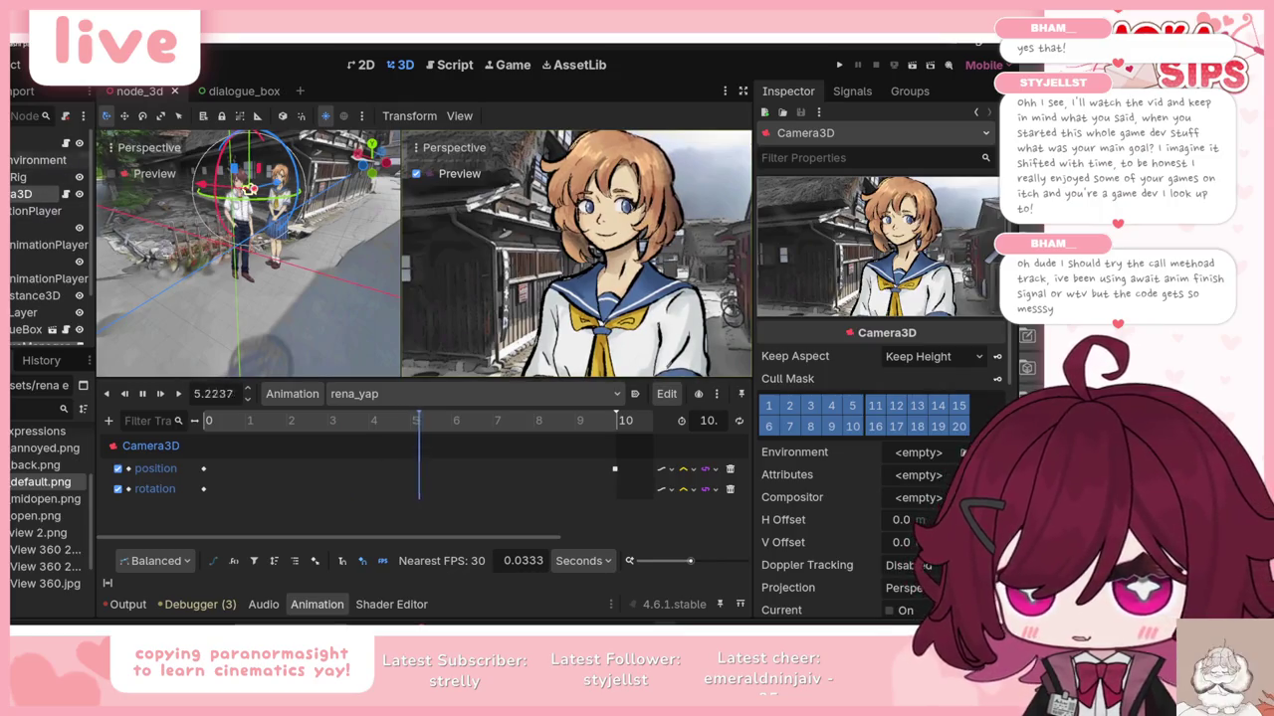
pyautogui.click(163, 394)
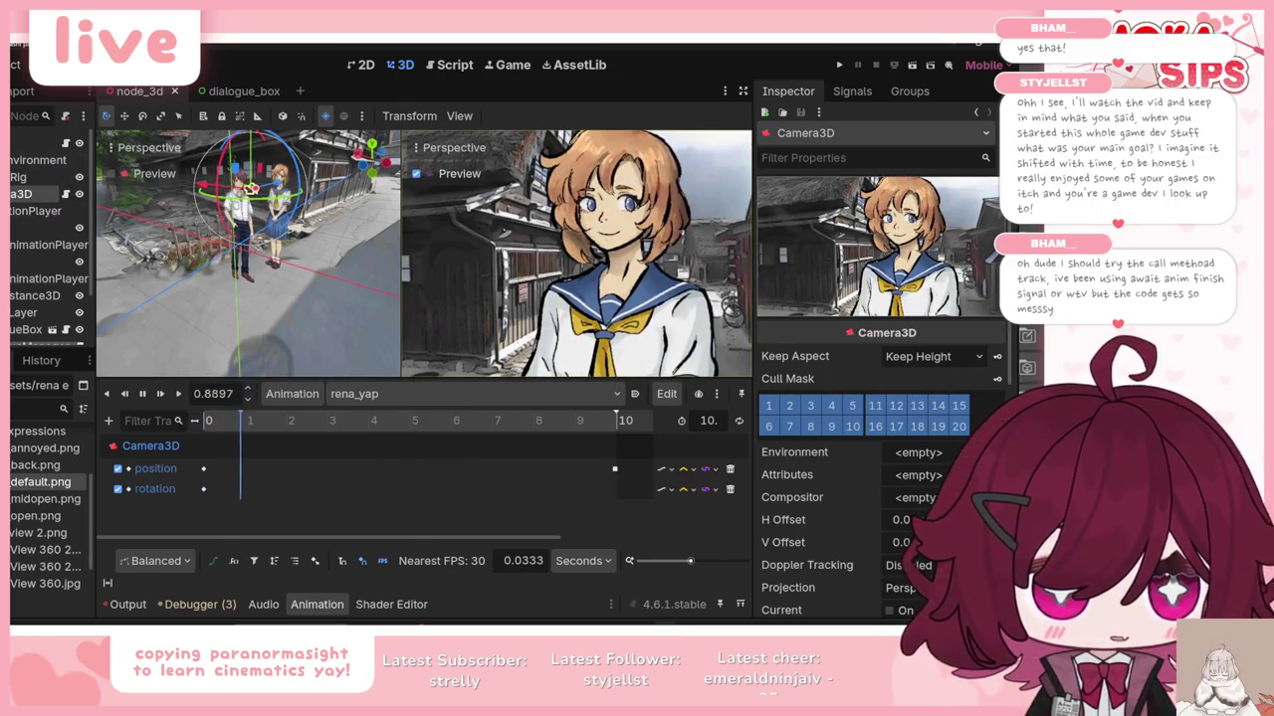
pyautogui.hotkey('alt', 'Tab')
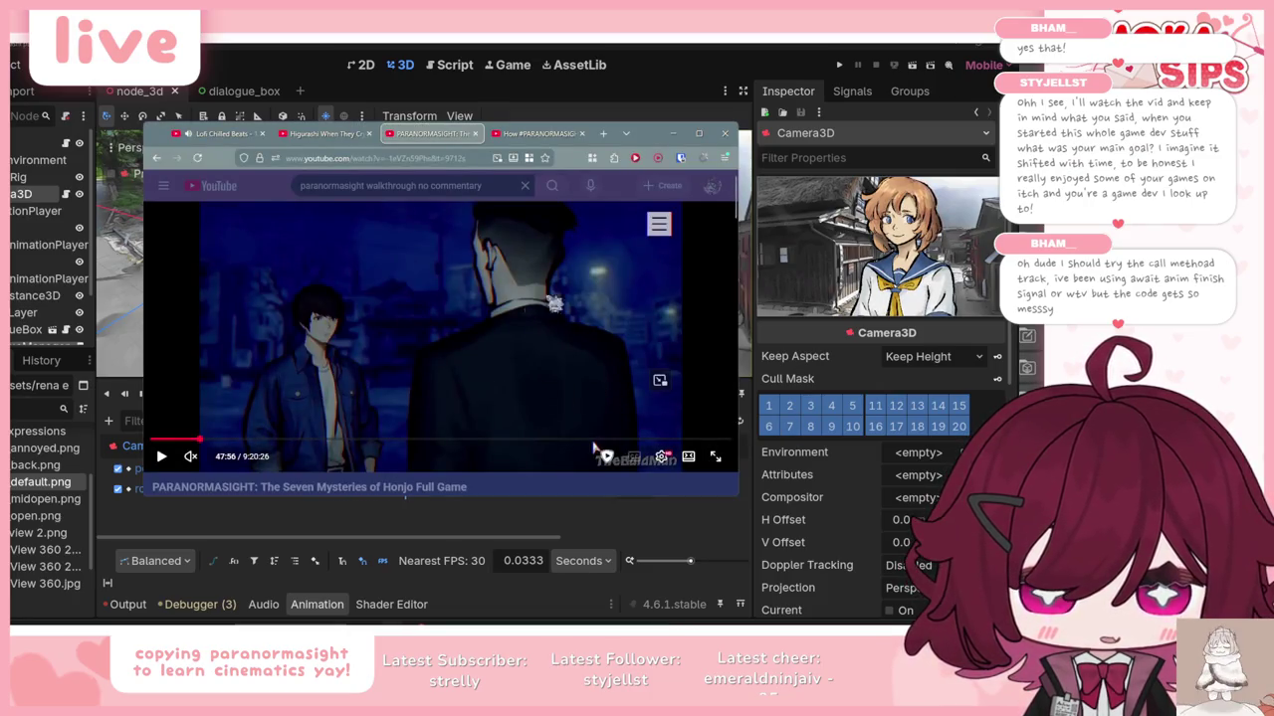
pyautogui.hotkey('alt', 'Tab')
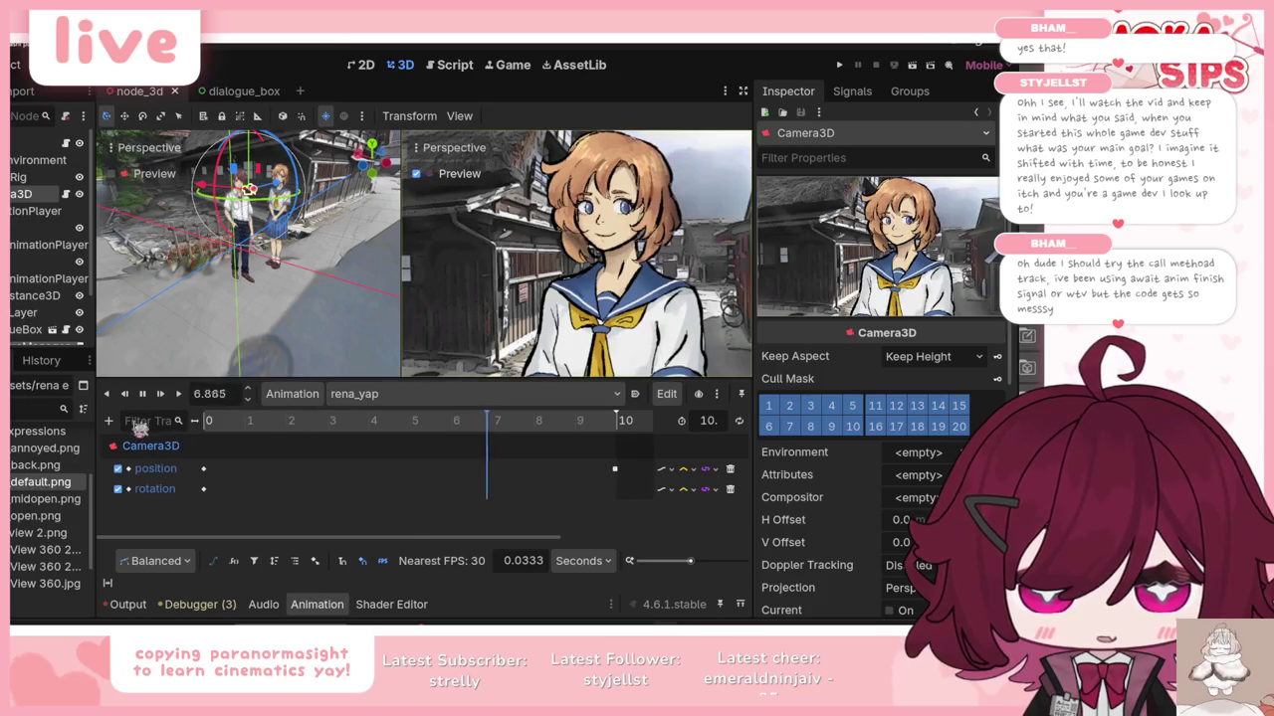
pyautogui.click(344, 394)
pyautogui.click(299, 394)
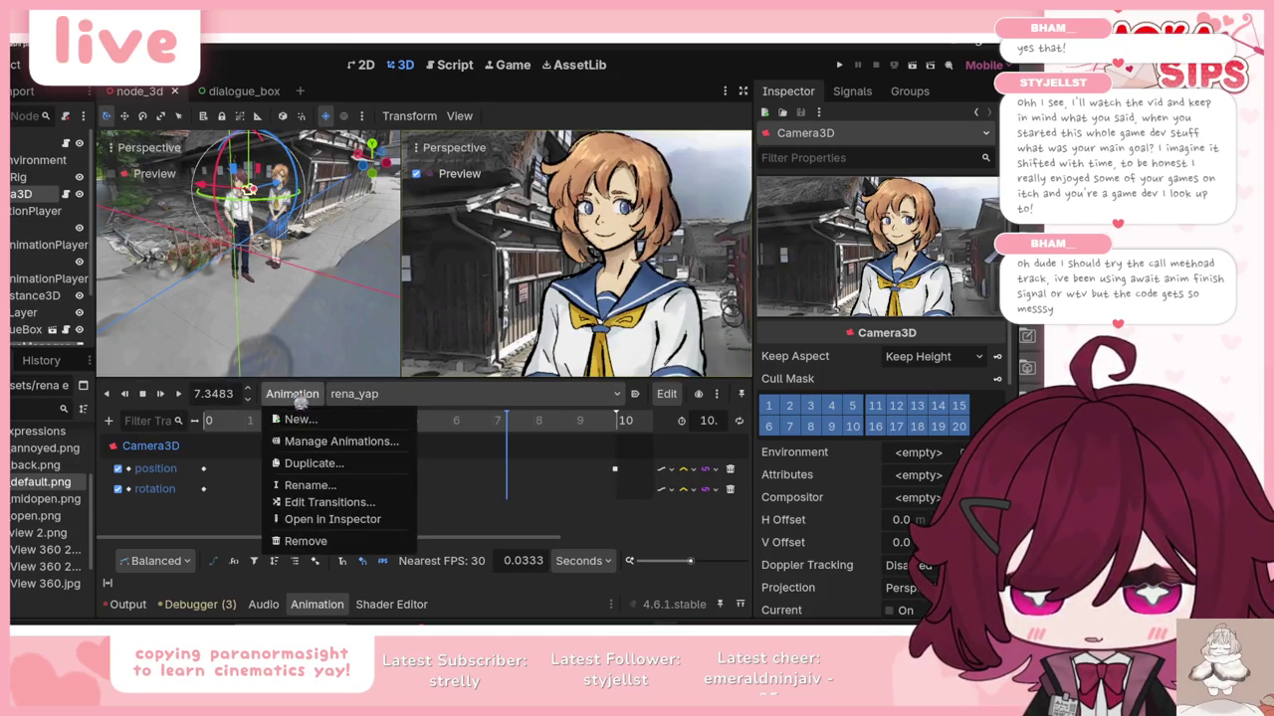
# Step: Create a new over_rena_shoulder animation with length 10 and begin turning the camera
pyautogui.click(302, 420)
pyautogui.write('over_rena_shoulder')
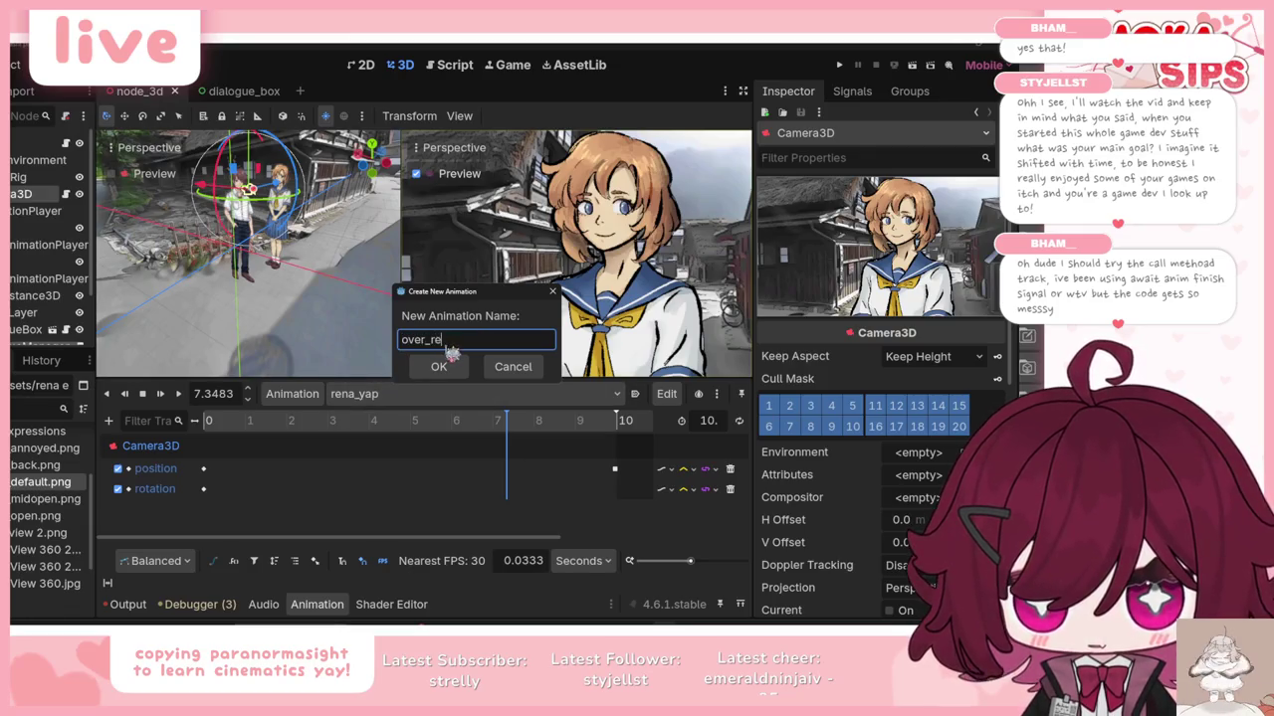
pyautogui.click(453, 360)
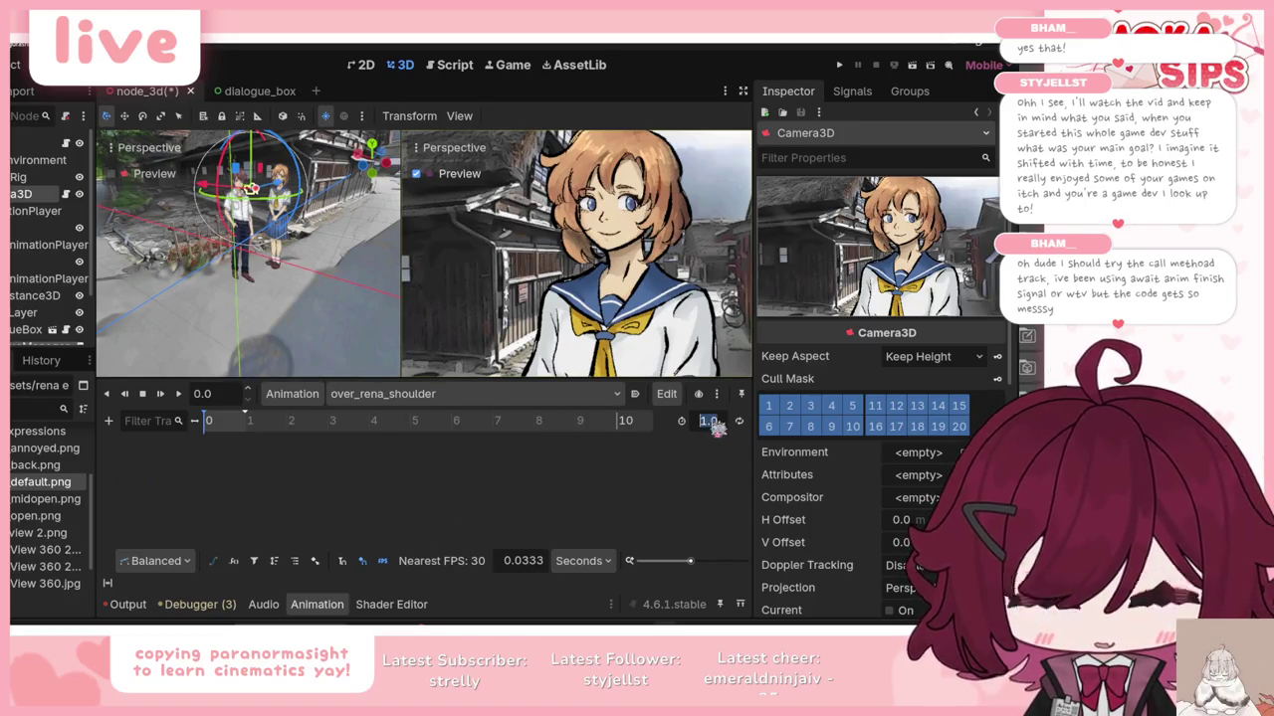
pyautogui.write('10')
pyautogui.press('Return')
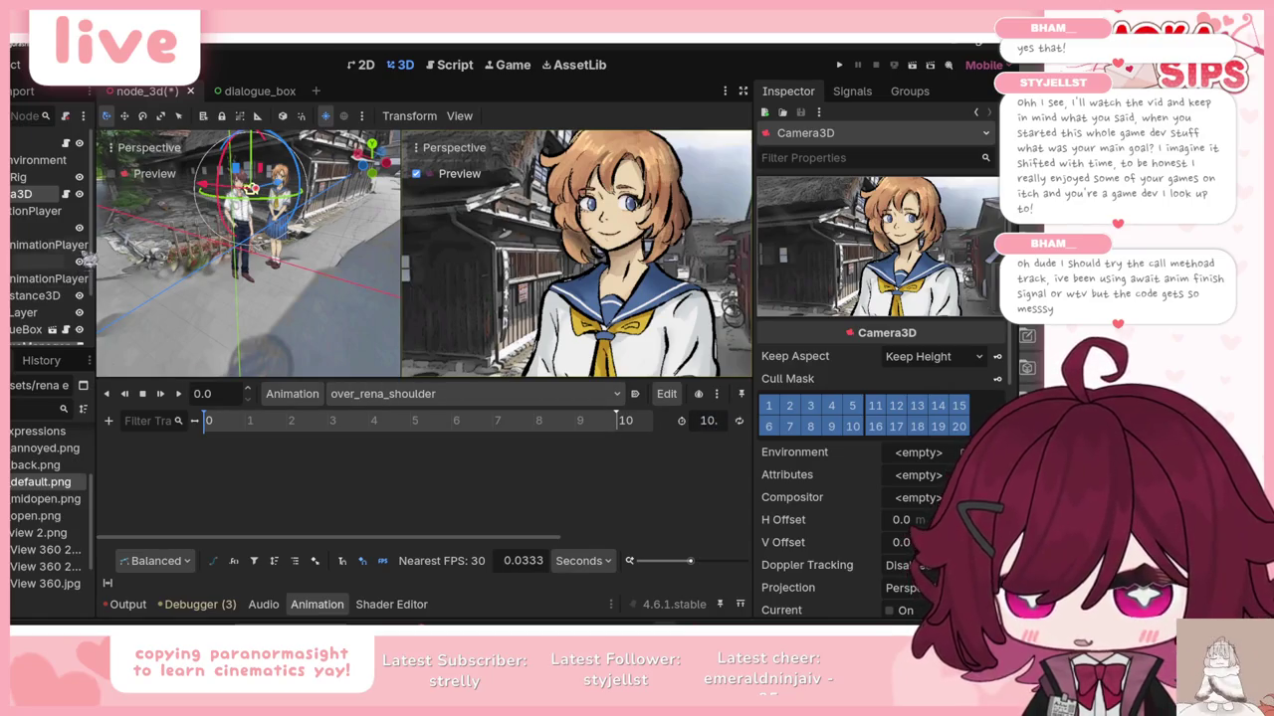
pyautogui.moveTo(257, 189)
pyautogui.mouseDown()
pyautogui.moveTo(423, 159)
pyautogui.moveTo(348, 198)
pyautogui.moveTo(254, 186)
pyautogui.moveTo(356, 194)
pyautogui.moveTo(343, 219)
pyautogui.mouseUp()
# Step: Rotate Camera3D and slide it along X until the preview frames Rena beside the wooden storefront
pyautogui.scroll(-5, 249, 254)
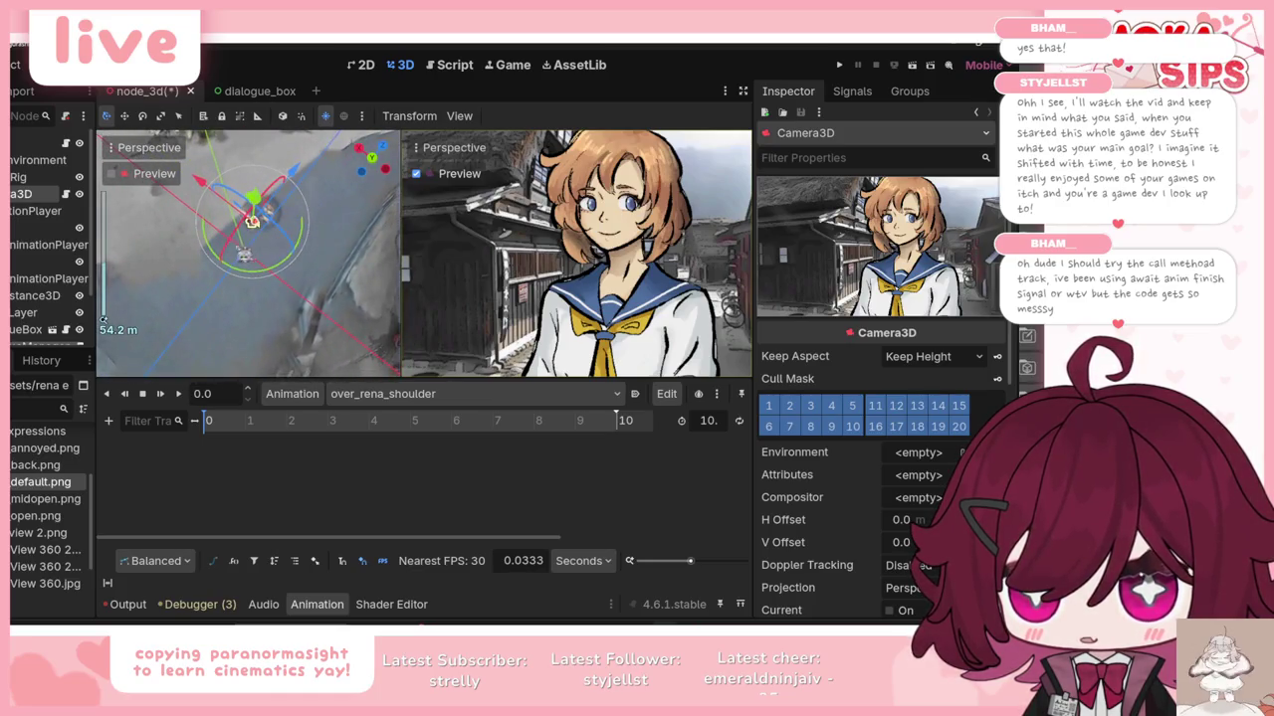
pyautogui.moveTo(230, 271)
pyautogui.mouseDown()
pyautogui.moveTo(278, 248)
pyautogui.moveTo(328, 156)
pyautogui.mouseUp()
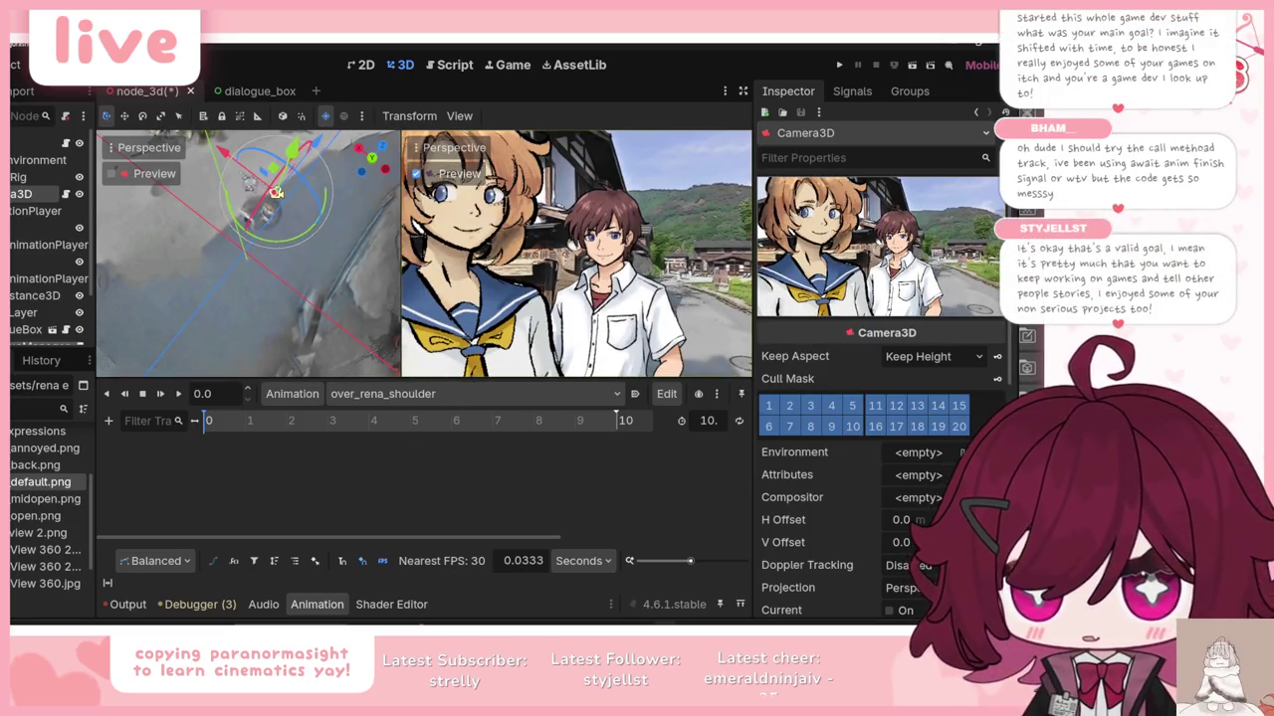
pyautogui.moveTo(227, 157); pyautogui.dragTo(239, 166)
pyautogui.moveTo(308, 245)
pyautogui.mouseDown()
pyautogui.moveTo(291, 248)
pyautogui.moveTo(303, 206)
pyautogui.mouseUp()
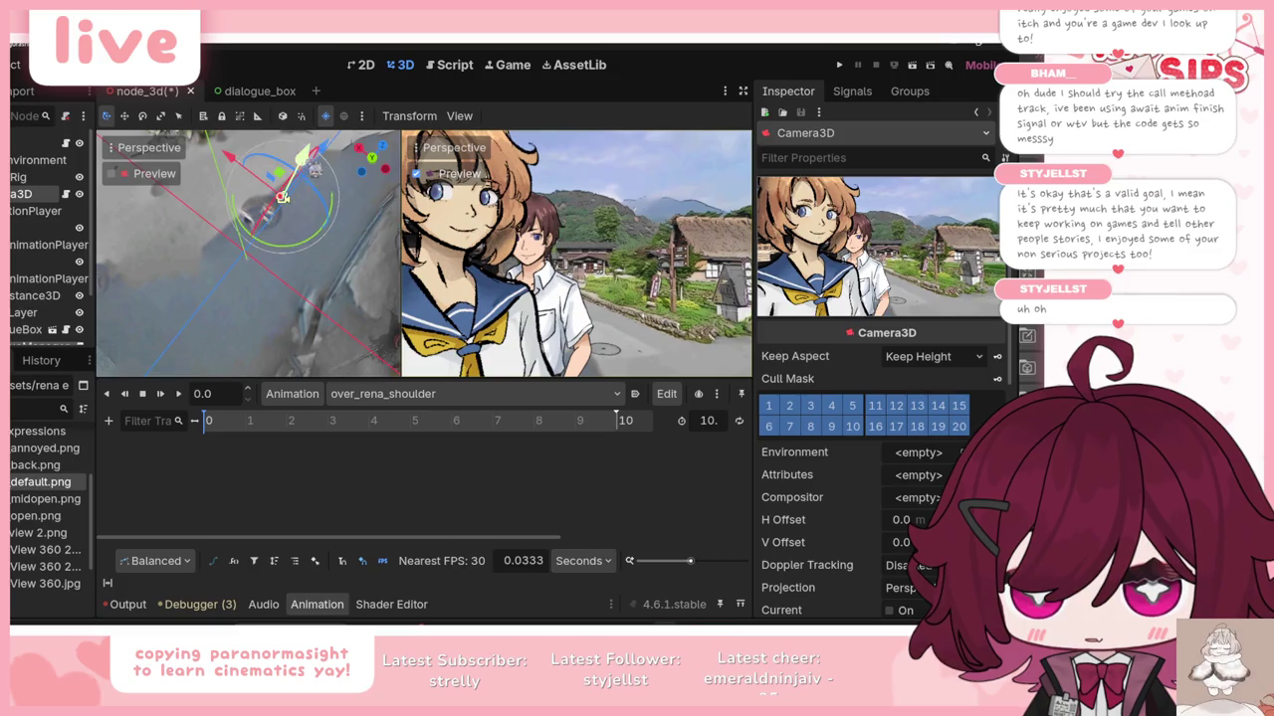
pyautogui.hotkey('ctrl', 'z')
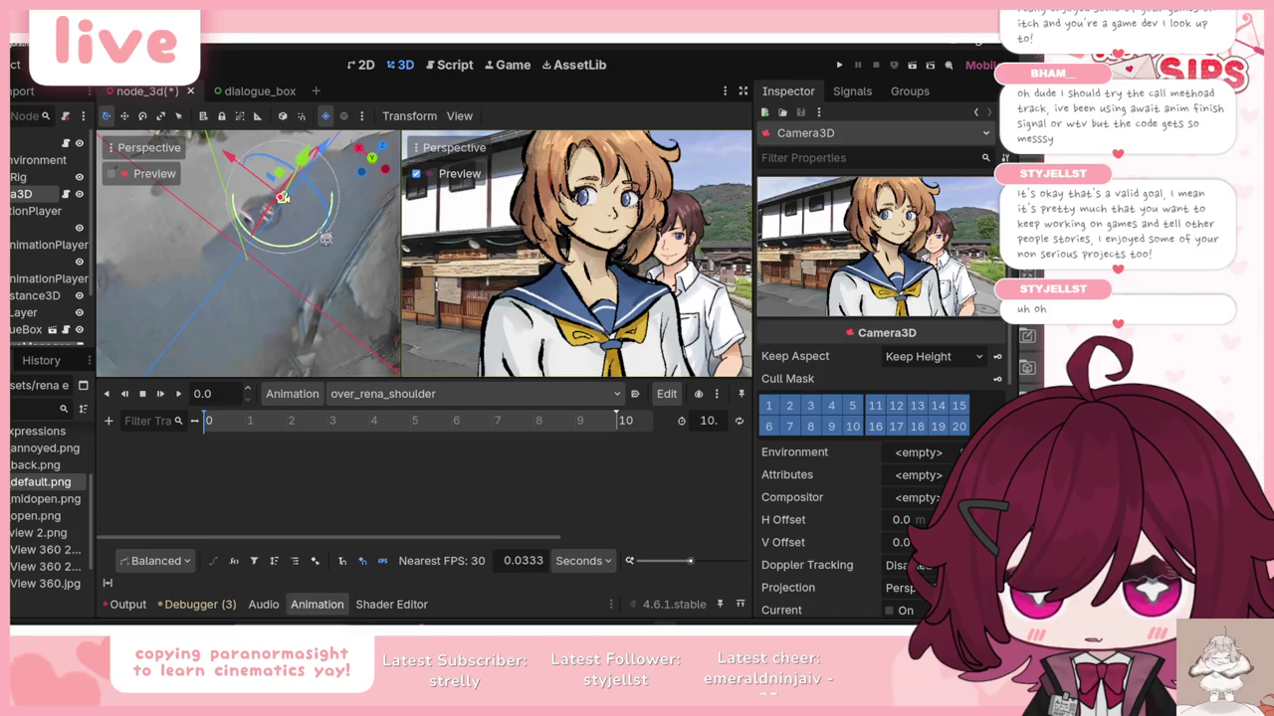
pyautogui.hotkey('ctrl', 'shift', 'z')
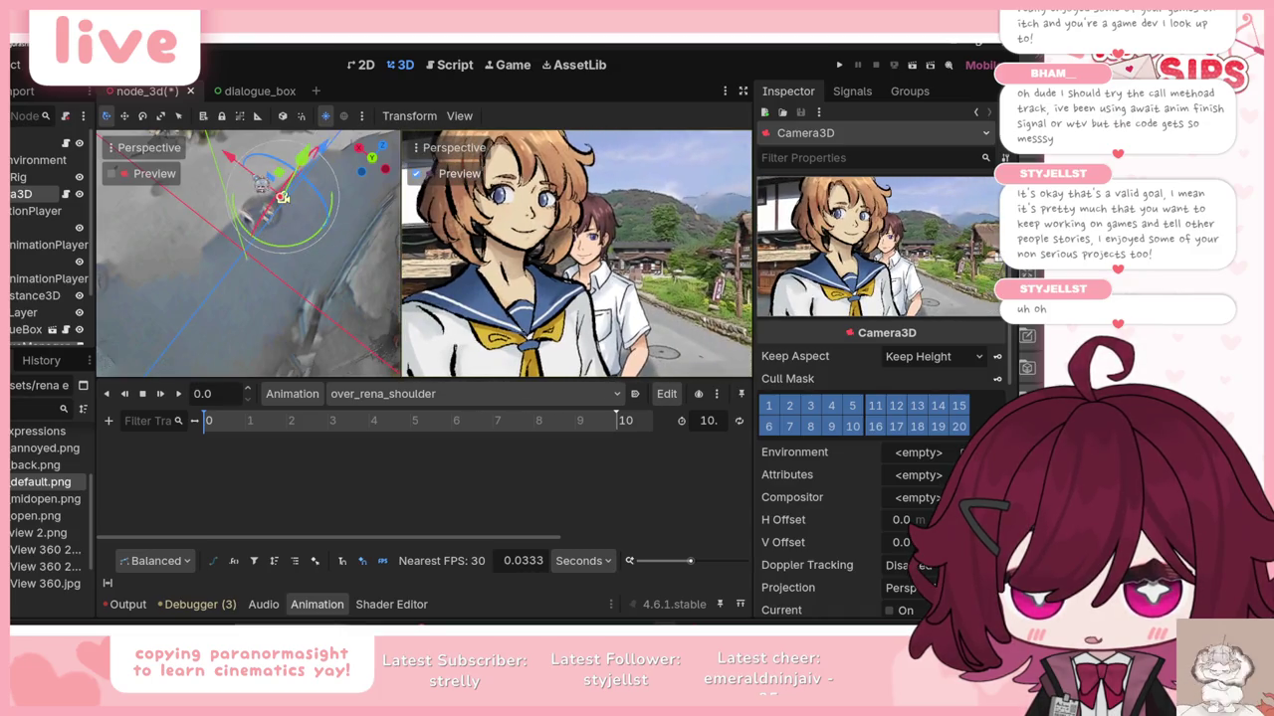
pyautogui.click(264, 187)
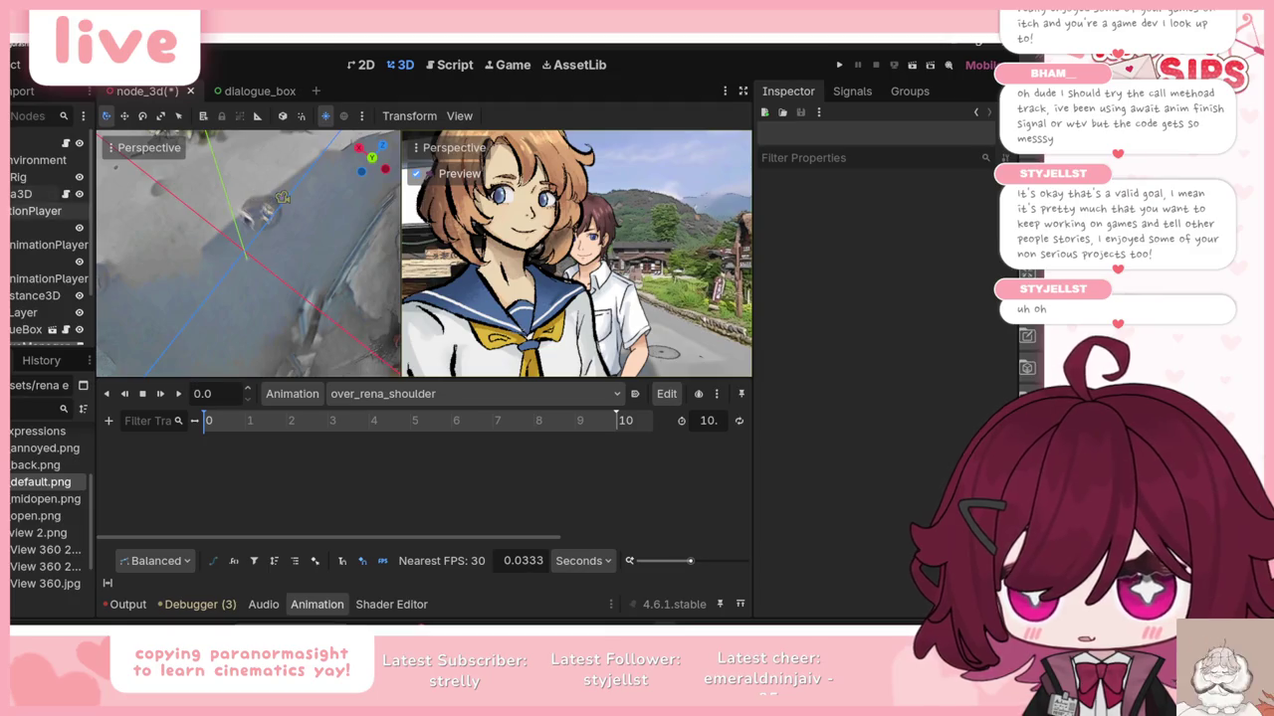
pyautogui.click(269, 202)
pyautogui.moveTo(239, 161)
pyautogui.mouseDown()
pyautogui.moveTo(288, 202)
pyautogui.moveTo(240, 169)
pyautogui.mouseUp()
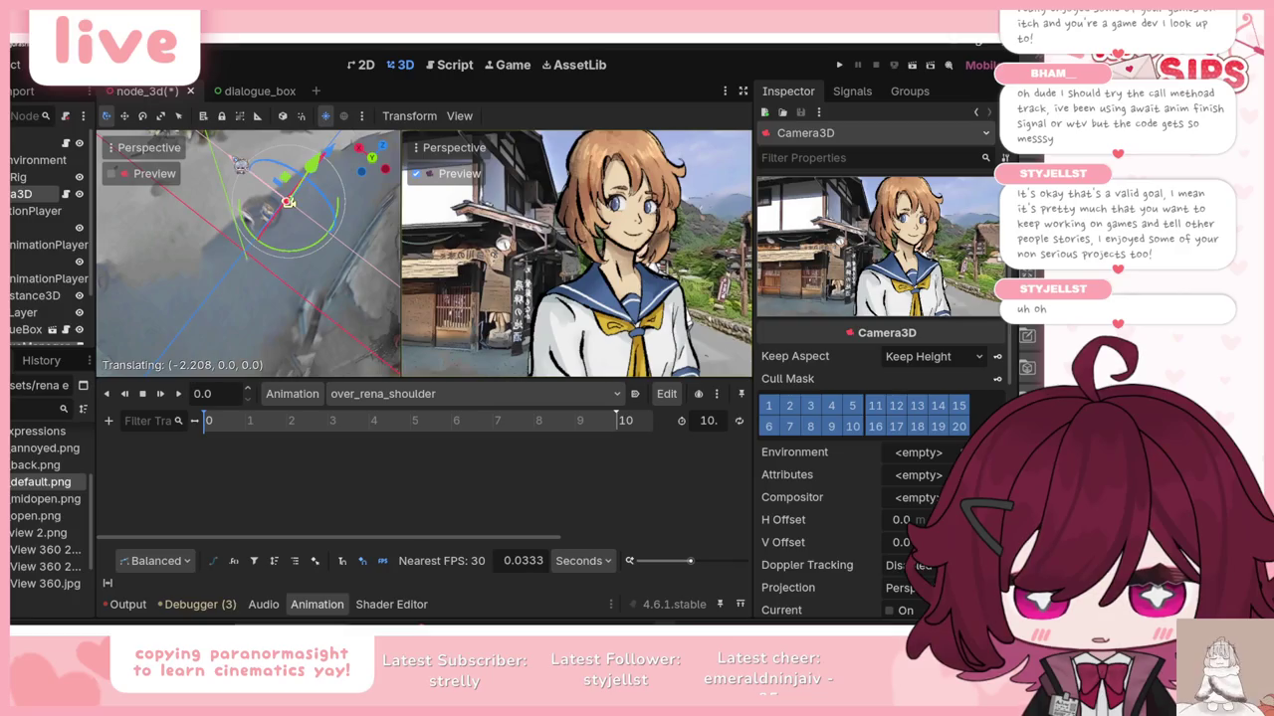
pyautogui.moveTo(240, 168); pyautogui.dragTo(240, 169)
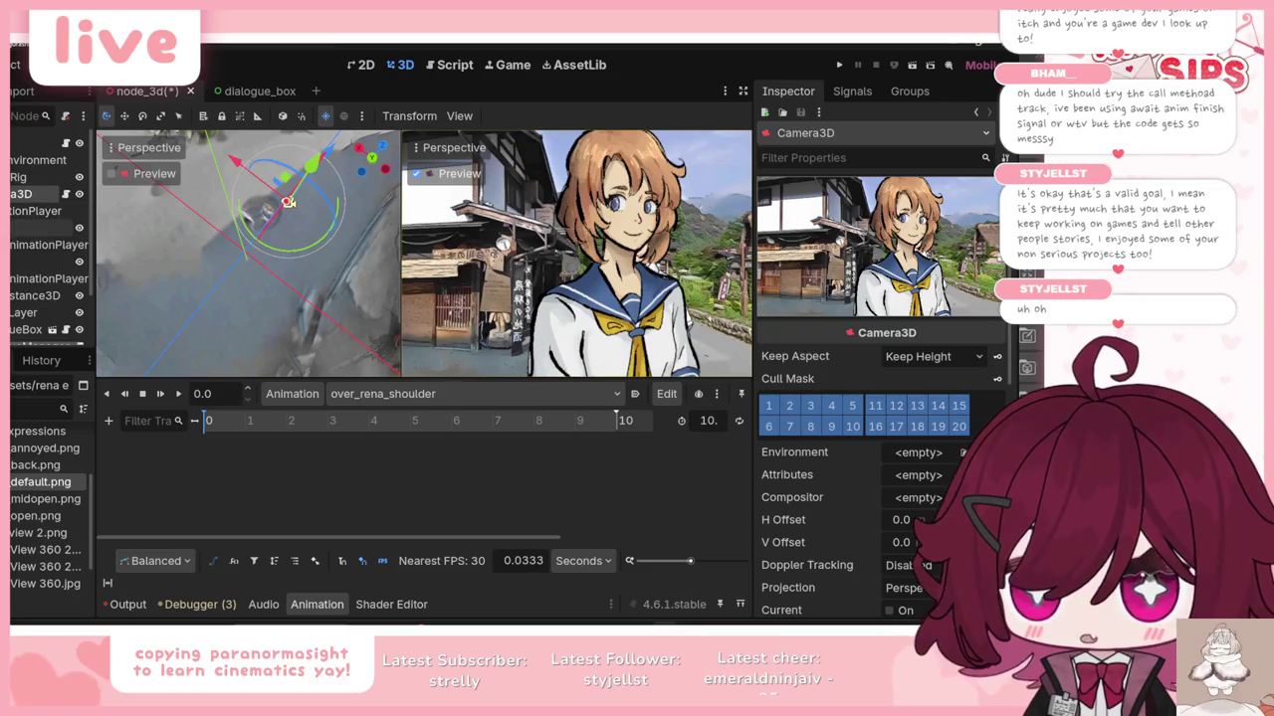
pyautogui.click(288, 202)
# Step: Set Billboard to Enabled on the Rena and Keiichi sprites, then slide Camera3D sideways along X
pyautogui.click(902, 519)
pyautogui.click(920, 553)
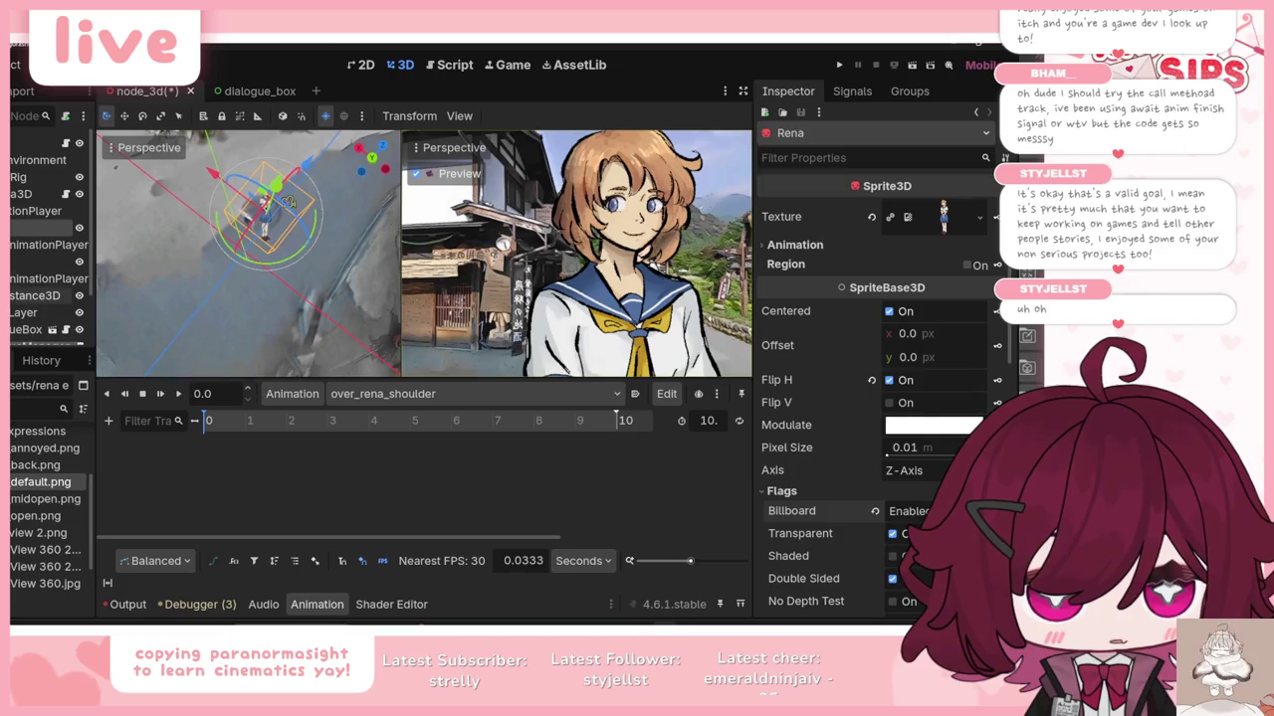
pyautogui.click(39, 262)
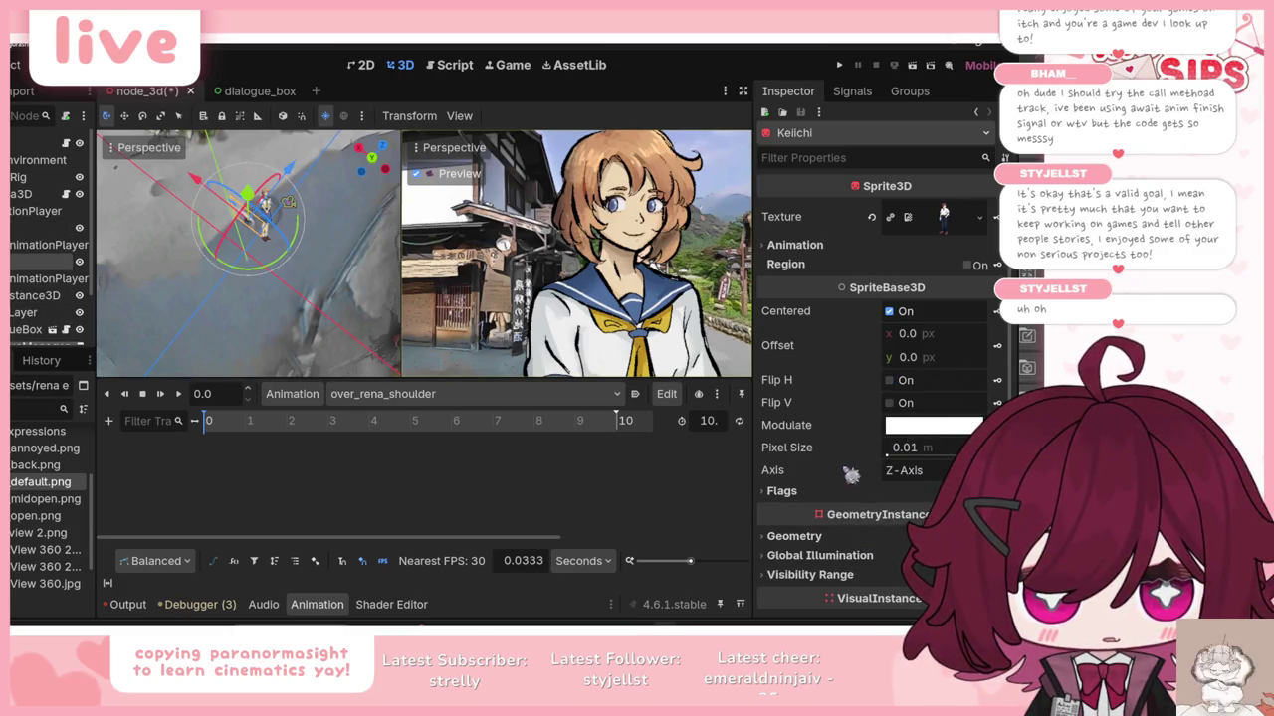
pyautogui.scroll(-6, 853, 476)
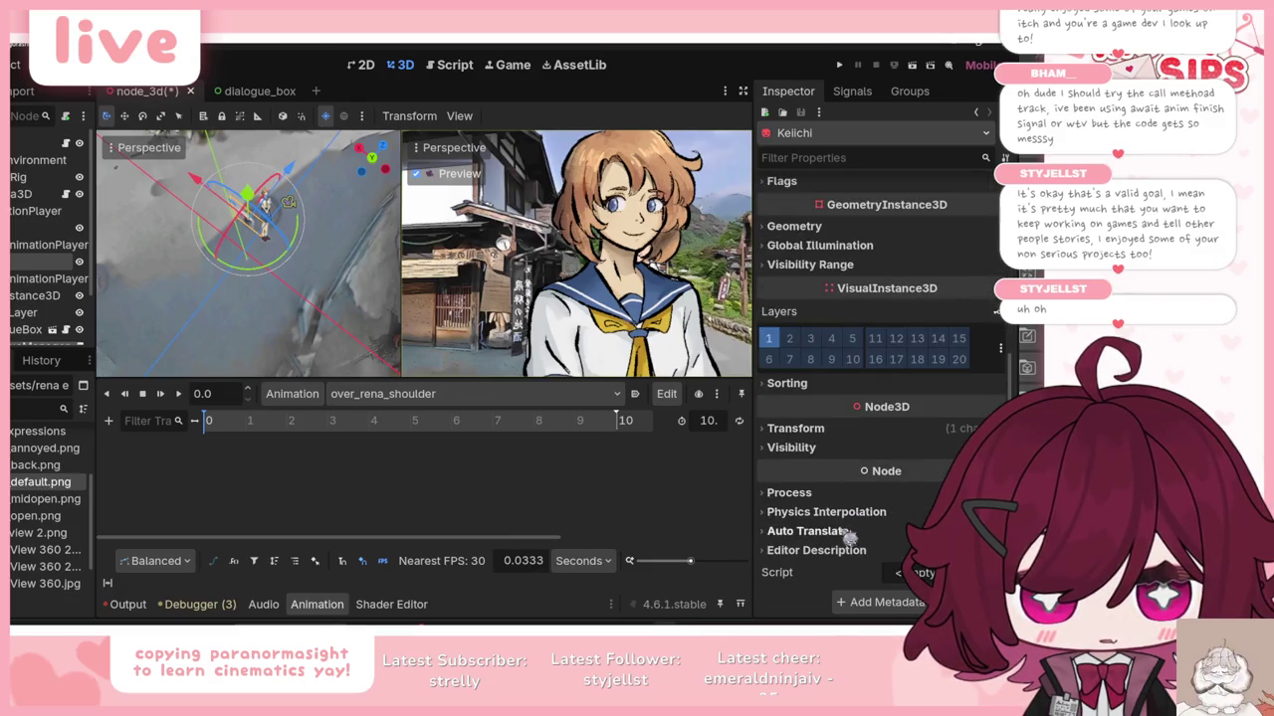
pyautogui.scroll(6, 864, 468)
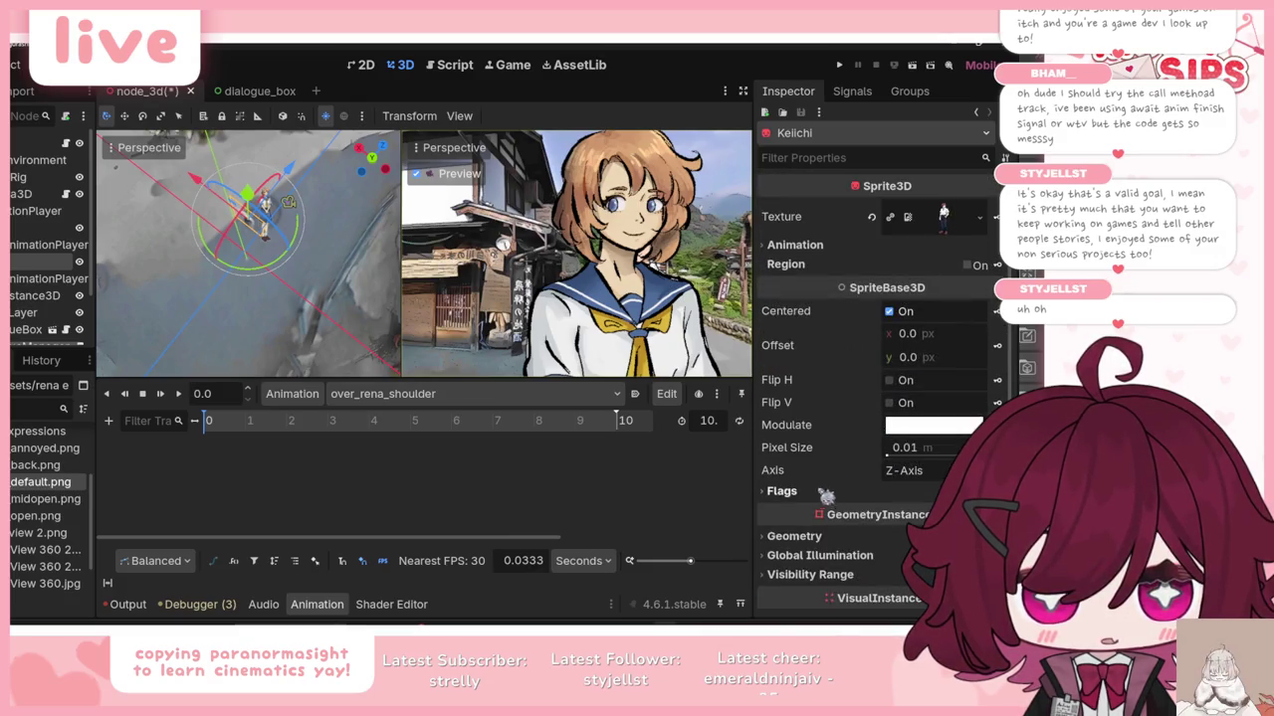
pyautogui.click(822, 492)
pyautogui.click(910, 511)
pyautogui.click(886, 524)
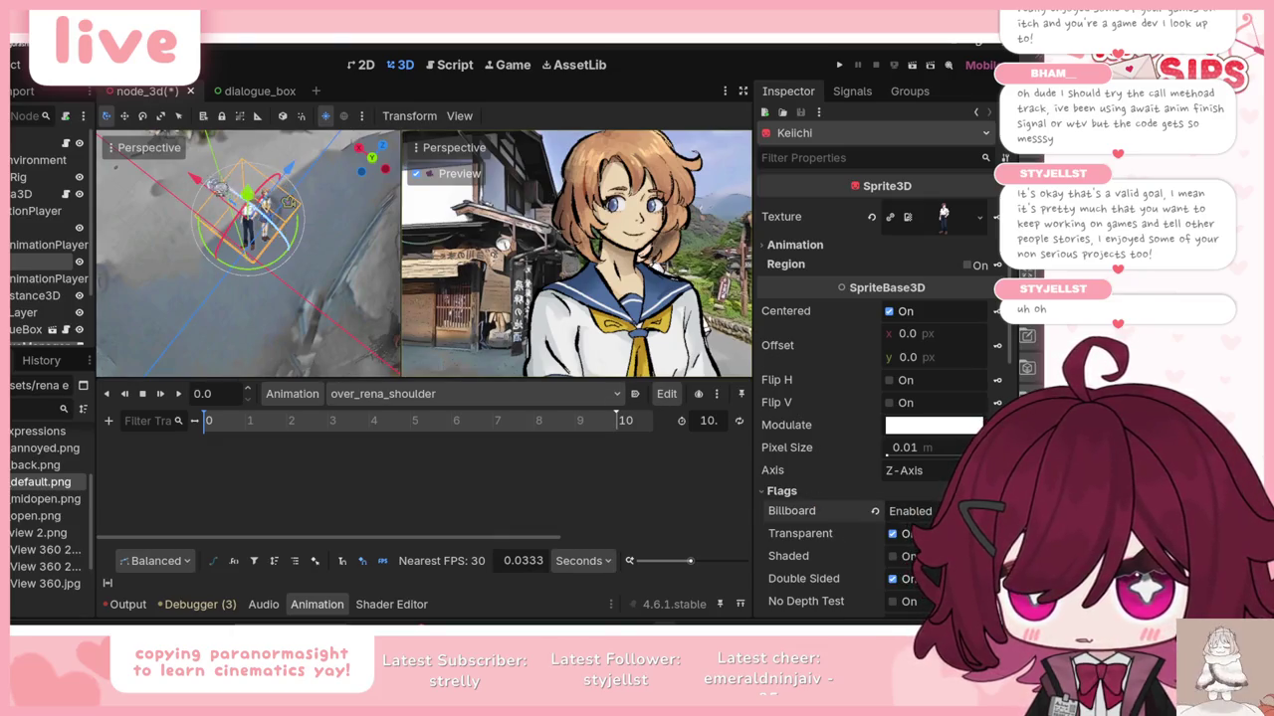
pyautogui.click(25, 194)
pyautogui.moveTo(260, 197); pyautogui.dragTo(261, 172)
# Step: Rotate and reposition Camera3D, ending on a roughly 13-degree turn framing Rena large beside Keiichi
pyautogui.moveTo(345, 252)
pyautogui.mouseDown()
pyautogui.moveTo(306, 254)
pyautogui.moveTo(363, 235)
pyautogui.moveTo(308, 270)
pyautogui.moveTo(299, 261)
pyautogui.mouseUp()
pyautogui.moveTo(358, 288)
pyautogui.mouseDown()
pyautogui.moveTo(337, 295)
pyautogui.moveTo(338, 267)
pyautogui.mouseUp()
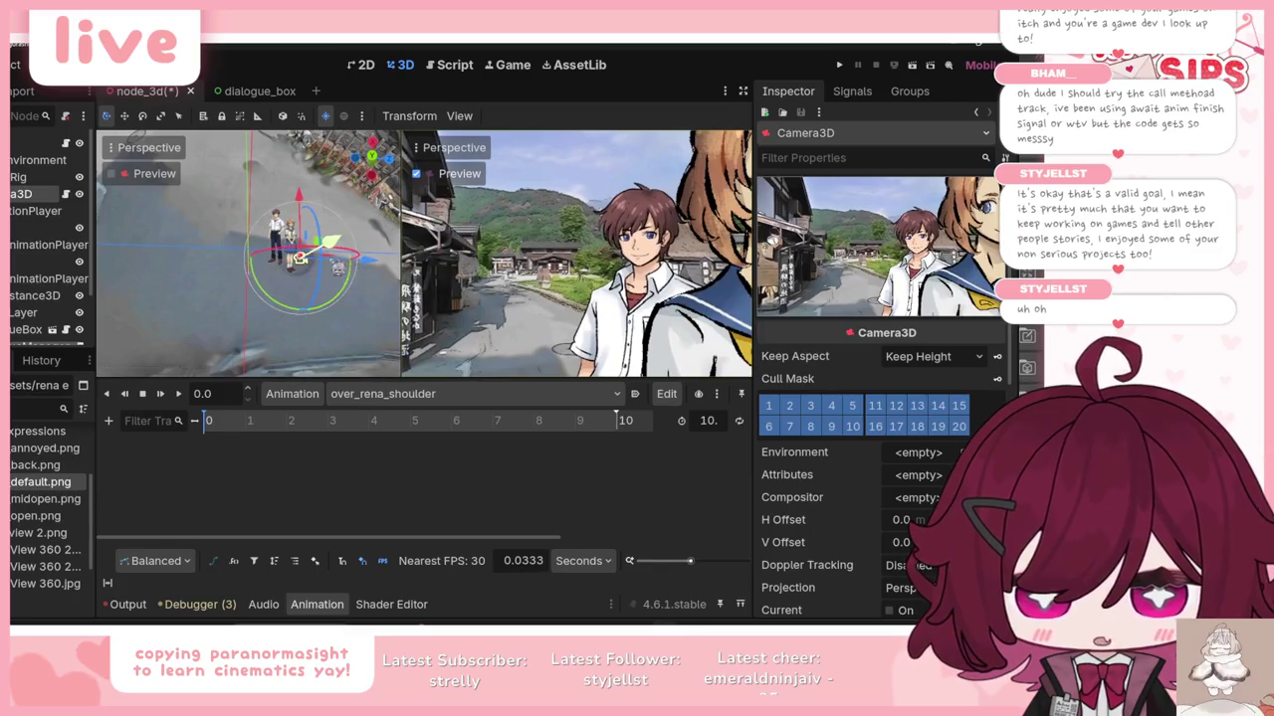
pyautogui.moveTo(311, 213); pyautogui.dragTo(308, 205)
pyautogui.moveTo(356, 258)
pyautogui.mouseDown()
pyautogui.moveTo(353, 288)
pyautogui.moveTo(315, 293)
pyautogui.moveTo(327, 288)
pyautogui.mouseUp()
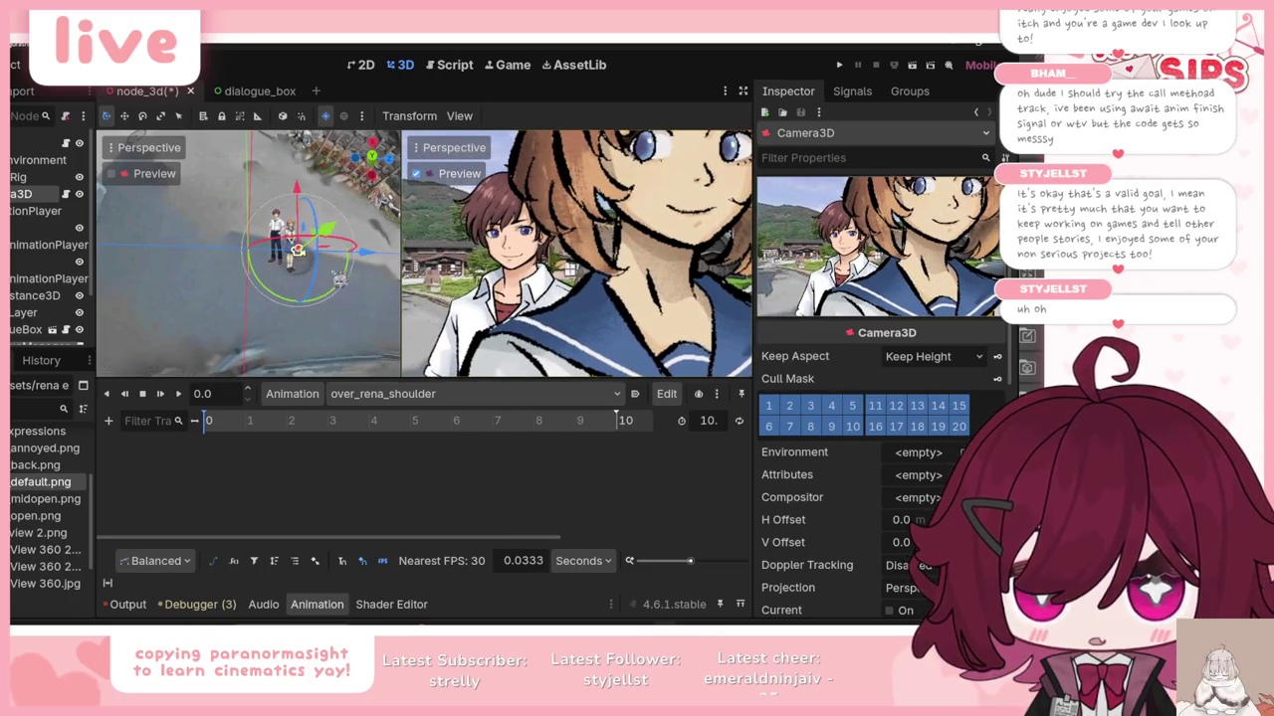
pyautogui.moveTo(329, 237); pyautogui.dragTo(331, 243)
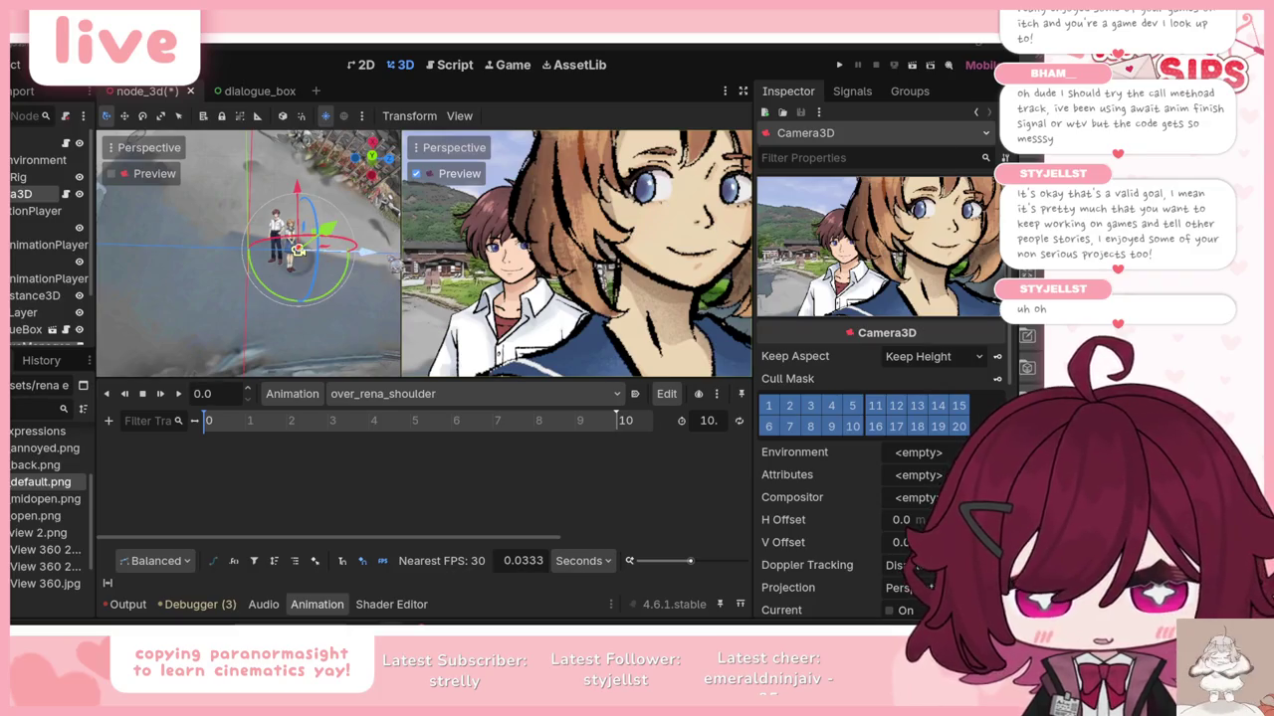
pyautogui.moveTo(374, 261); pyautogui.dragTo(289, 222)
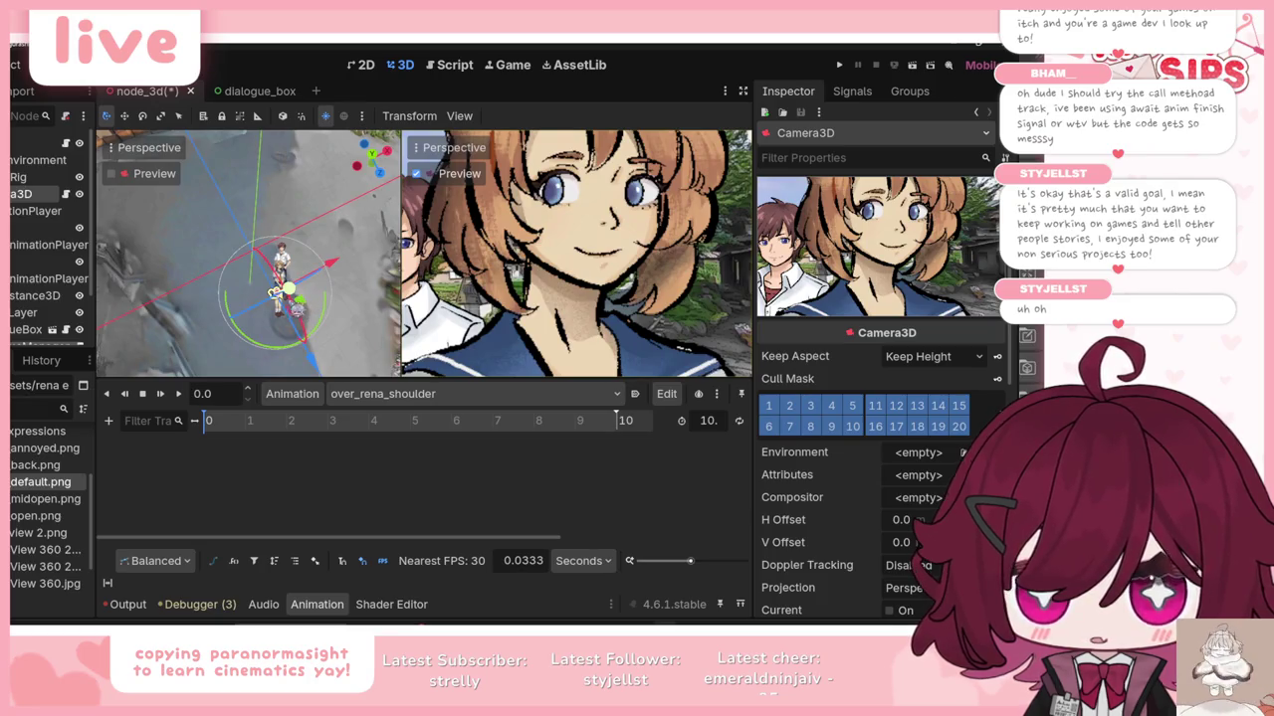
pyautogui.moveTo(306, 309)
pyautogui.mouseDown()
pyautogui.moveTo(312, 321)
pyautogui.moveTo(245, 290)
pyautogui.moveTo(324, 295)
pyautogui.moveTo(252, 294)
pyautogui.mouseUp()
pyautogui.hotkey('ctrl', 'z')
pyautogui.moveTo(297, 340)
pyautogui.mouseDown()
pyautogui.moveTo(298, 322)
pyautogui.moveTo(243, 299)
pyautogui.mouseUp()
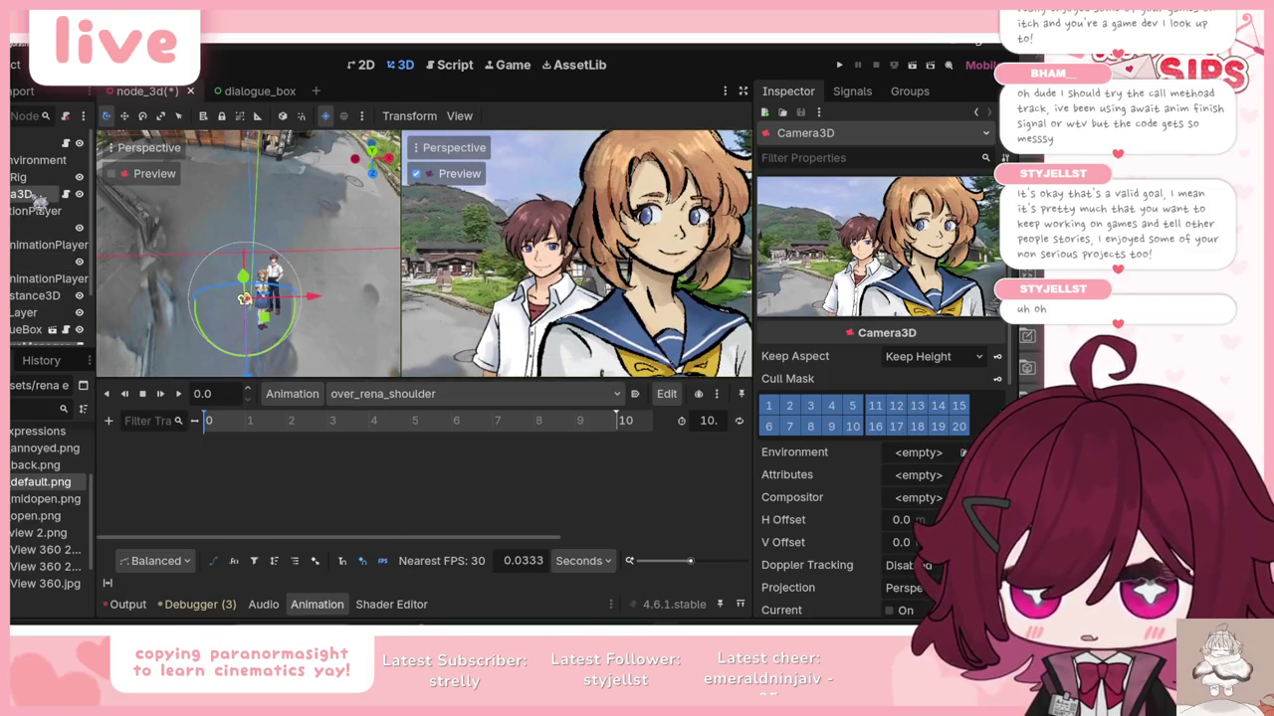
pyautogui.scroll(-5, 872, 471)
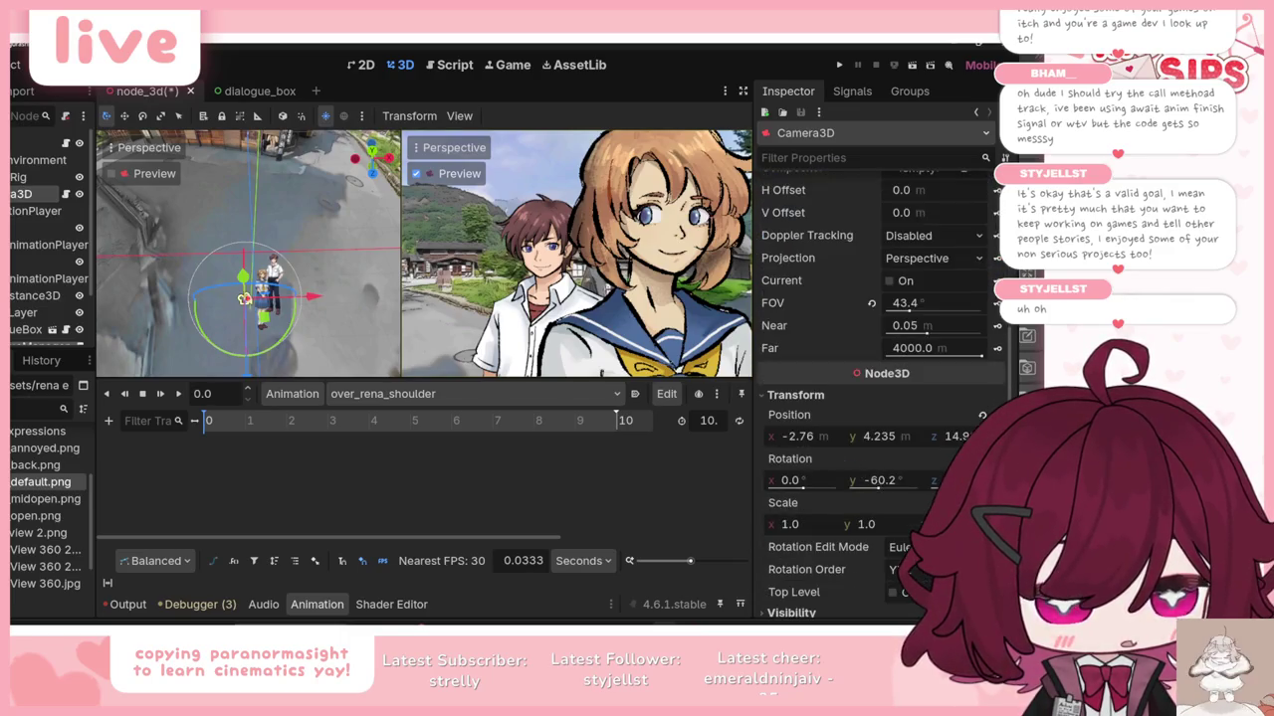
# Step: Key Camera3D's position and rotation tracks at 0 seconds in over_rena_shoulder
pyautogui.click(983, 415)
pyautogui.click(535, 386)
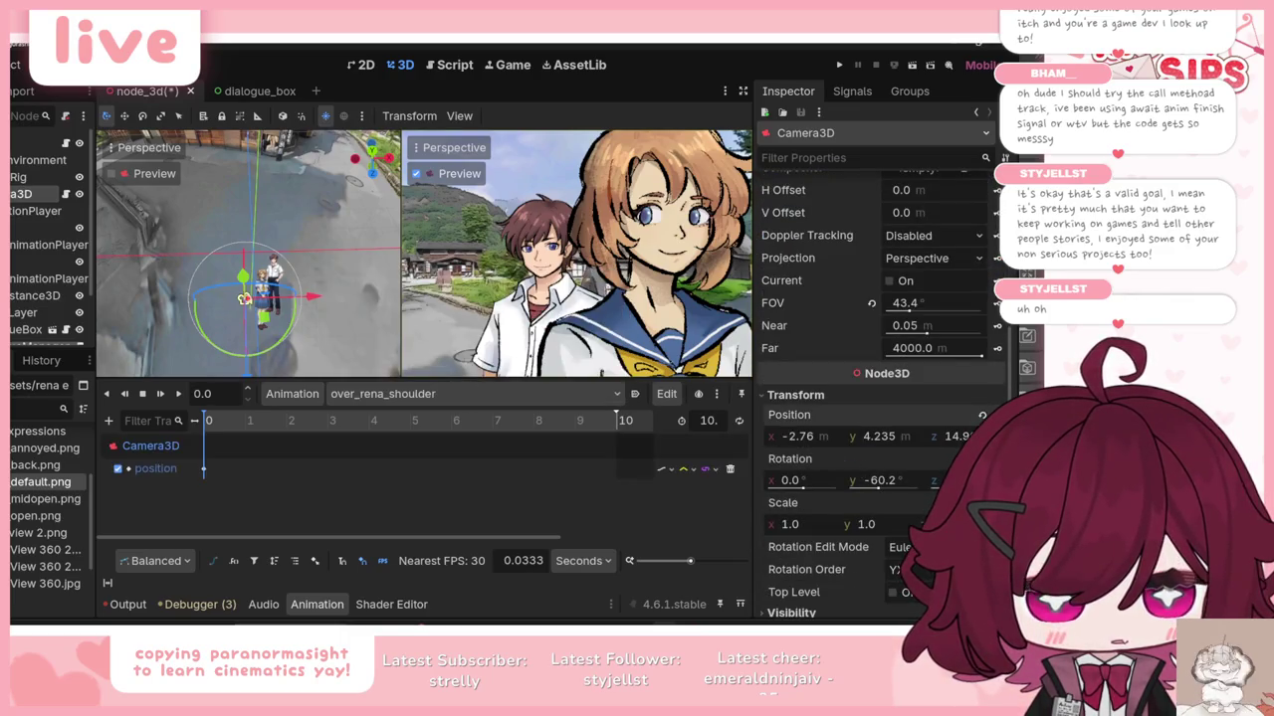
pyautogui.click(982, 459)
pyautogui.click(417, 383)
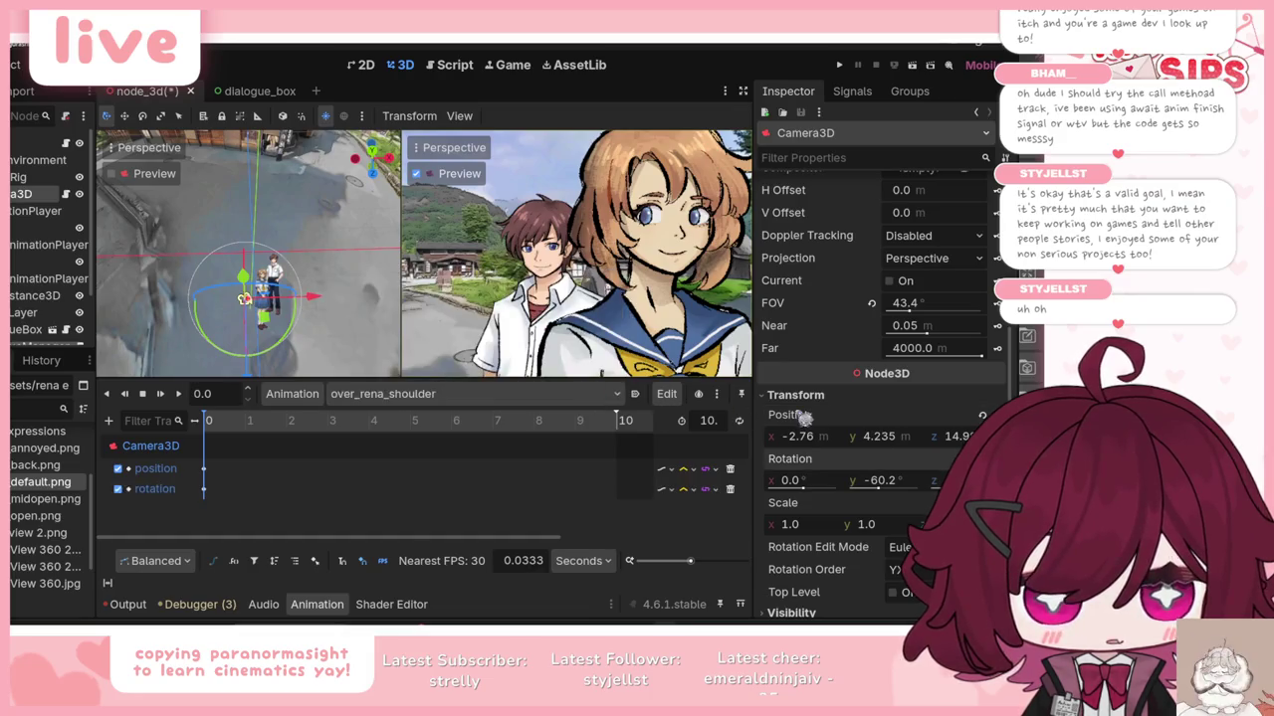
pyautogui.scroll(2, 804, 418)
pyautogui.scroll(3, 804, 418)
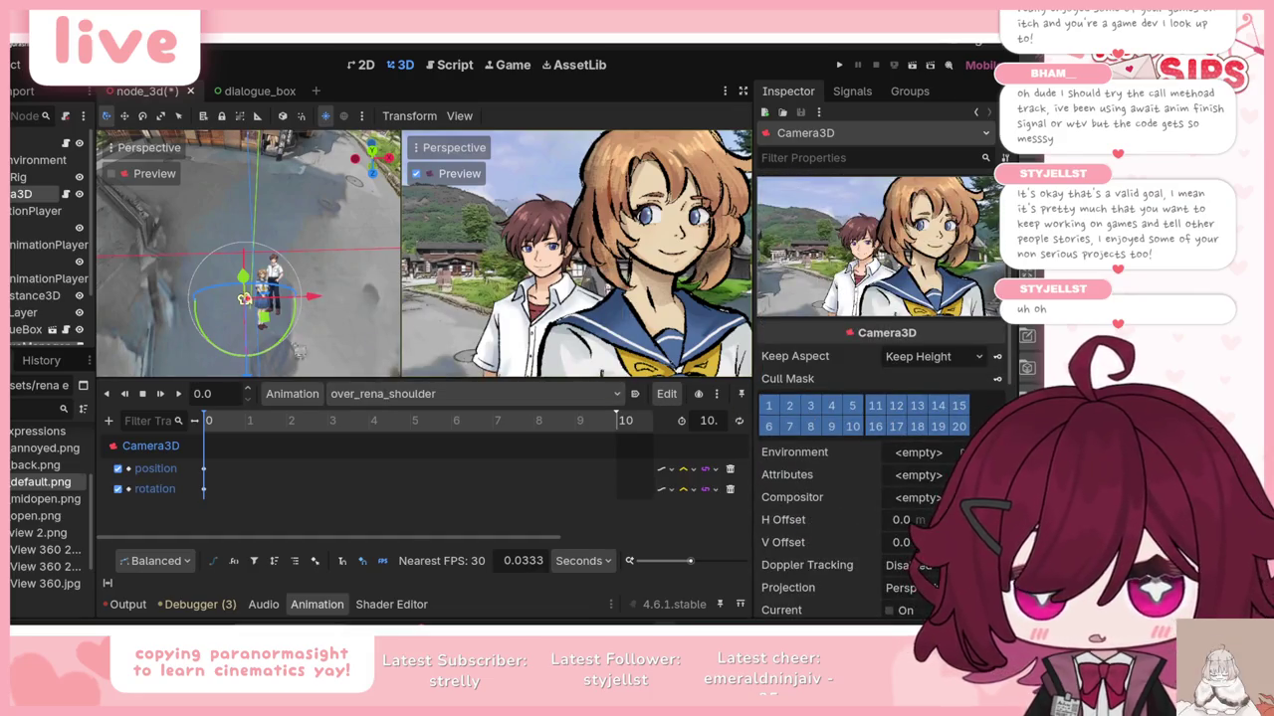
pyautogui.moveTo(275, 327); pyautogui.dragTo(277, 324)
# Step: At 10 seconds move Camera3D closer to the characters, and give Rena the rena_back.png texture
pyautogui.moveTo(438, 420); pyautogui.dragTo(642, 423)
pyautogui.moveTo(271, 322)
pyautogui.mouseDown()
pyautogui.moveTo(282, 322)
pyautogui.moveTo(249, 296)
pyautogui.mouseUp()
pyautogui.scroll(-5, 865, 453)
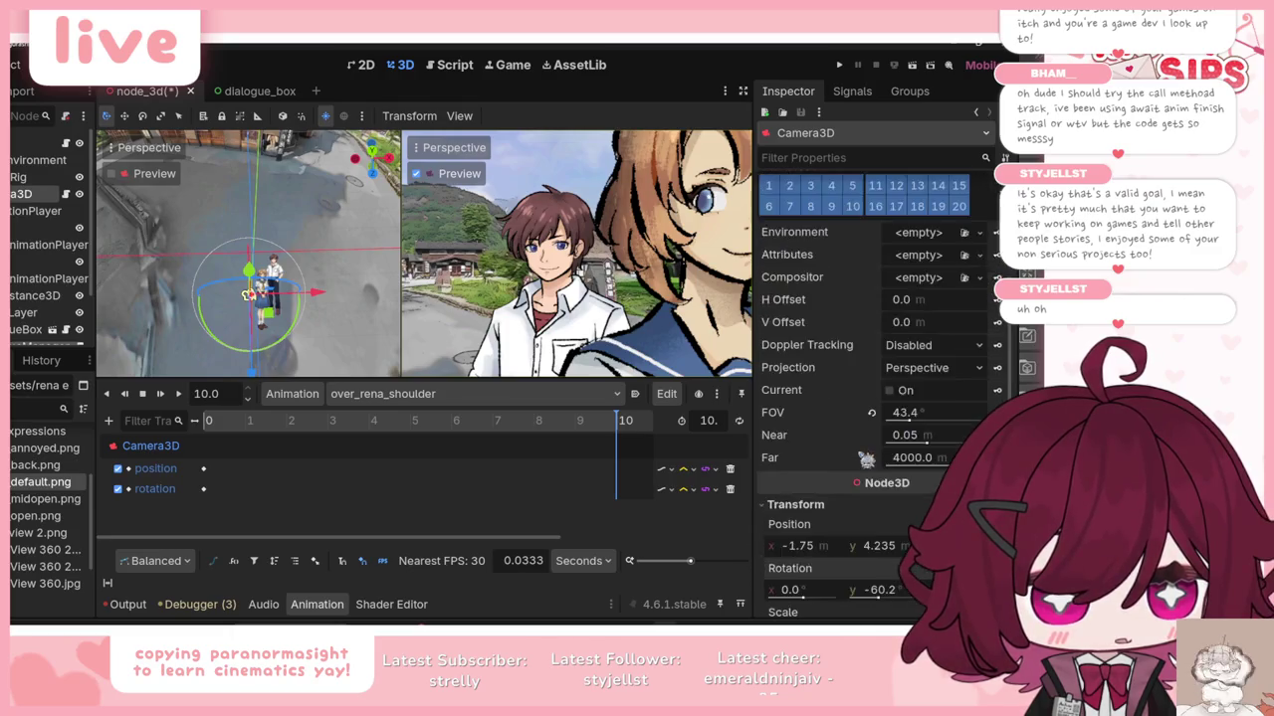
pyautogui.scroll(5, 865, 460)
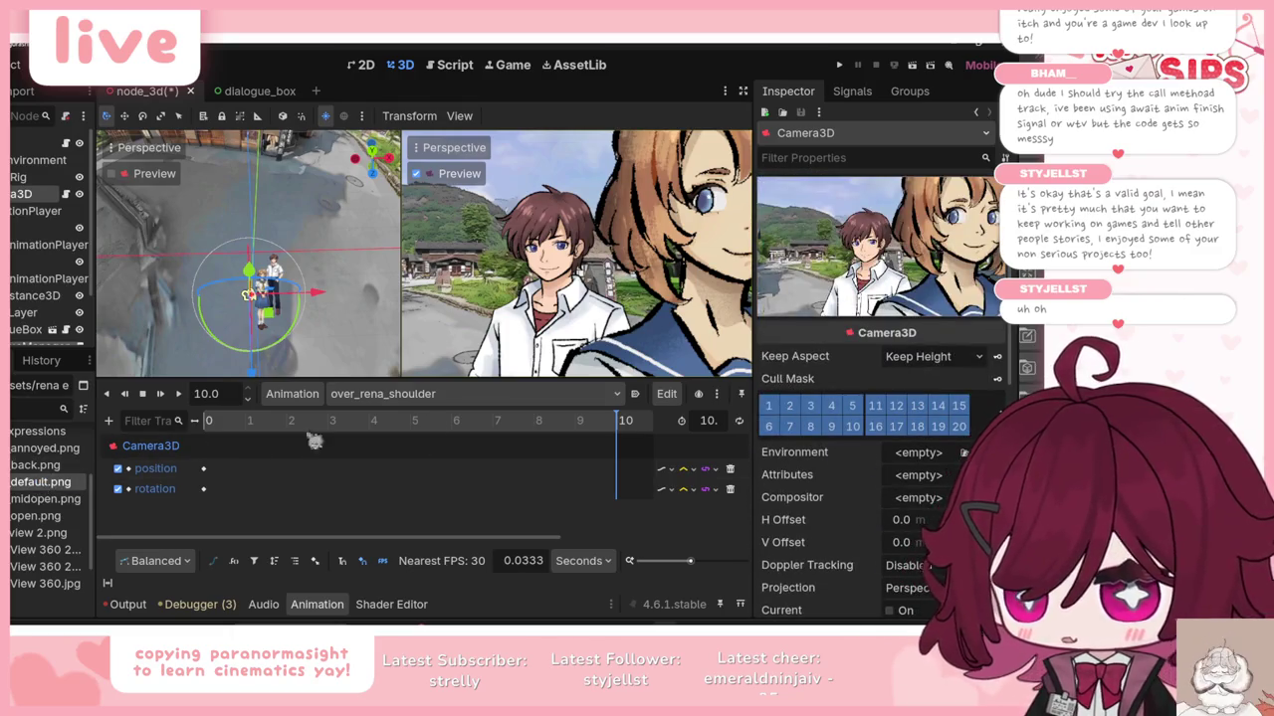
pyautogui.scroll(-10, 879, 341)
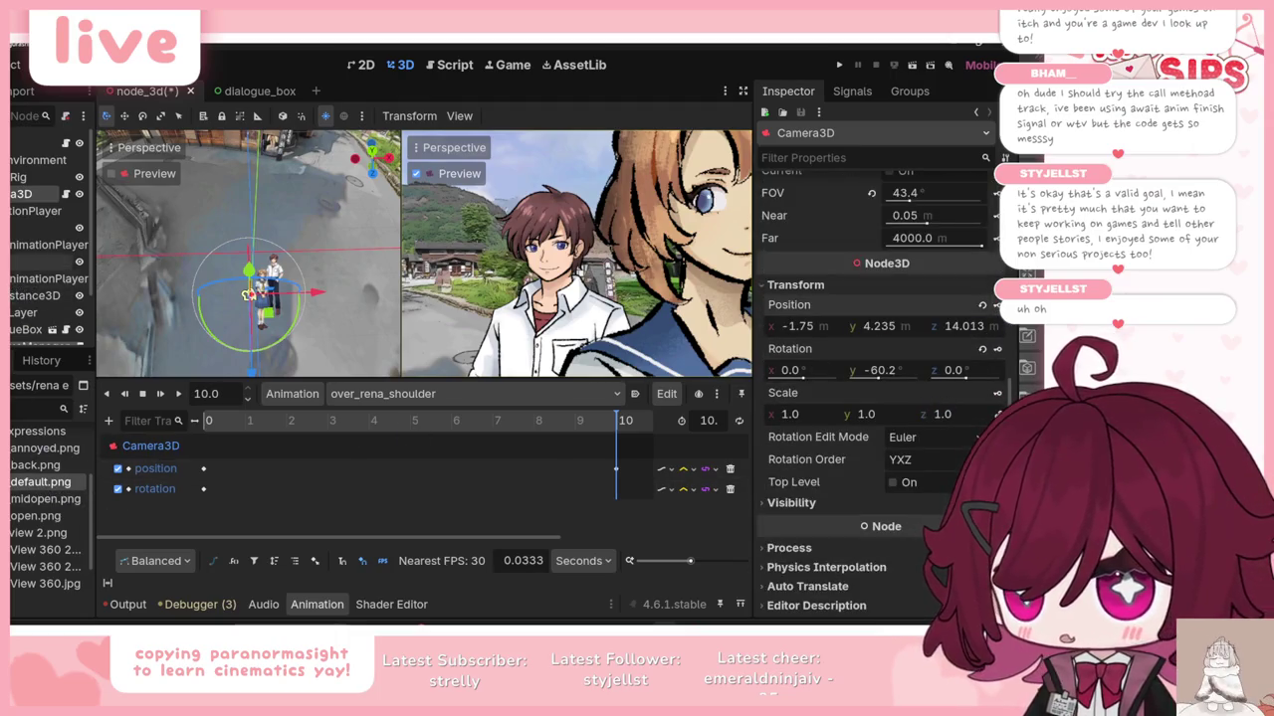
pyautogui.click(40, 228)
pyautogui.moveTo(40, 464)
pyautogui.mouseDown()
pyautogui.moveTo(298, 289)
pyautogui.moveTo(895, 219)
pyautogui.moveTo(945, 227)
pyautogui.moveTo(631, 436)
pyautogui.mouseUp()
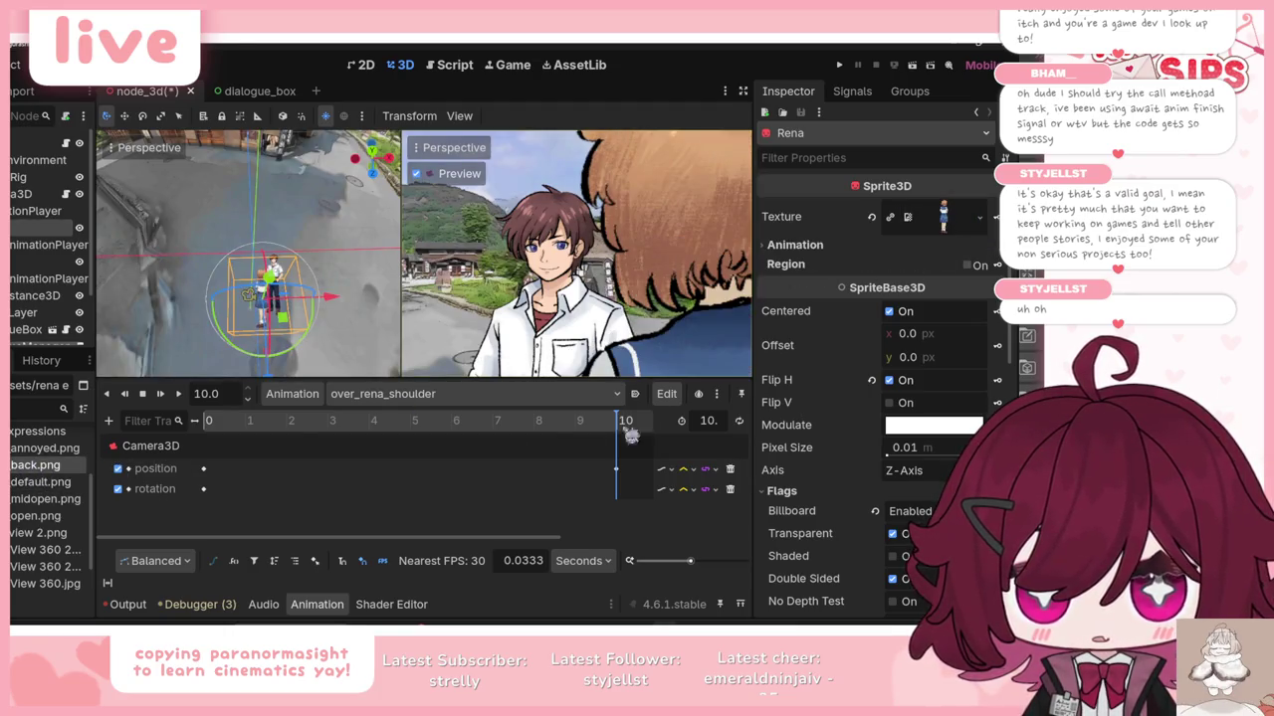
# Step: Key Rena's back.png texture at the start of over_rena_shoulder and play it
pyautogui.moveTo(236, 430); pyautogui.dragTo(206, 422)
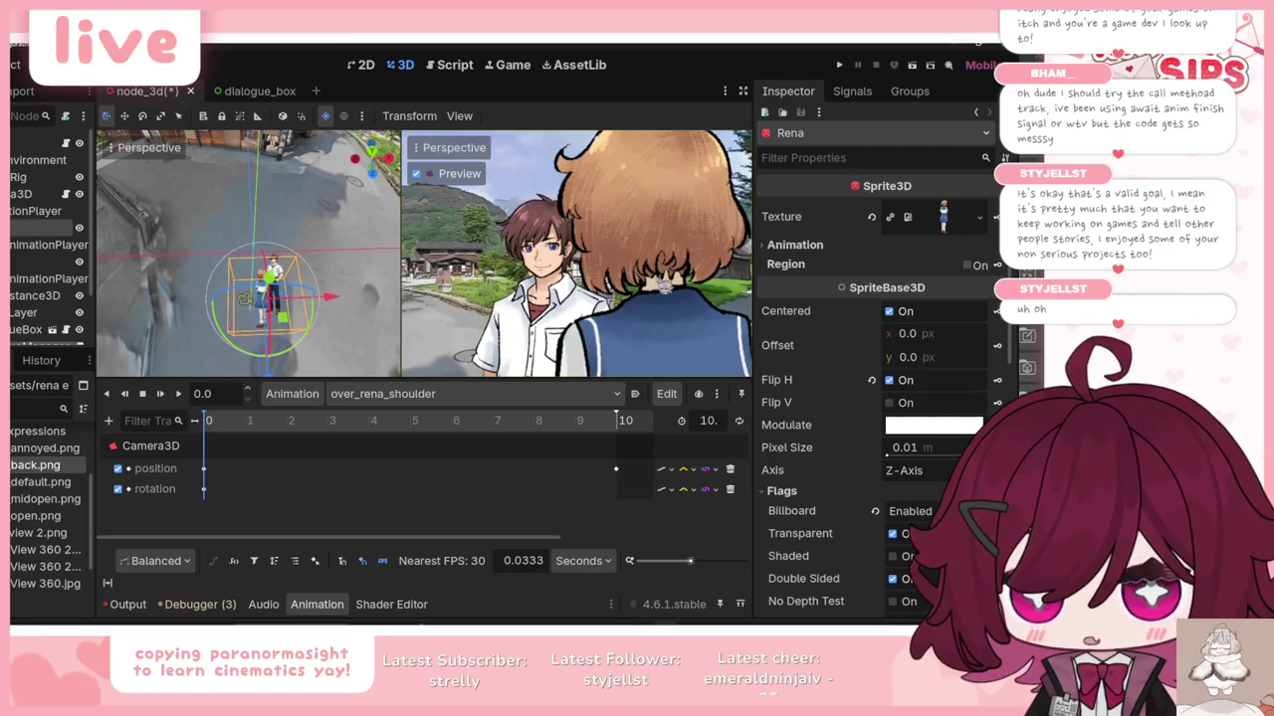
pyautogui.click(996, 217)
pyautogui.click(450, 384)
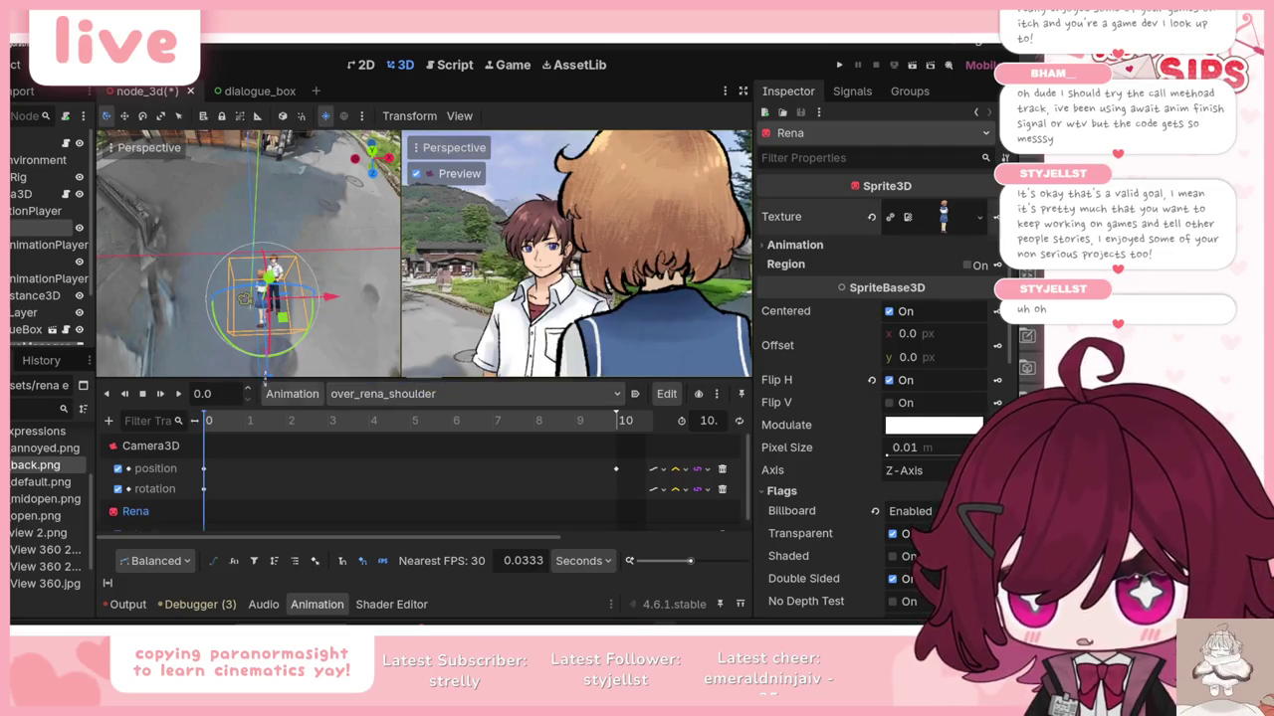
pyautogui.click(172, 393)
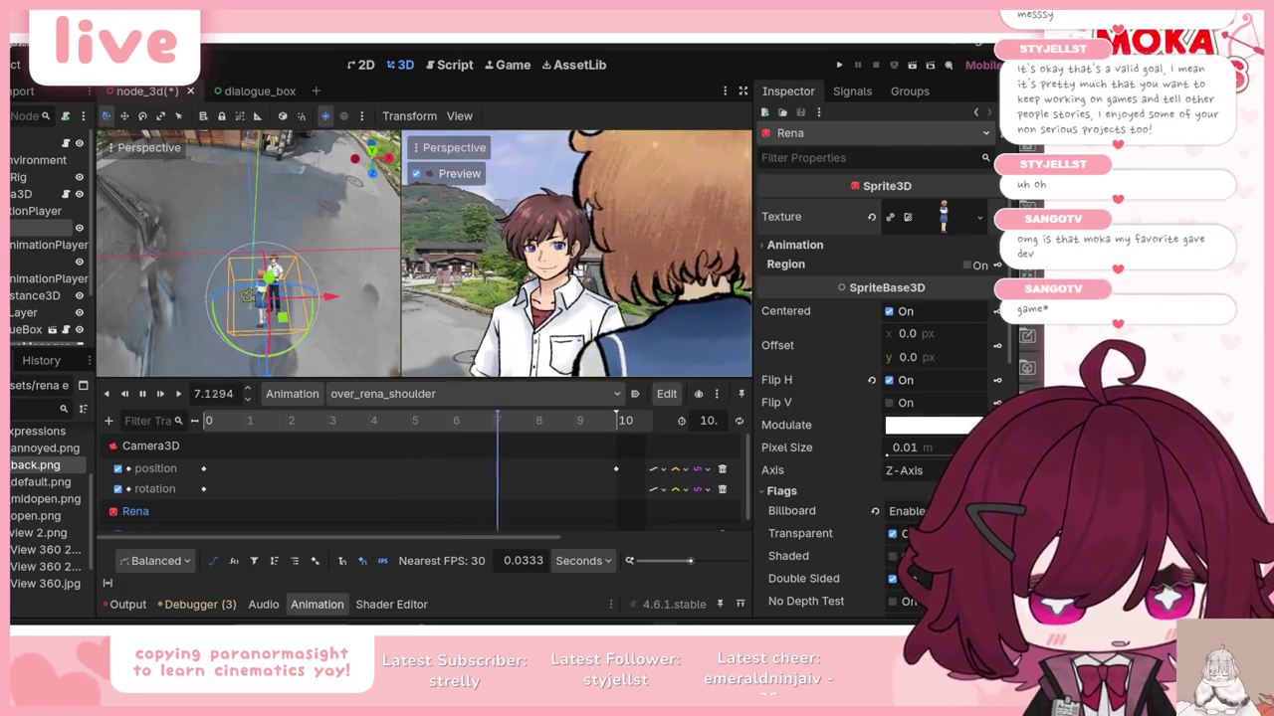
# Step: In over_the_shoulder, give Rena the default.png texture and try toggling Flip H
pyautogui.click(408, 394)
pyautogui.click(411, 453)
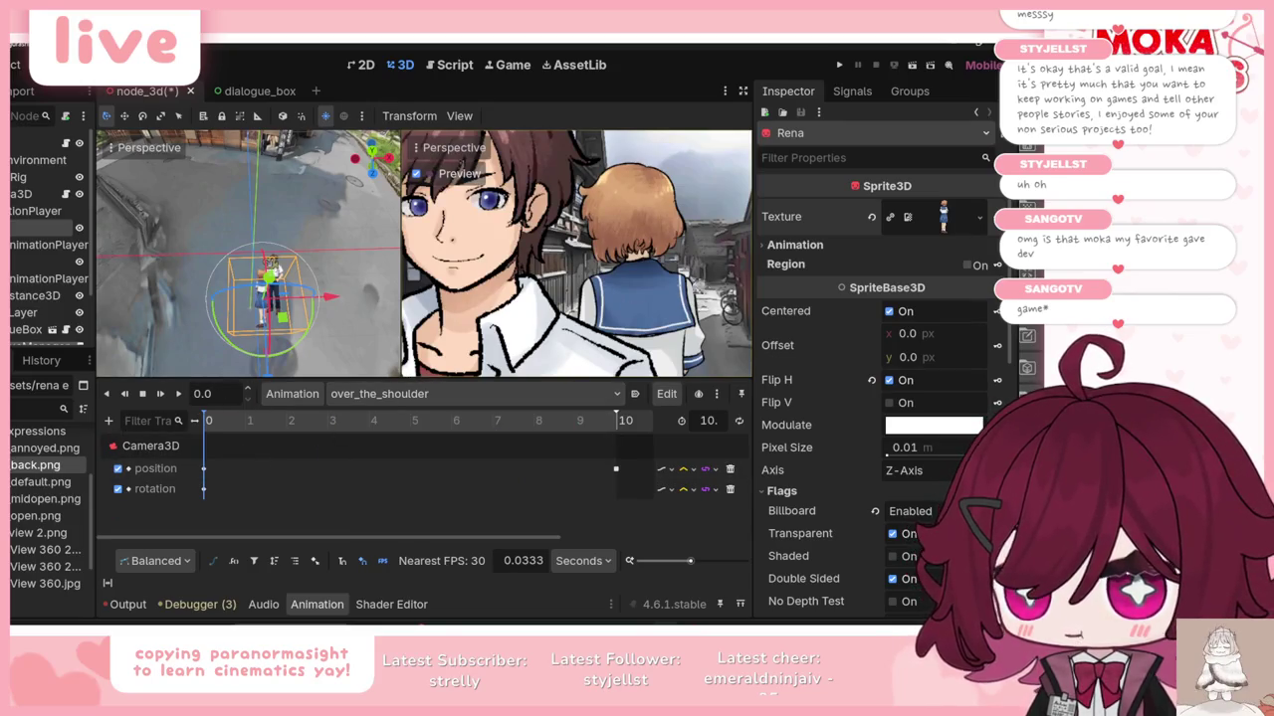
pyautogui.moveTo(40, 482)
pyautogui.mouseDown()
pyautogui.moveTo(993, 219)
pyautogui.moveTo(960, 223)
pyautogui.mouseUp()
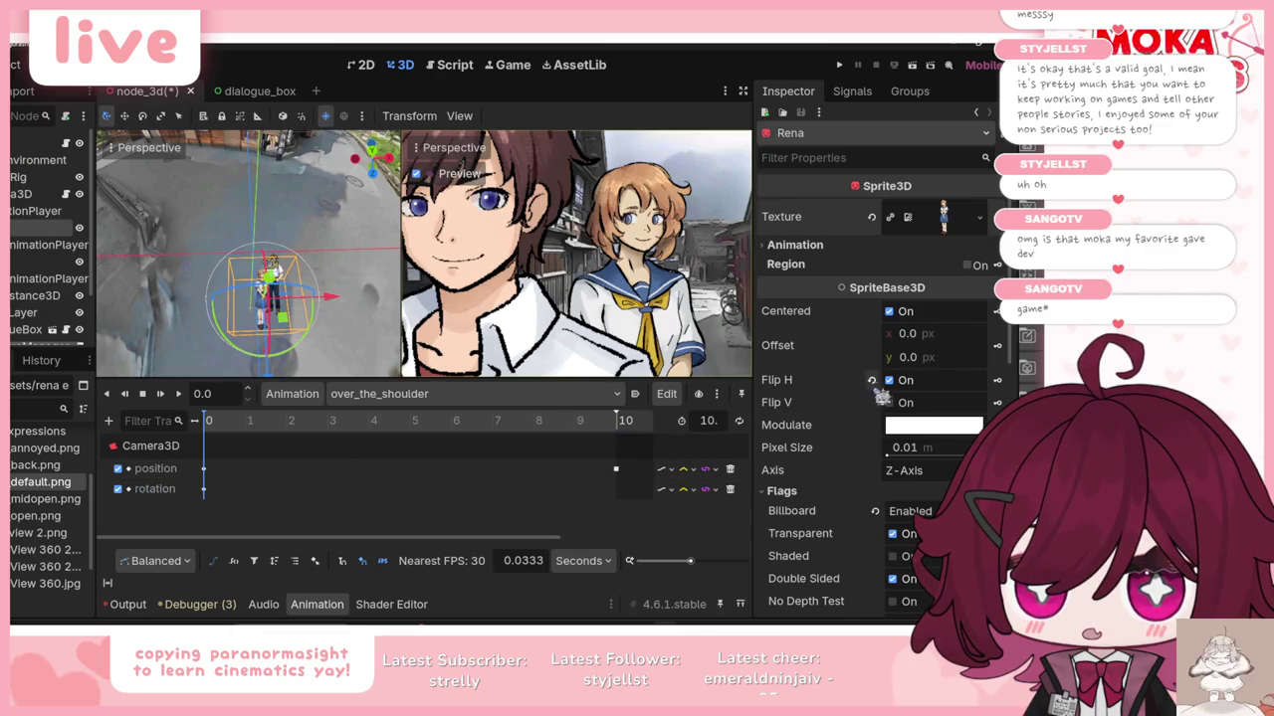
pyautogui.click(892, 381)
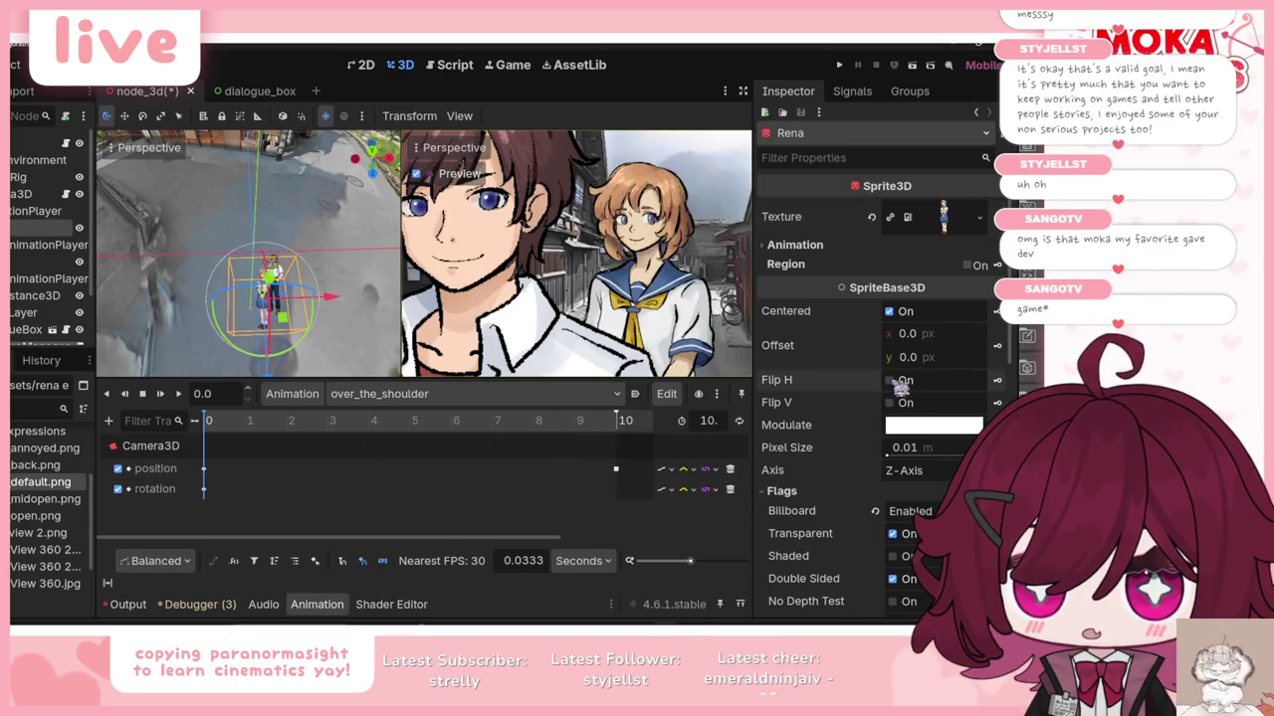
pyautogui.click(892, 381)
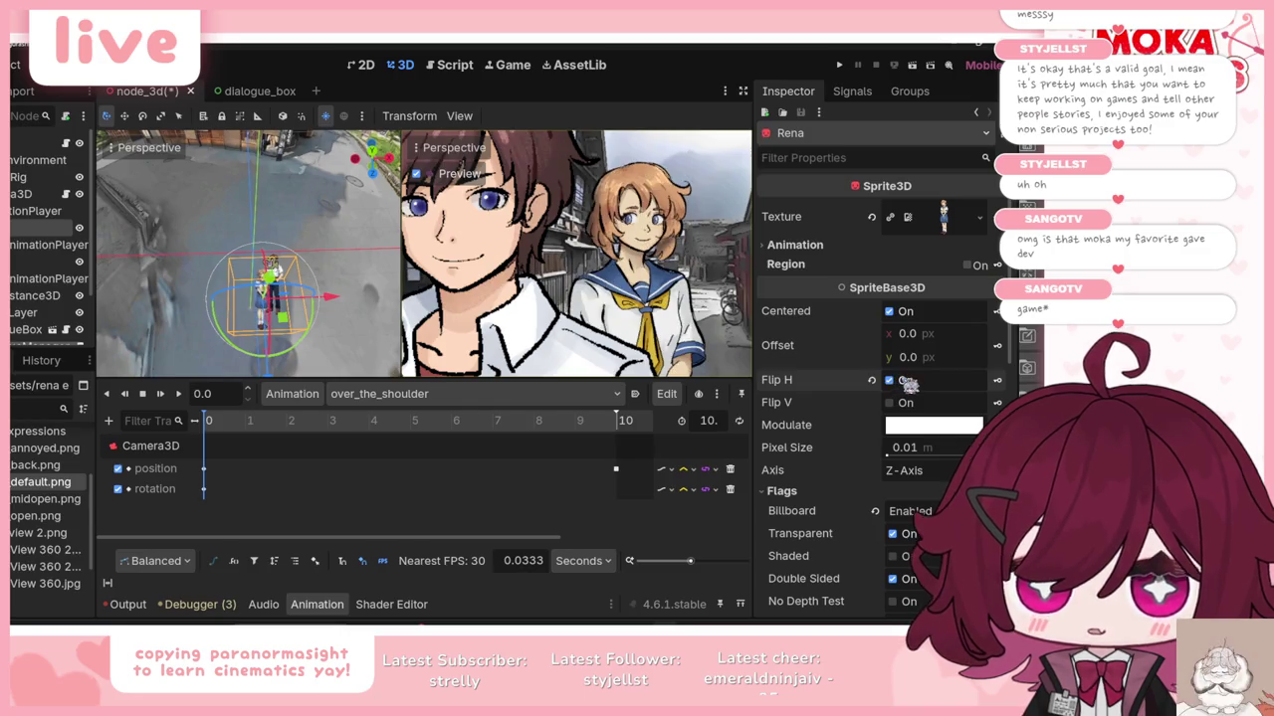
# Step: Turn Rena's Flip H off and key both Flip H and texture in over_the_shoulder
pyautogui.click(892, 381)
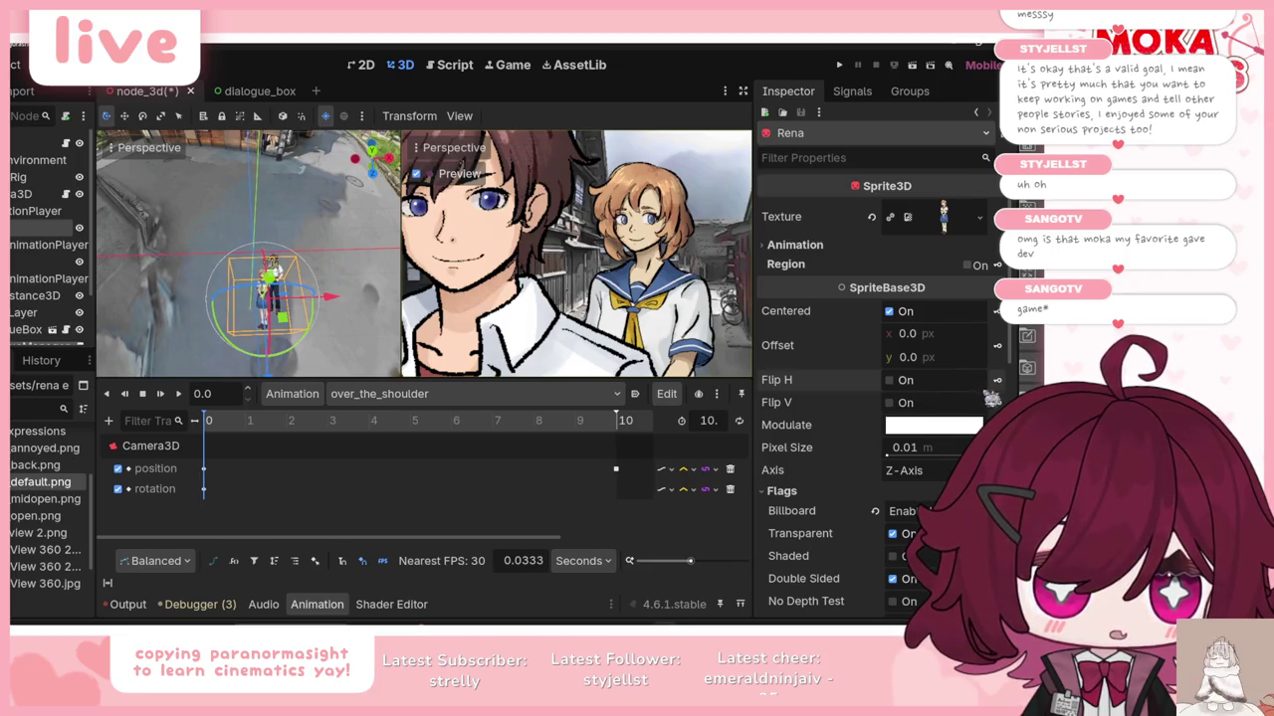
pyautogui.click(997, 382)
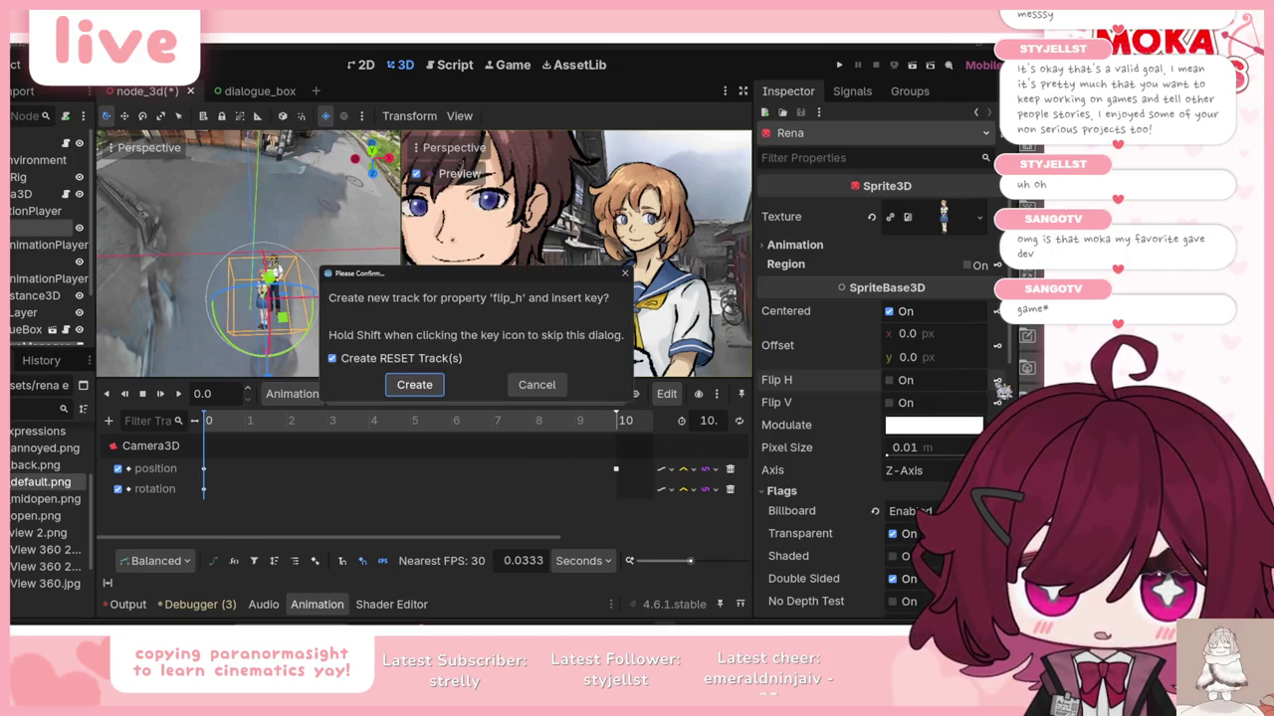
pyautogui.click(414, 386)
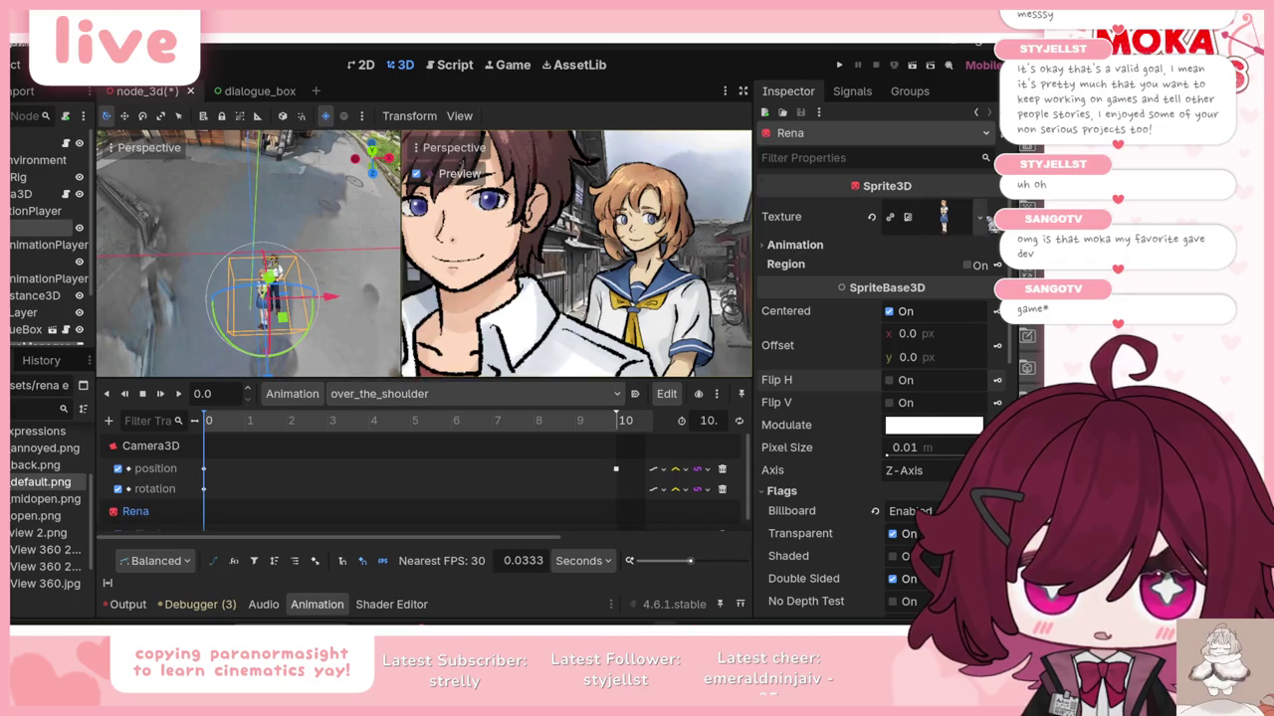
pyautogui.click(997, 225)
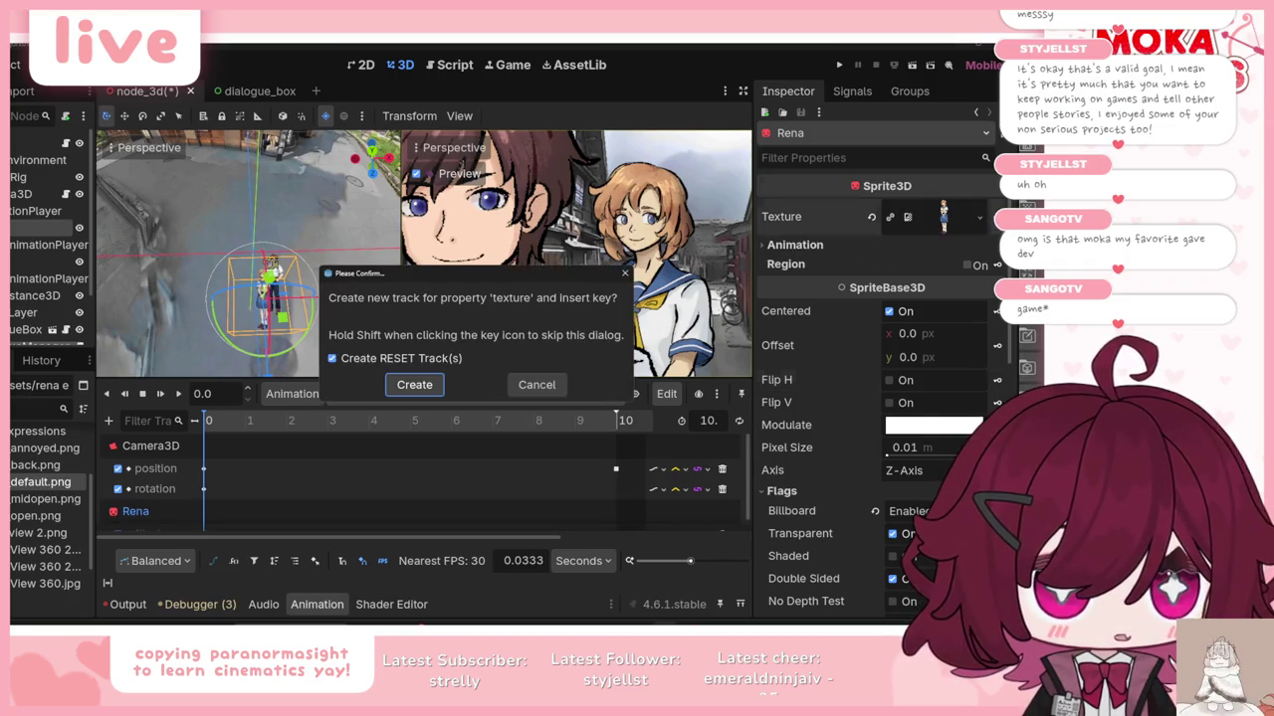
pyautogui.click(418, 386)
# Step: Switch to rena_yap, play the Rena close-up from the start, then stop it
pyautogui.click(368, 396)
pyautogui.click(370, 470)
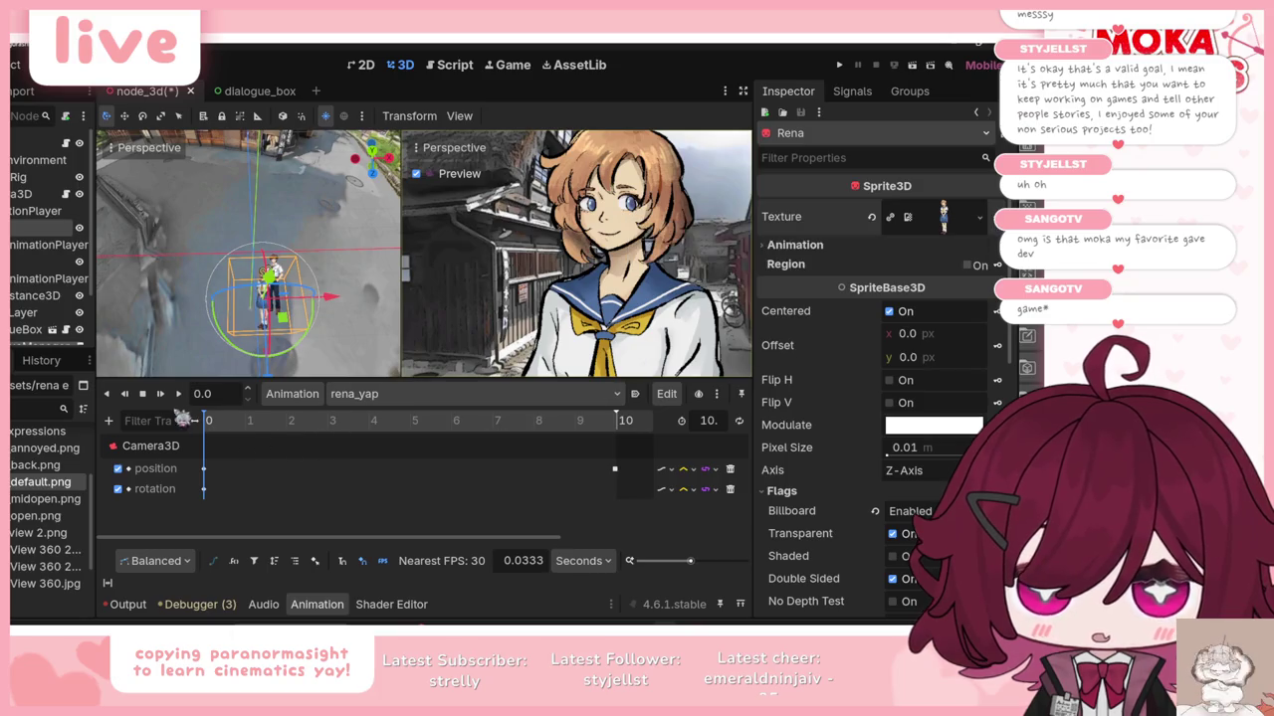
pyautogui.click(160, 395)
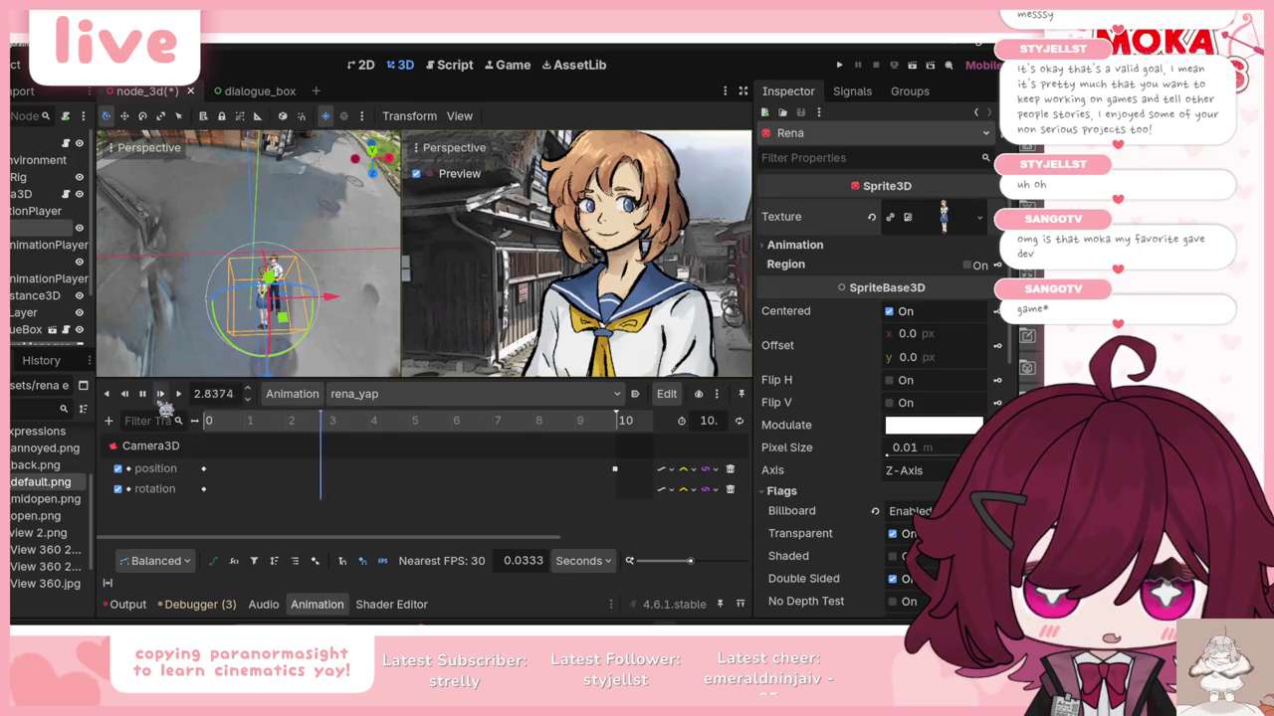
pyautogui.click(161, 395)
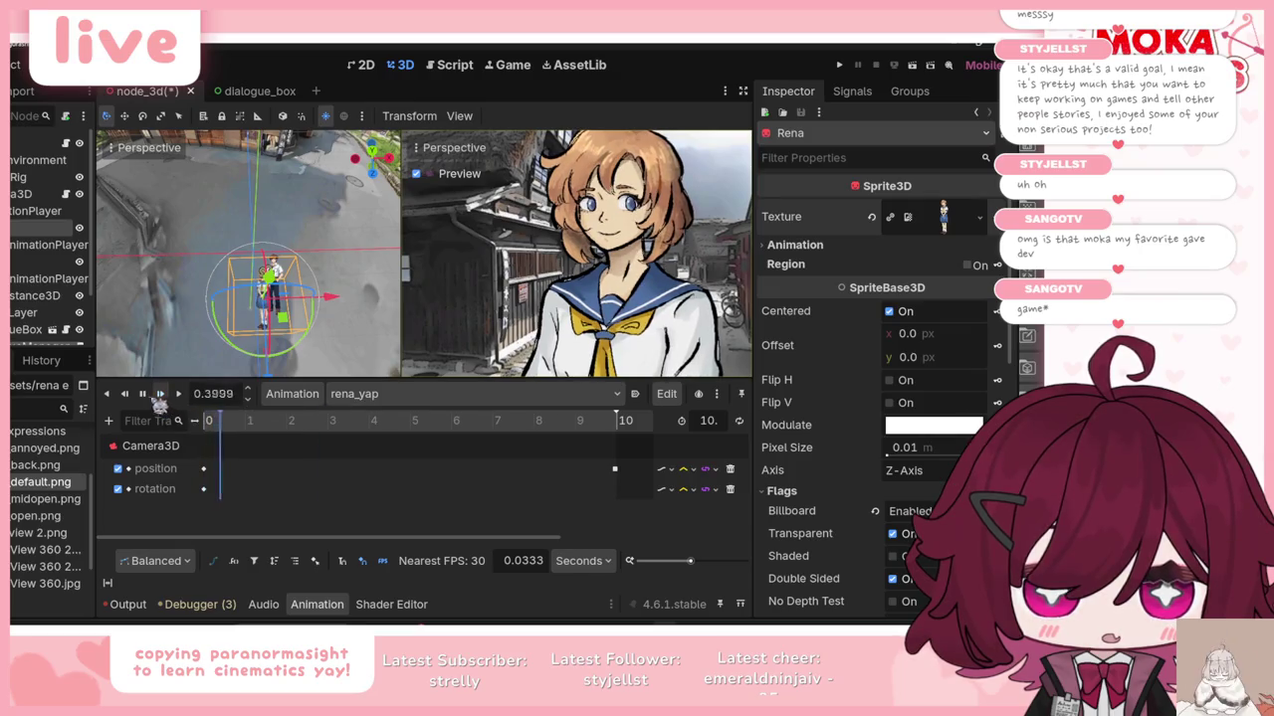
pyautogui.click(143, 394)
pyautogui.click(388, 394)
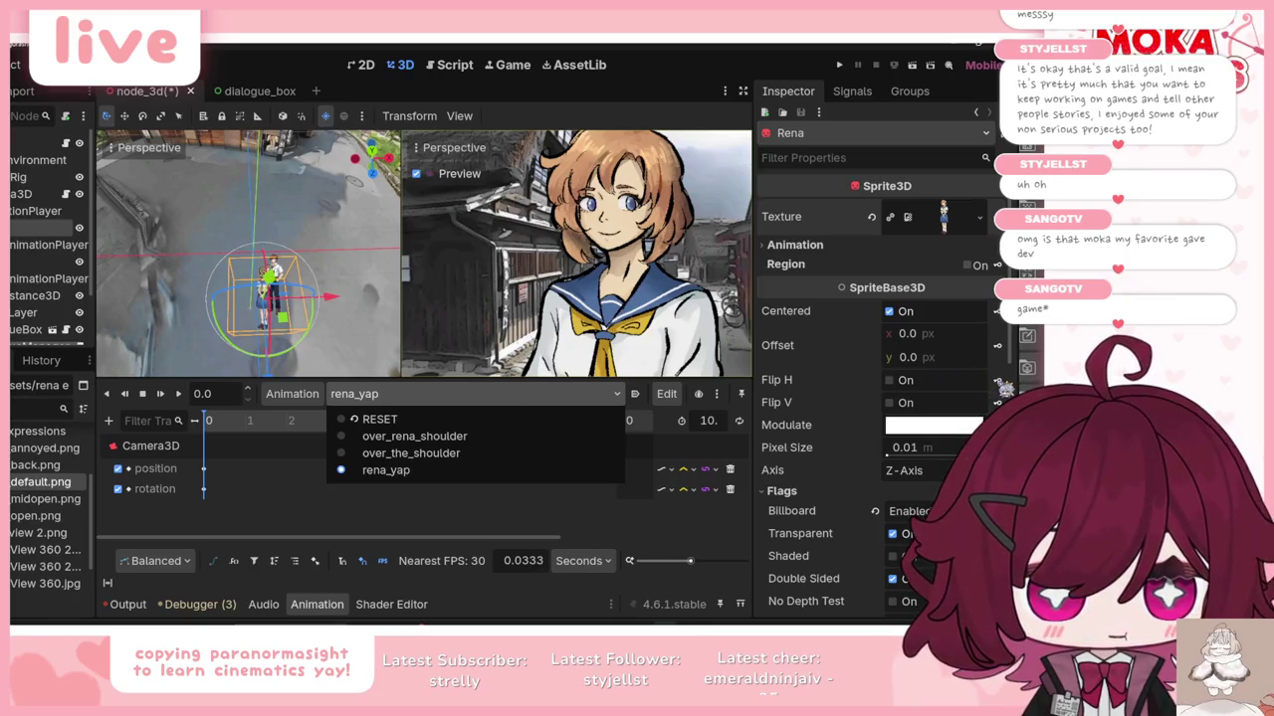
pyautogui.click(1002, 386)
# Step: Key Rena's Flip H in rena_yap, then key Flip H on in over_rena_shoulder
pyautogui.click(999, 383)
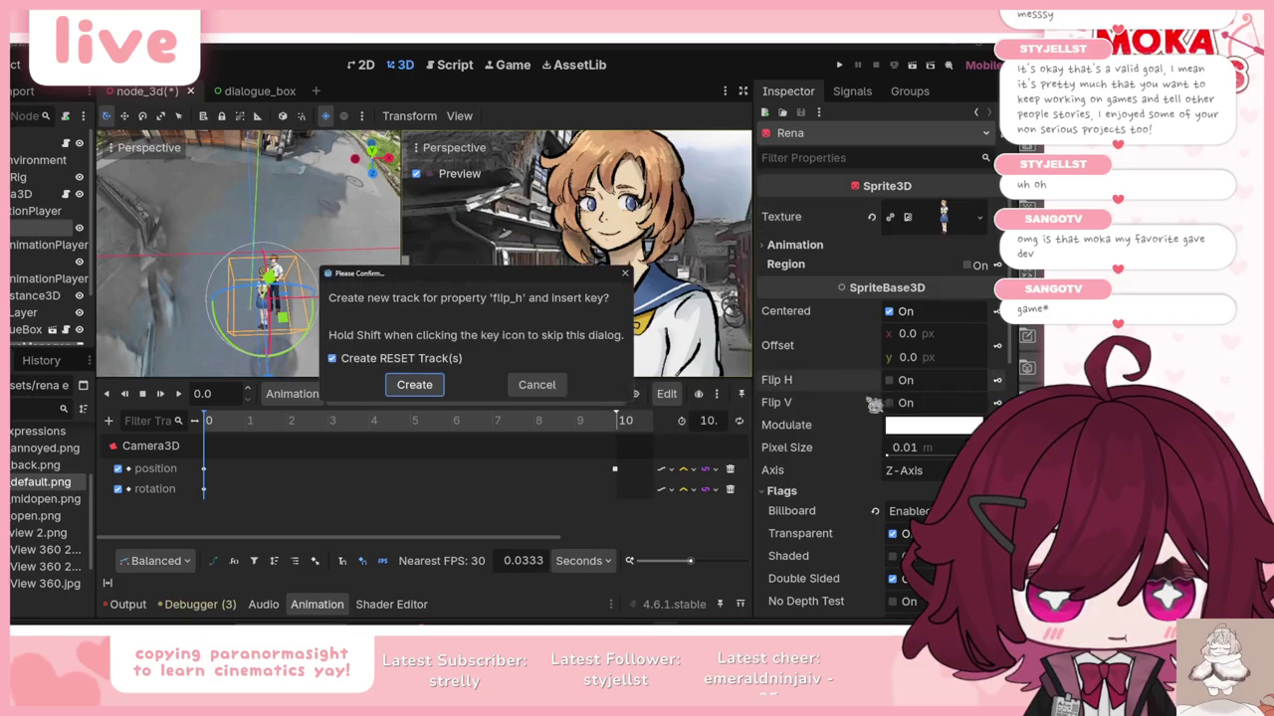
pyautogui.click(415, 384)
pyautogui.click(403, 395)
pyautogui.click(405, 455)
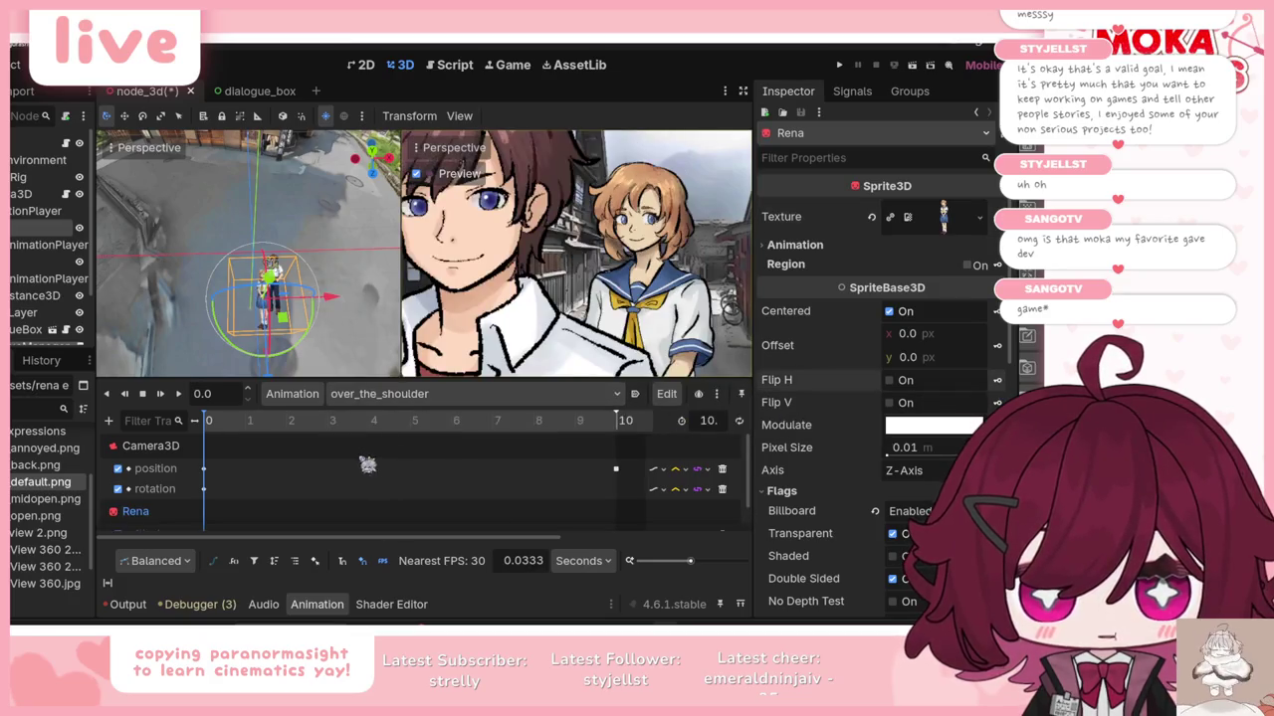
pyautogui.click(398, 394)
pyautogui.click(390, 437)
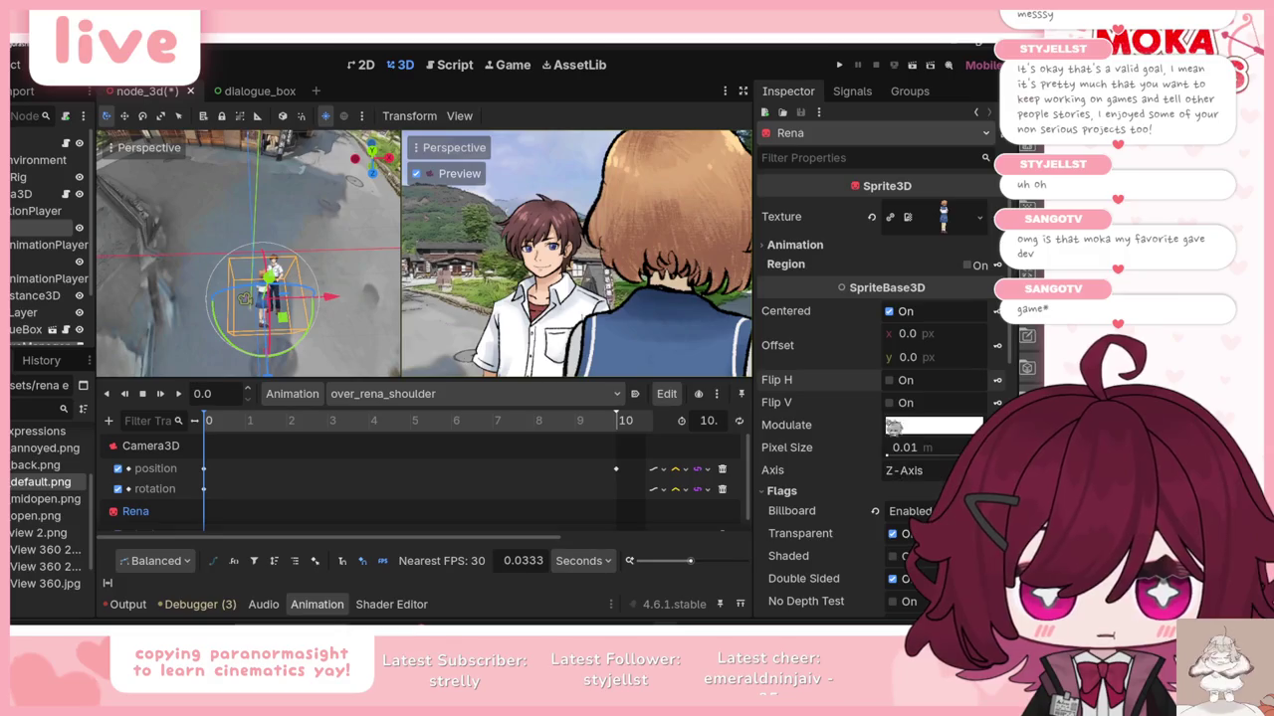
pyautogui.click(891, 381)
pyautogui.click(999, 384)
pyautogui.click(413, 391)
# Step: Play over_rena_shoulder and compare it with over_the_shoulder and rena_yap
pyautogui.click(162, 395)
pyautogui.click(398, 394)
pyautogui.click(387, 449)
pyautogui.click(435, 398)
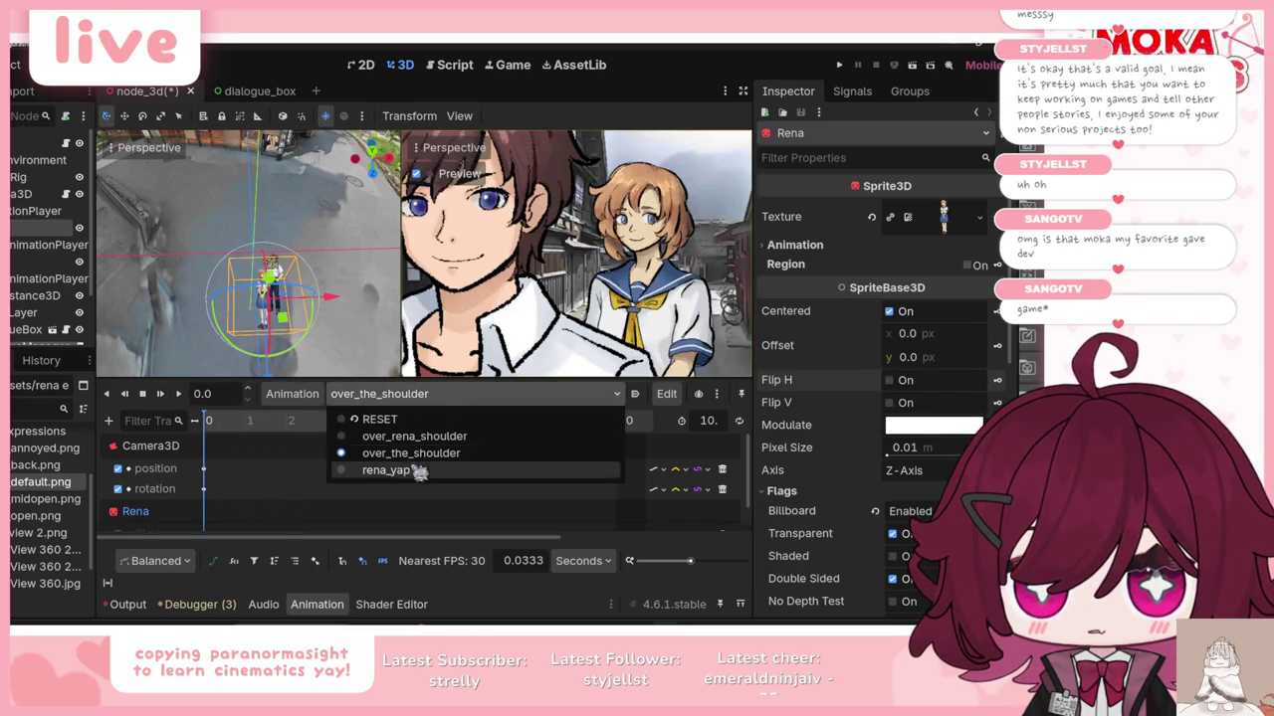
pyautogui.click(386, 469)
pyautogui.click(445, 395)
pyautogui.click(408, 436)
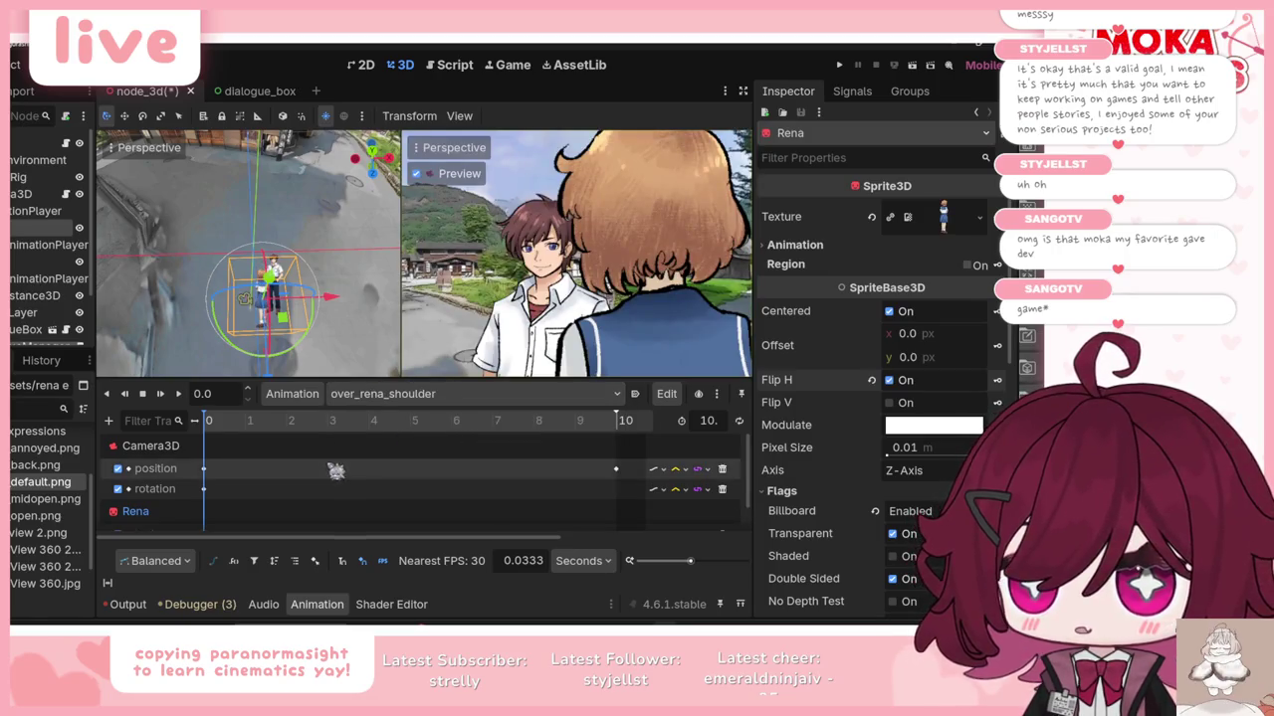
pyautogui.click(245, 298)
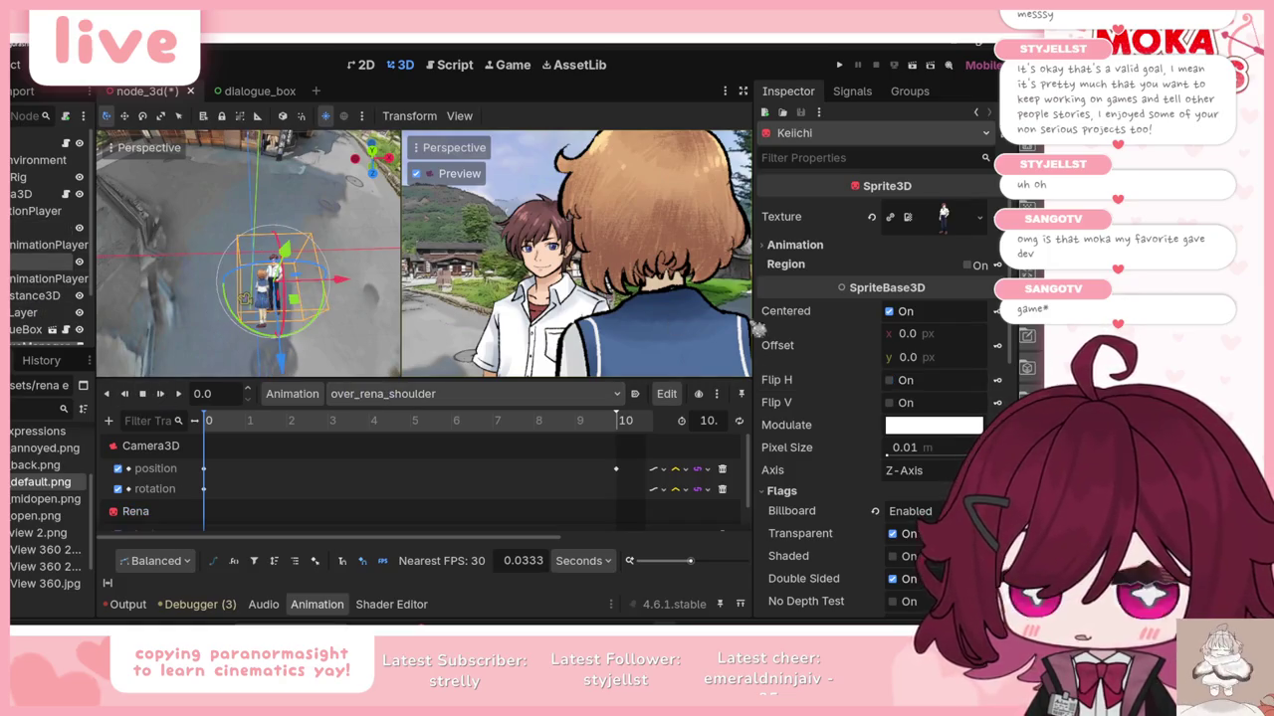
pyautogui.click(891, 380)
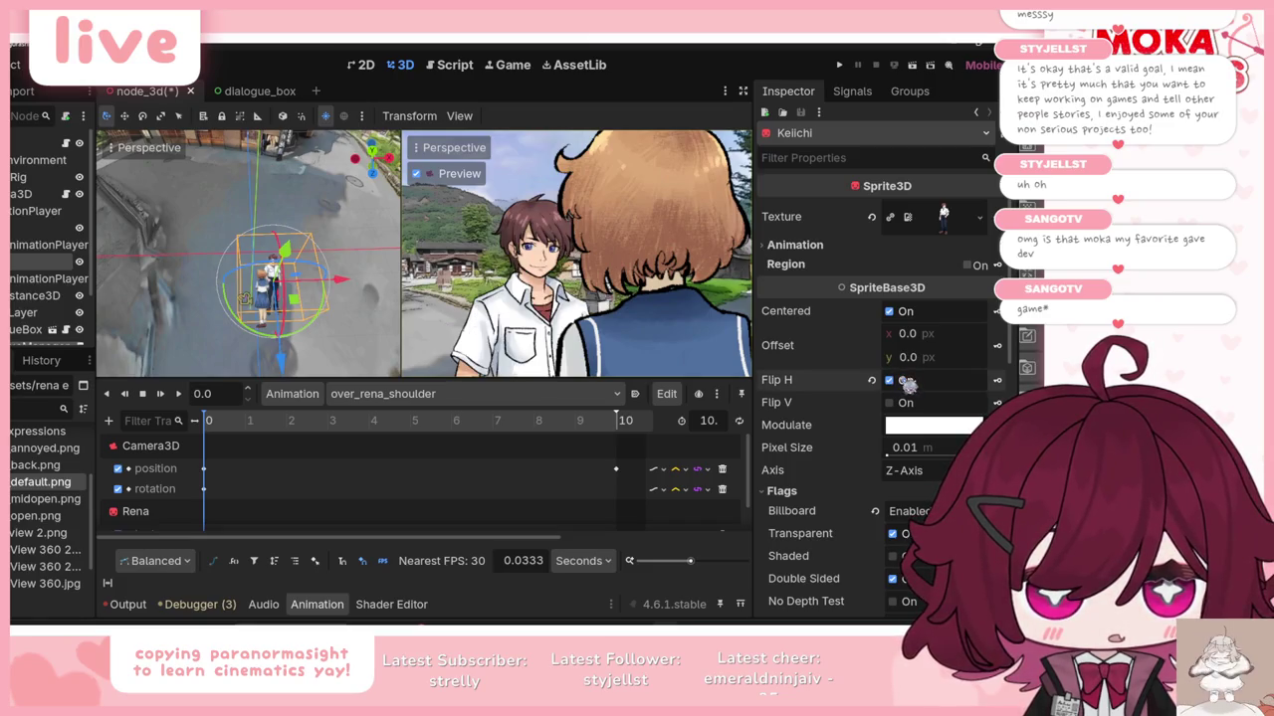
pyautogui.click(906, 384)
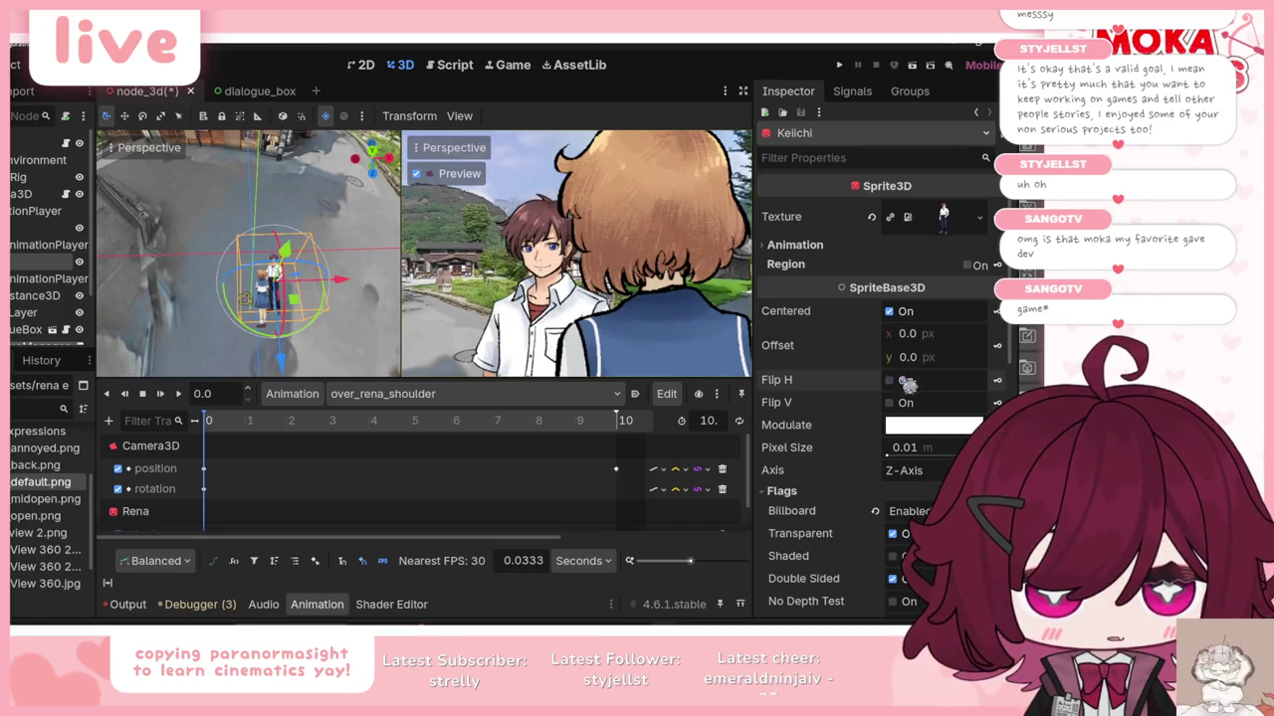
pyautogui.click(907, 385)
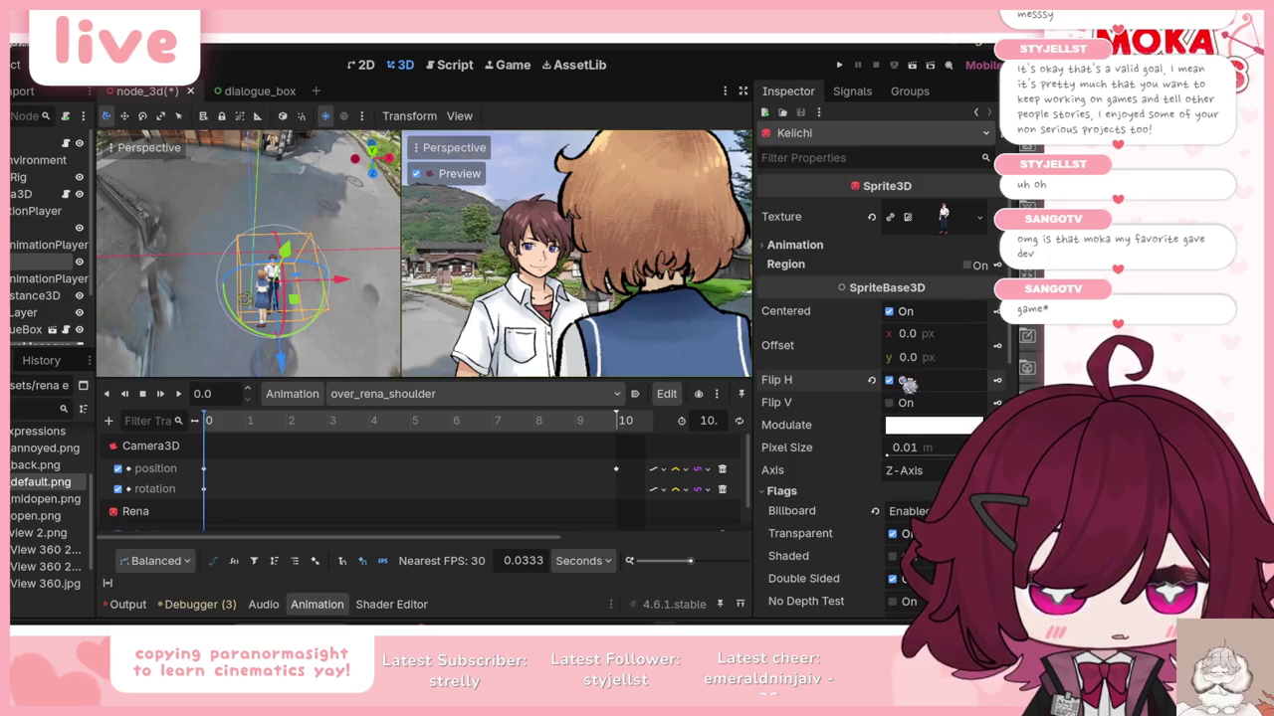
pyautogui.click(908, 385)
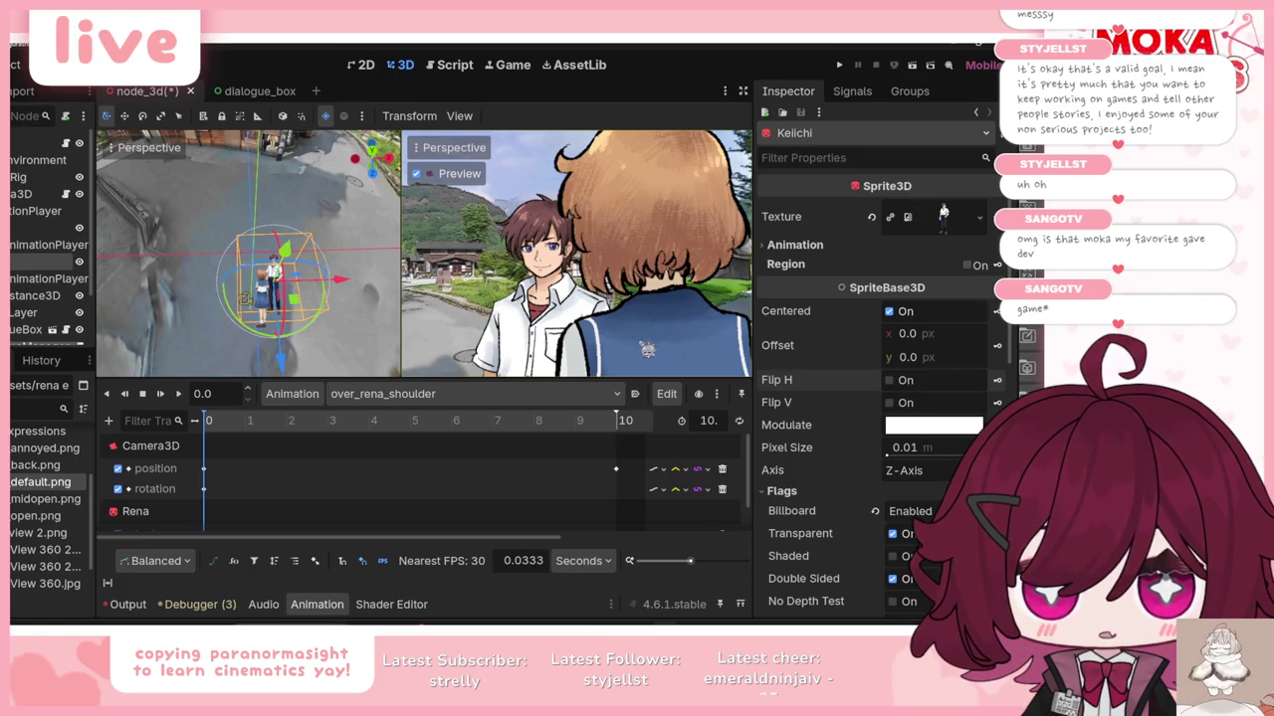
pyautogui.click(907, 380)
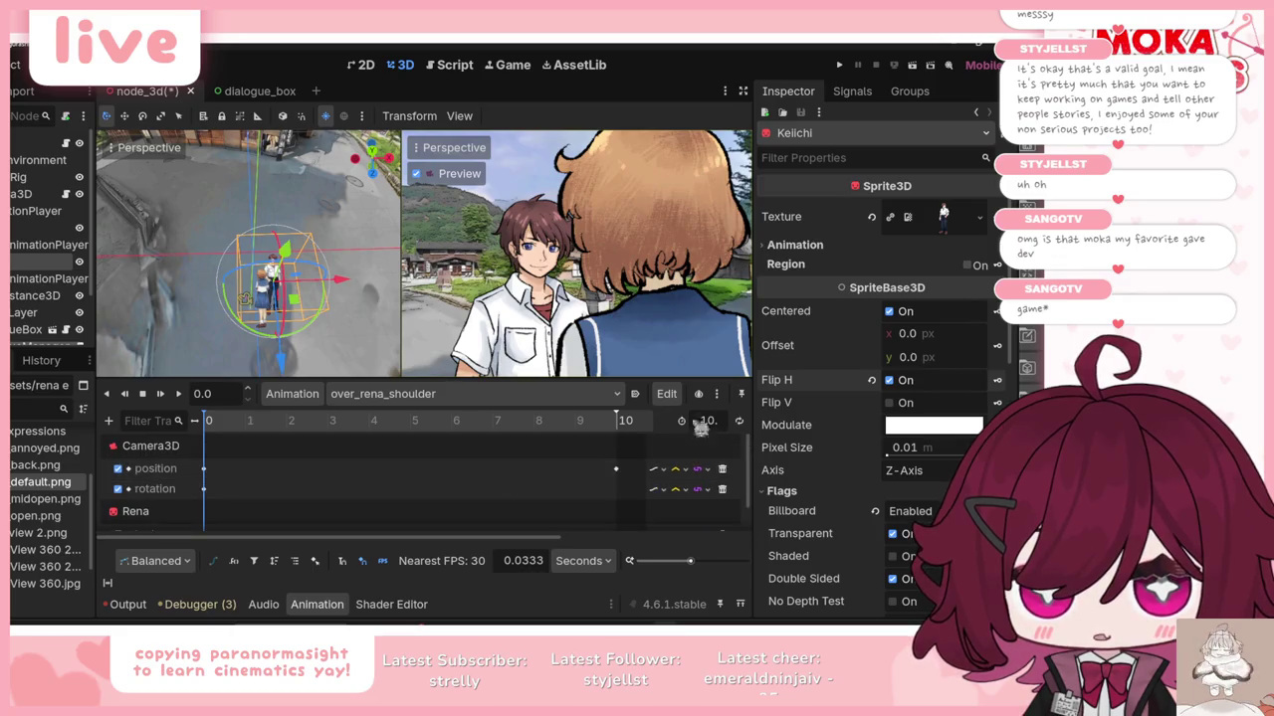
pyautogui.click(900, 383)
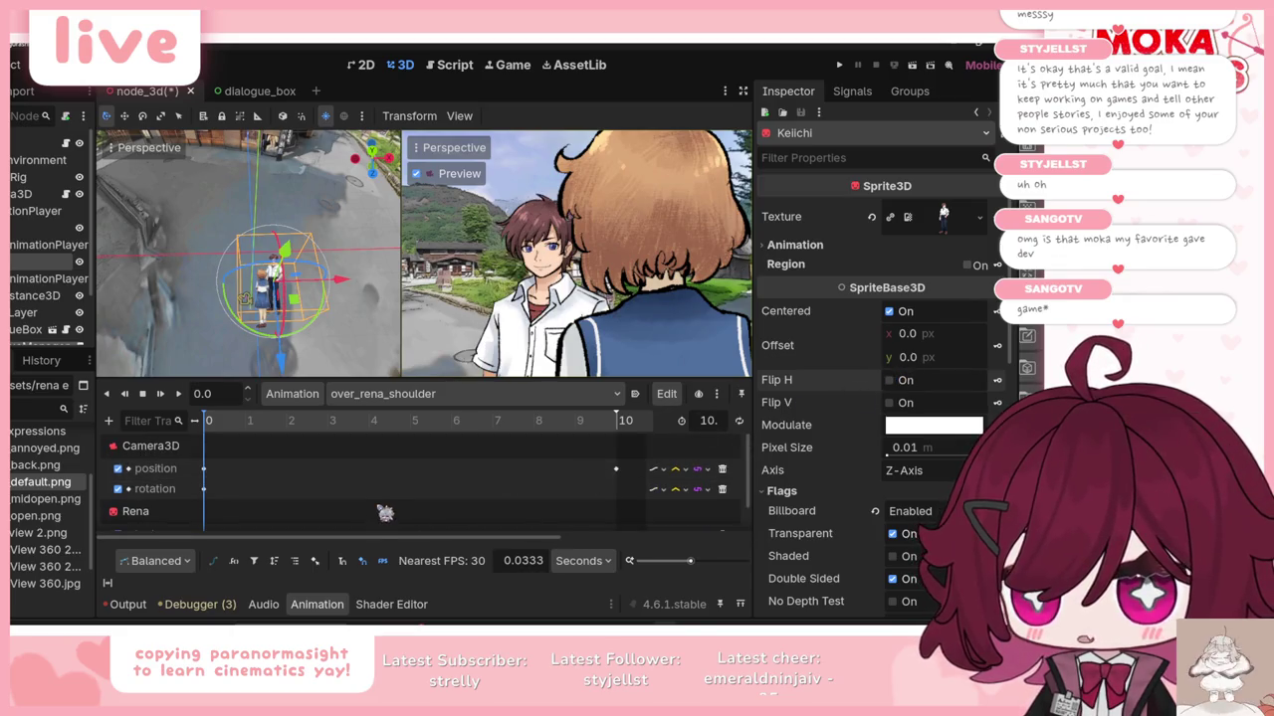
pyautogui.scroll(-1, 388, 498)
pyautogui.scroll(1, 394, 492)
pyautogui.scroll(-1, 398, 492)
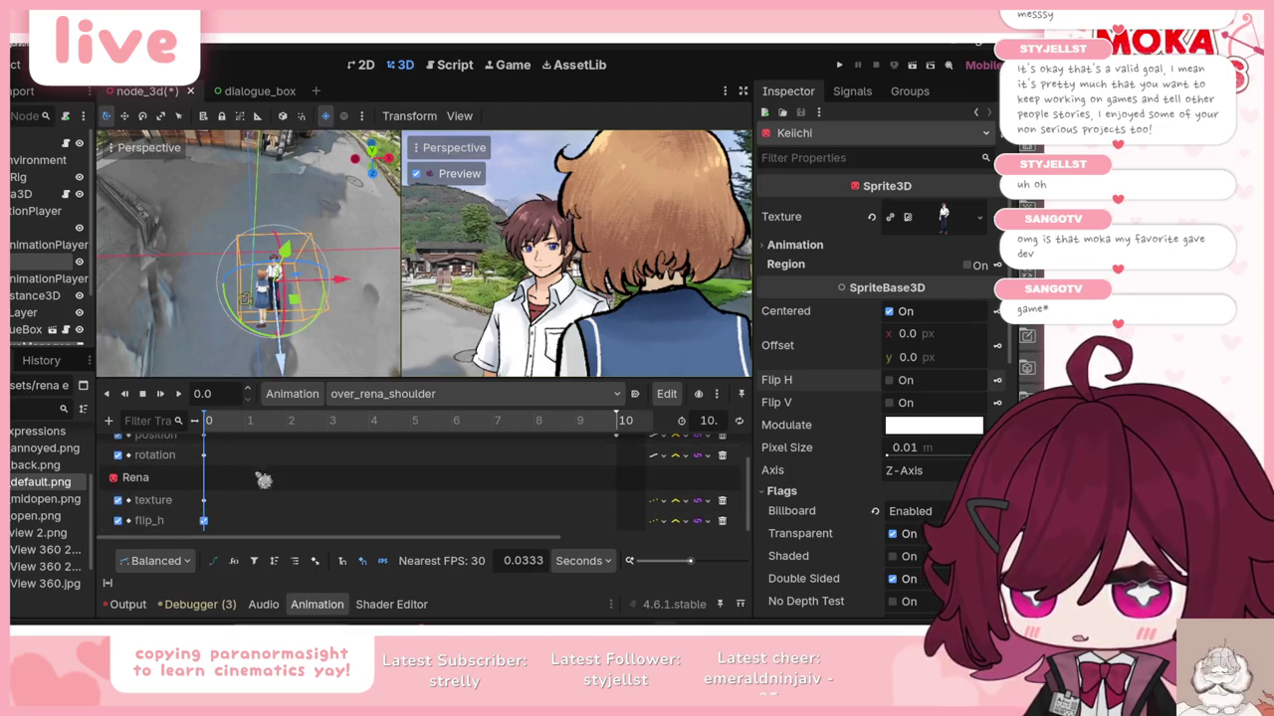
pyautogui.scroll(1, 576, 470)
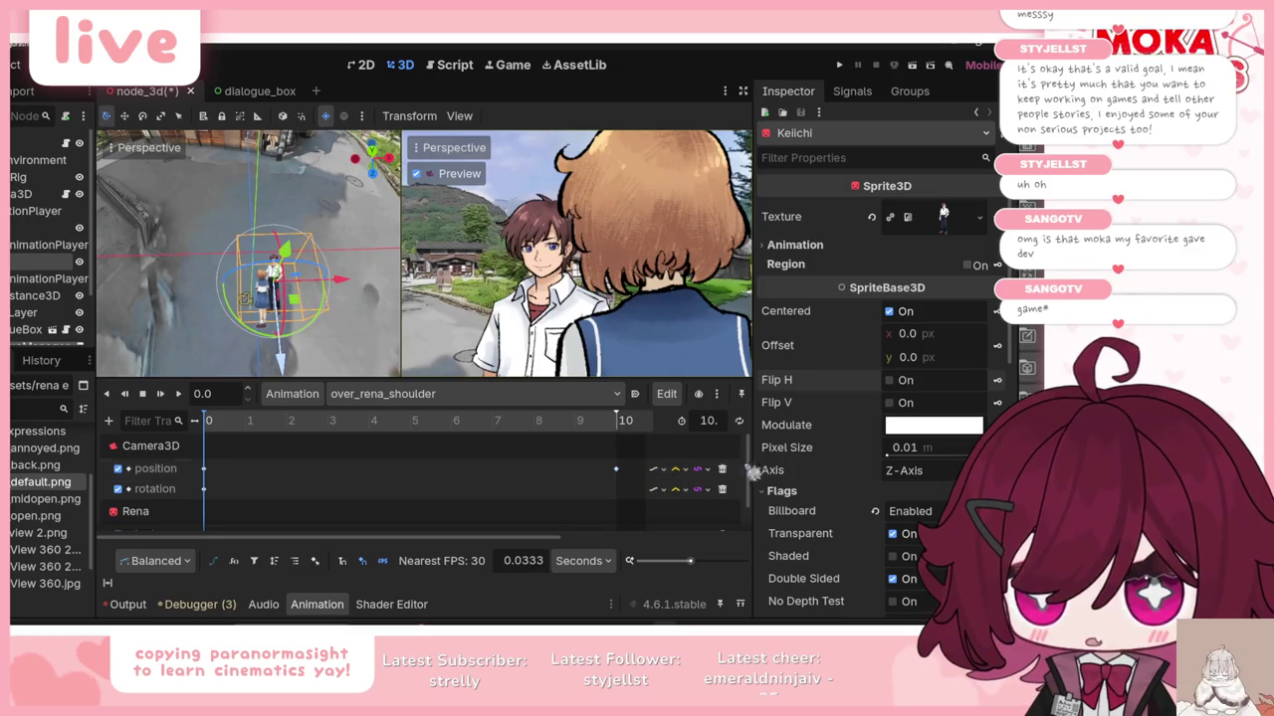
pyautogui.scroll(-1, 730, 479)
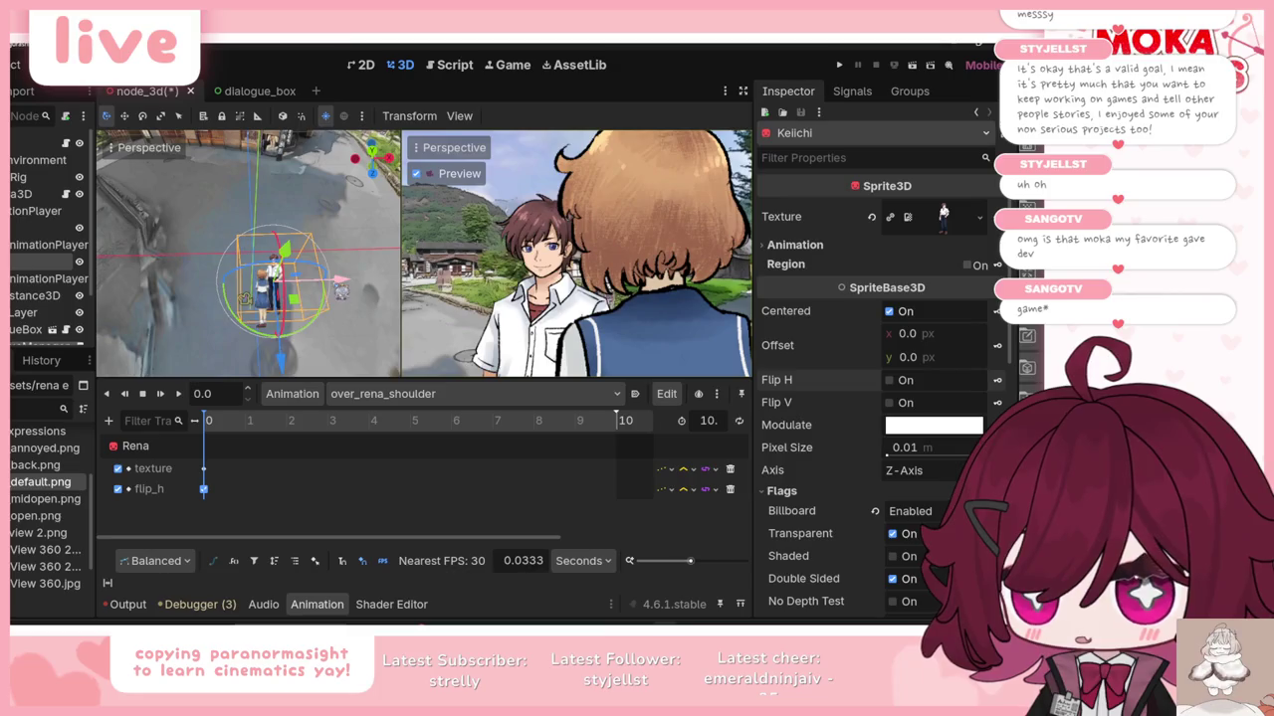
pyautogui.click(22, 193)
# Step: Swing the camera behind Rena toward Keiichi, delete the flip_h track, and untick Rena's Flip H
pyautogui.moveTo(319, 307)
pyautogui.mouseDown()
pyautogui.moveTo(308, 303)
pyautogui.moveTo(329, 304)
pyautogui.moveTo(299, 319)
pyautogui.moveTo(300, 358)
pyautogui.moveTo(348, 336)
pyautogui.mouseUp()
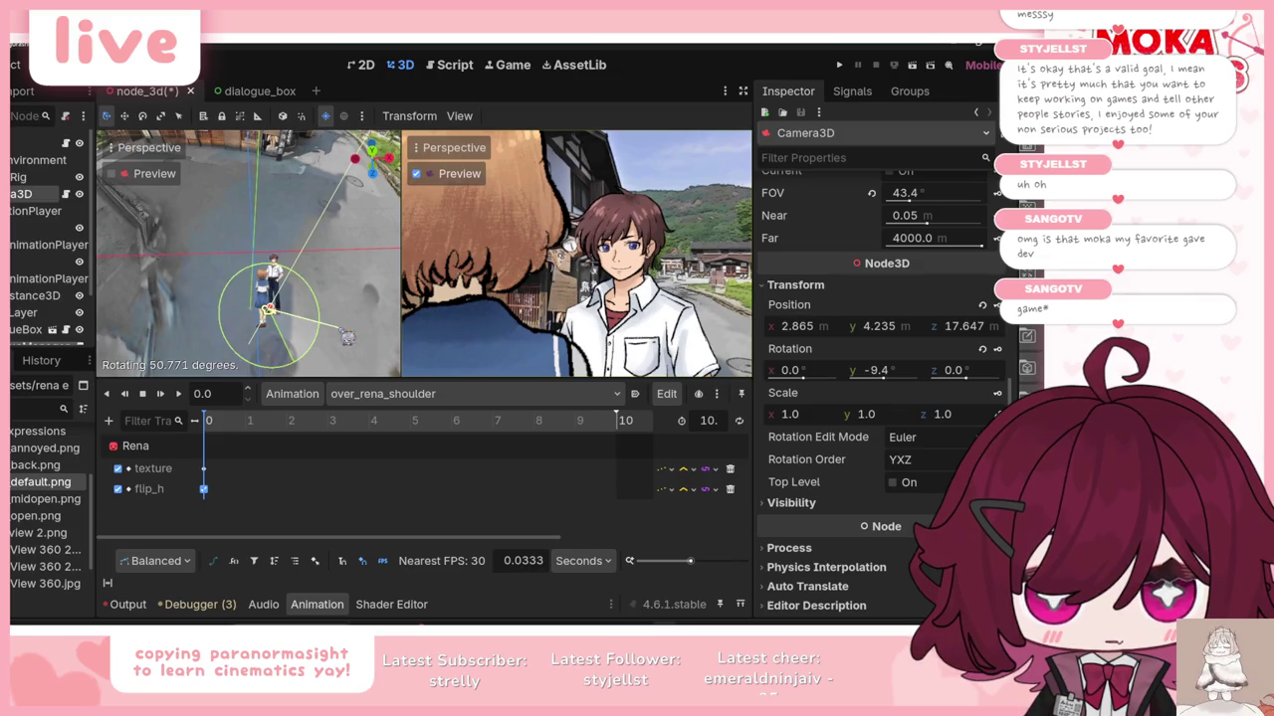
pyautogui.moveTo(348, 337); pyautogui.dragTo(348, 339)
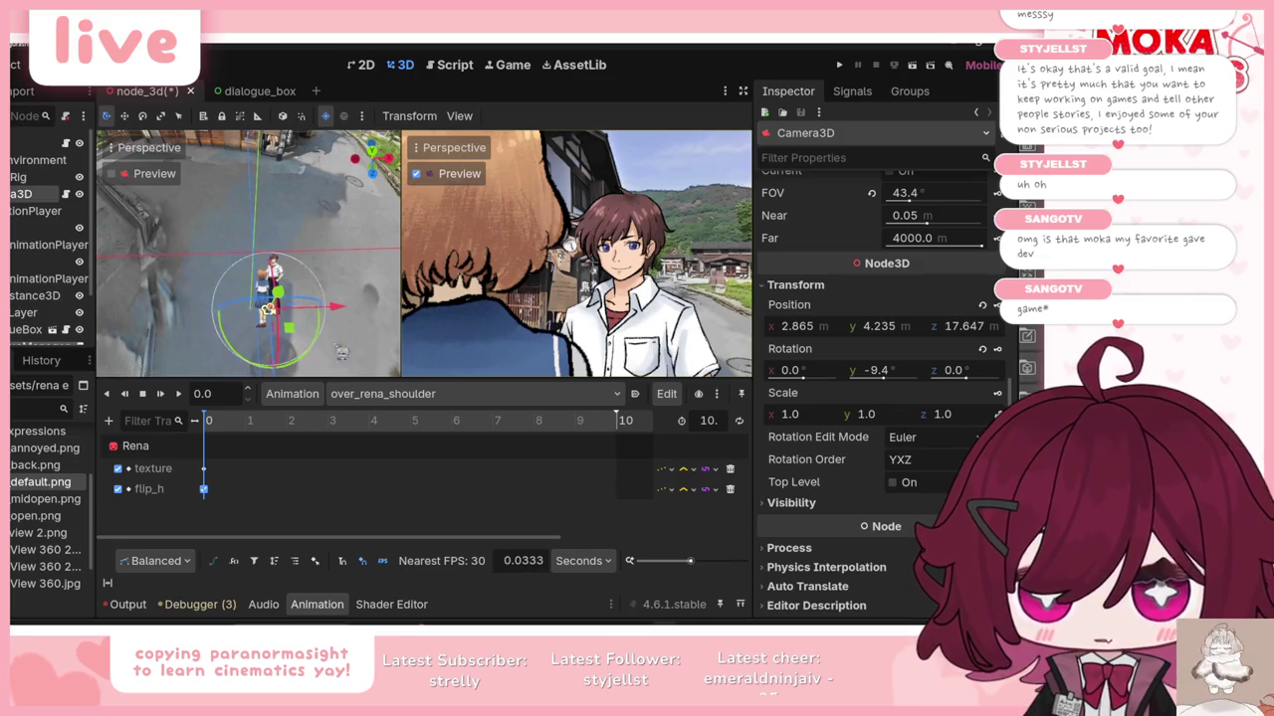
pyautogui.click(204, 490)
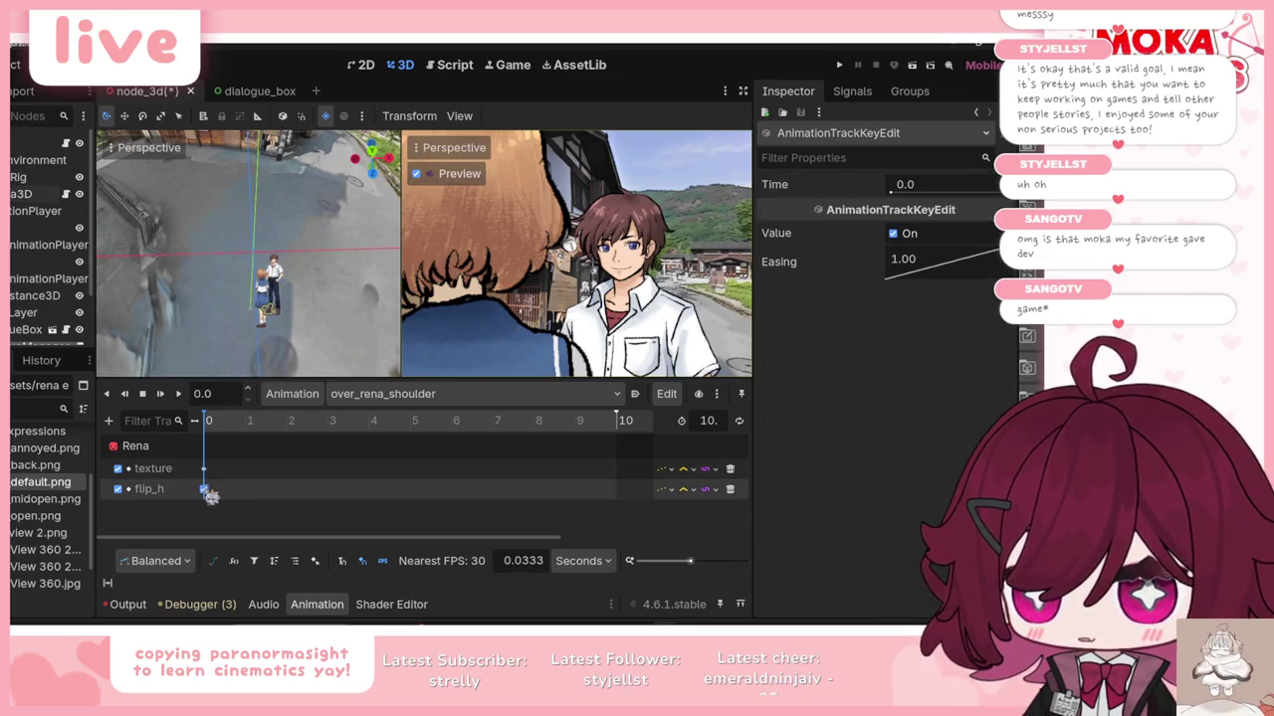
pyautogui.click(728, 489)
pyautogui.click(730, 488)
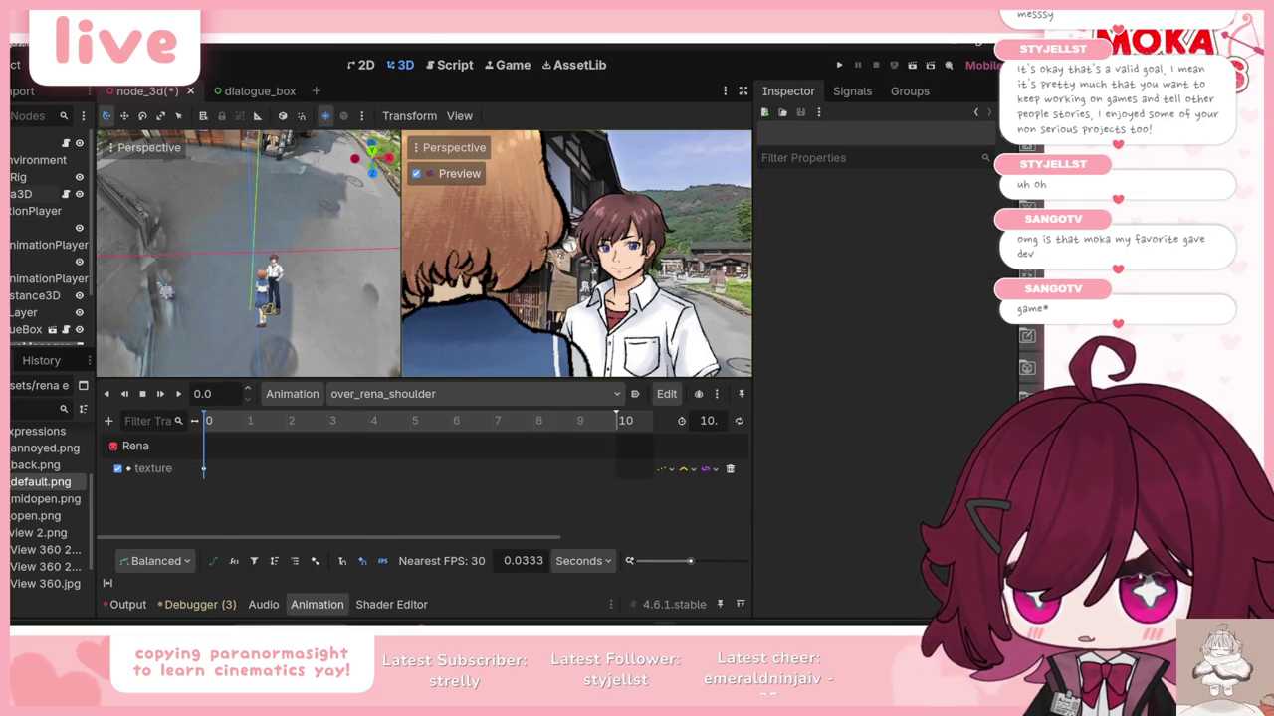
pyautogui.click(40, 228)
pyautogui.click(891, 380)
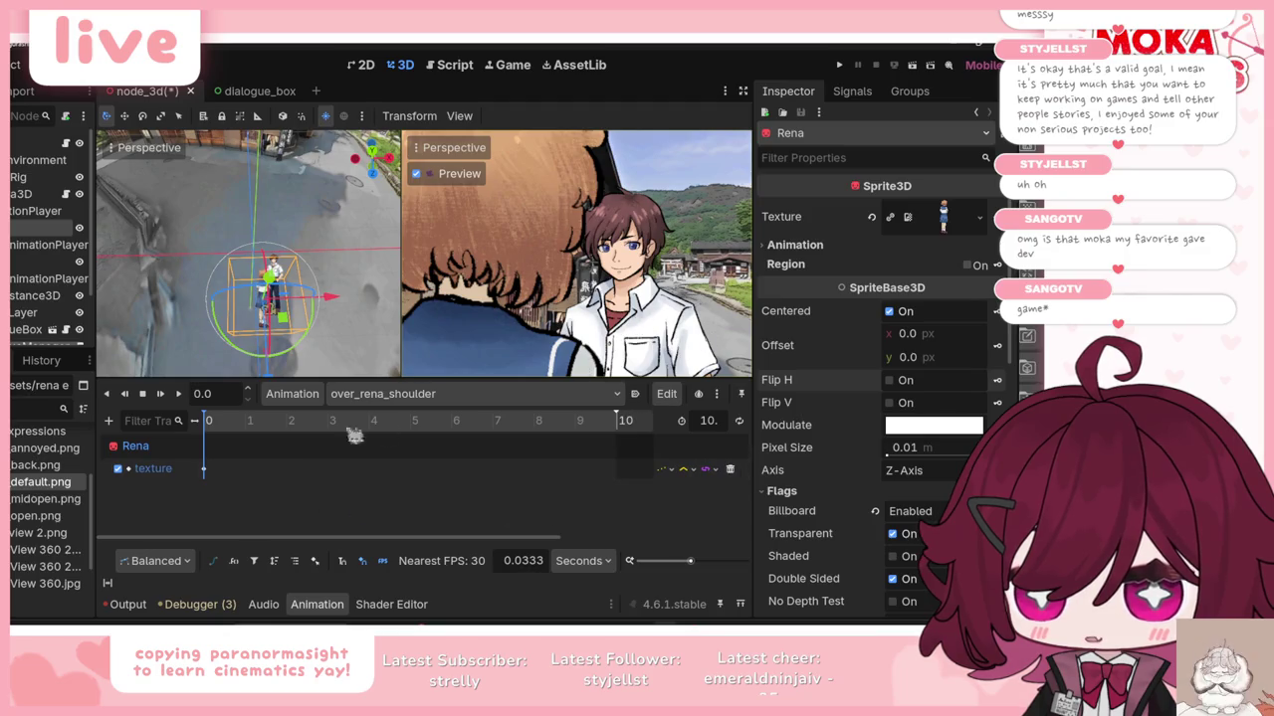
# Step: Key the Camera3D's current position and rotation at time 0 in over_rena_shoulder
pyautogui.click(20, 177)
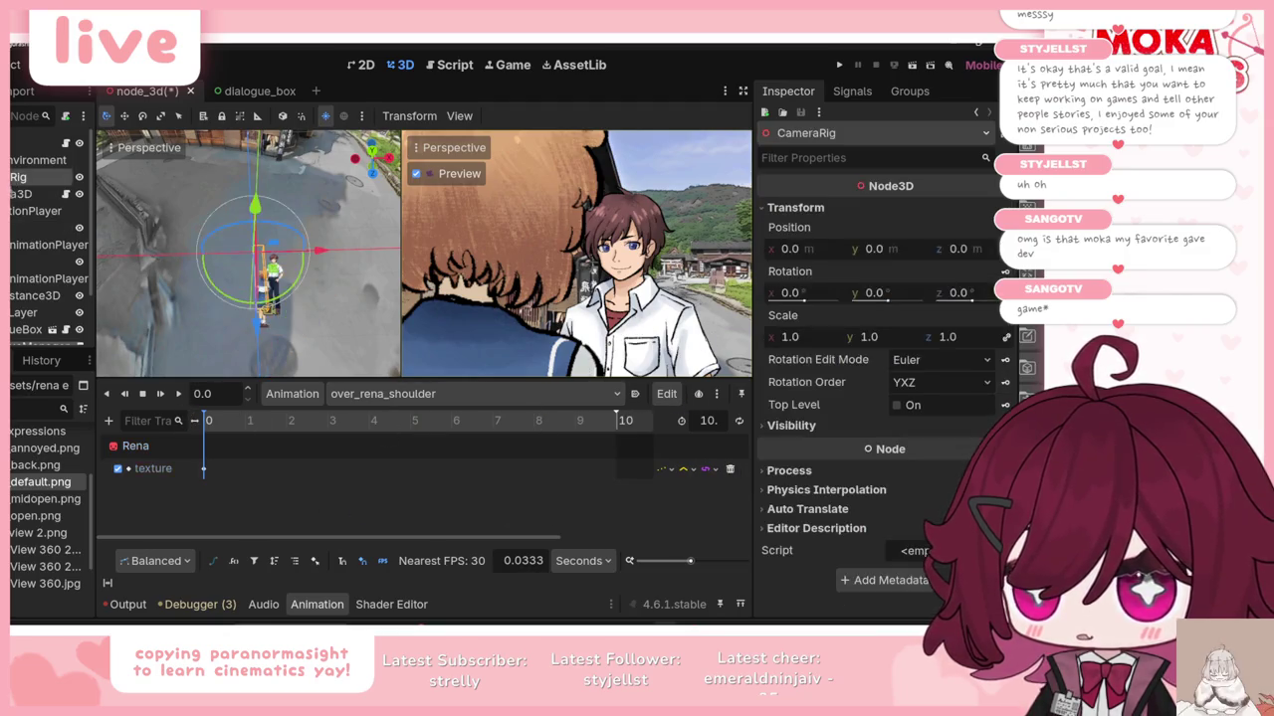
pyautogui.click(20, 194)
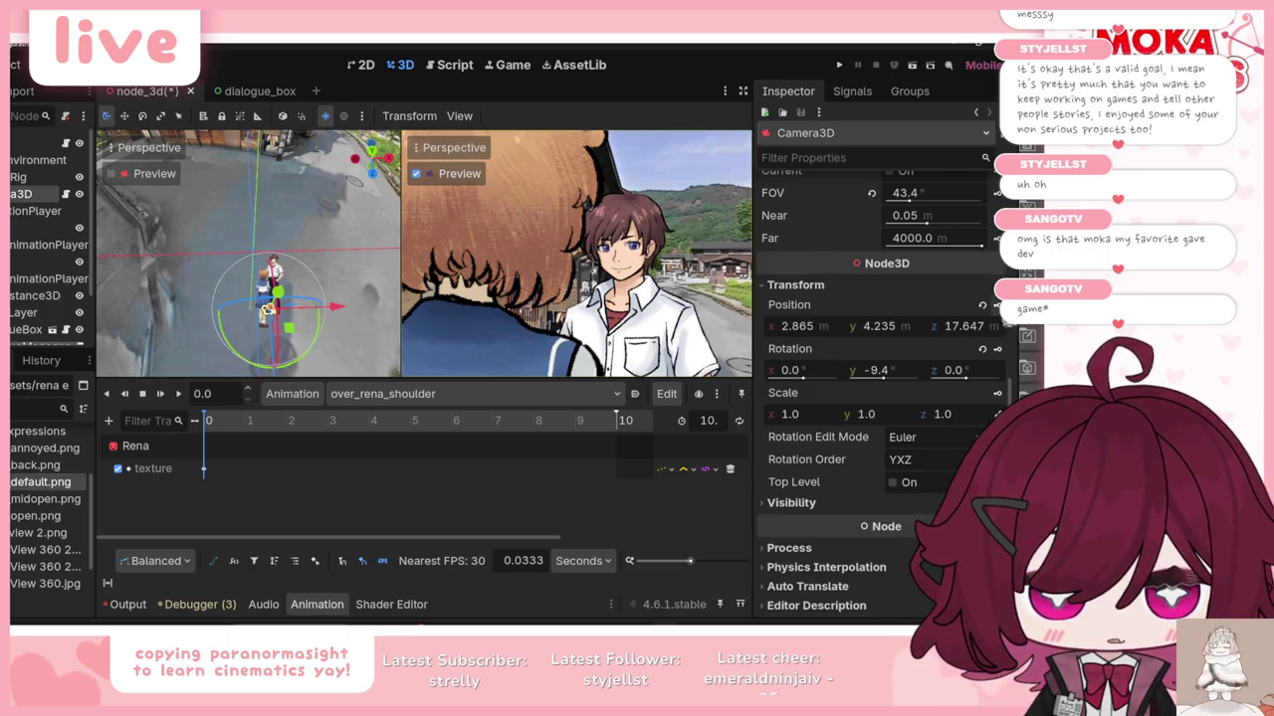
pyautogui.click(996, 305)
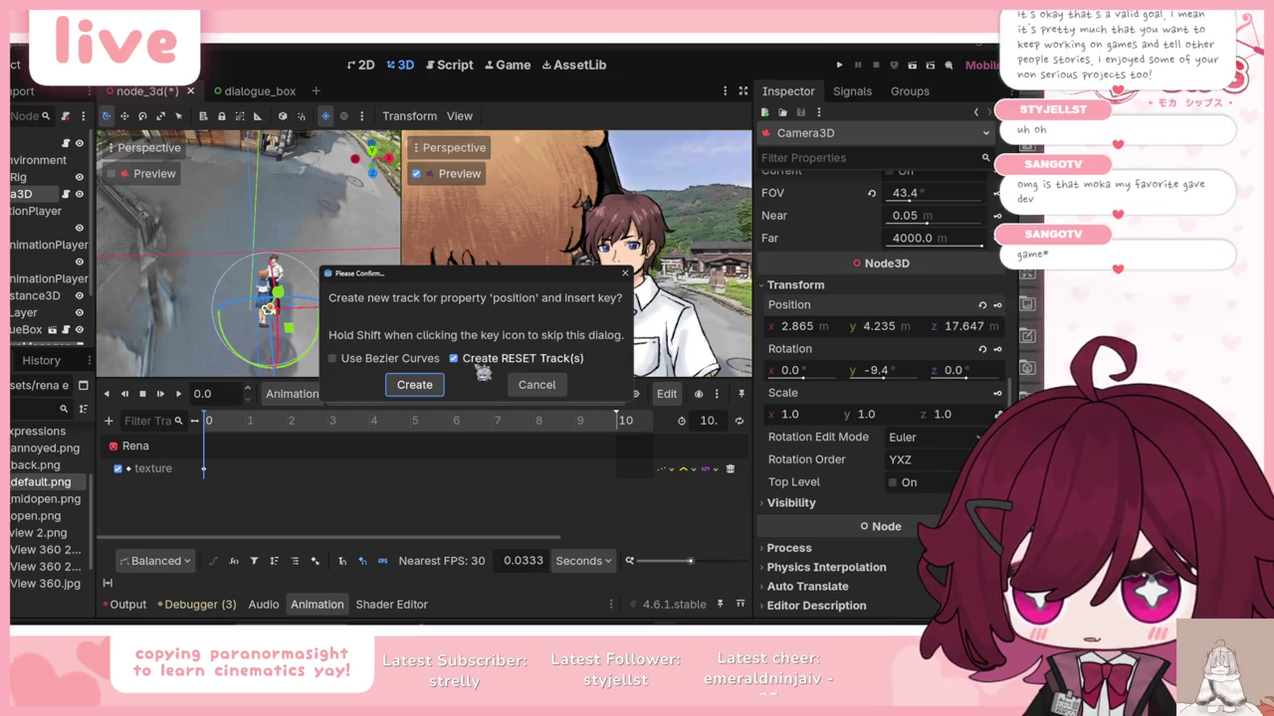
pyautogui.click(415, 385)
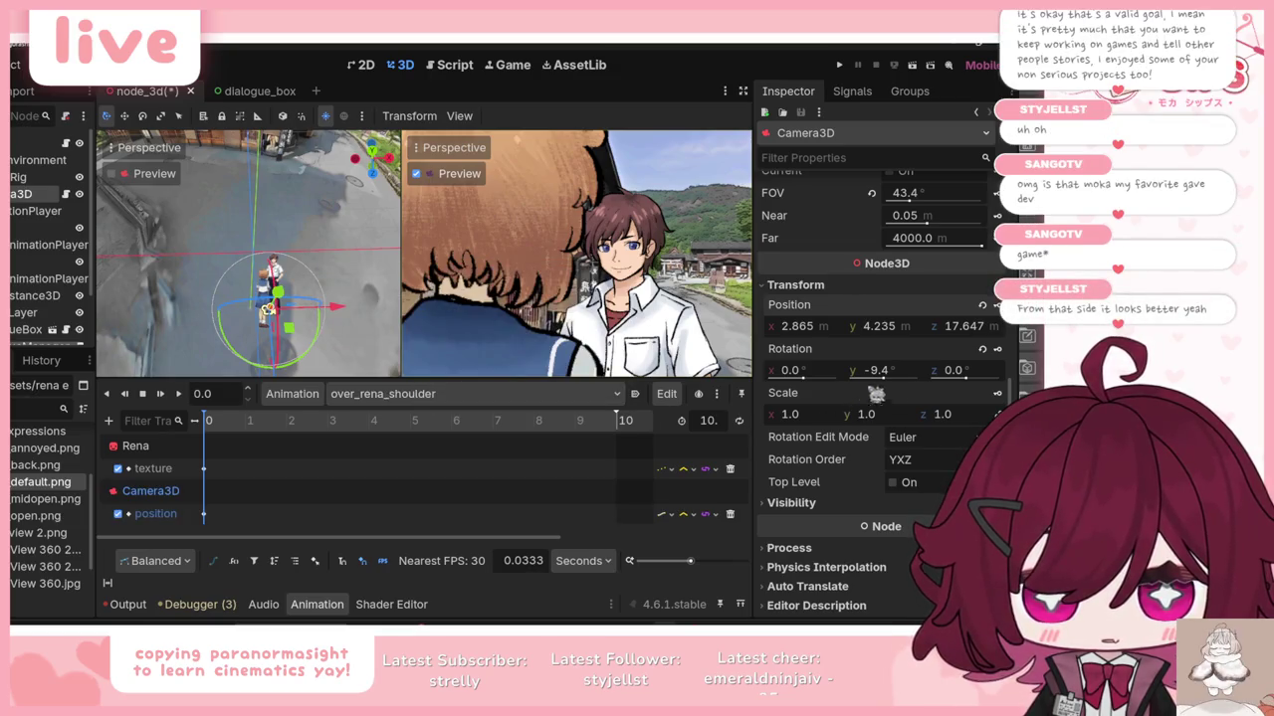
pyautogui.click(996, 348)
pyautogui.click(415, 385)
# Step: Key a closer camera position at 10 seconds, preview the push-in, then load over_the_shoulder
pyautogui.scroll(-1, 328, 454)
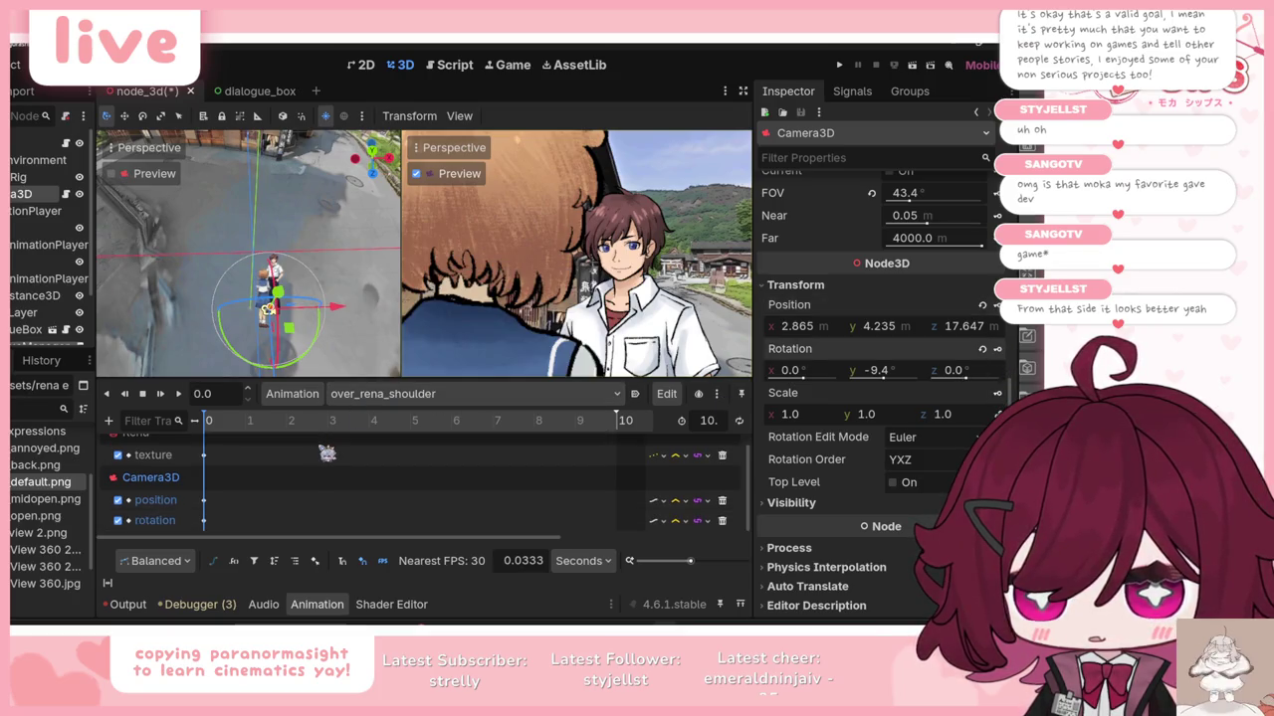
pyautogui.scroll(1, 194, 482)
pyautogui.scroll(-1, 204, 483)
pyautogui.moveTo(325, 428); pyautogui.dragTo(667, 425)
pyautogui.moveTo(291, 330); pyautogui.dragTo(305, 338)
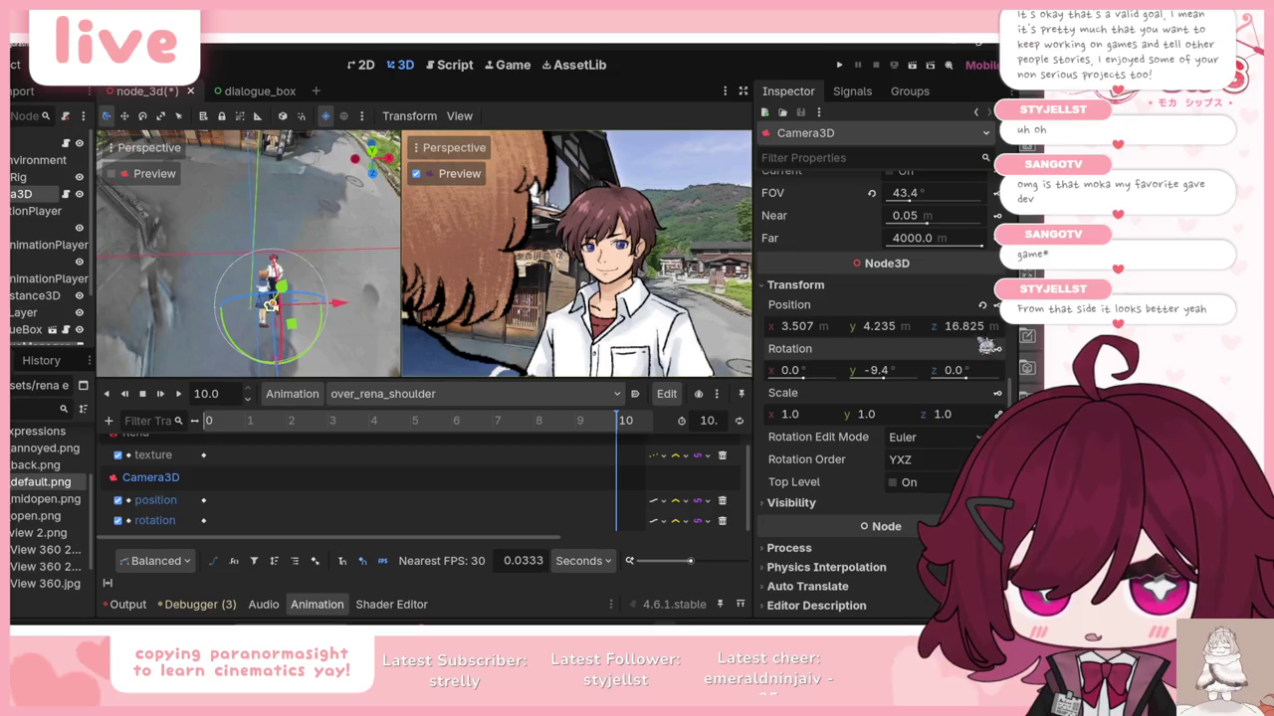
pyautogui.click(996, 306)
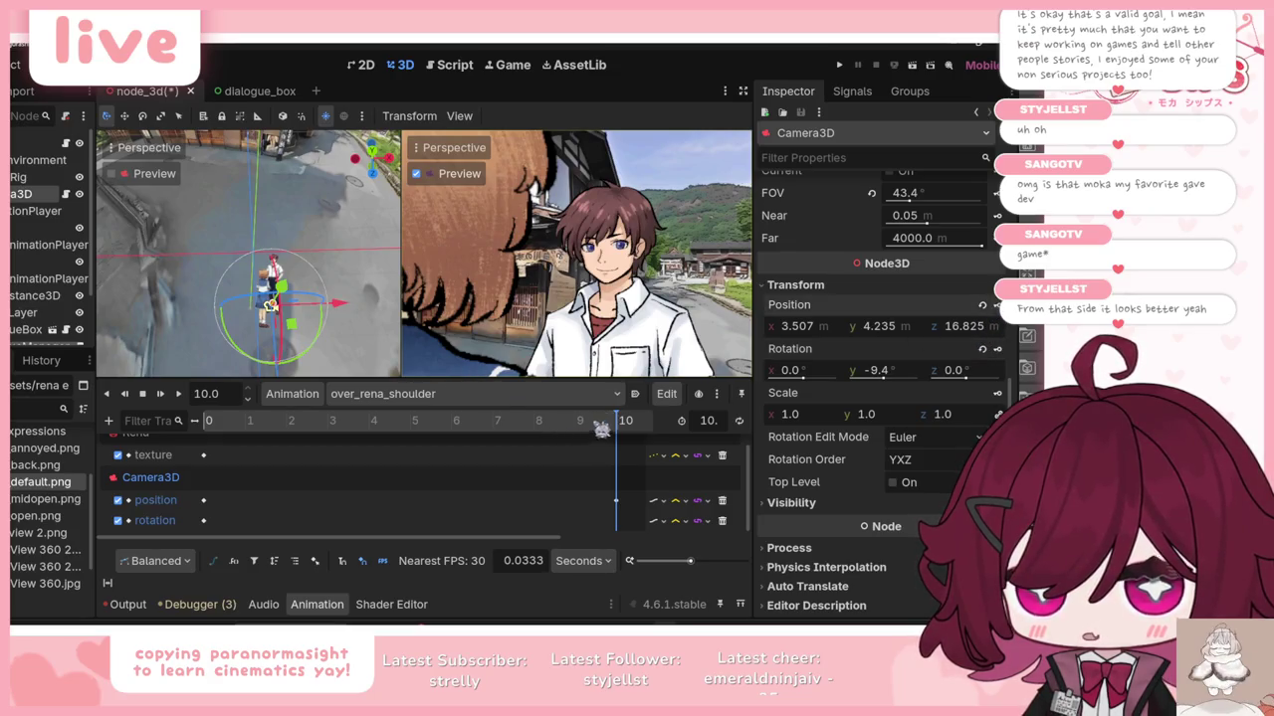
pyautogui.click(170, 396)
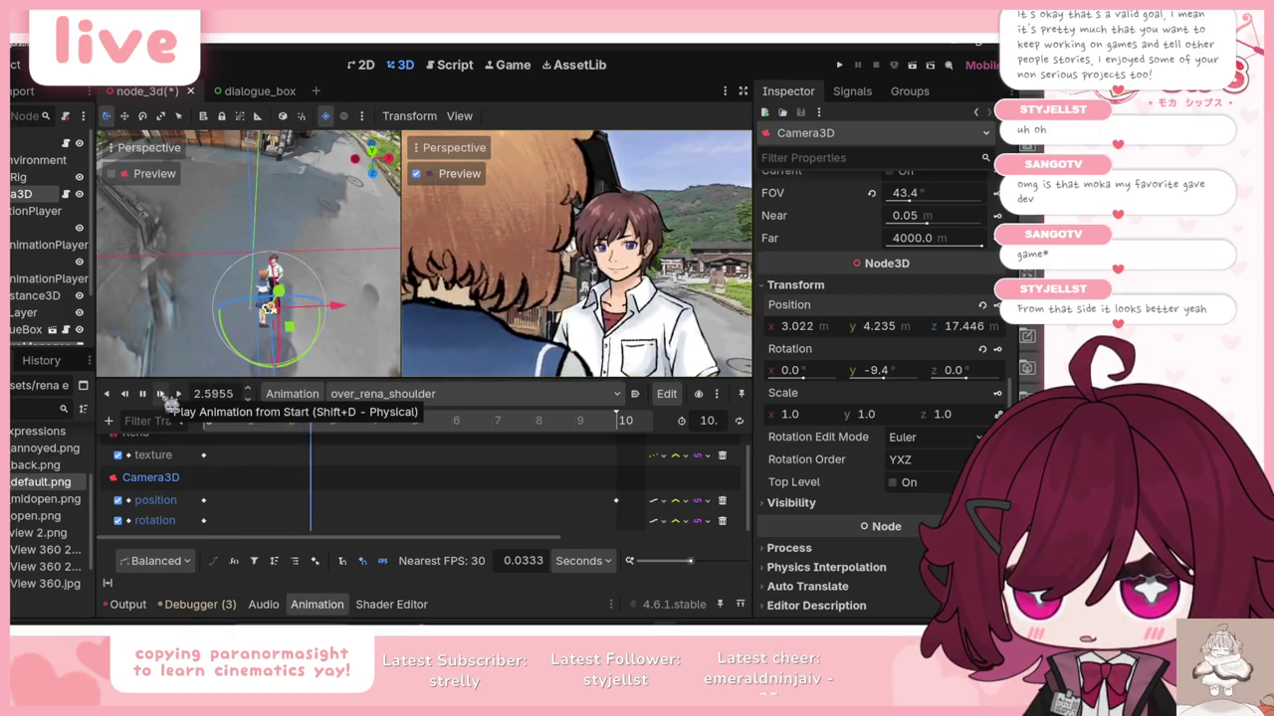
pyautogui.click(391, 394)
pyautogui.click(398, 452)
pyautogui.click(174, 398)
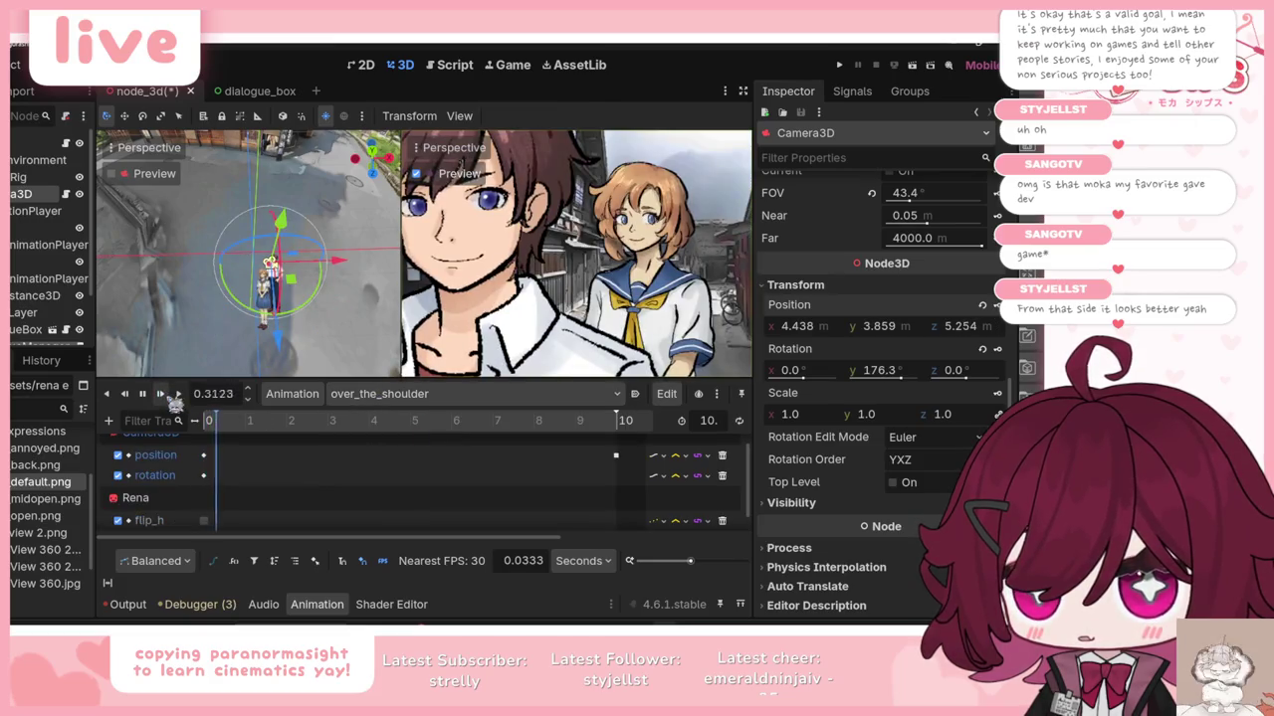
pyautogui.click(398, 394)
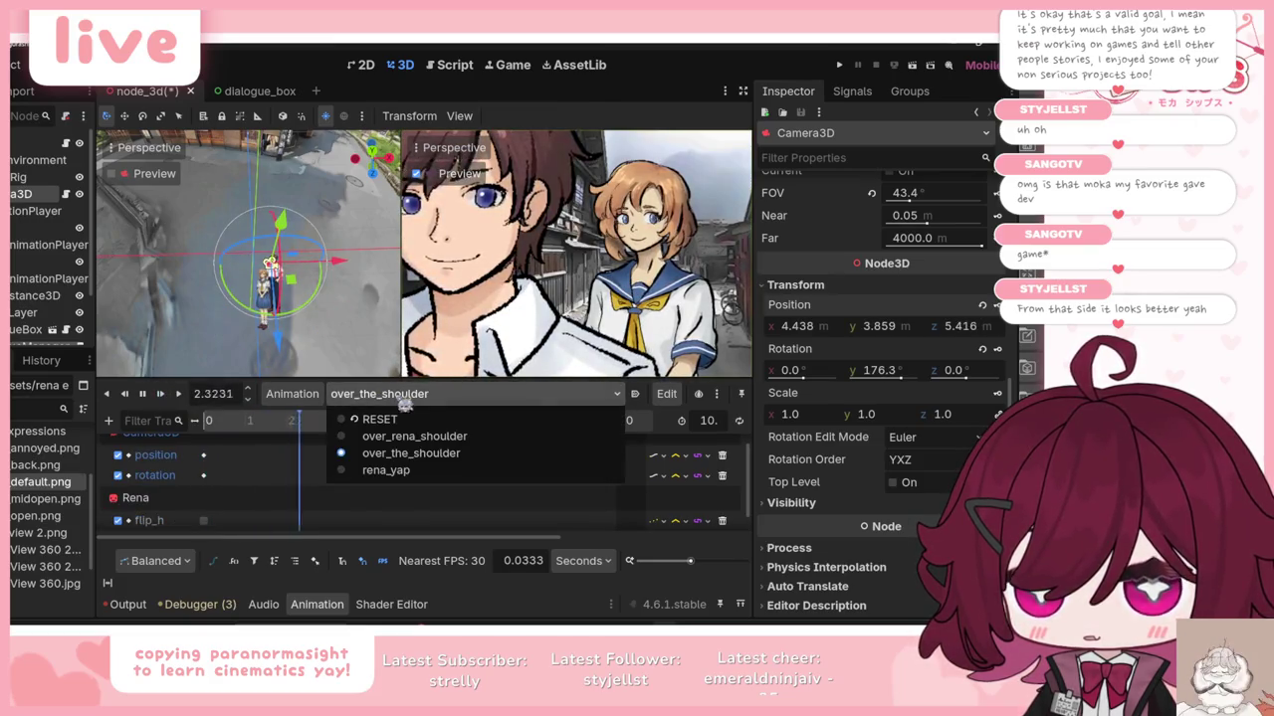
pyautogui.click(418, 471)
pyautogui.click(171, 402)
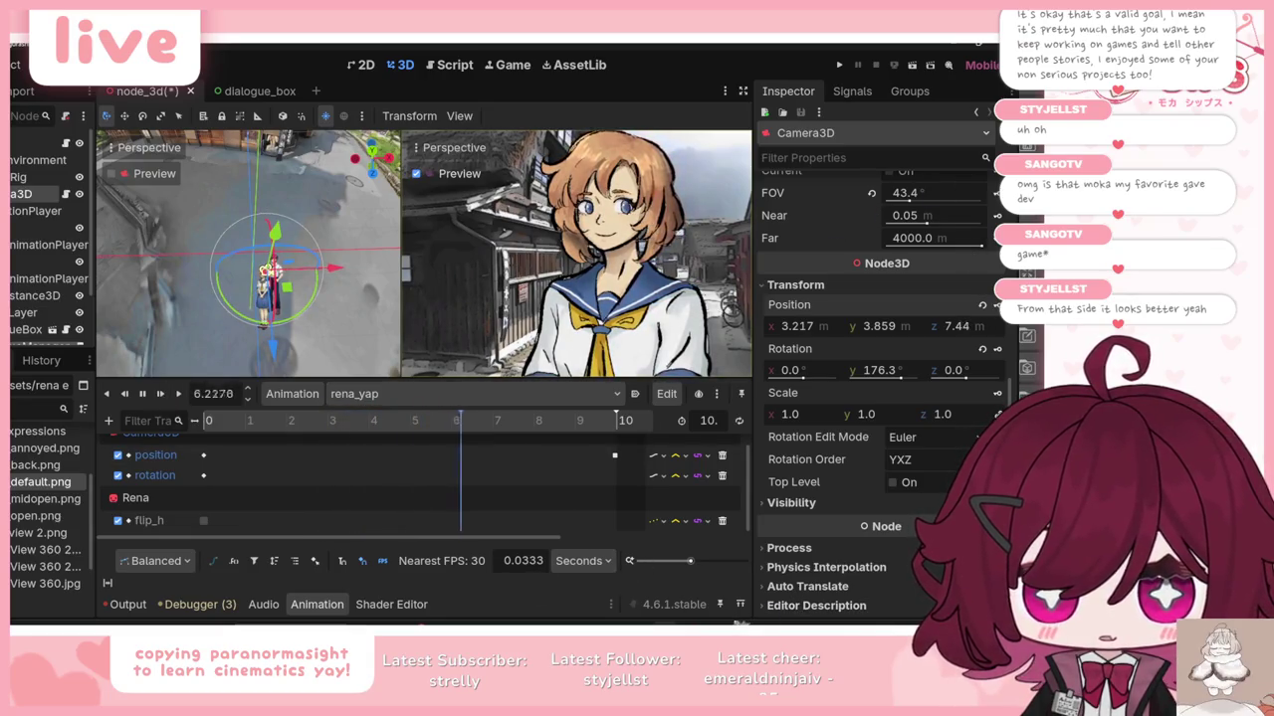
pyautogui.hotkey('alt', 'Tab')
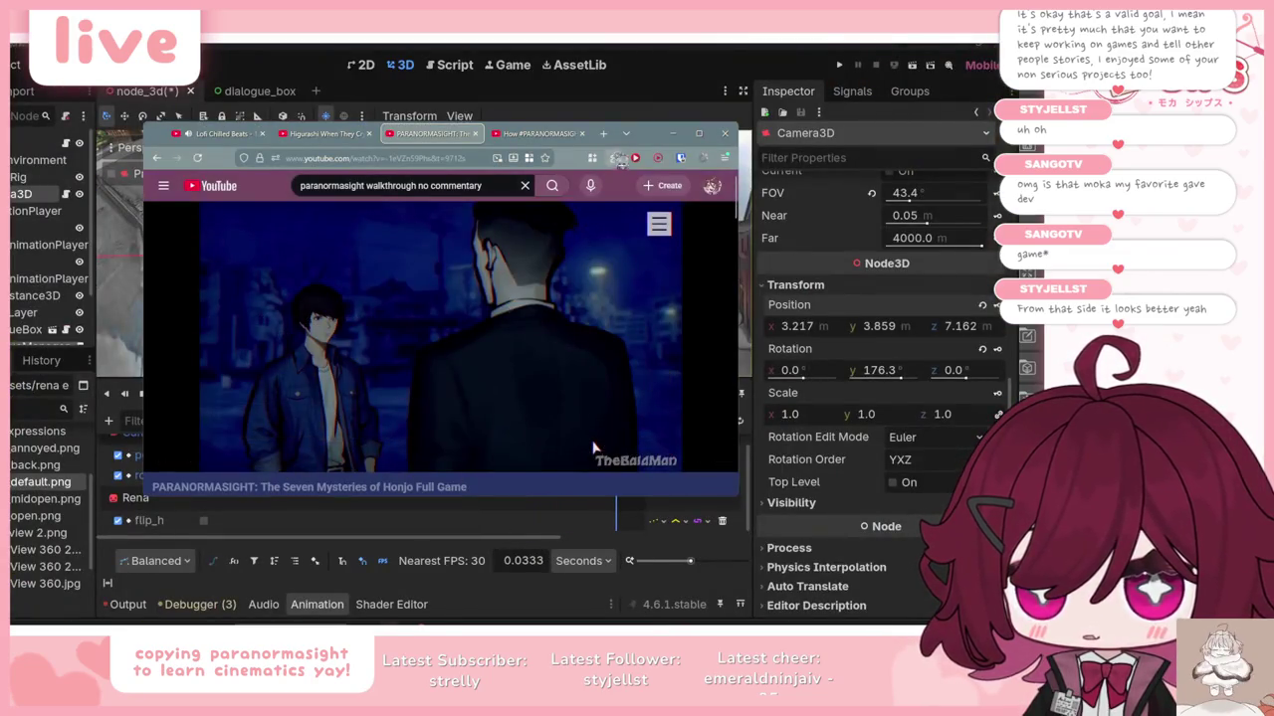
pyautogui.hotkey('alt', 'Tab')
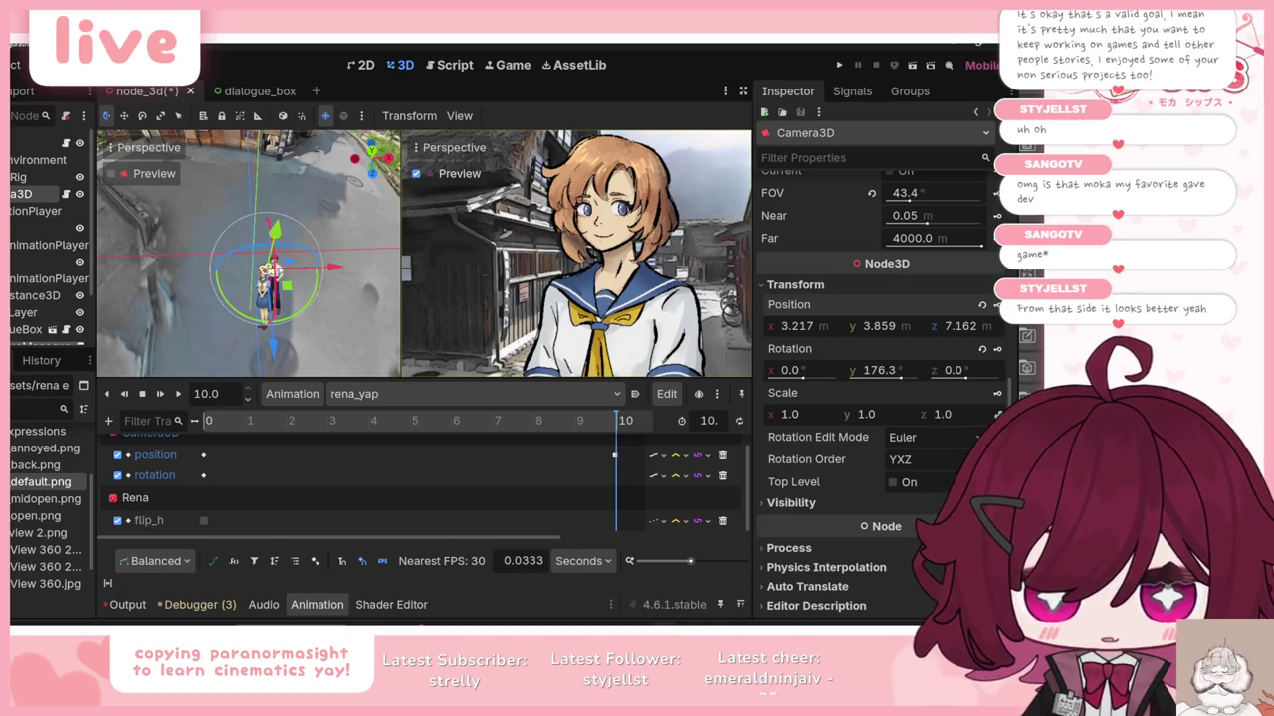
pyautogui.hotkey('alt', 'Tab')
pyautogui.press('space')
pyautogui.press('space')
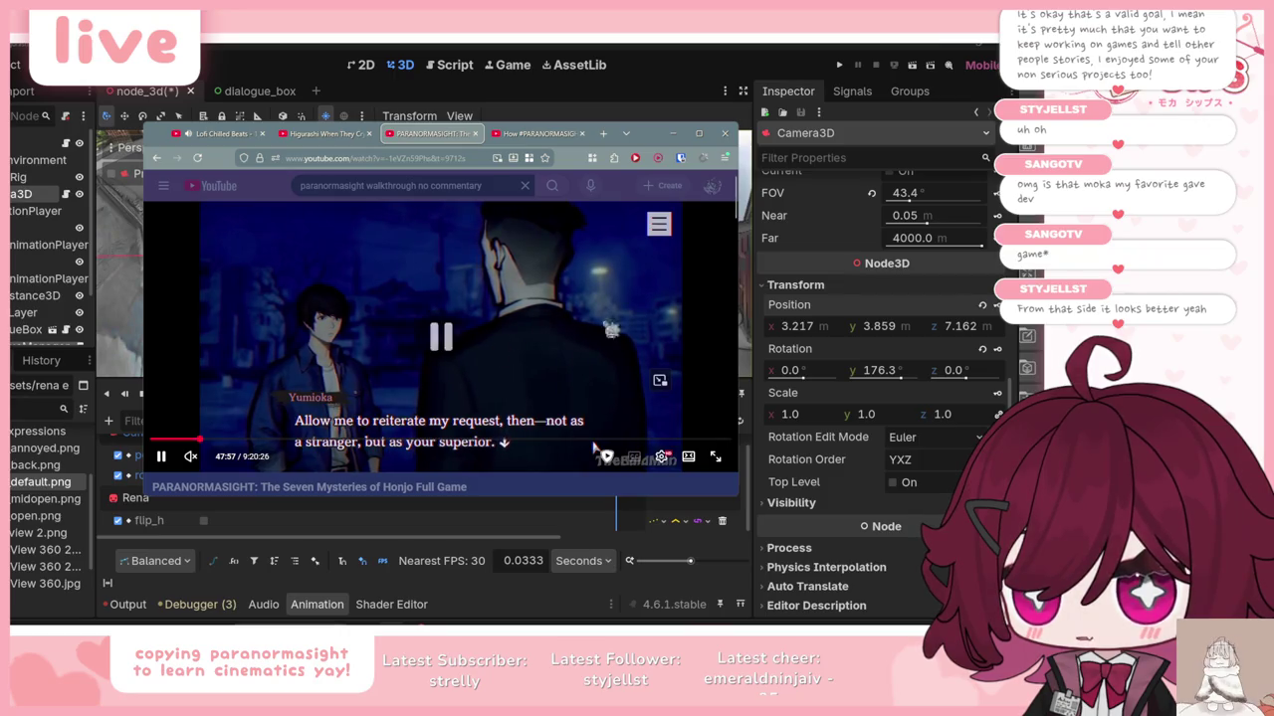
pyautogui.click(673, 133)
pyautogui.click(358, 394)
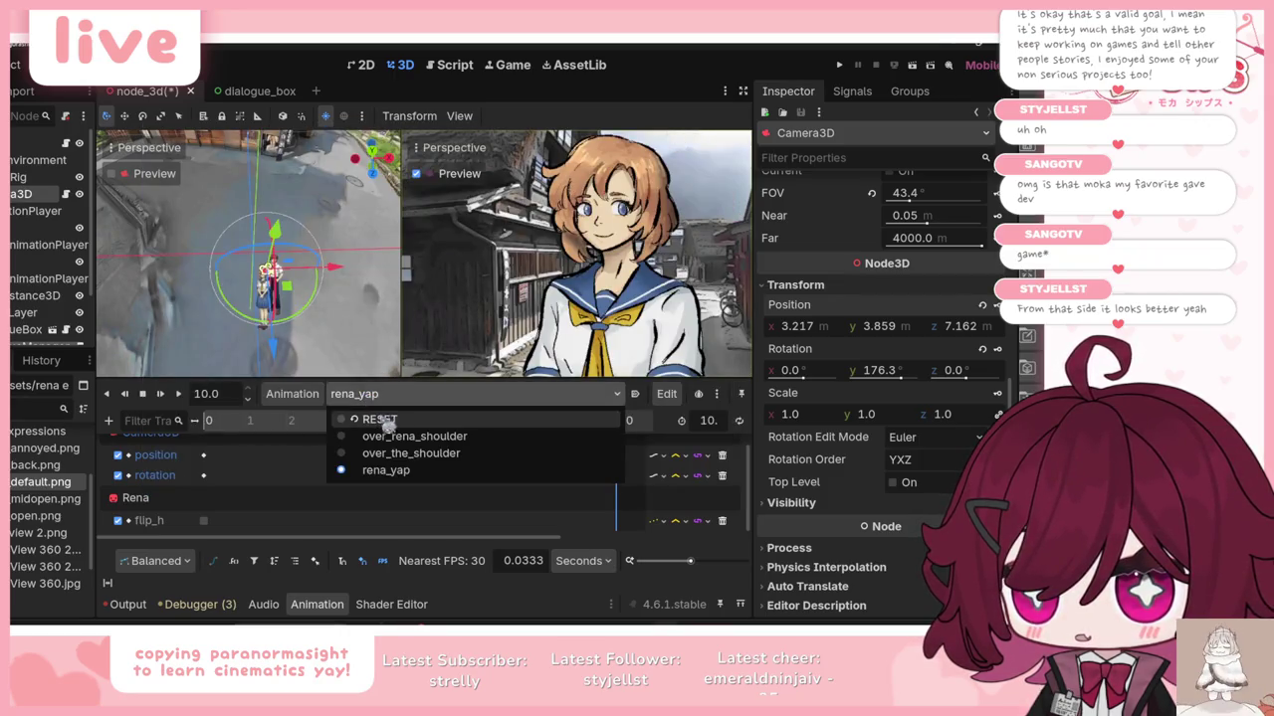
pyautogui.click(388, 420)
# Step: Create a new animation named over_rena_shoulder_wide
pyautogui.click(294, 394)
pyautogui.click(325, 422)
pyautogui.write('over_rena_shoulder_wide')
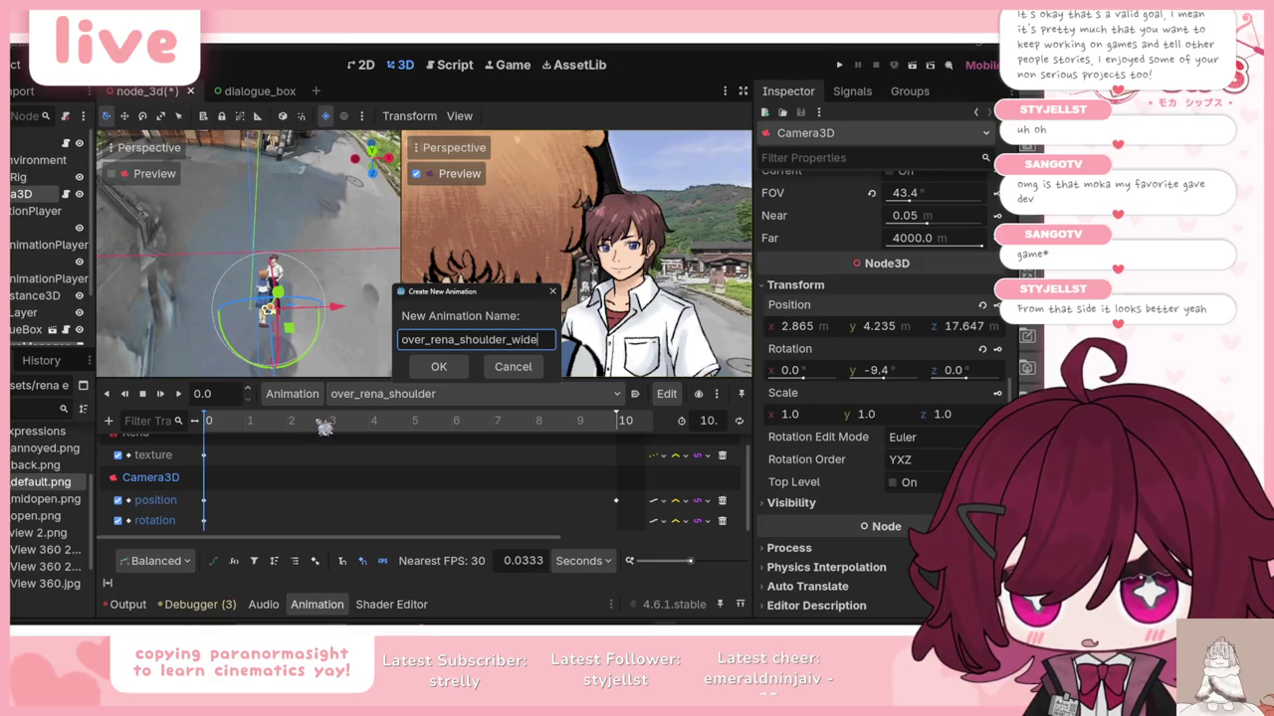
pyautogui.press('Return')
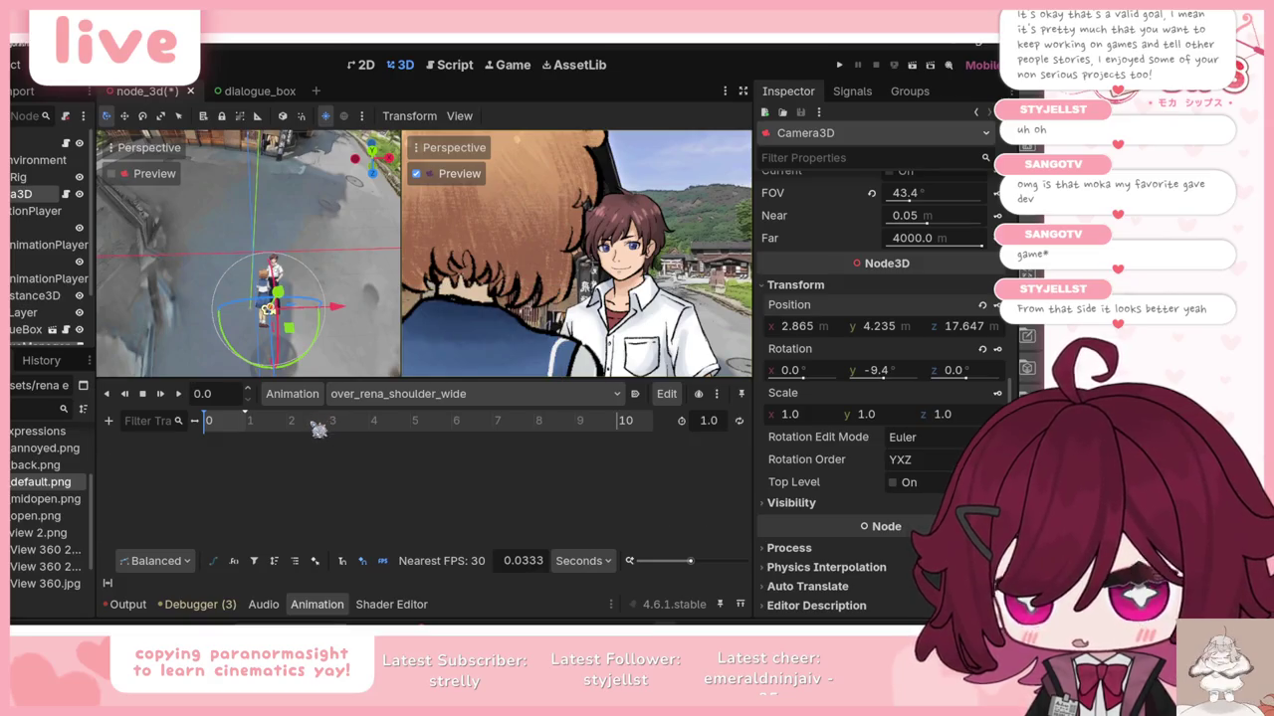
# Step: Pull the camera back to x 4.968, y 2.703, z 24.18, rotated 4.5°, and key its rotation
pyautogui.moveTo(288, 328)
pyautogui.mouseDown()
pyautogui.moveTo(296, 338)
pyautogui.moveTo(274, 331)
pyautogui.mouseUp()
pyautogui.moveTo(273, 339)
pyautogui.mouseDown()
pyautogui.moveTo(316, 370)
pyautogui.moveTo(303, 373)
pyautogui.mouseUp()
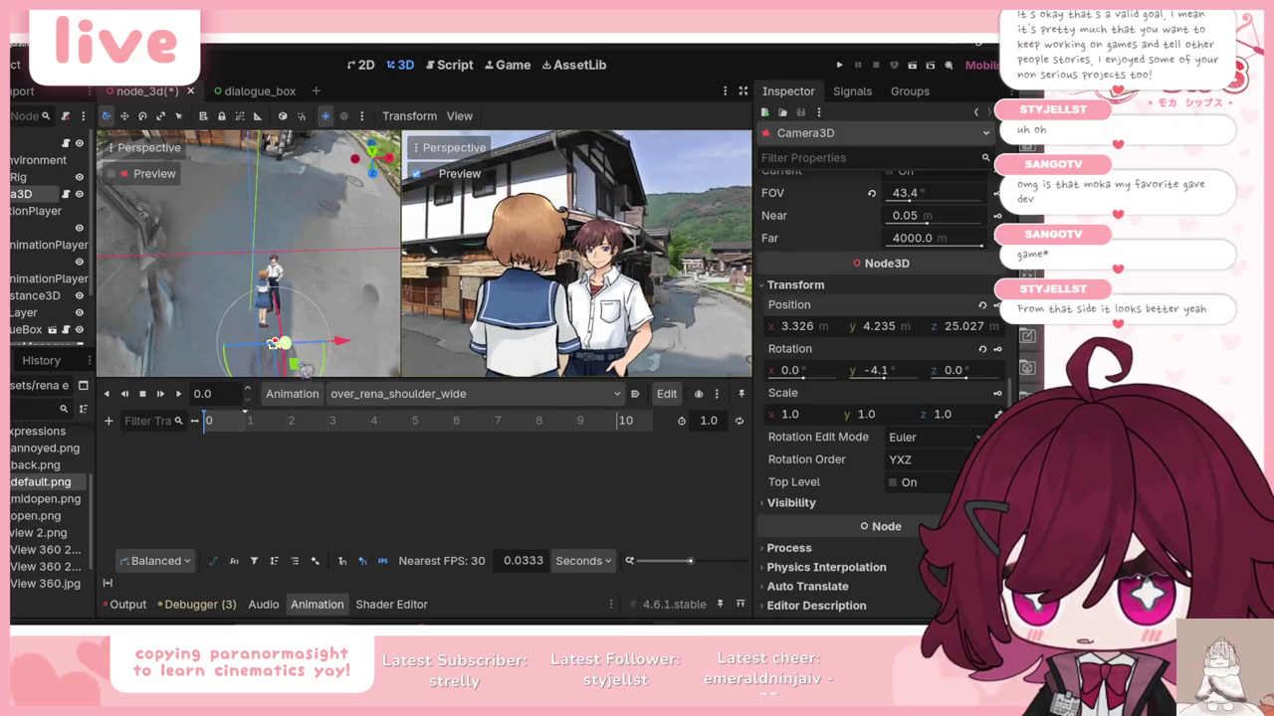
pyautogui.moveTo(284, 343); pyautogui.dragTo(356, 276)
pyautogui.moveTo(371, 378); pyautogui.dragTo(371, 424)
pyautogui.moveTo(290, 394)
pyautogui.mouseDown()
pyautogui.moveTo(296, 406)
pyautogui.moveTo(282, 383)
pyautogui.mouseUp()
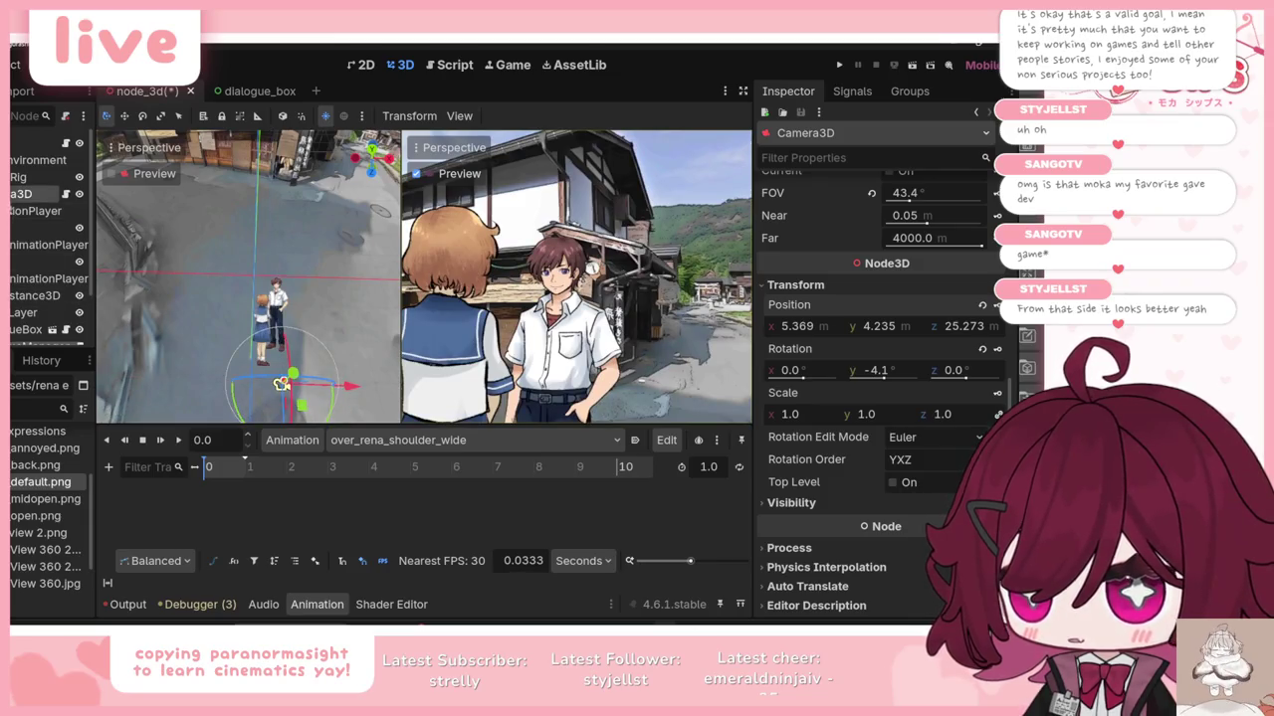
pyautogui.scroll(5, 798, 231)
pyautogui.scroll(5, 799, 231)
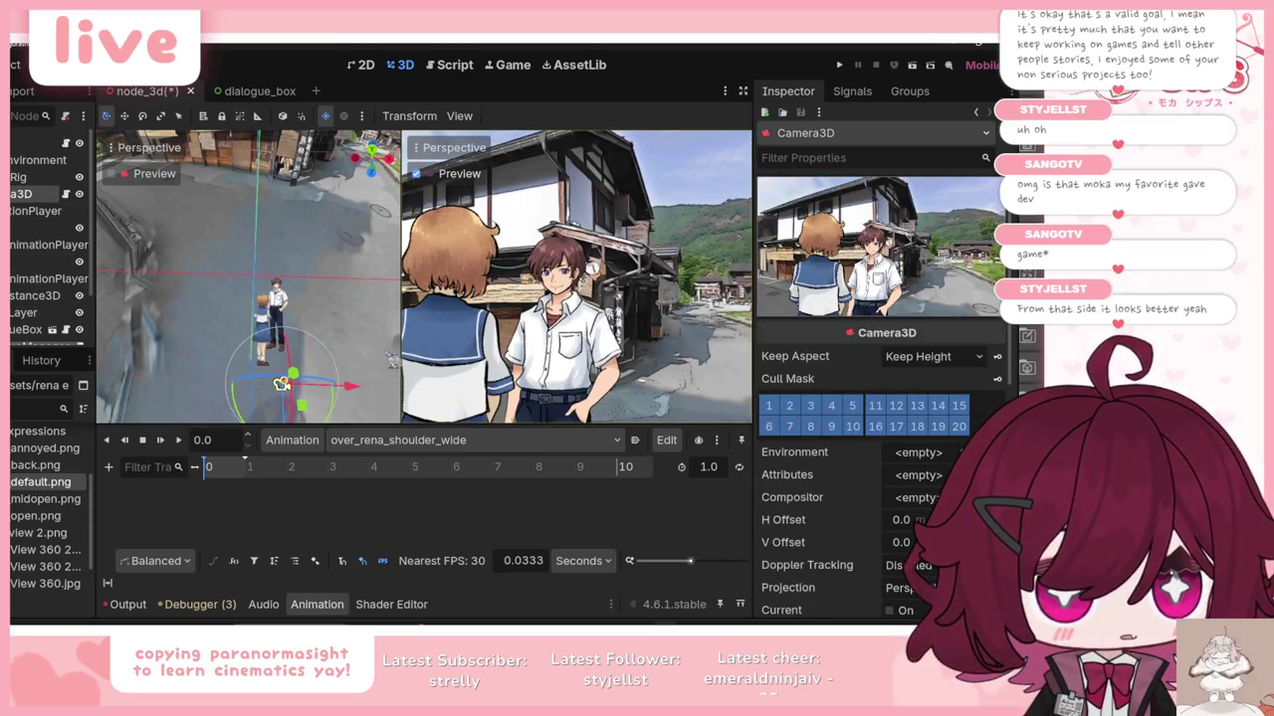
pyautogui.moveTo(303, 408)
pyautogui.mouseDown()
pyautogui.moveTo(311, 416)
pyautogui.moveTo(272, 380)
pyautogui.moveTo(336, 408)
pyautogui.mouseUp()
pyautogui.scroll(-3, 834, 456)
pyautogui.scroll(2, 834, 456)
pyautogui.scroll(-5, 834, 456)
pyautogui.scroll(2, 838, 456)
pyautogui.scroll(-5, 838, 457)
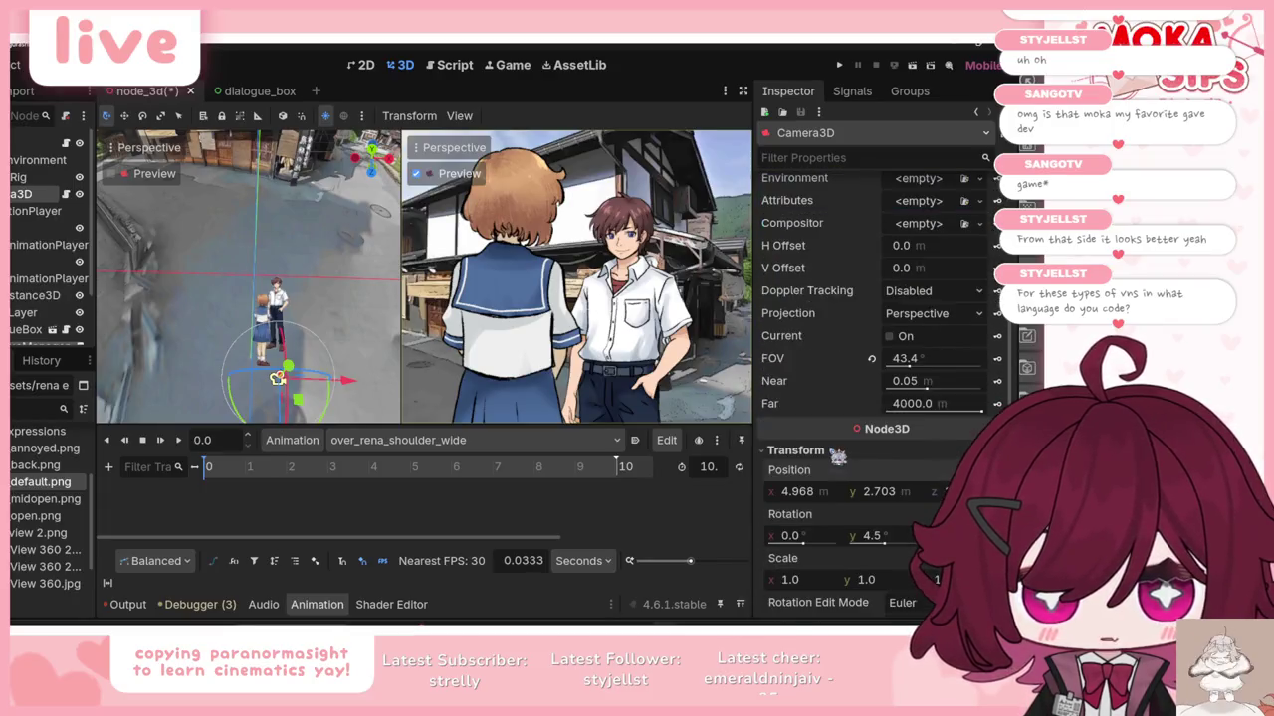
pyautogui.click(996, 459)
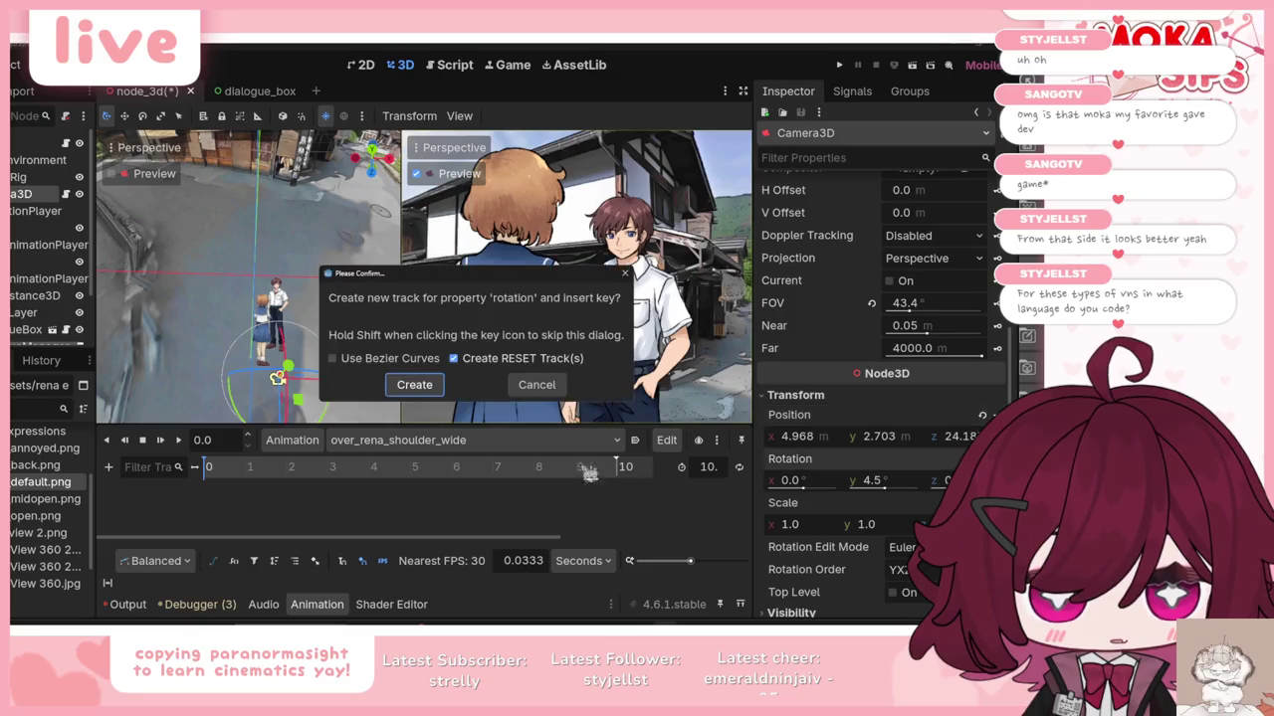
# Step: Create the Camera3D rotation and position tracks with keys at 0 seconds
pyautogui.click(414, 384)
pyautogui.click(996, 415)
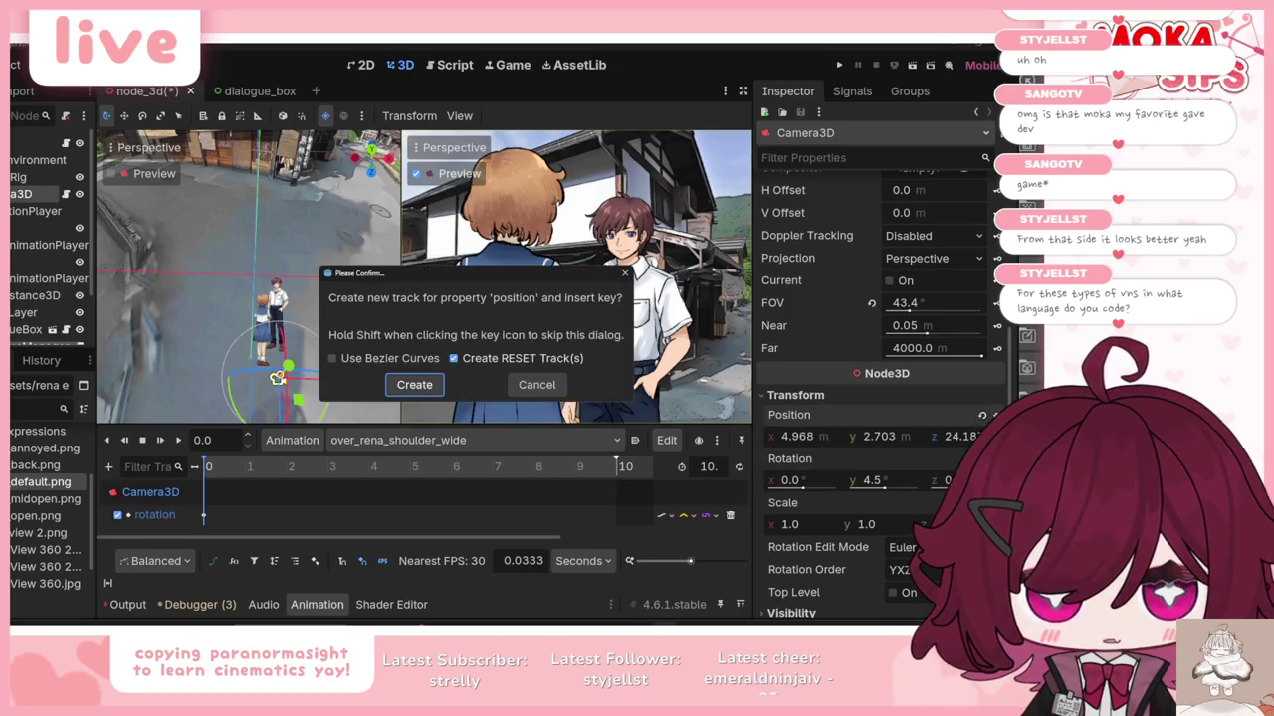
pyautogui.click(426, 391)
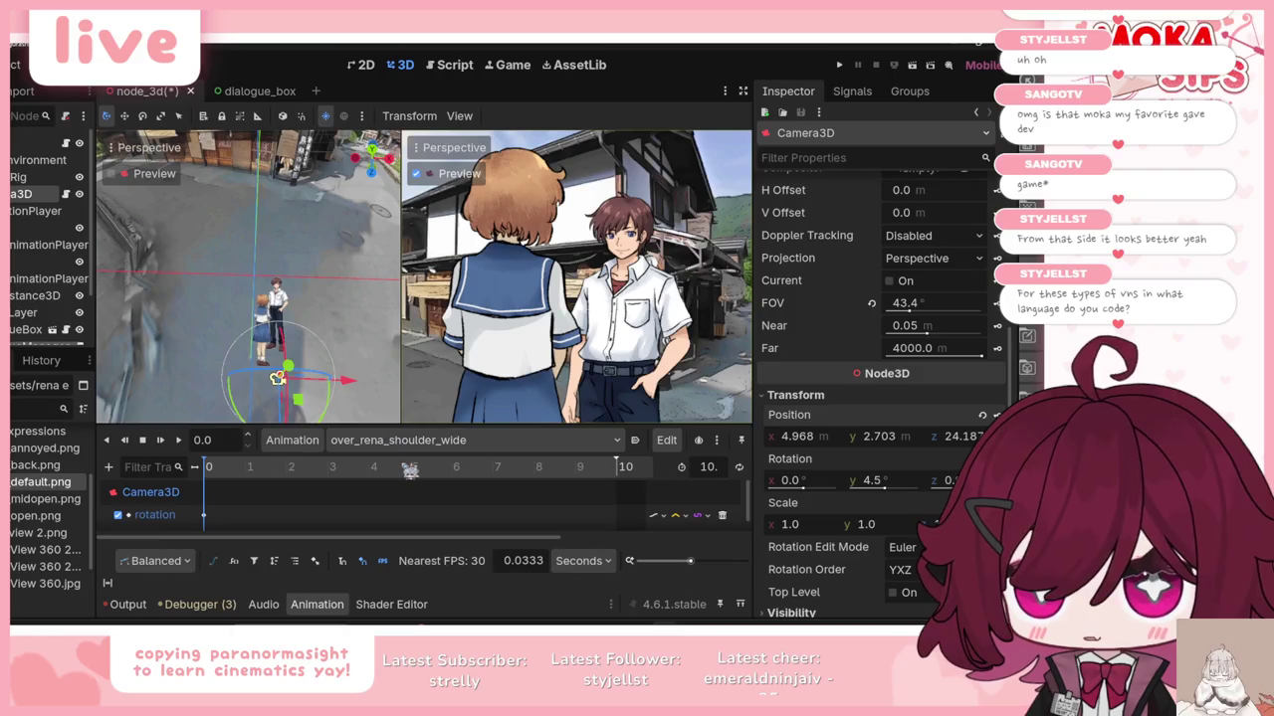
# Step: At 10 seconds, turn the camera a few degrees and key the new rotation
pyautogui.click(626, 472)
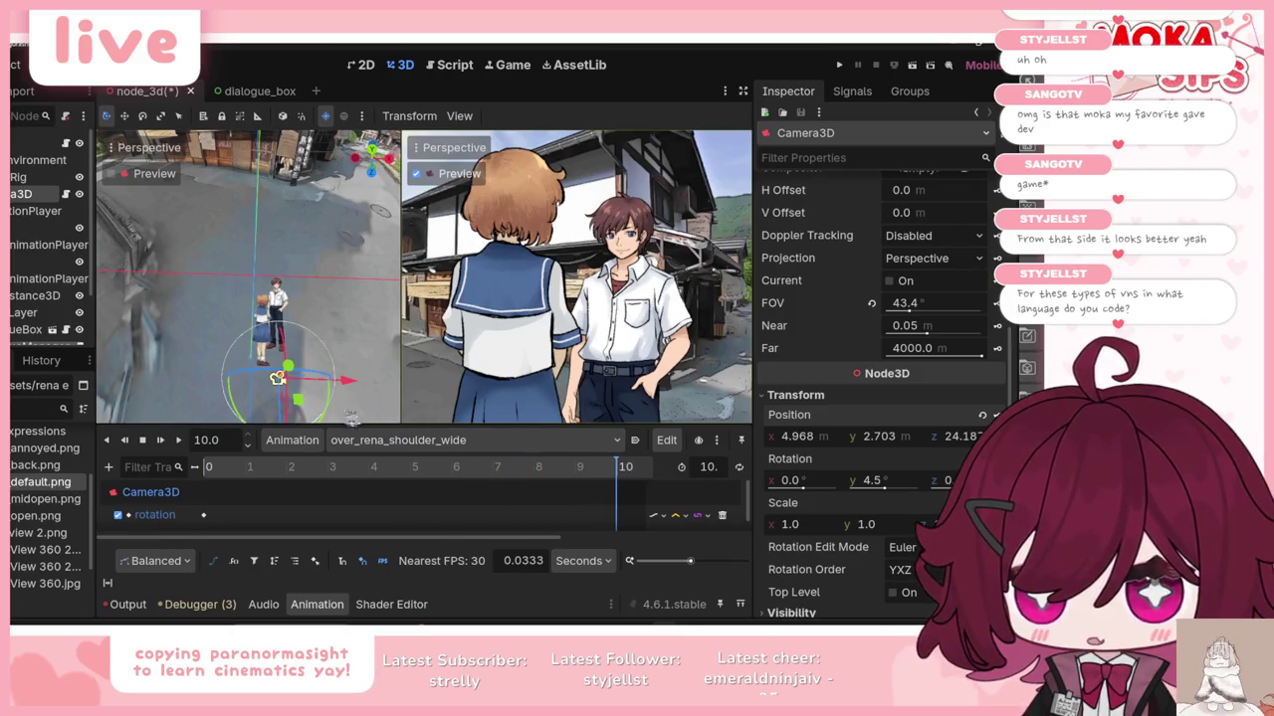
pyautogui.moveTo(334, 406); pyautogui.dragTo(328, 409)
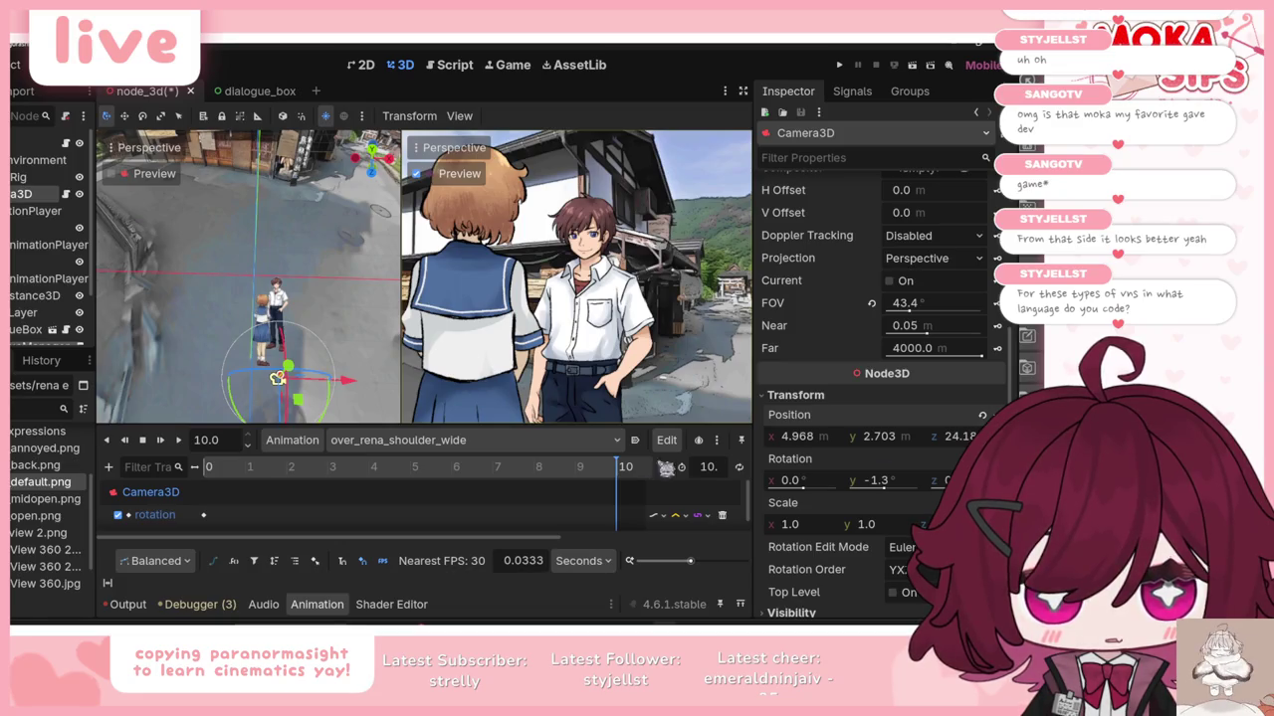
pyautogui.click(997, 481)
# Step: Play the over_rena_shoulder_wide pan from the start several times to check it
pyautogui.click(159, 450)
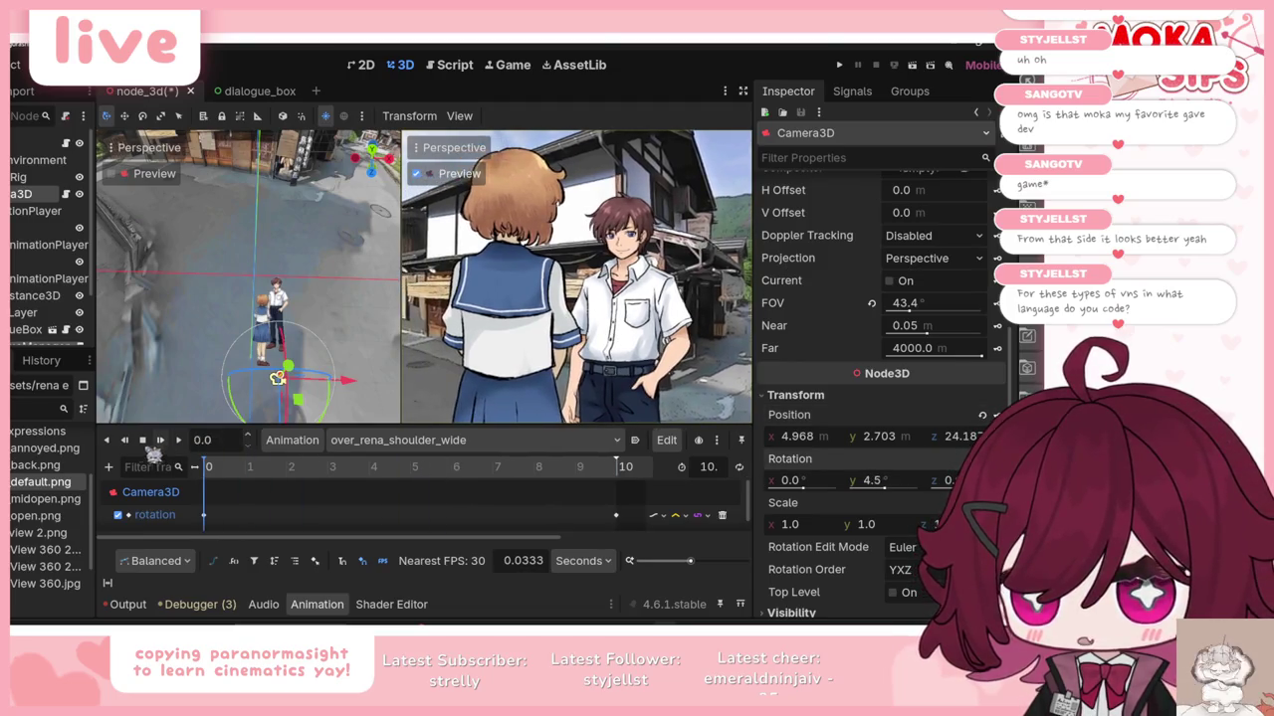
pyautogui.click(160, 444)
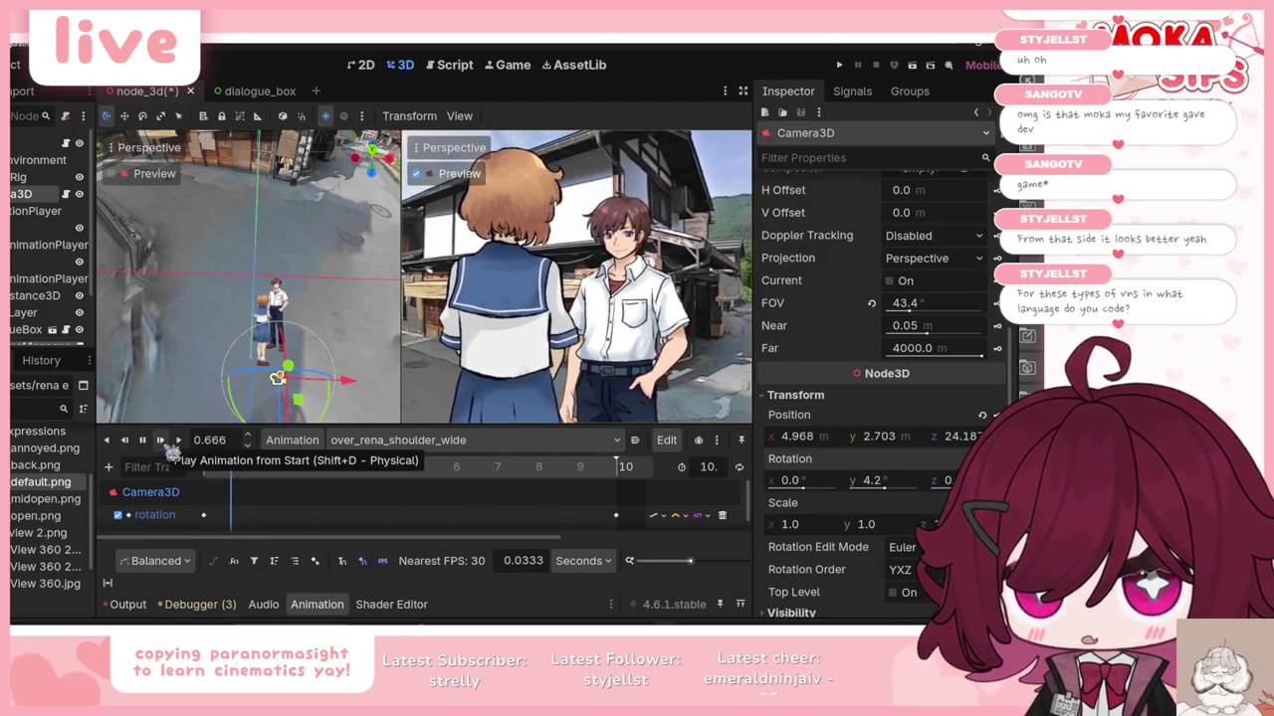
pyautogui.scroll(3, 834, 223)
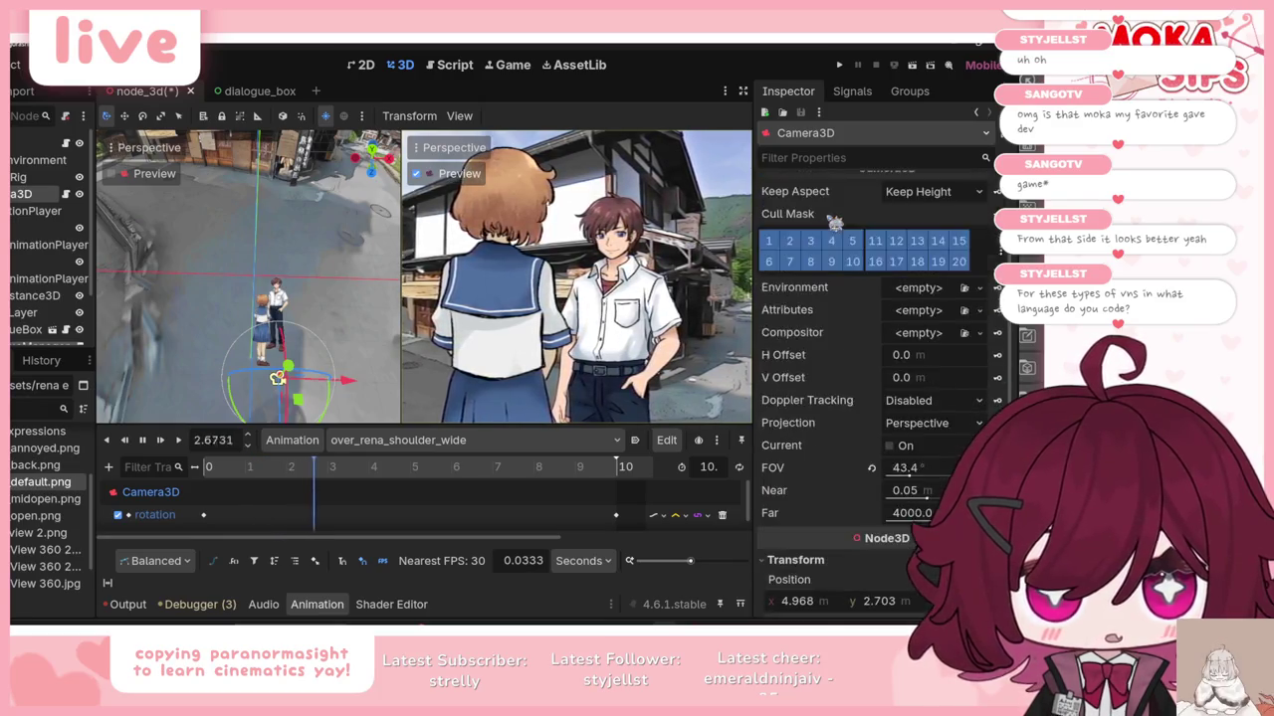
pyautogui.scroll(3, 834, 223)
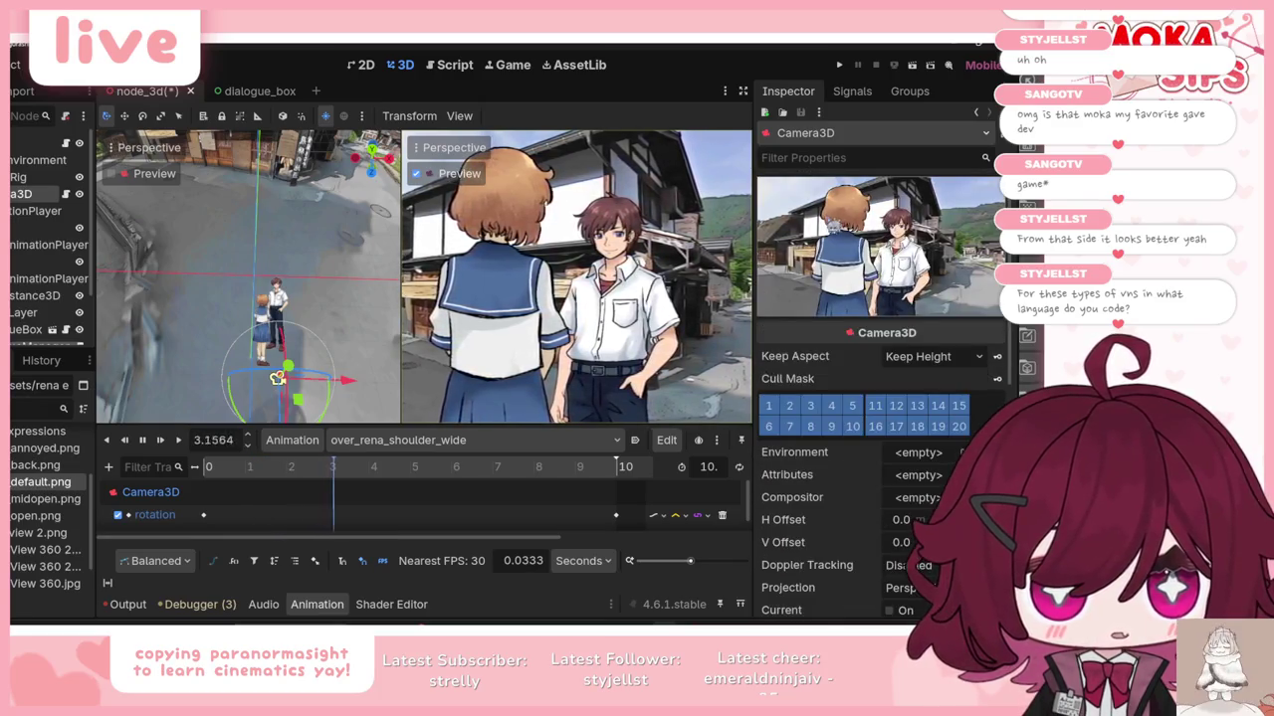
pyautogui.click(160, 440)
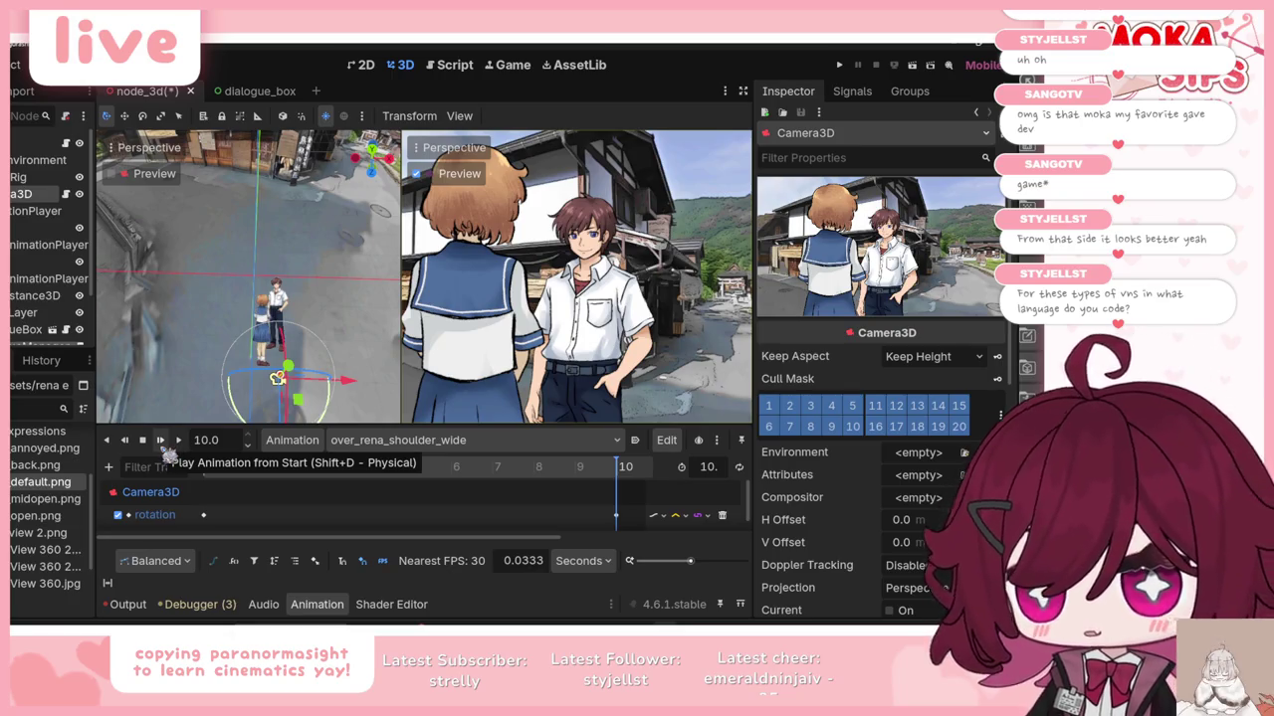
pyautogui.scroll(-1, 199, 508)
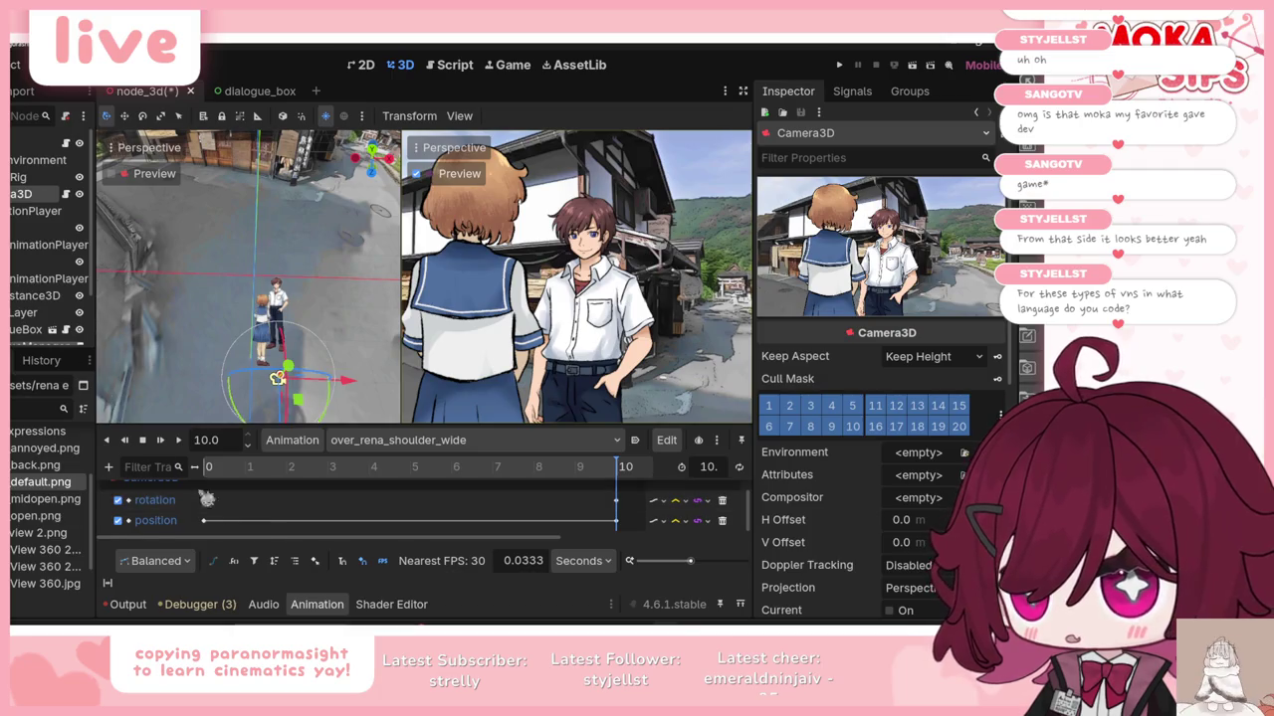
pyautogui.click(163, 442)
pyautogui.click(438, 441)
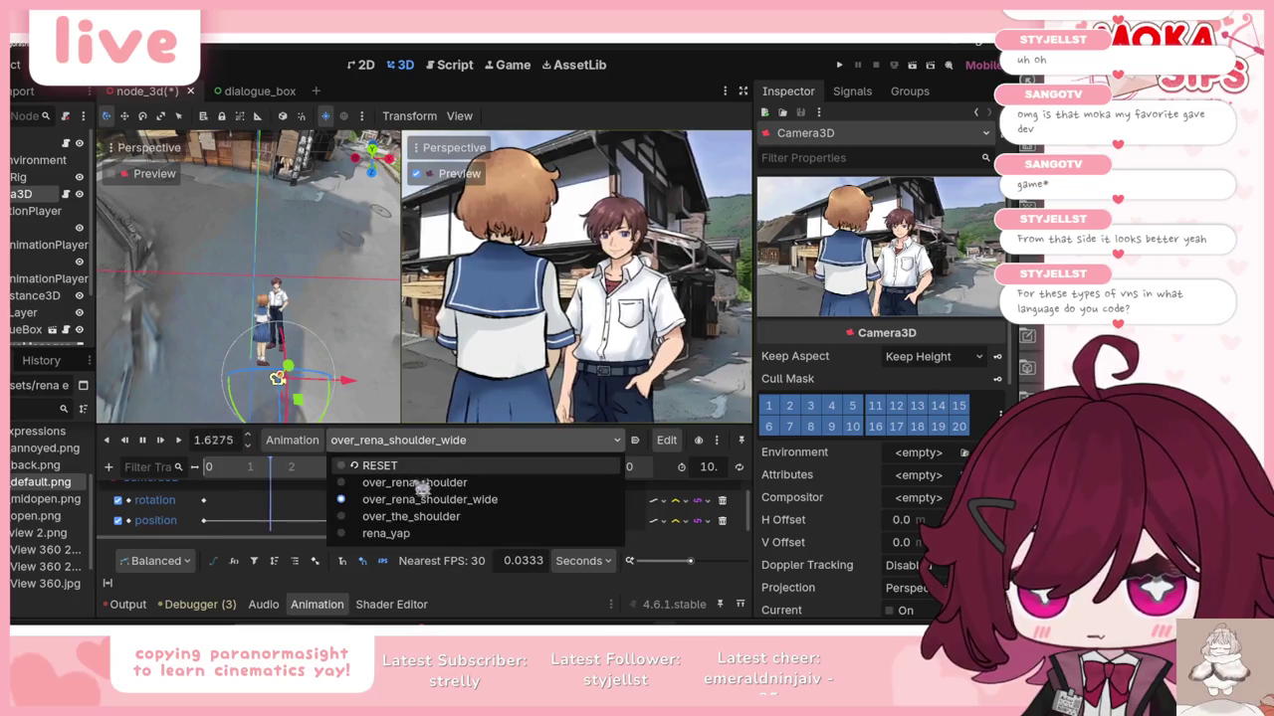
# Step: Preview over_rena_shoulder, over_the_shoulder and rena_yap in turn, then switch to the reference browser
pyautogui.click(418, 467)
pyautogui.click(160, 440)
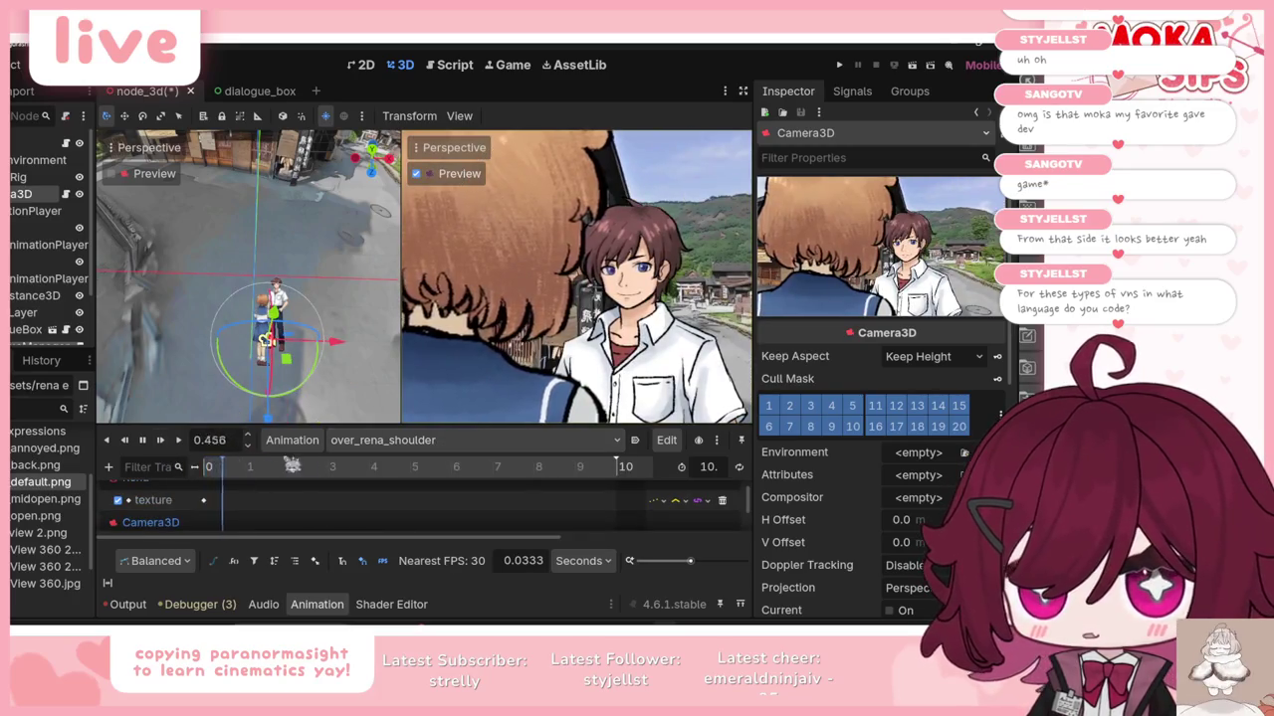
pyautogui.click(370, 440)
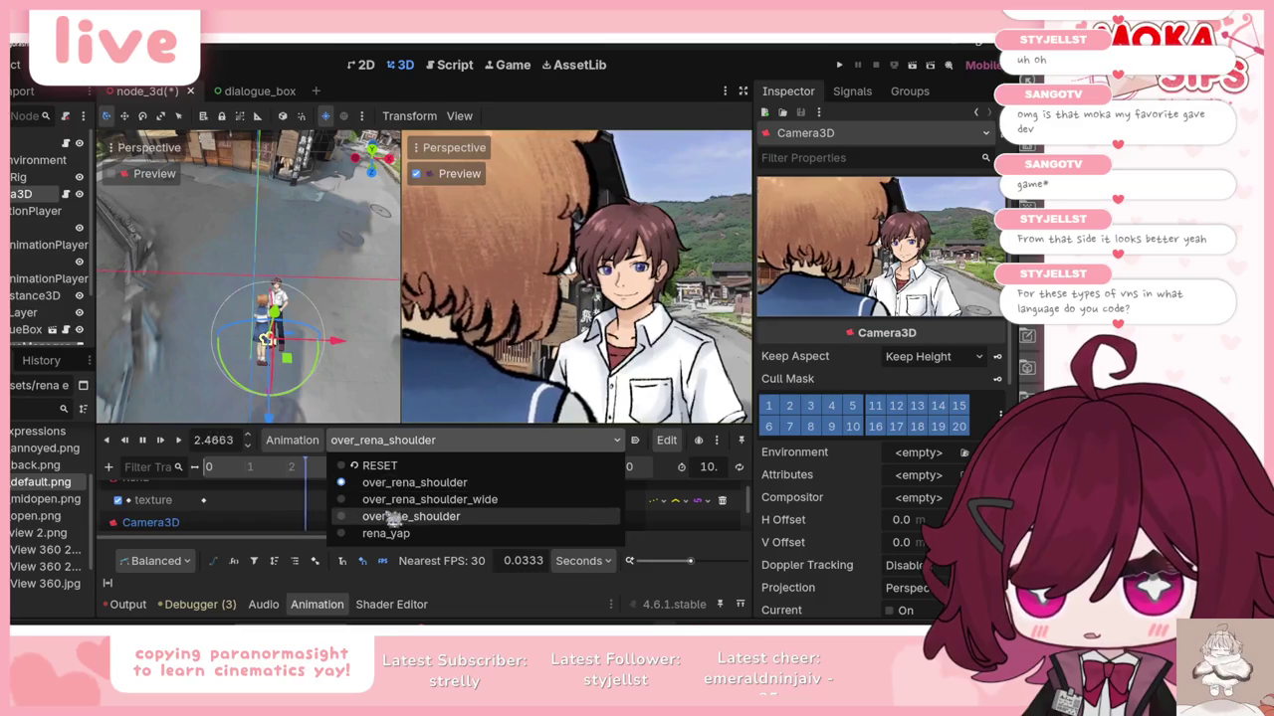
pyautogui.click(388, 516)
pyautogui.click(160, 441)
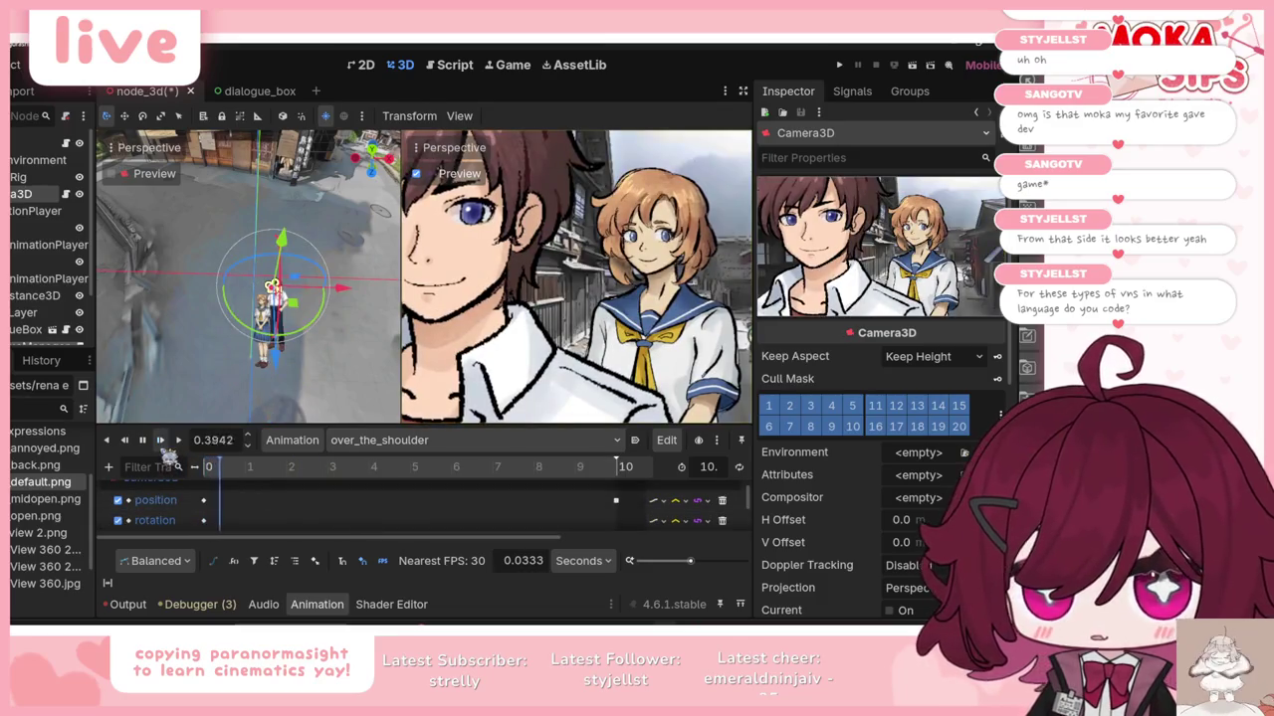
pyautogui.click(411, 443)
pyautogui.click(388, 517)
pyautogui.click(160, 441)
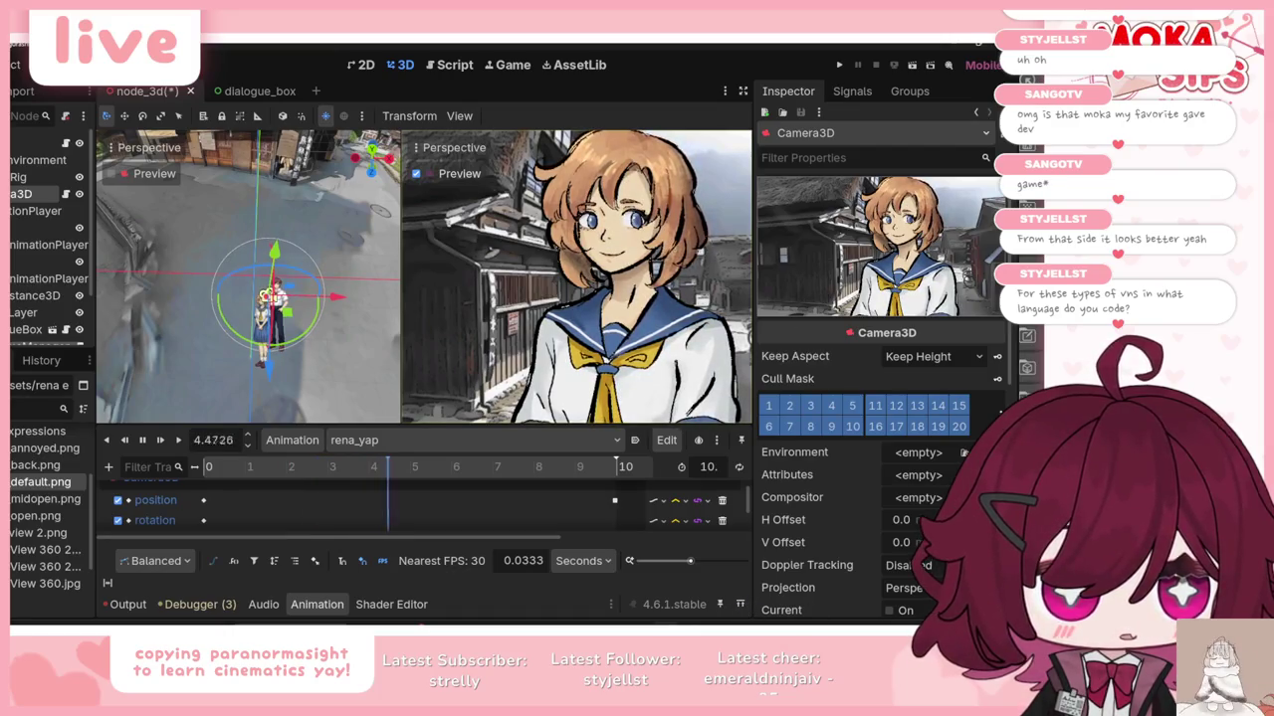
pyautogui.hotkey('alt', 'Tab')
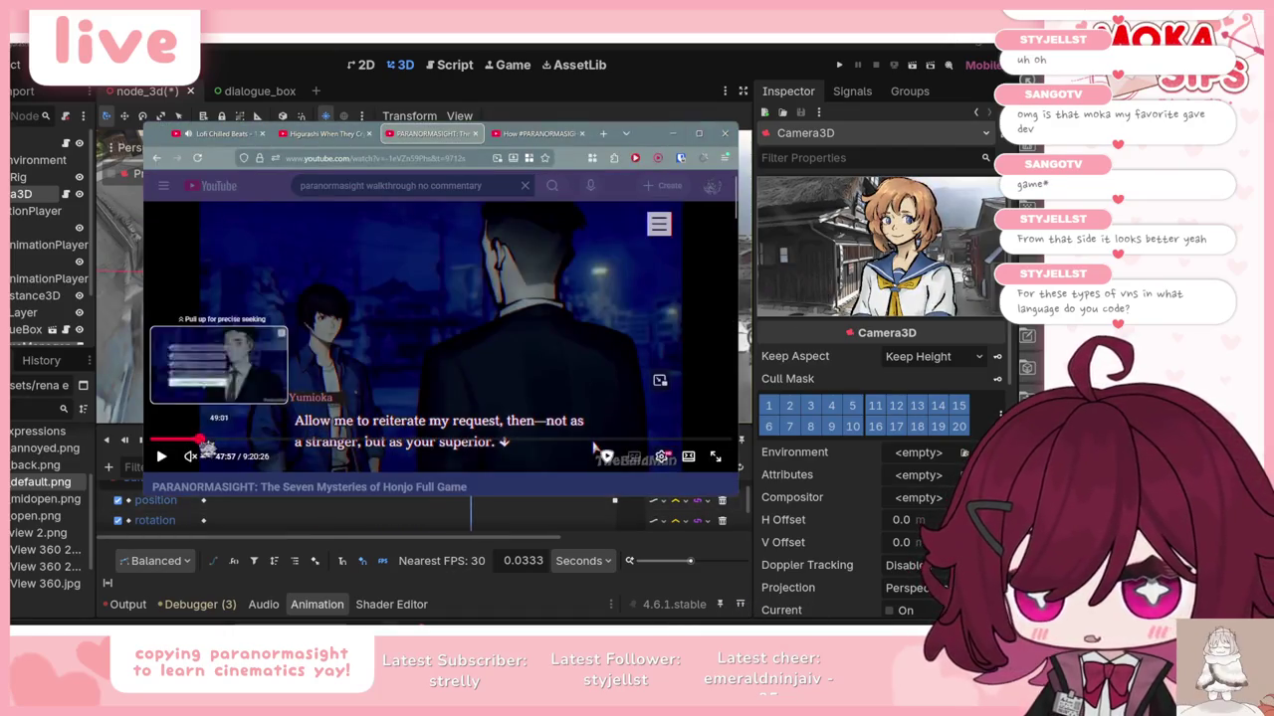
# Step: Play the PARANORMASIGHT walkthrough to about 48:16, pause it, and minimise the browser
pyautogui.press('space')
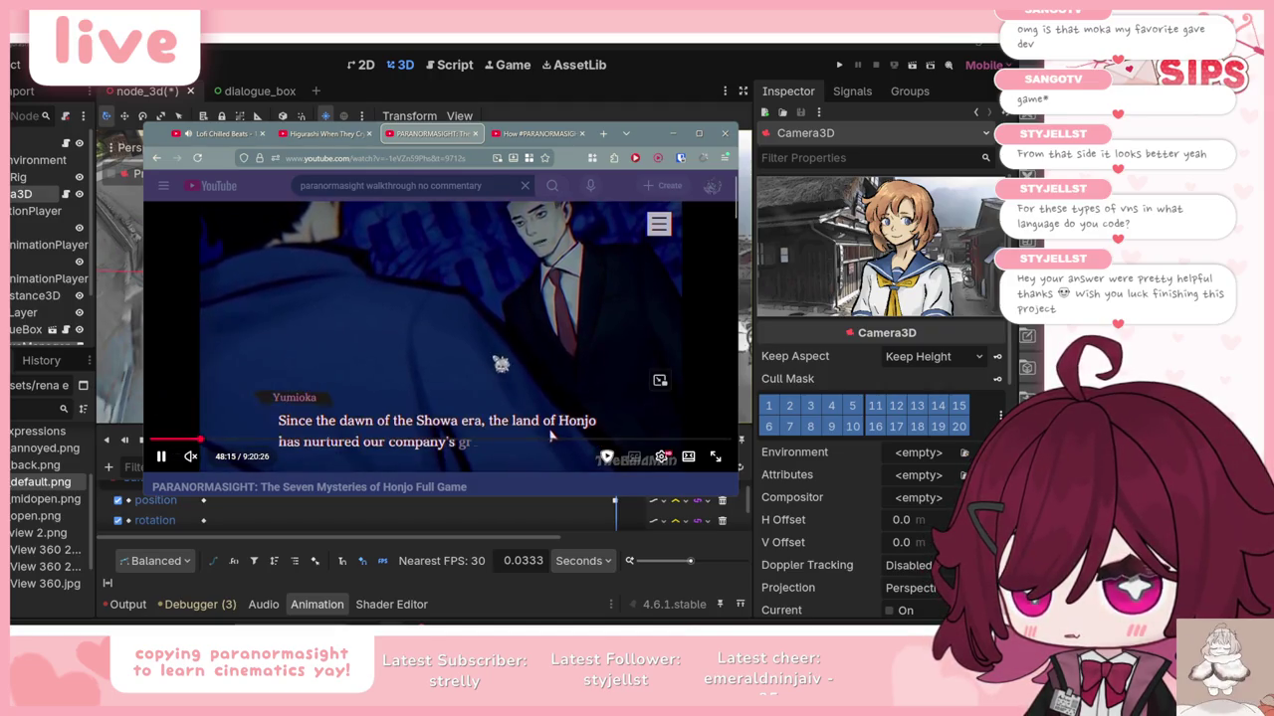
pyautogui.click(549, 434)
pyautogui.click(673, 132)
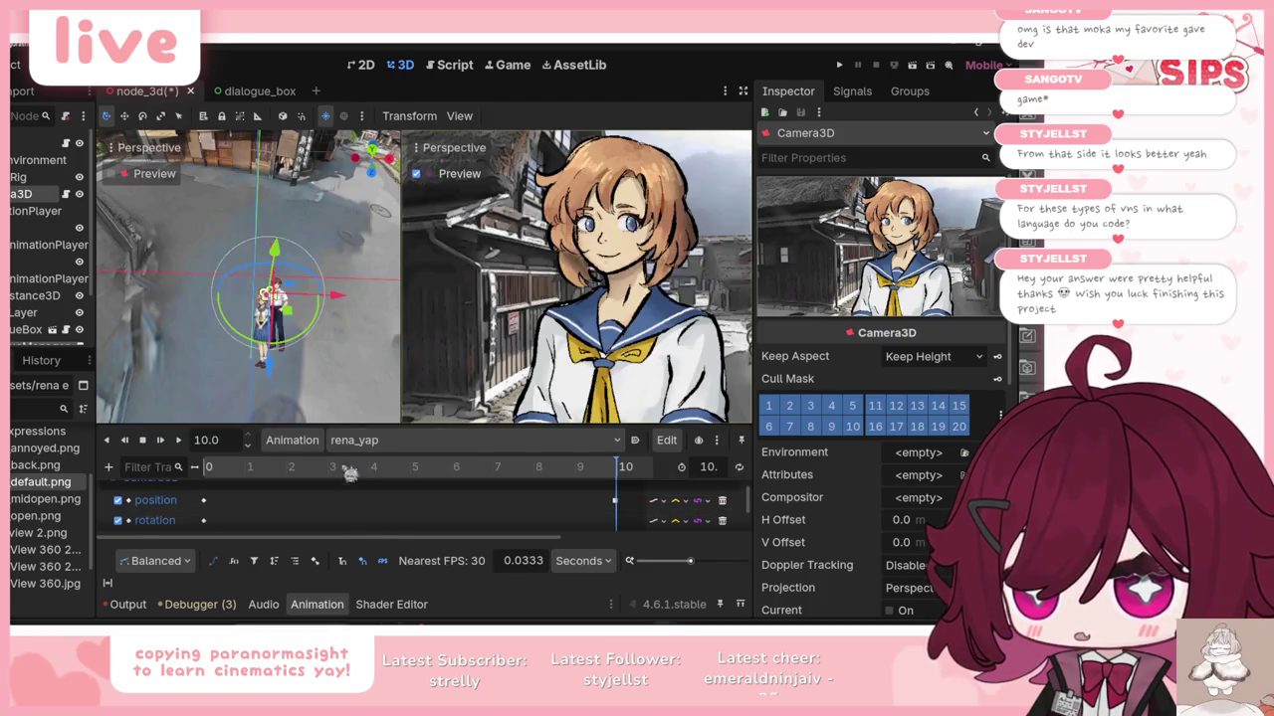
# Step: Load over_the_shoulder, framing Keiichi's face close with Rena behind
pyautogui.click(473, 440)
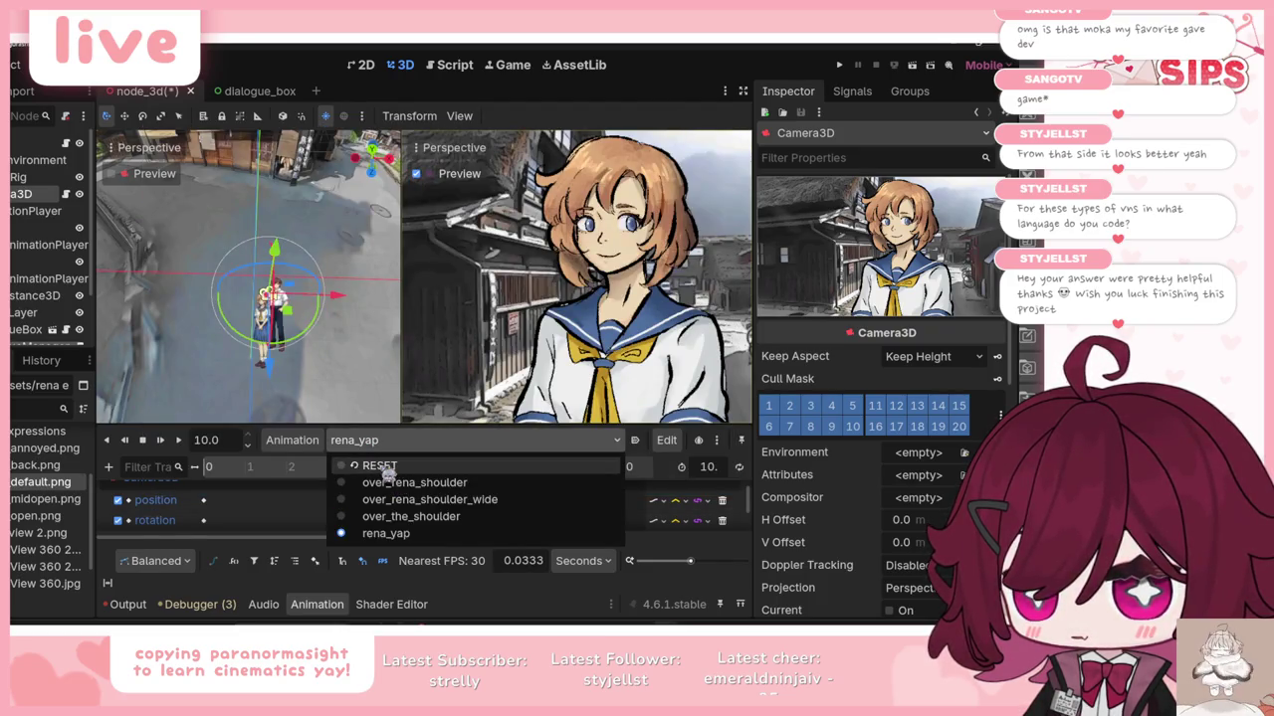
pyautogui.click(411, 517)
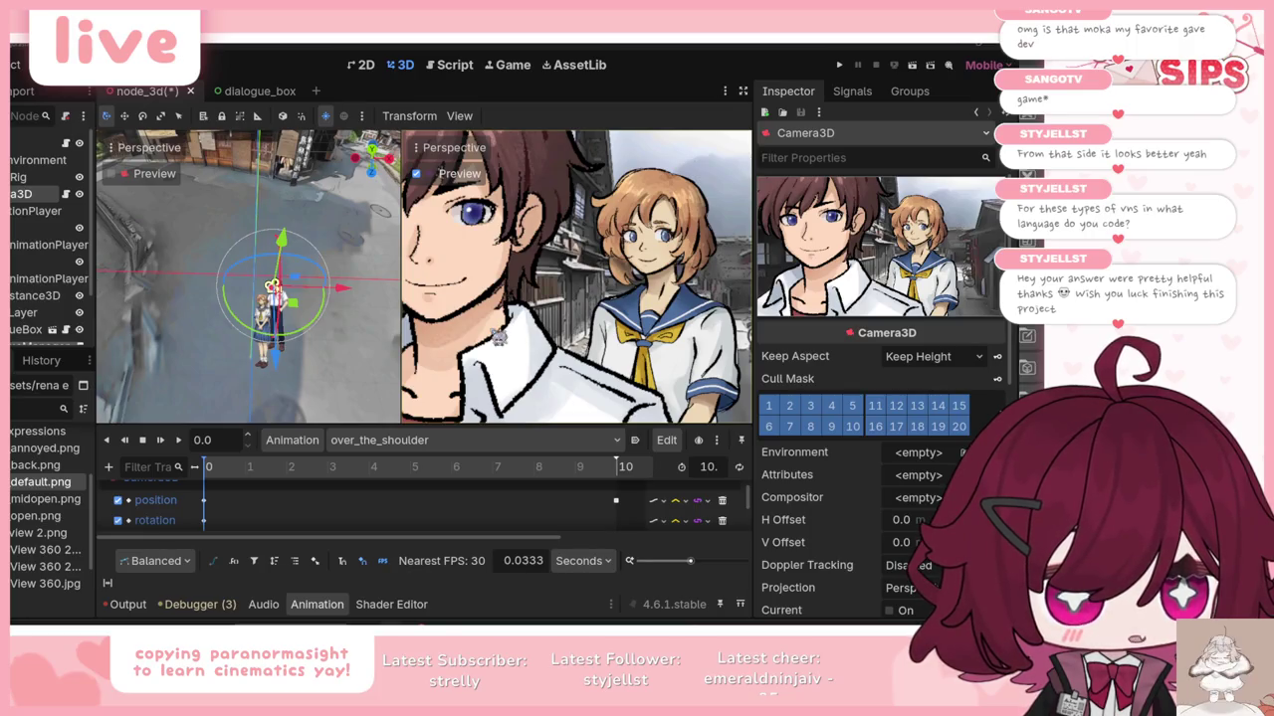
pyautogui.click(284, 441)
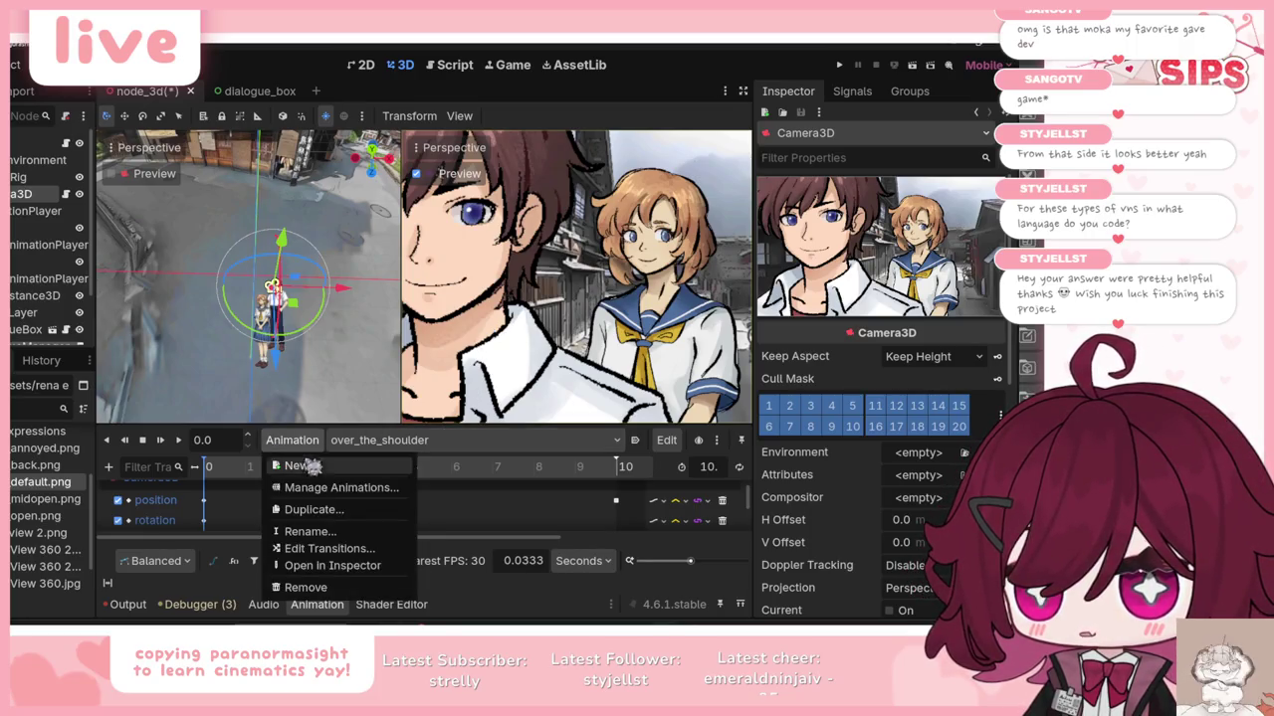
# Step: Add a new animation named over_shoulder_pan_up with the default 1.0-second length
pyautogui.click(309, 466)
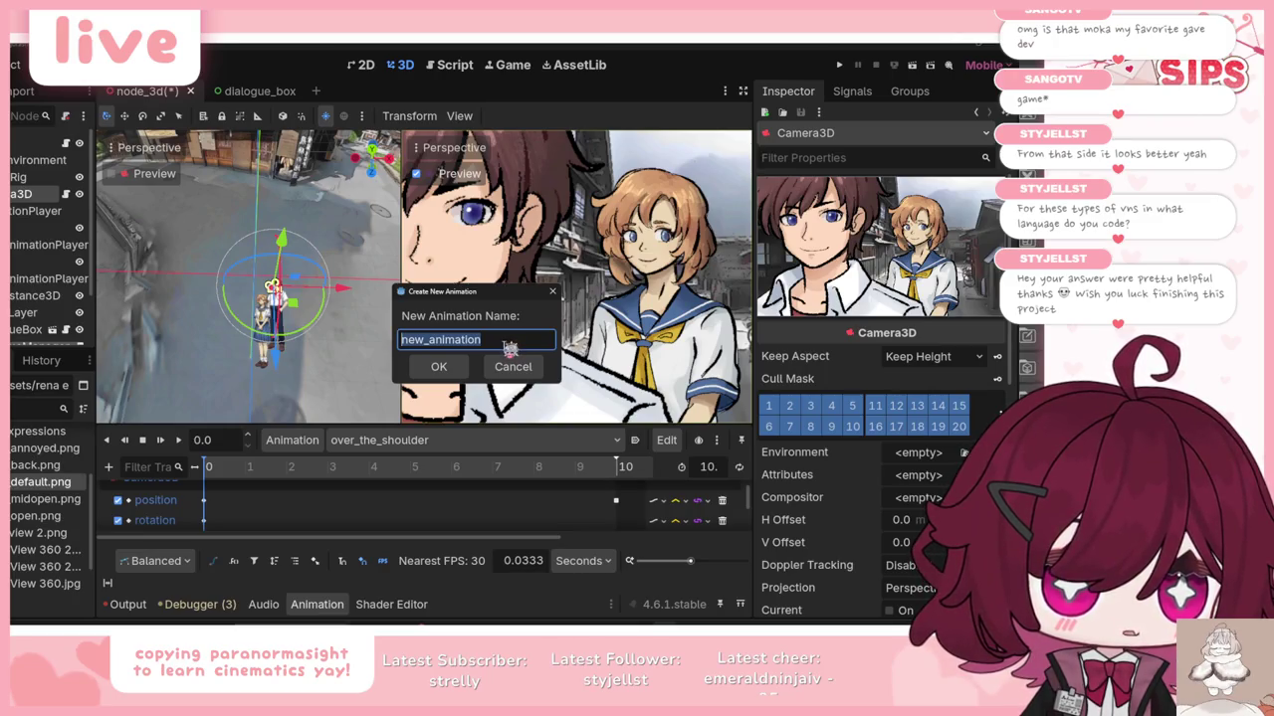
pyautogui.write('over_the_should')
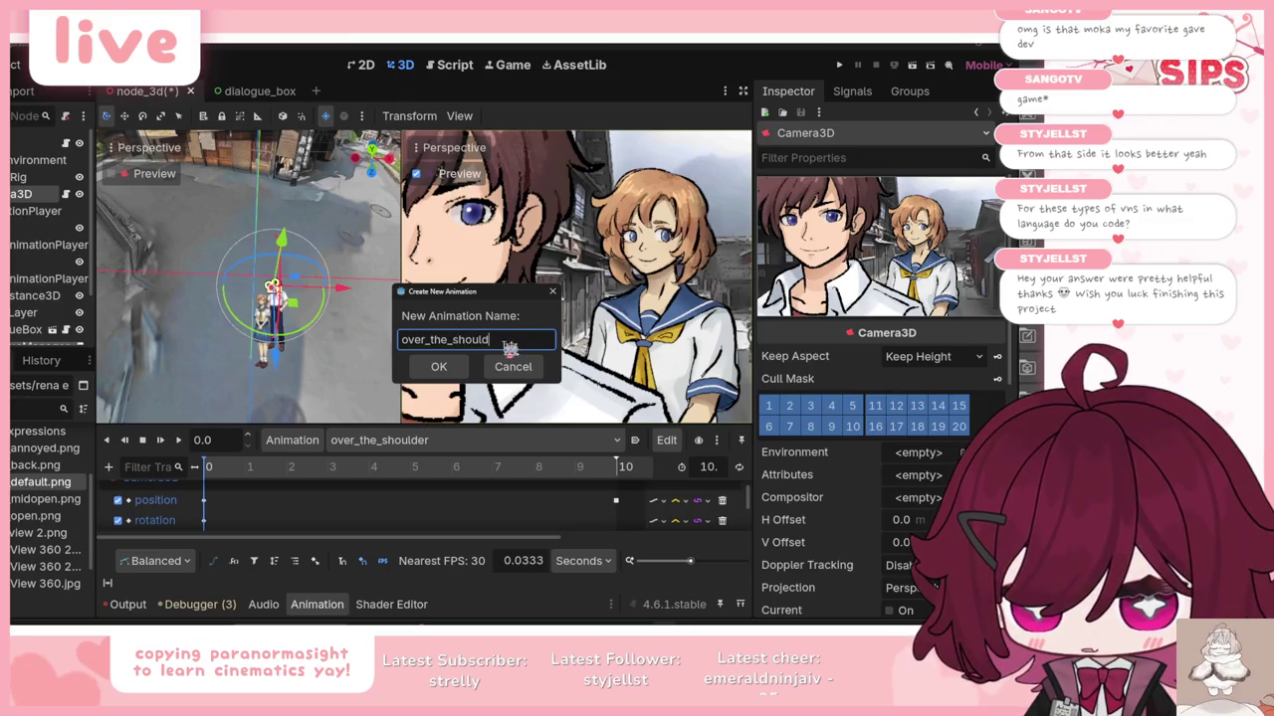
pyautogui.hotkey('ctrl', 'a')
pyautogui.write('_s')
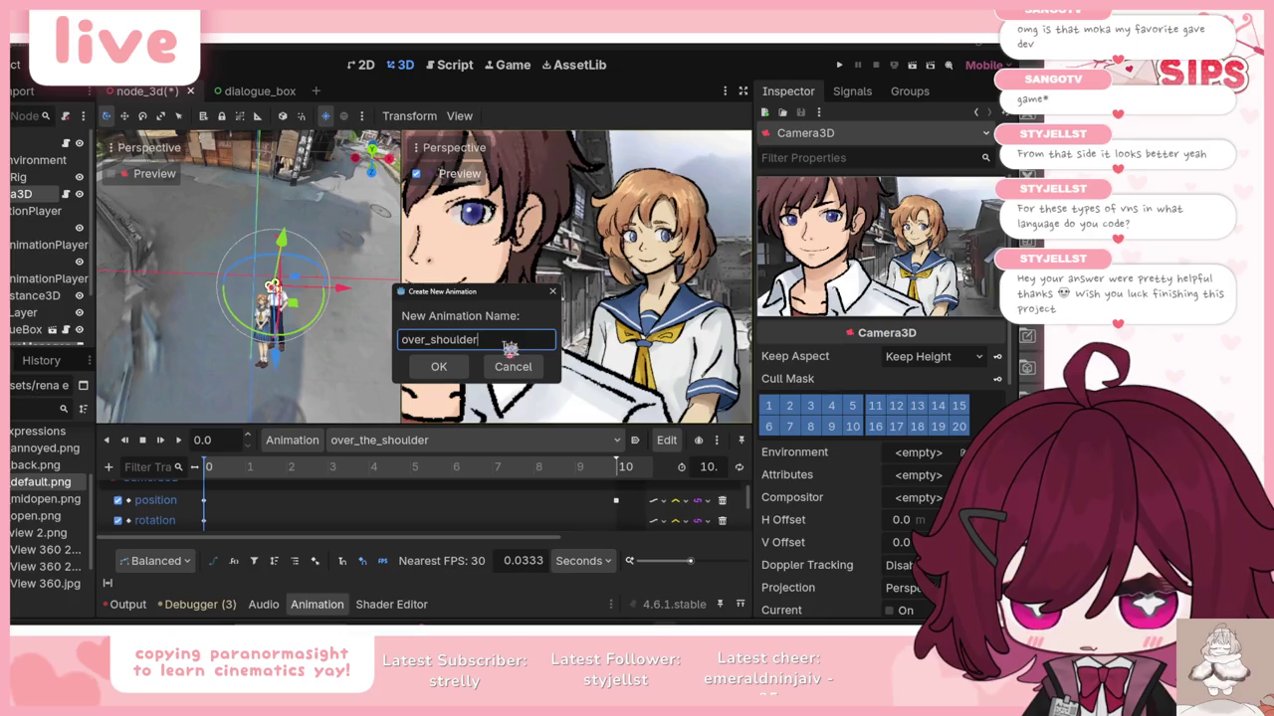
pyautogui.press('Return')
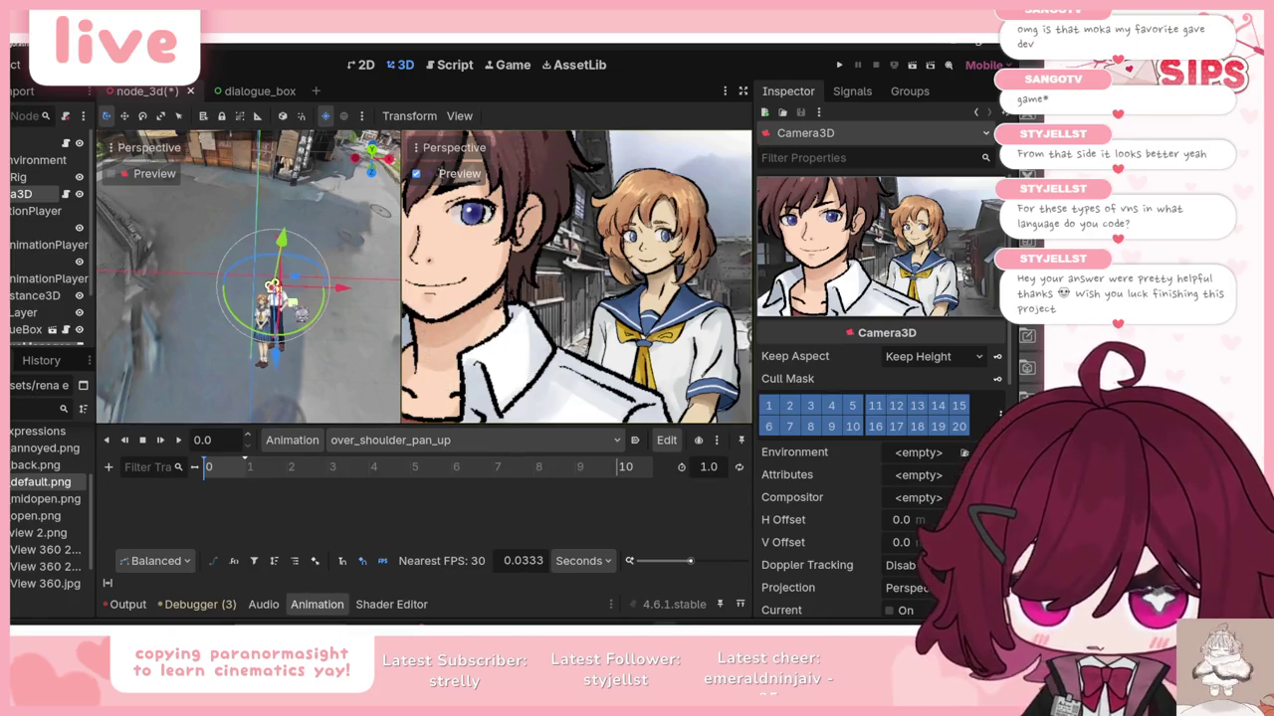
# Step: Shift the camera closer to Keiichi and turn it about 6 degrees, Rena behind him
pyautogui.moveTo(295, 312); pyautogui.dragTo(325, 297)
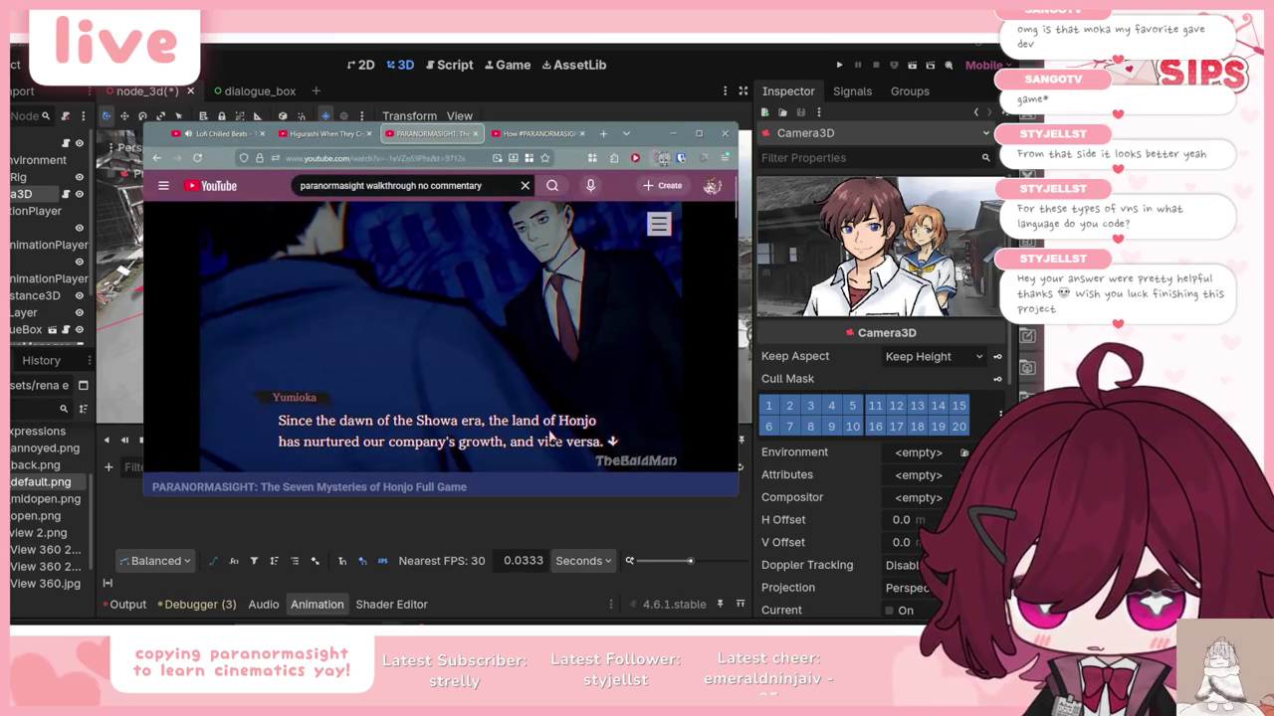
pyautogui.moveTo(211, 245); pyautogui.dragTo(195, 233)
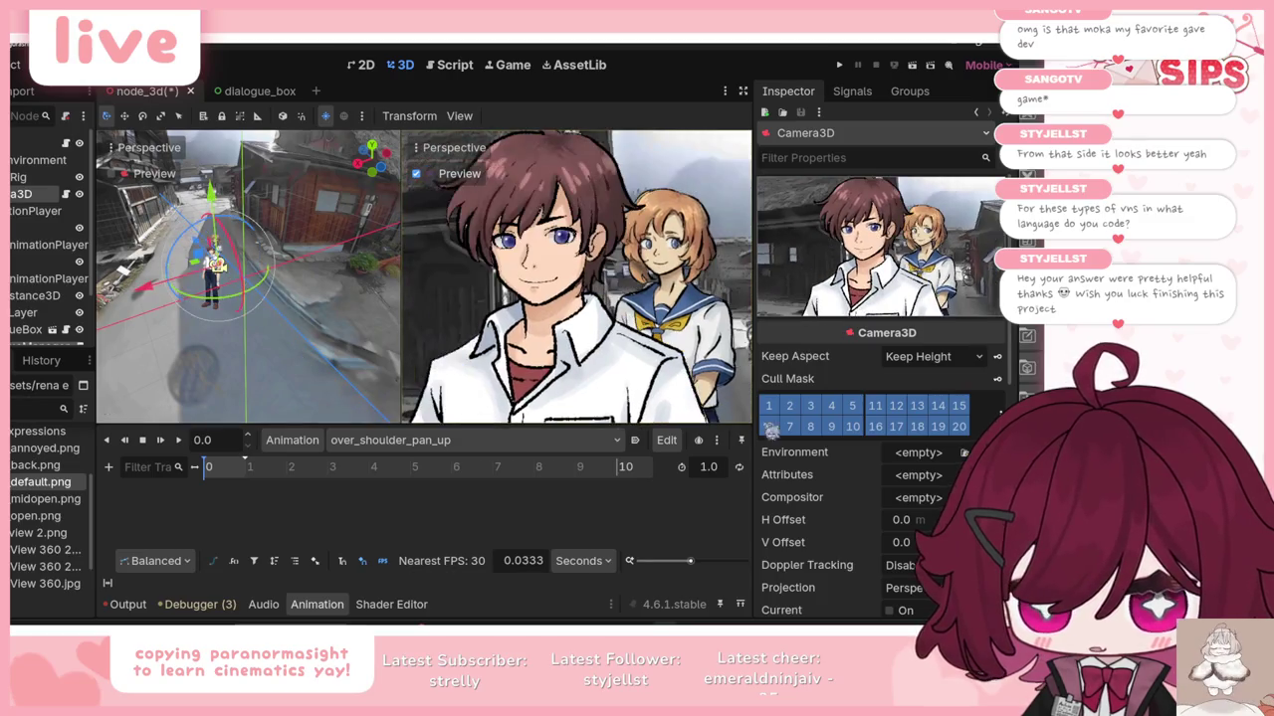
# Step: Set Rena's sprite Billboard mode to Y-Billboard
pyautogui.scroll(-3, 805, 472)
pyautogui.scroll(-10, 804, 471)
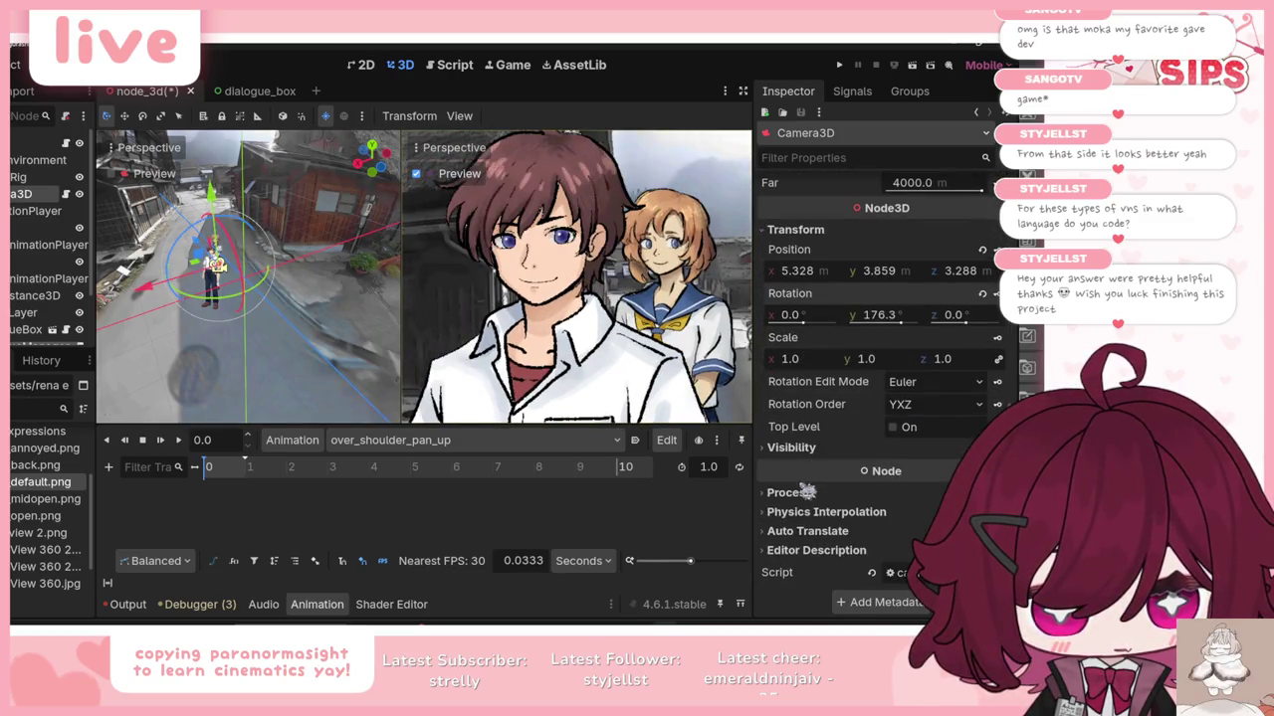
pyautogui.click(40, 228)
pyautogui.scroll(-6, 849, 400)
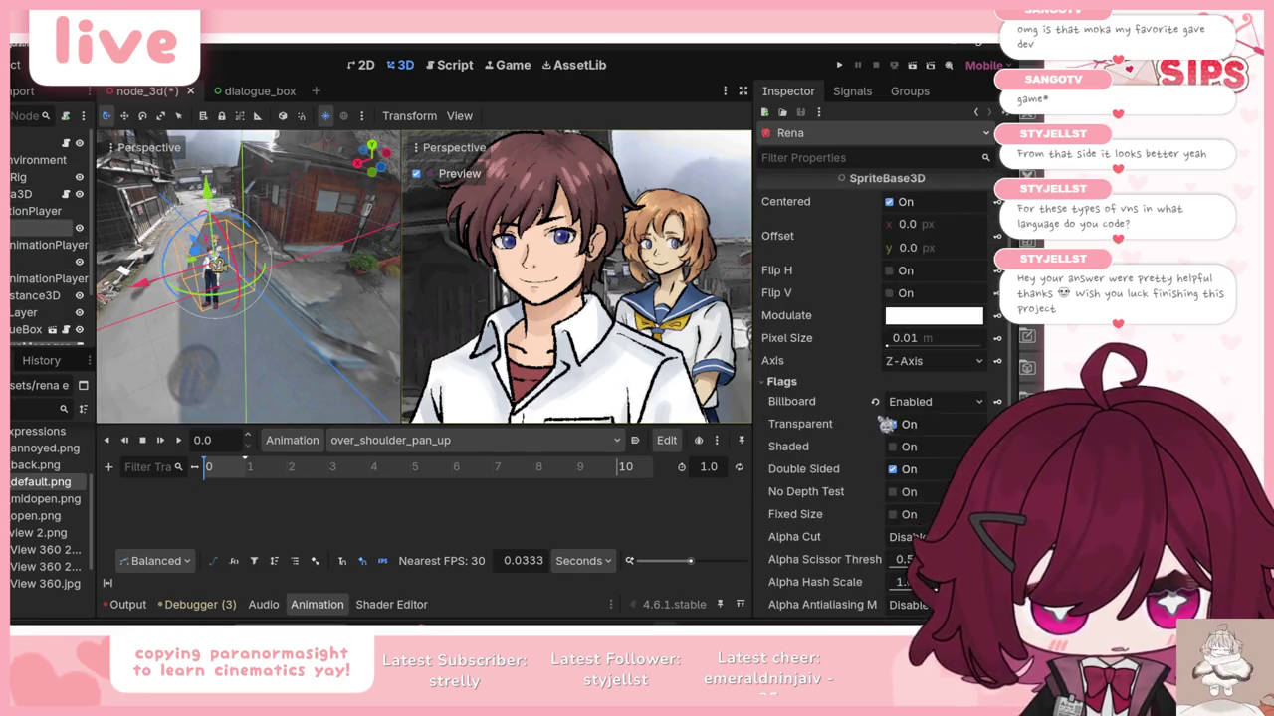
pyautogui.scroll(-5, 885, 378)
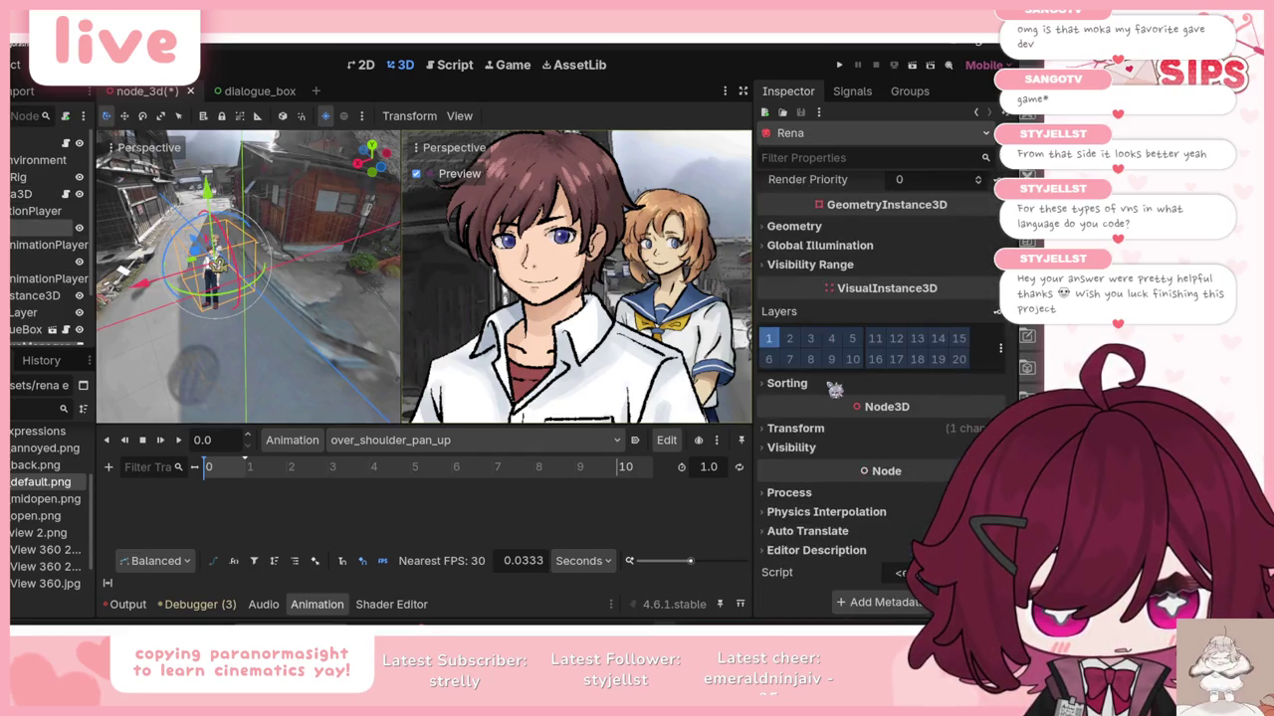
pyautogui.scroll(8, 836, 369)
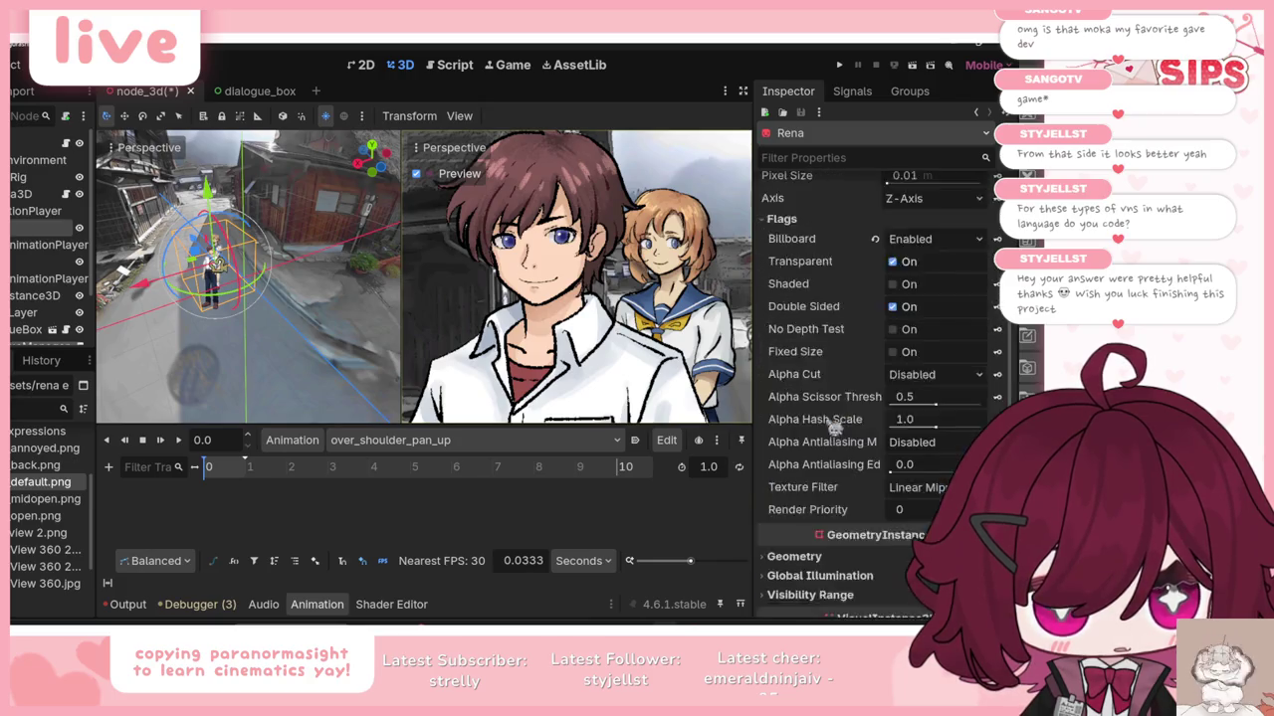
pyautogui.scroll(1, 814, 340)
pyautogui.scroll(-2, 814, 344)
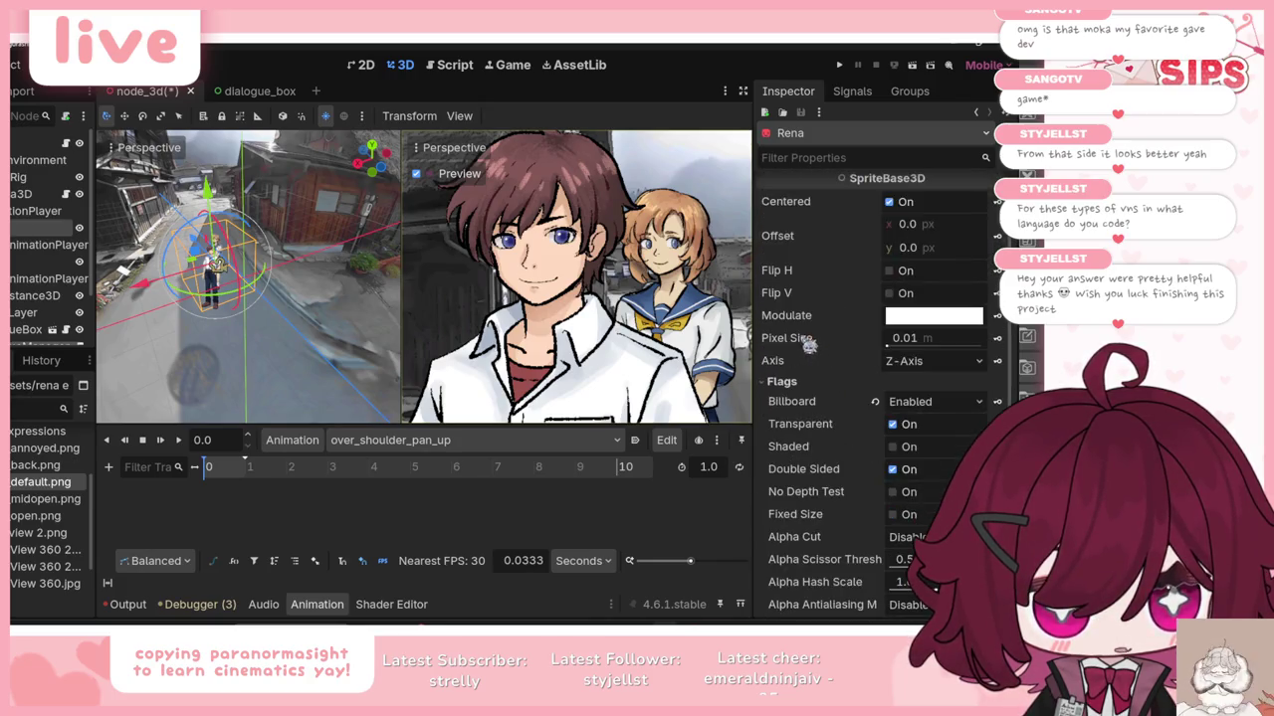
pyautogui.scroll(-1, 846, 367)
pyautogui.click(940, 347)
pyautogui.click(918, 403)
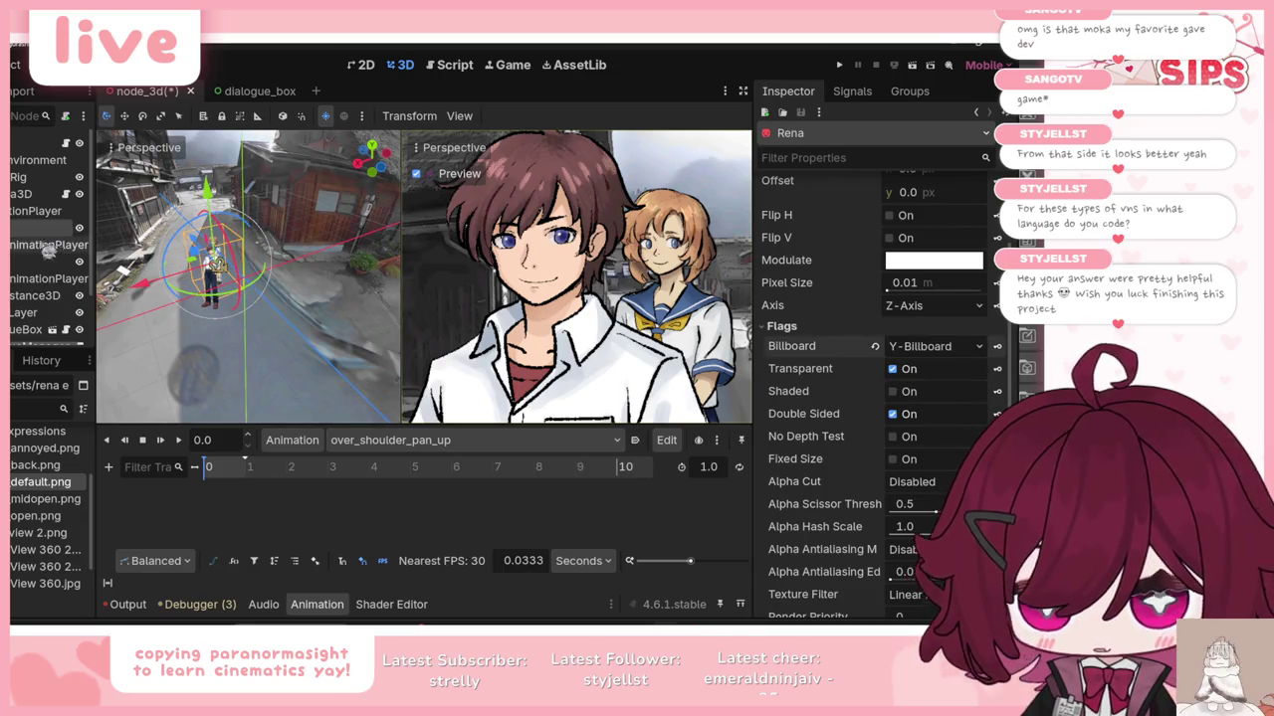
# Step: Set Keiichi's sprite Billboard mode to Y-Billboard, then select Camera3D
pyautogui.click(24, 261)
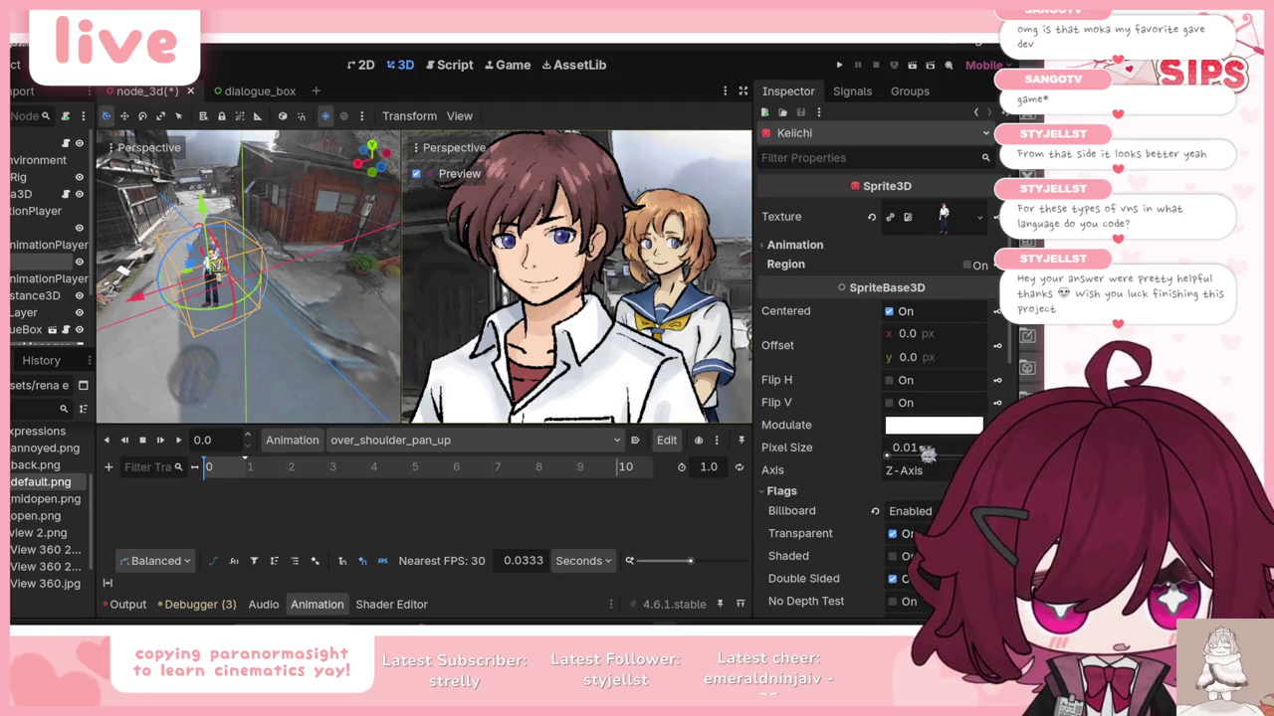
pyautogui.scroll(-1, 927, 453)
pyautogui.click(928, 458)
pyautogui.click(923, 515)
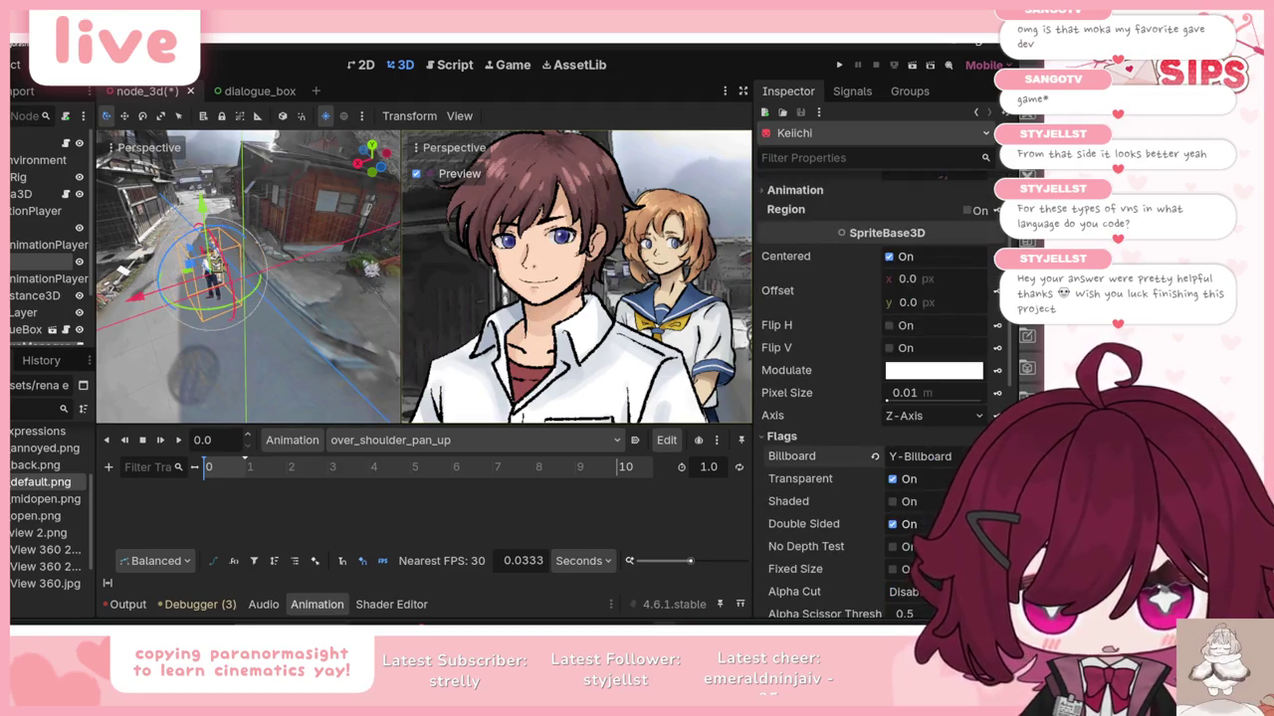
pyautogui.click(22, 195)
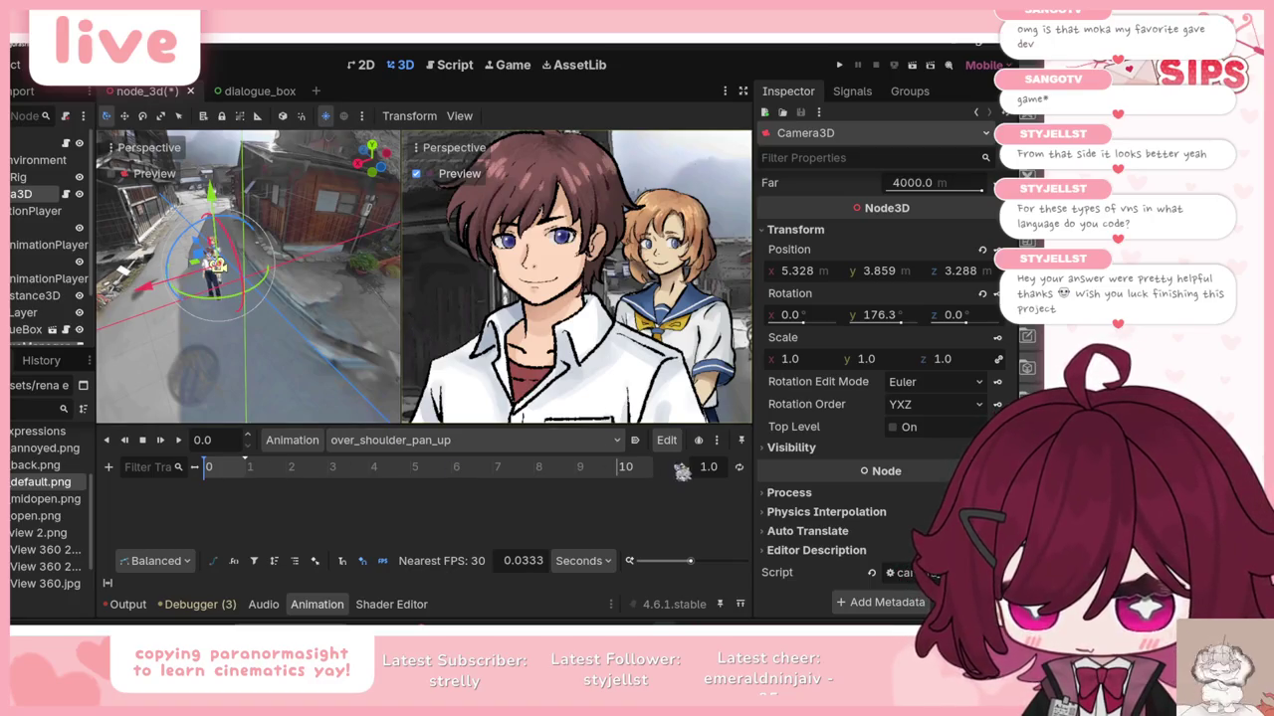
# Step: Reframe Camera3D on the two characters: rotate, move closer, push forward and lower it
pyautogui.scroll(1, 711, 469)
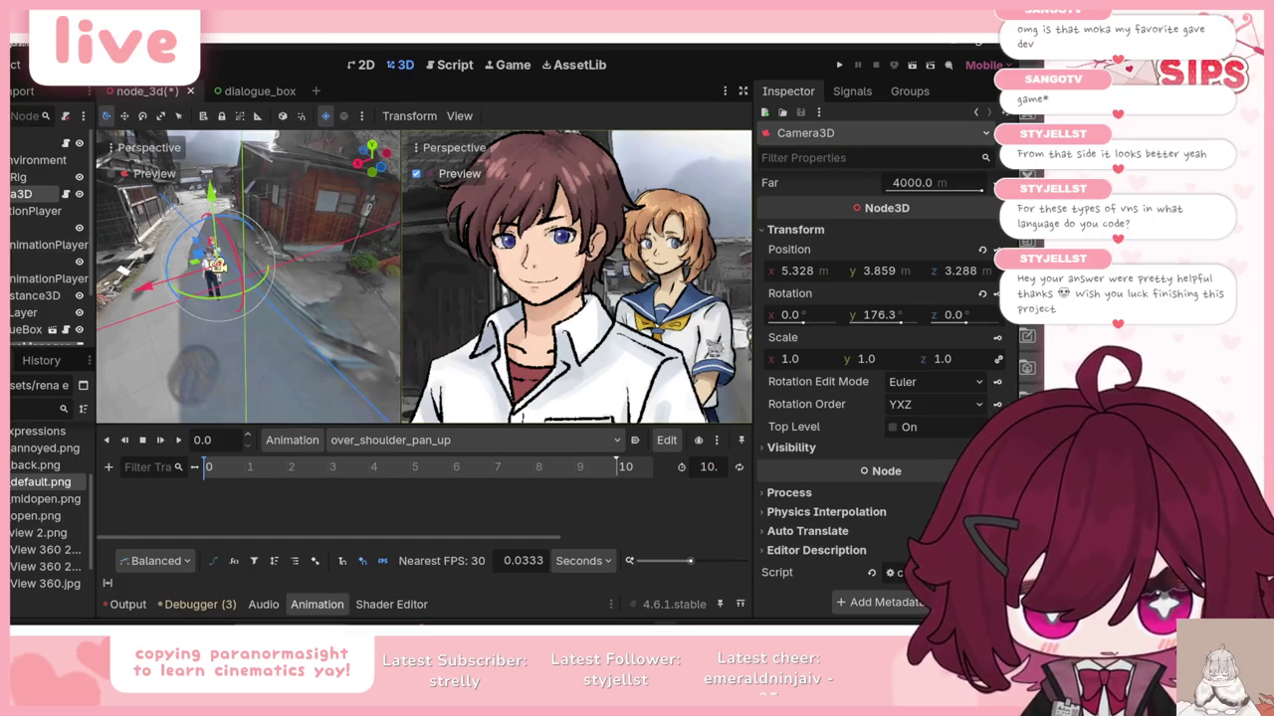
pyautogui.moveTo(221, 269); pyautogui.dragTo(219, 267)
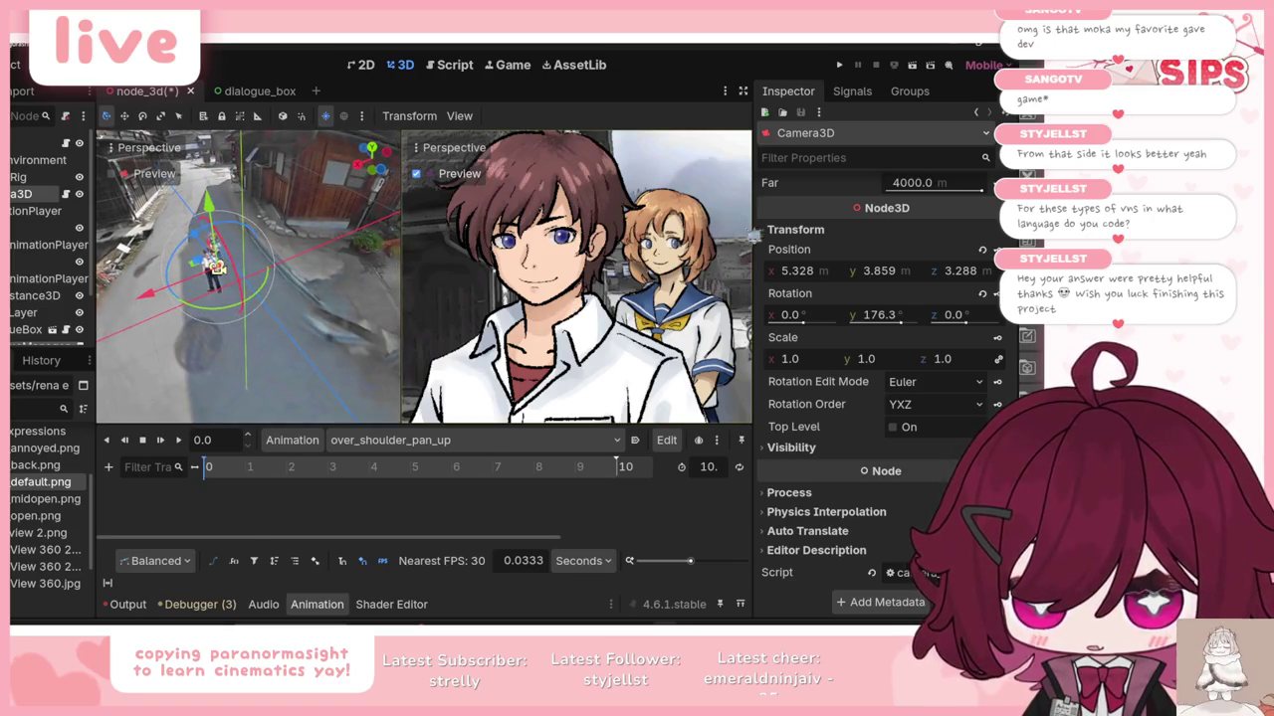
pyautogui.scroll(10, 841, 264)
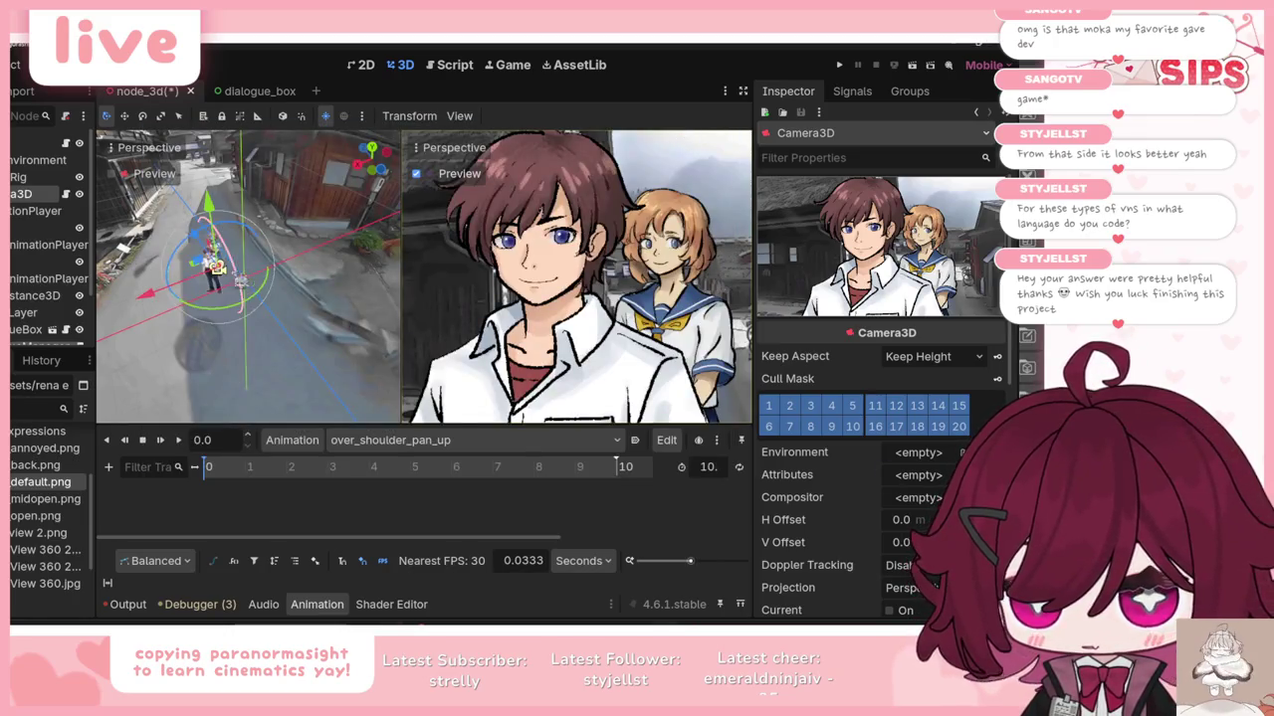
pyautogui.moveTo(220, 233); pyautogui.dragTo(227, 267)
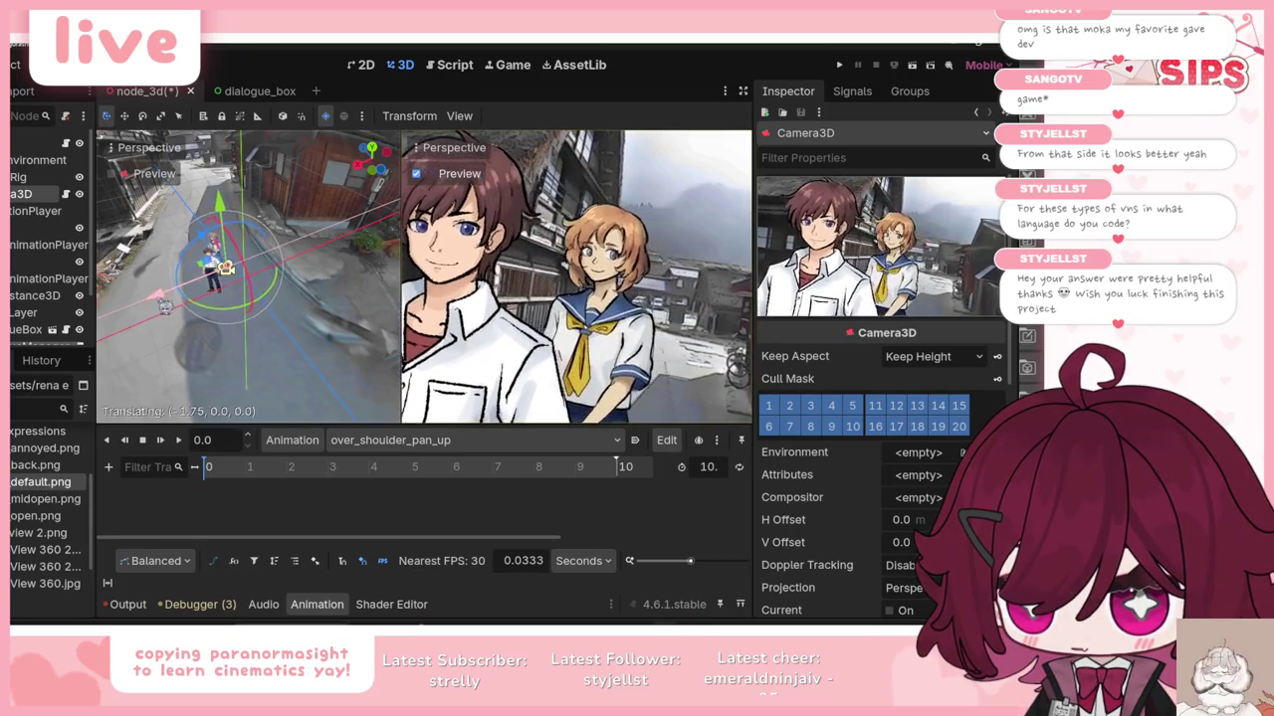
pyautogui.moveTo(162, 307)
pyautogui.mouseDown()
pyautogui.moveTo(230, 312)
pyautogui.moveTo(177, 296)
pyautogui.moveTo(237, 310)
pyautogui.mouseUp()
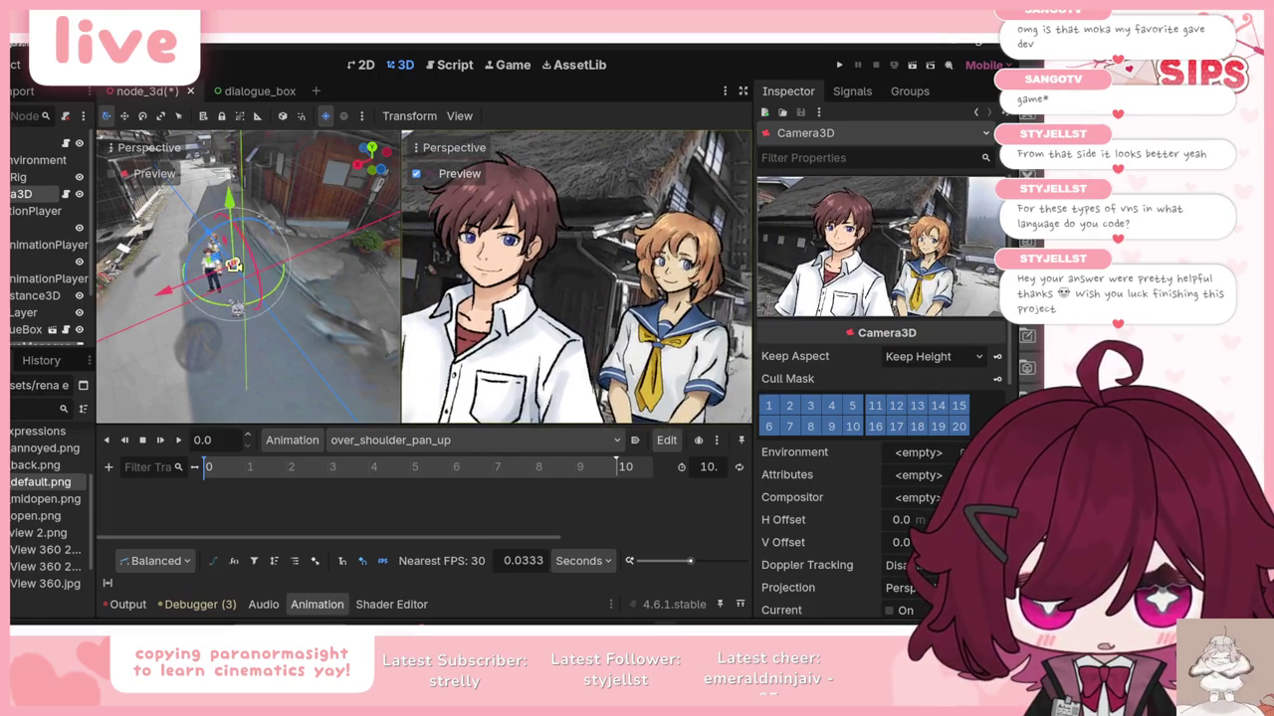
pyautogui.moveTo(219, 238); pyautogui.dragTo(215, 243)
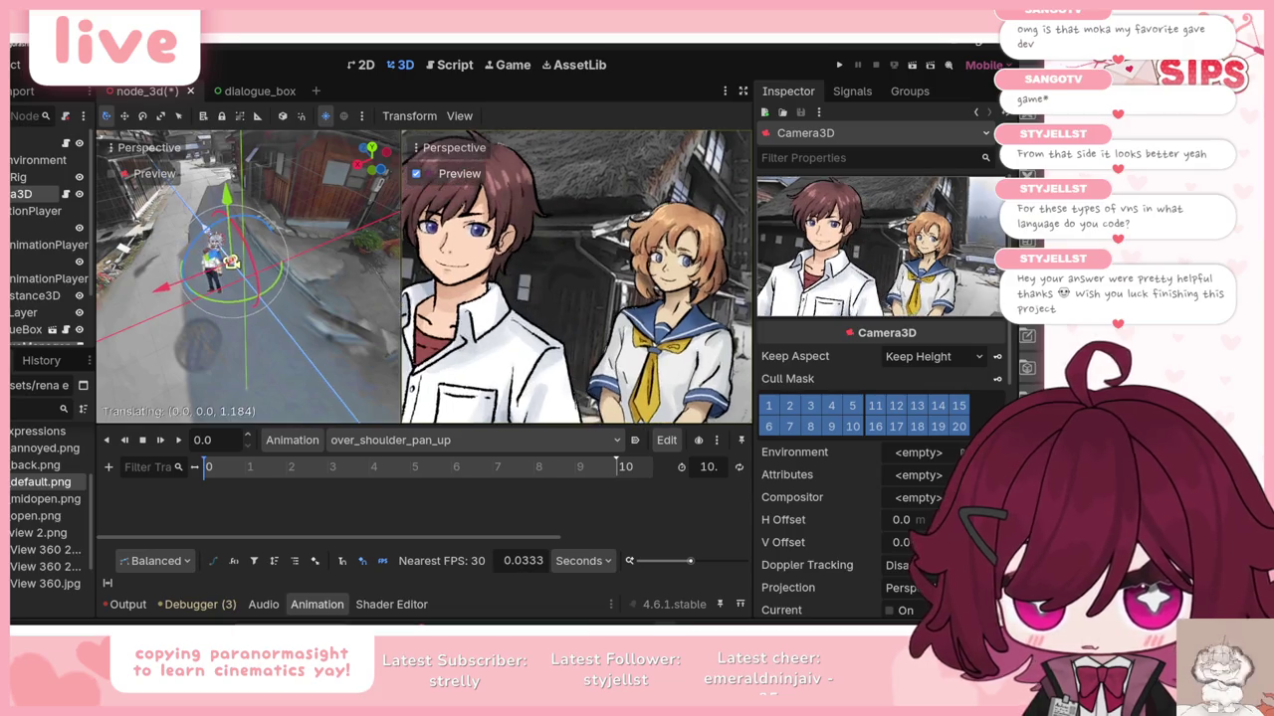
pyautogui.moveTo(179, 289); pyautogui.dragTo(163, 292)
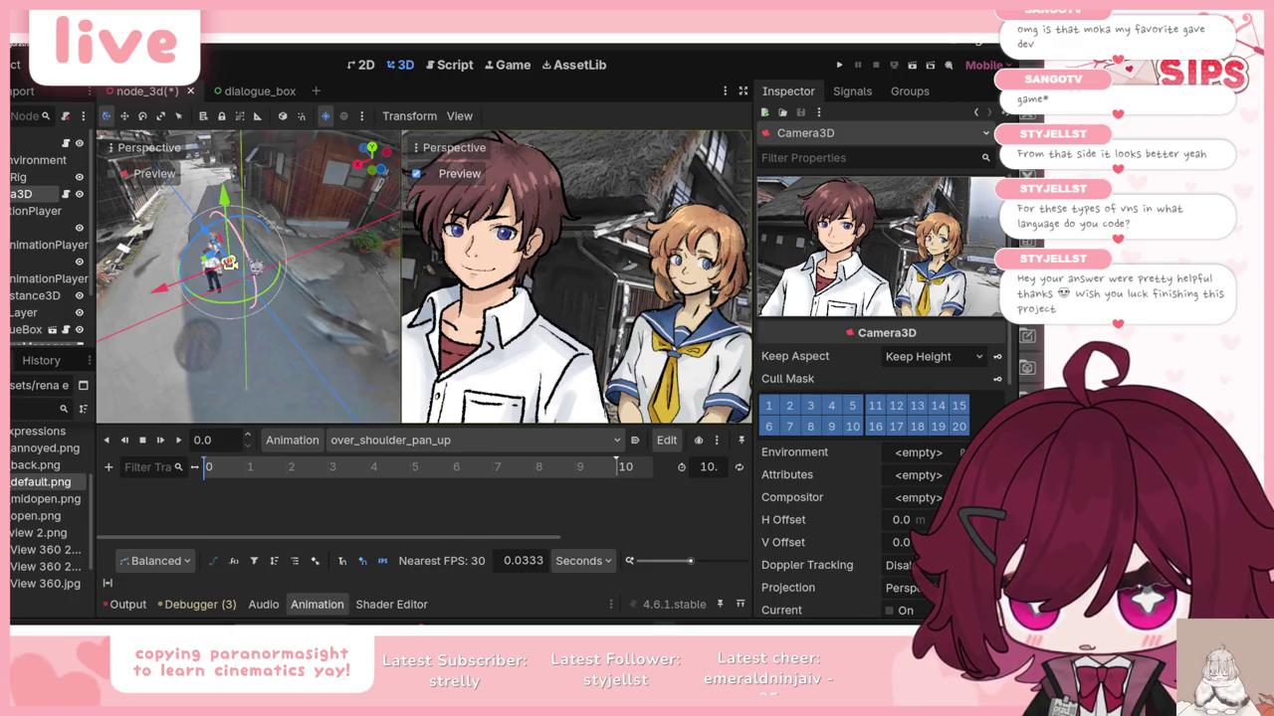
pyautogui.hotkey('ctrl', 'z')
pyautogui.hotkey('ctrl', 'shift', 'z')
pyautogui.moveTo(228, 260)
pyautogui.mouseDown()
pyautogui.moveTo(246, 229)
pyautogui.moveTo(233, 195)
pyautogui.mouseUp()
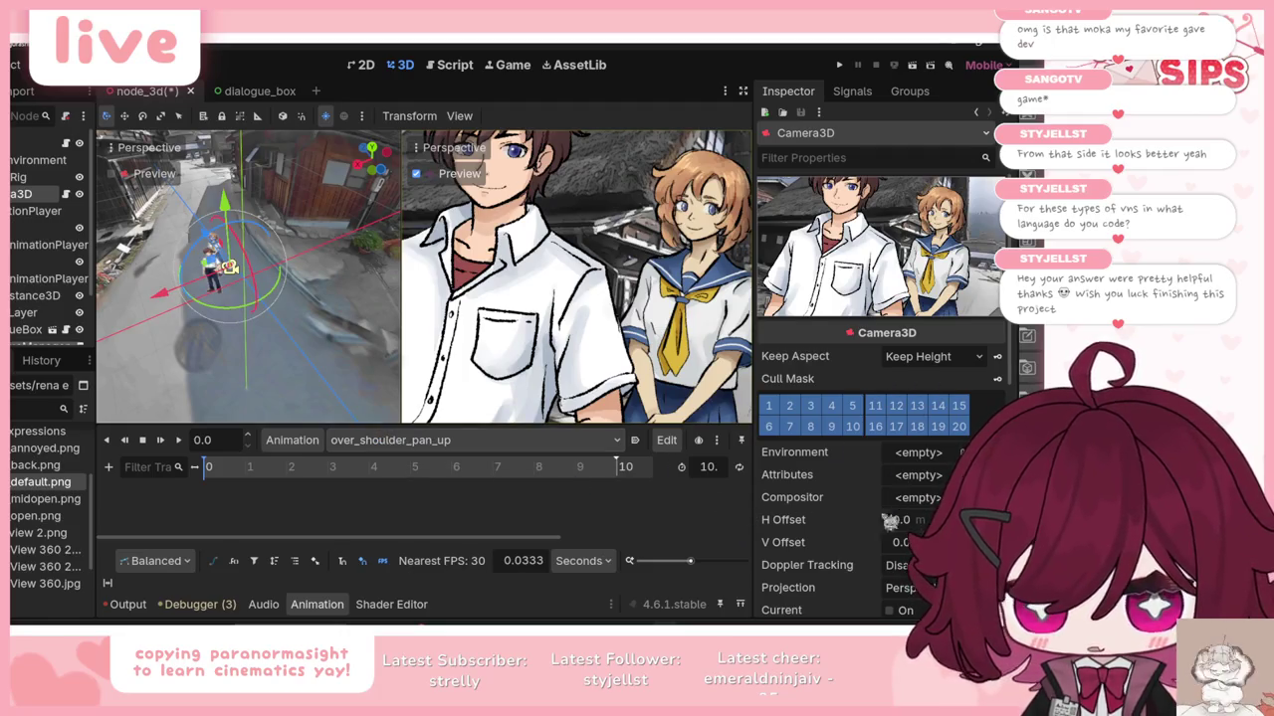
pyautogui.scroll(-5, 917, 528)
# Step: Key Camera3D rotation and position at 0 s, then raise it to y 3.844 at 10 s
pyautogui.click(998, 404)
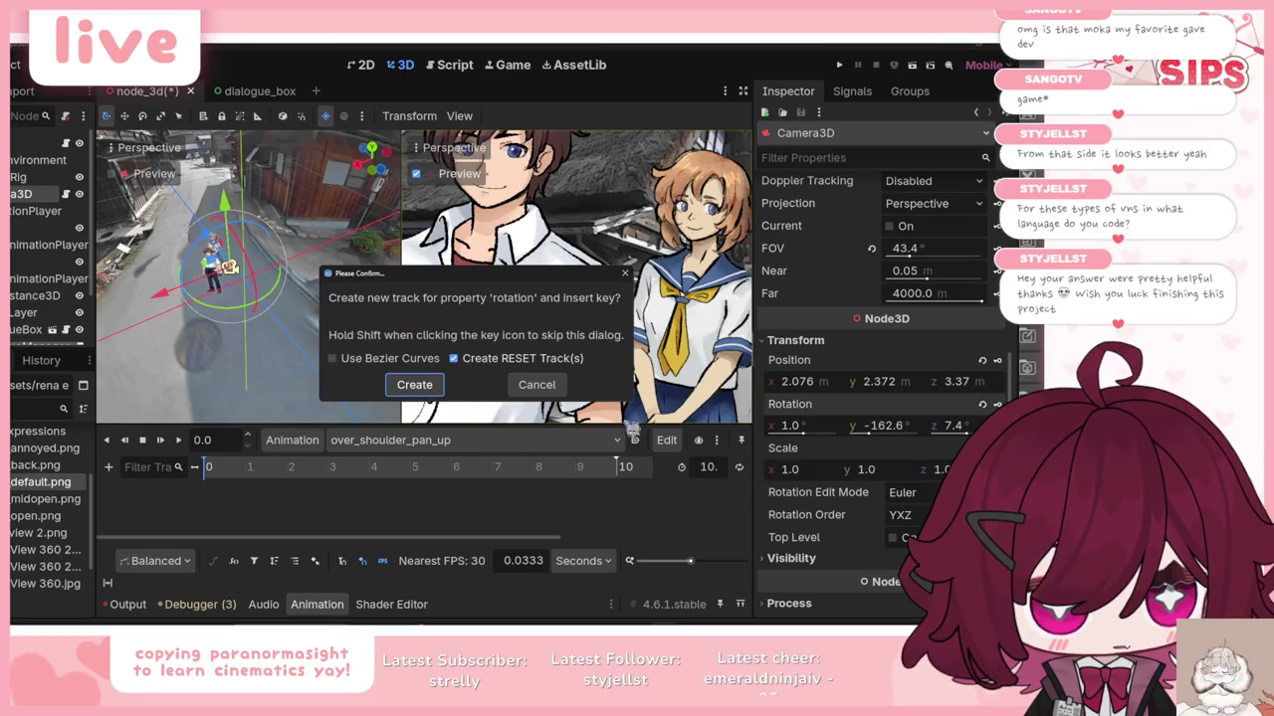
pyautogui.click(412, 393)
pyautogui.click(997, 361)
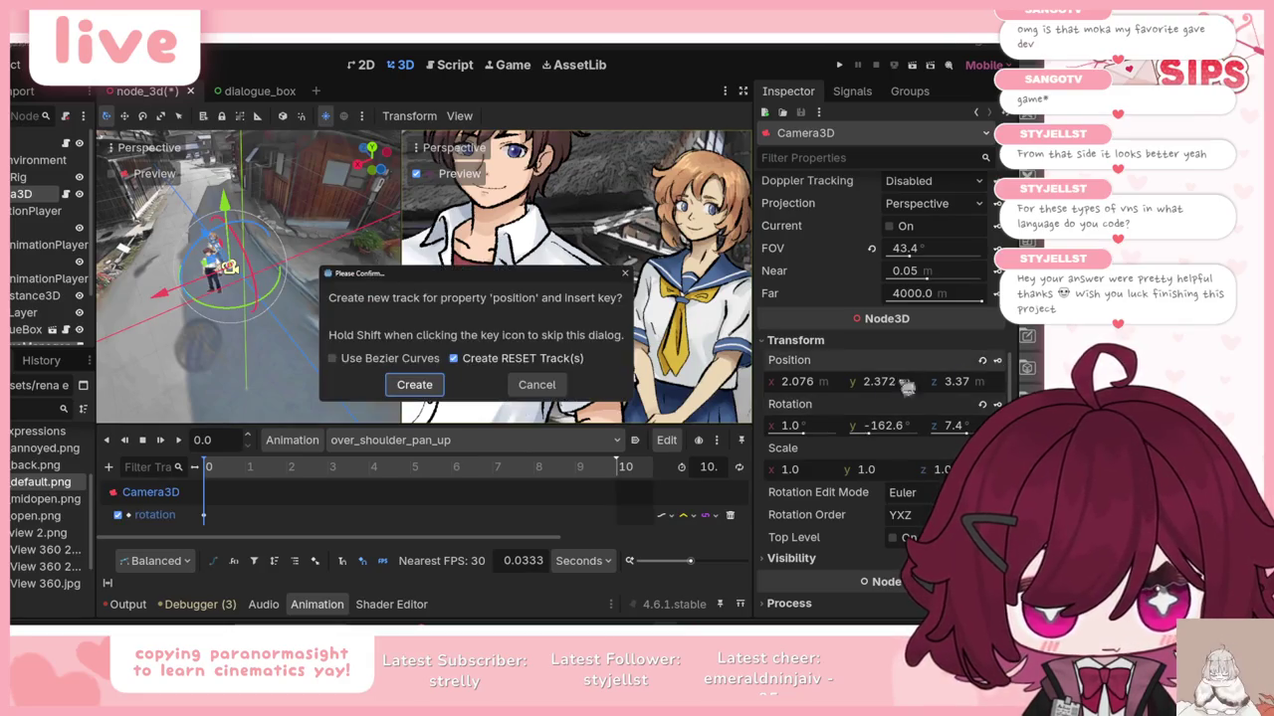
pyautogui.click(411, 395)
pyautogui.moveTo(312, 474); pyautogui.dragTo(637, 470)
pyautogui.moveTo(230, 225); pyautogui.dragTo(228, 211)
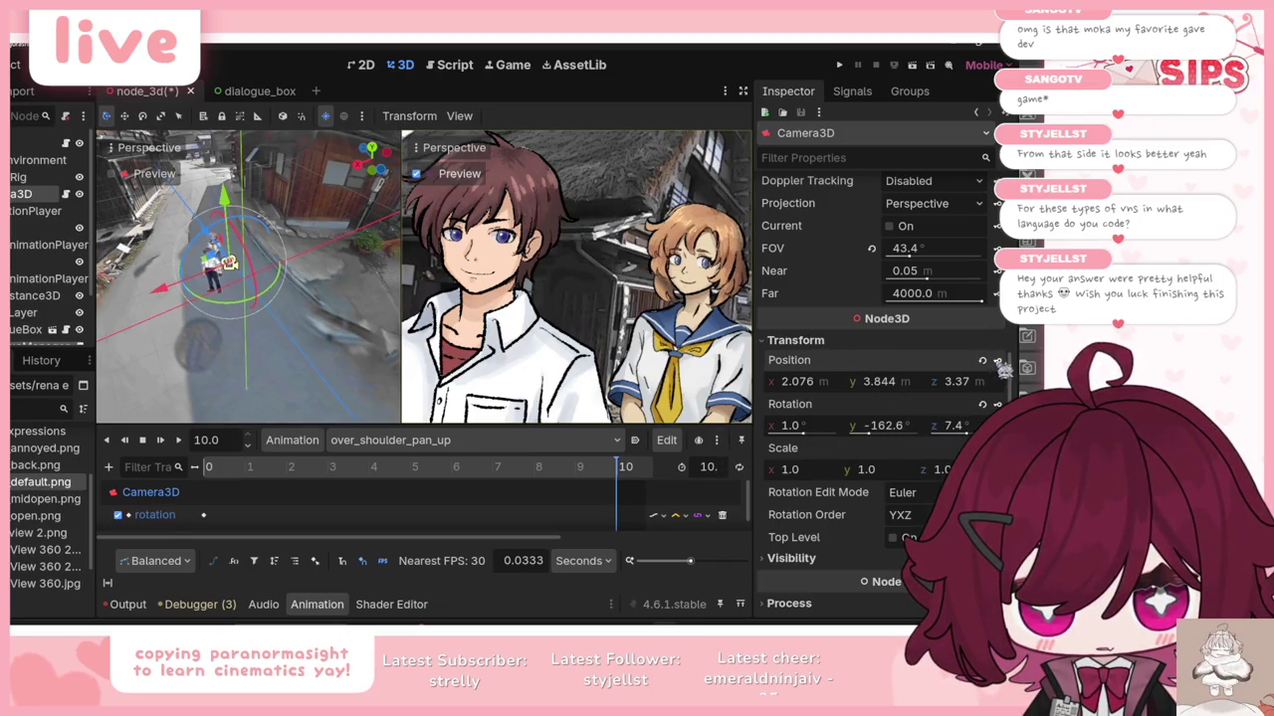
# Step: Preview the over_shoulder_pan_up animation, checking the rotation track's interpolation options
pyautogui.click(161, 441)
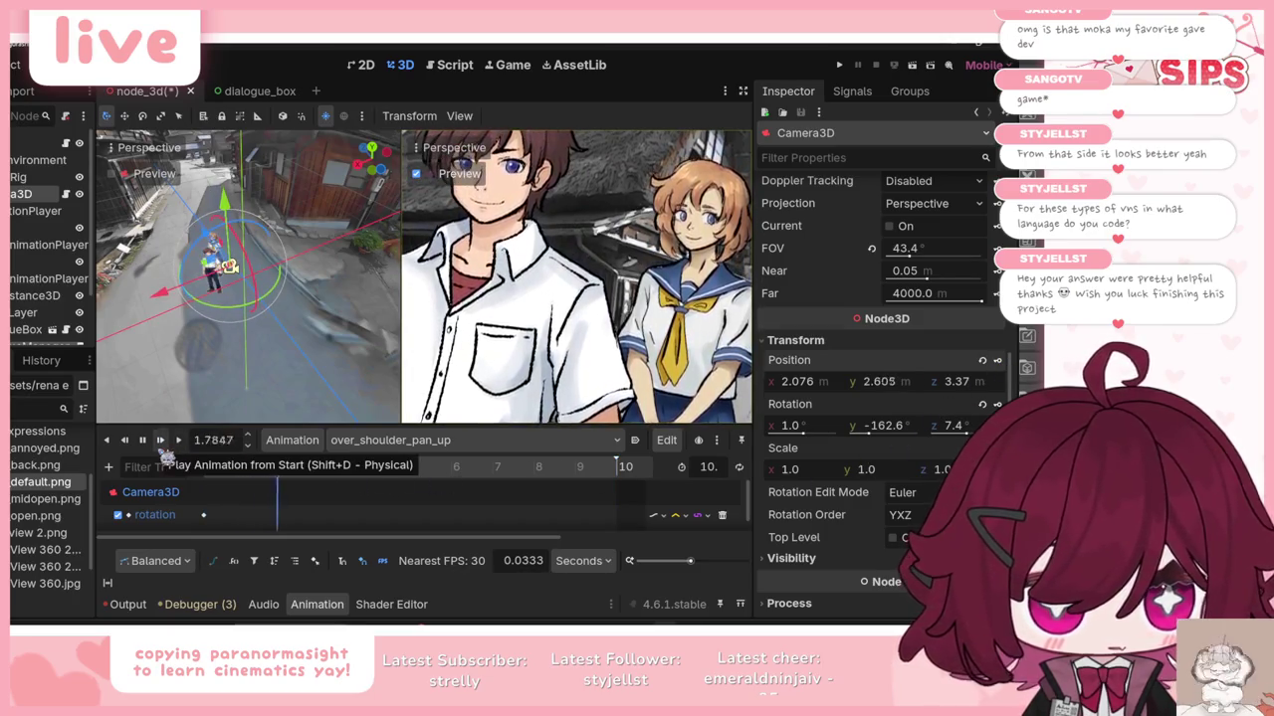
pyautogui.click(676, 515)
pyautogui.click(716, 577)
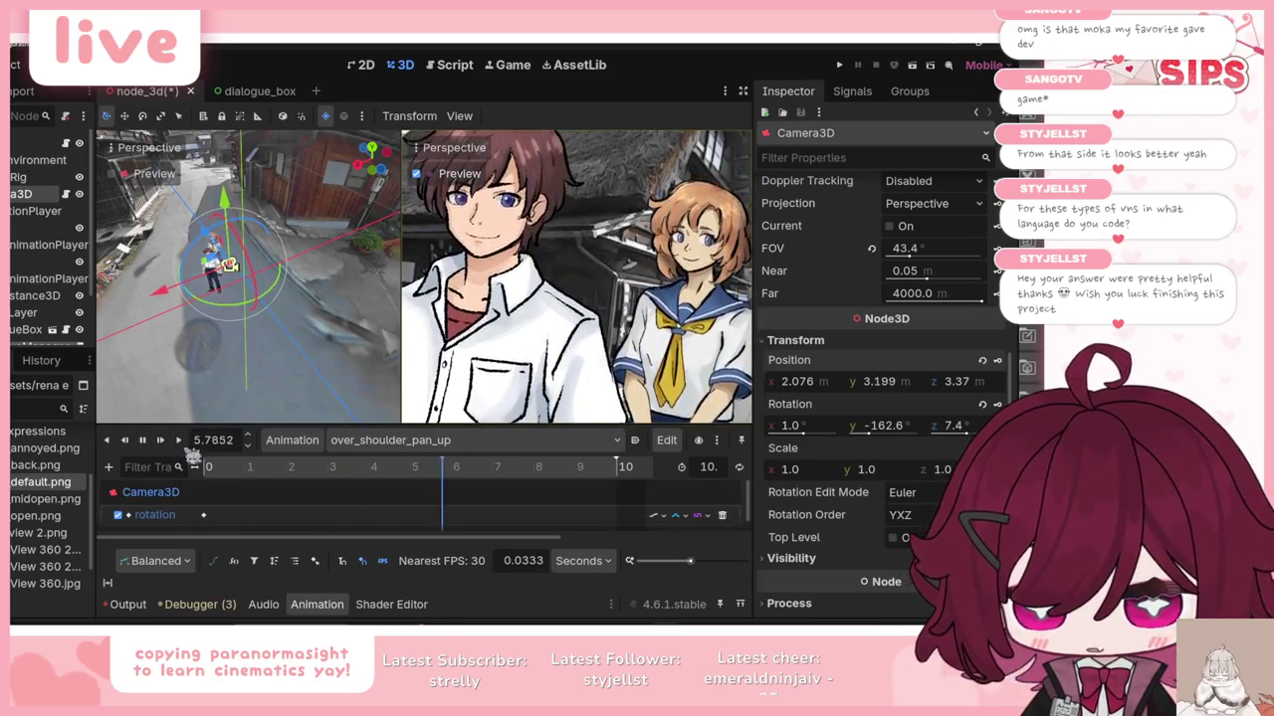
pyautogui.click(160, 440)
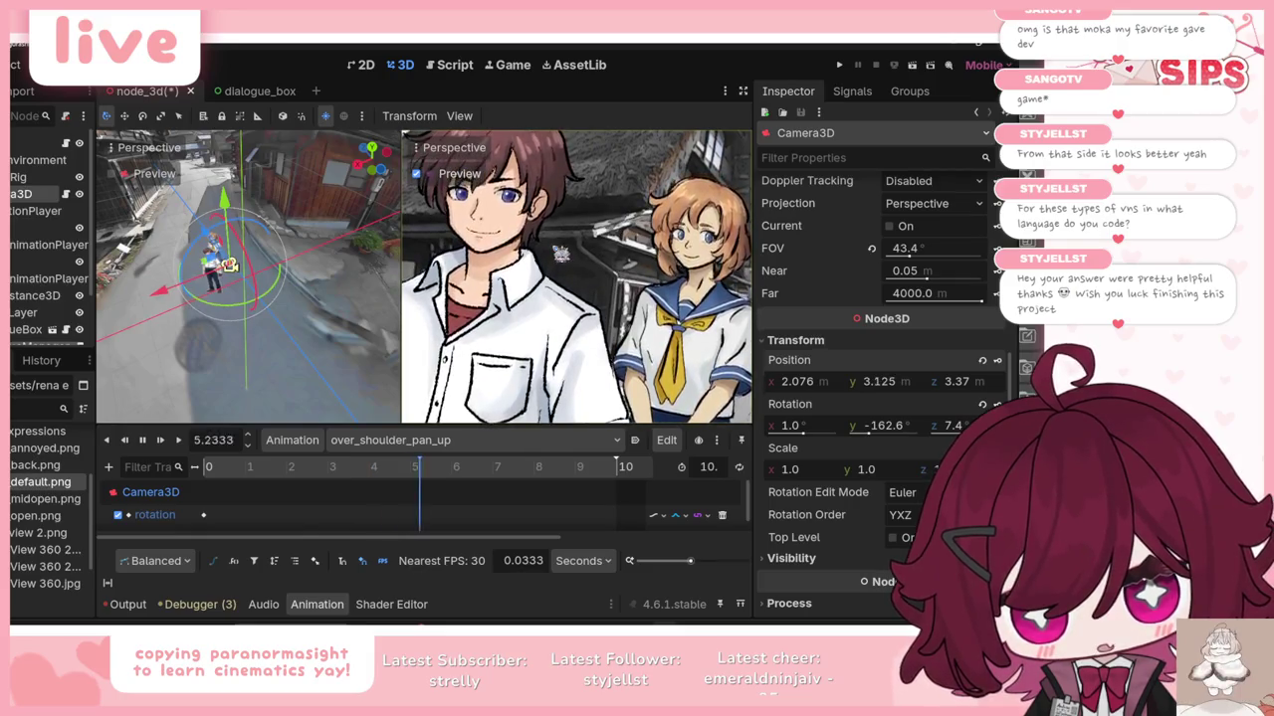
pyautogui.scroll(5, 914, 265)
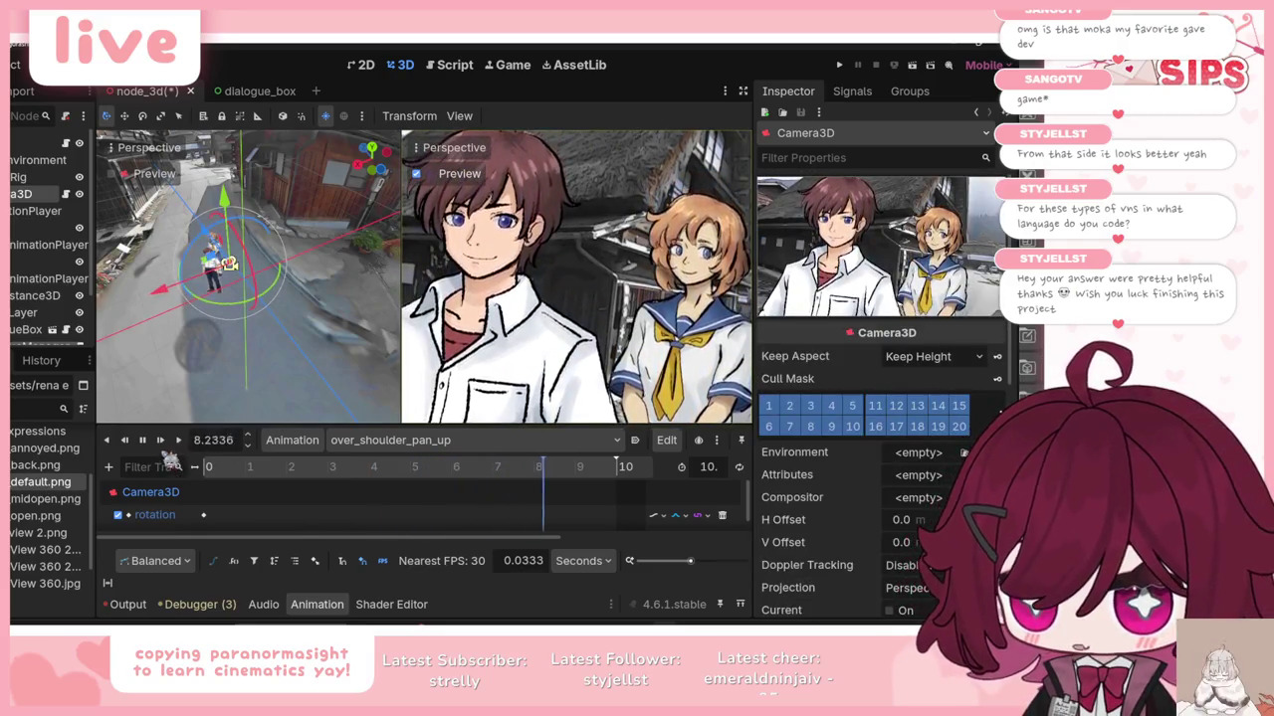
pyautogui.click(179, 440)
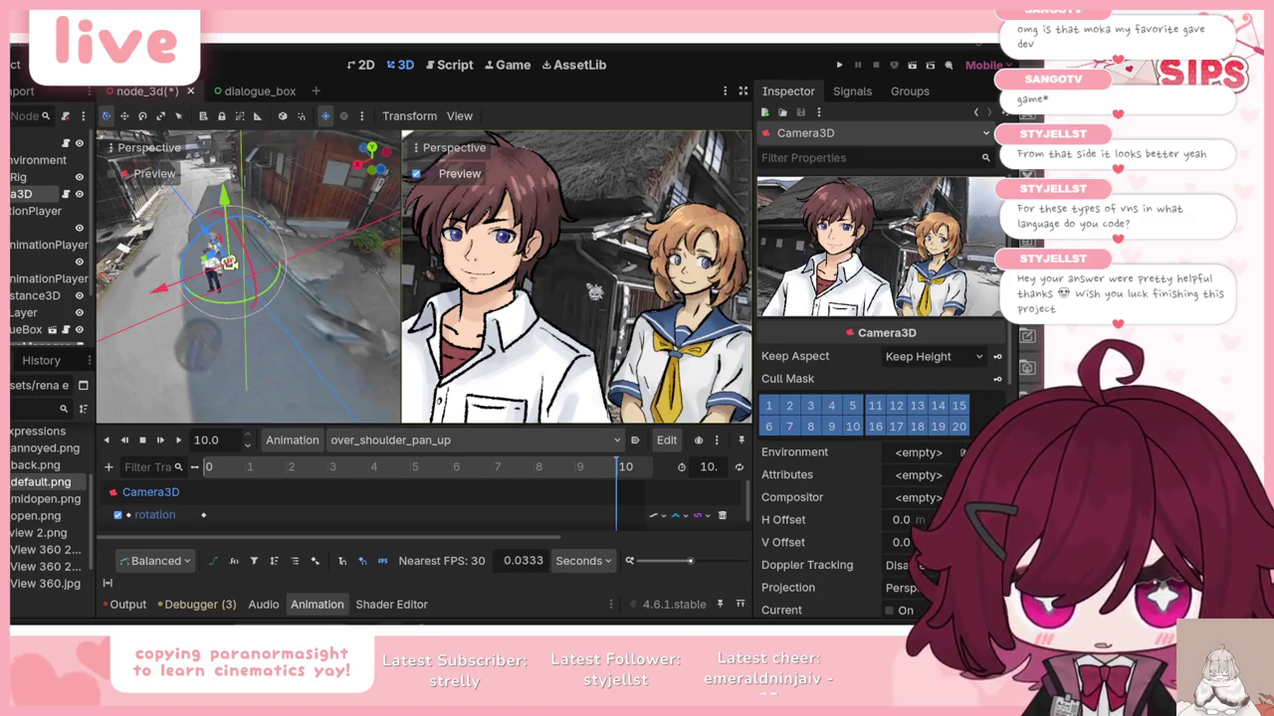
pyautogui.hotkey('alt', 'Tab')
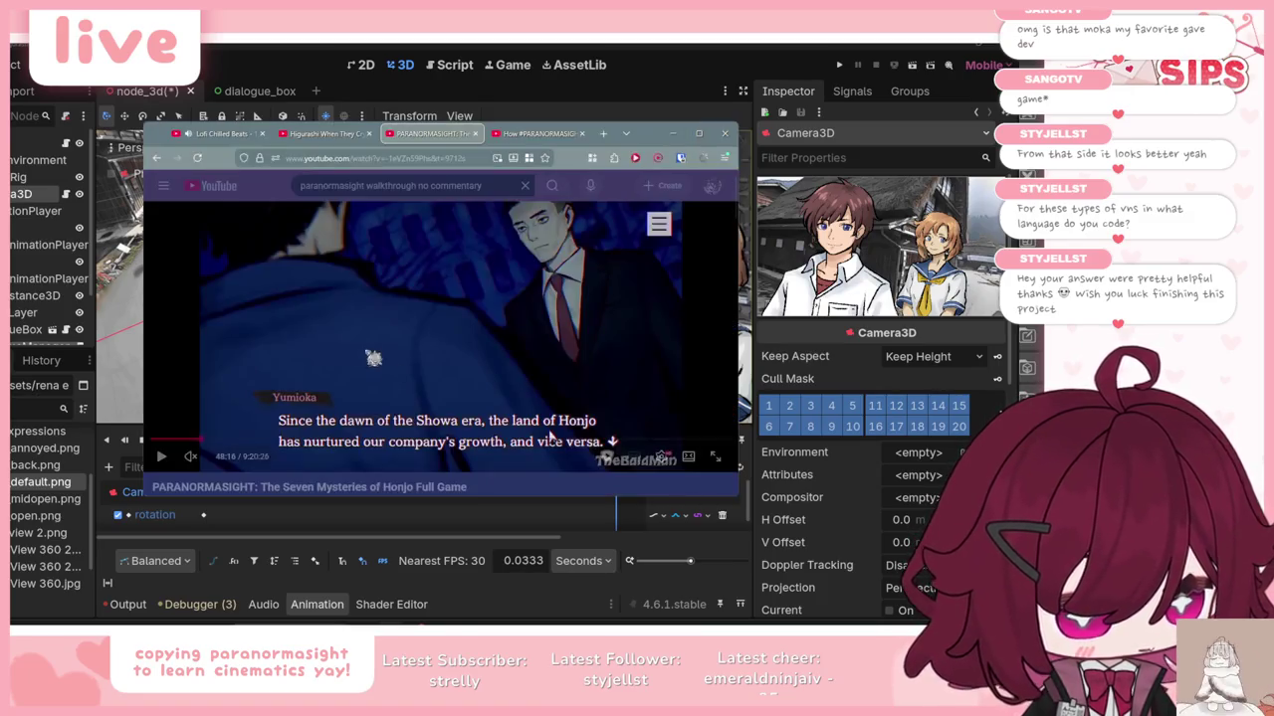
# Step: Pause the PARANORMASIGHT reference at 48:17, hide the browser, and turn Camera3D slightly
pyautogui.click(549, 435)
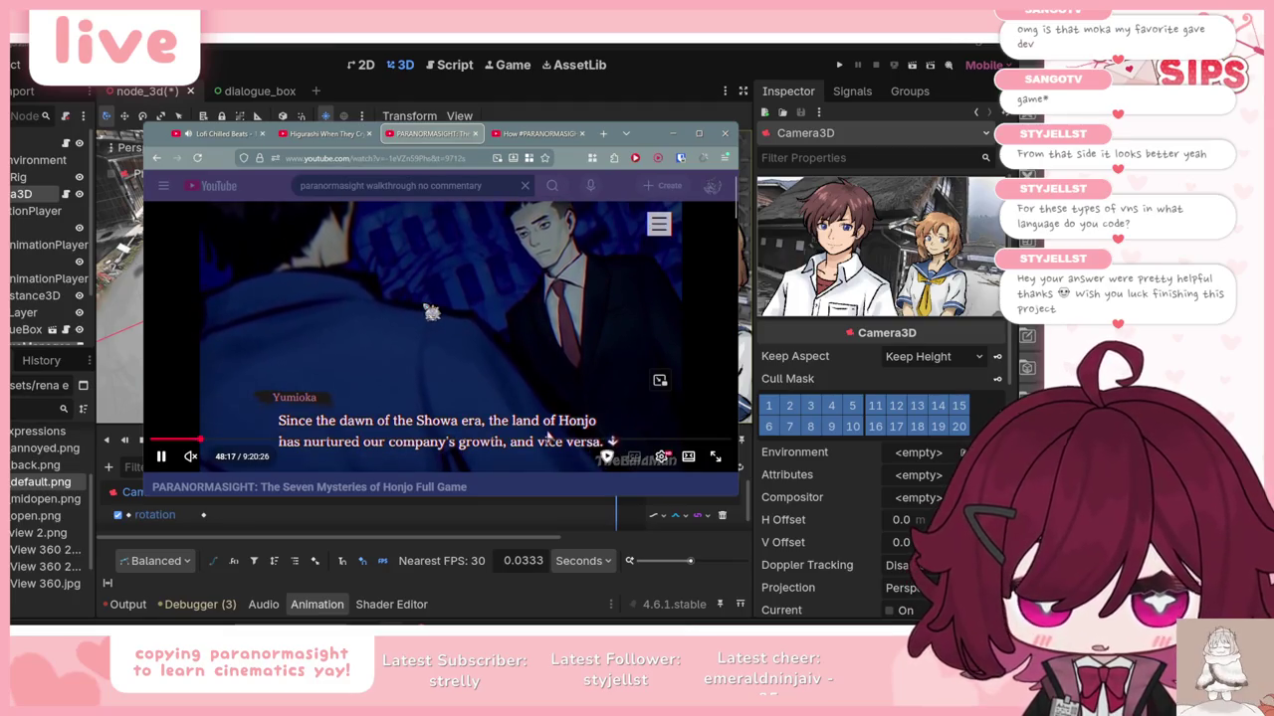
pyautogui.press('space')
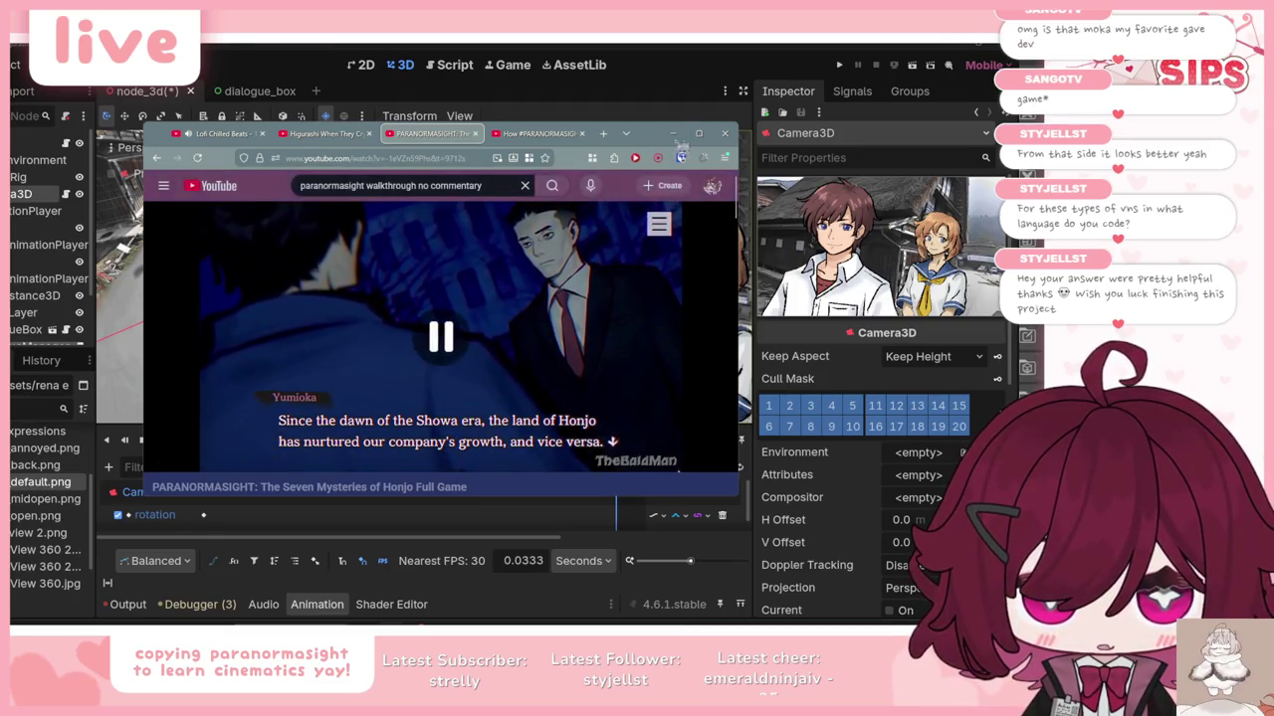
pyautogui.hotkey('alt', 'Tab')
pyautogui.moveTo(226, 225)
pyautogui.mouseDown()
pyautogui.moveTo(211, 248)
pyautogui.moveTo(239, 298)
pyautogui.moveTo(261, 225)
pyautogui.moveTo(292, 232)
pyautogui.moveTo(256, 228)
pyautogui.moveTo(239, 209)
pyautogui.mouseUp()
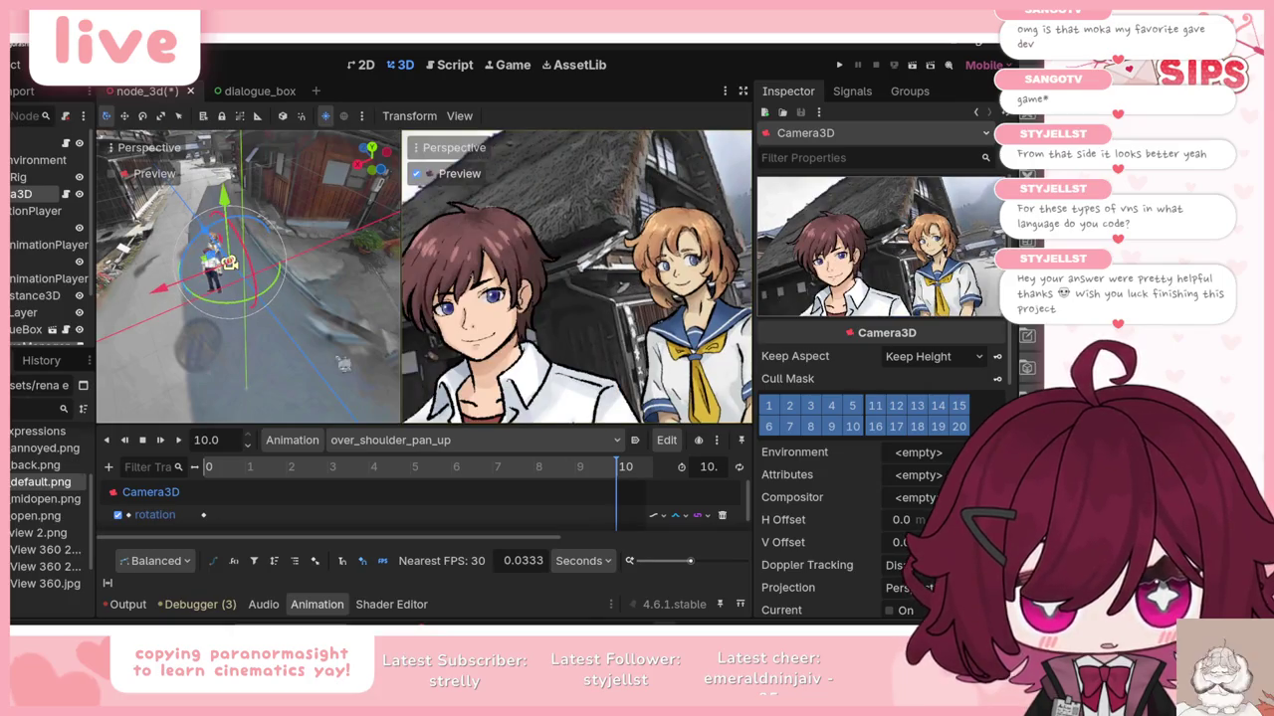
pyautogui.click(298, 440)
# Step: Create a new animation over_shoulder_pan_up2 and roughly reframe the camera for it
pyautogui.click(328, 463)
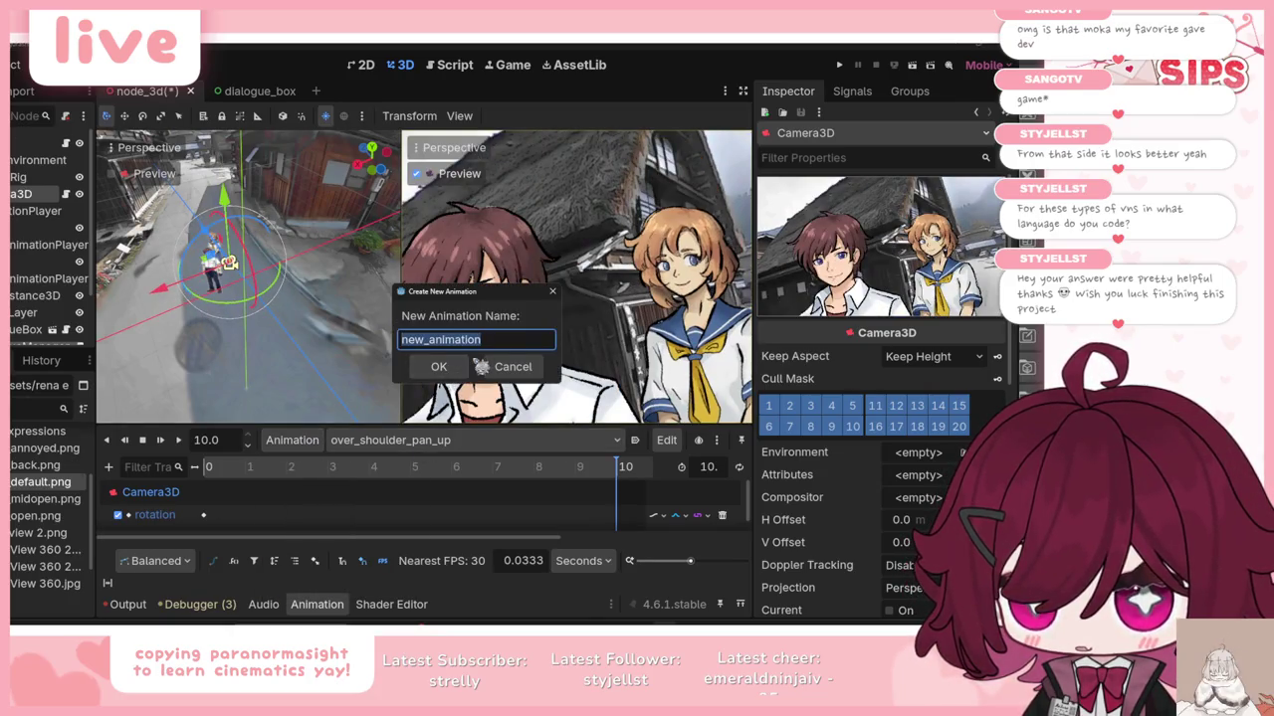
pyautogui.write('over_shoulder_pan_up2')
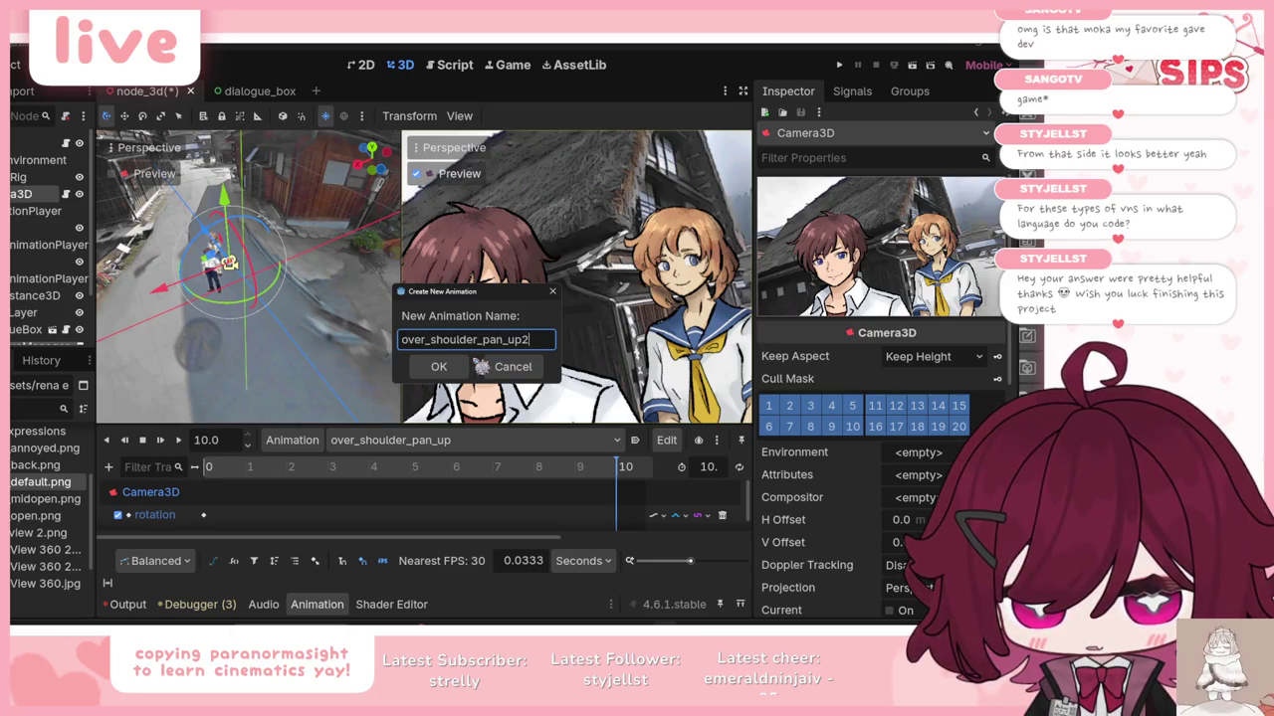
pyautogui.press('Return')
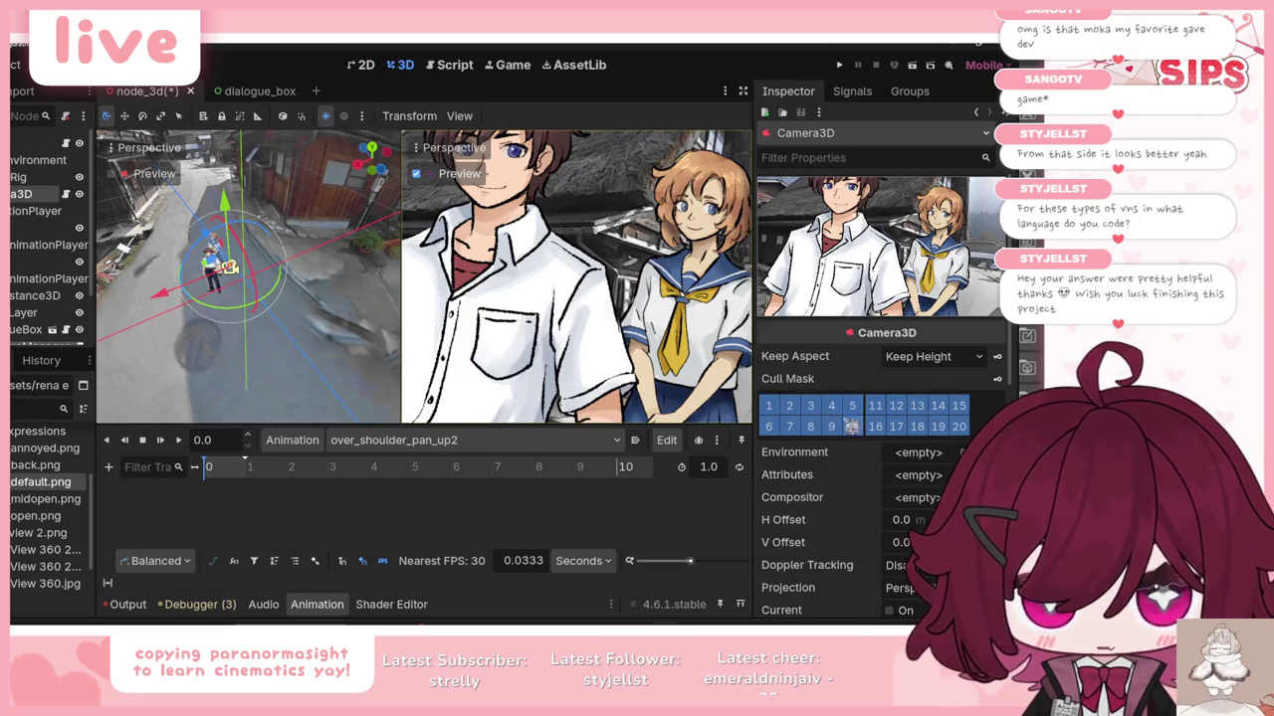
pyautogui.moveTo(245, 231); pyautogui.dragTo(234, 225)
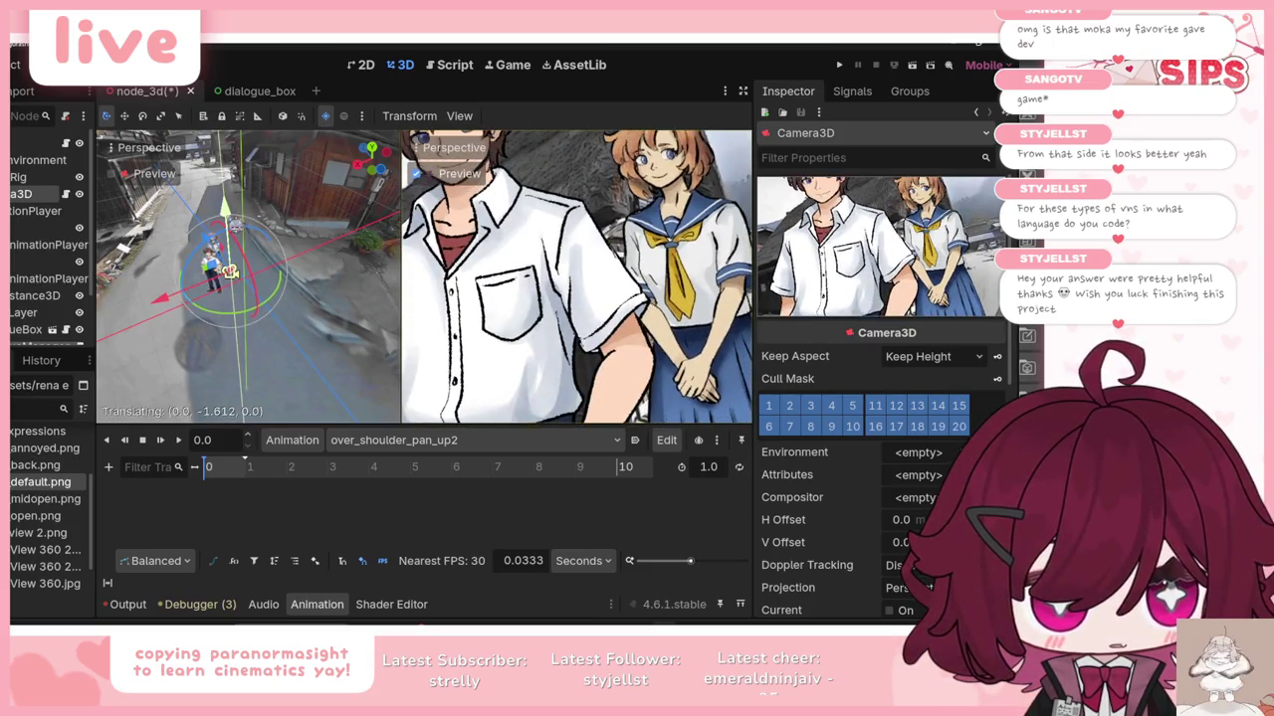
pyautogui.moveTo(231, 271); pyautogui.dragTo(230, 266)
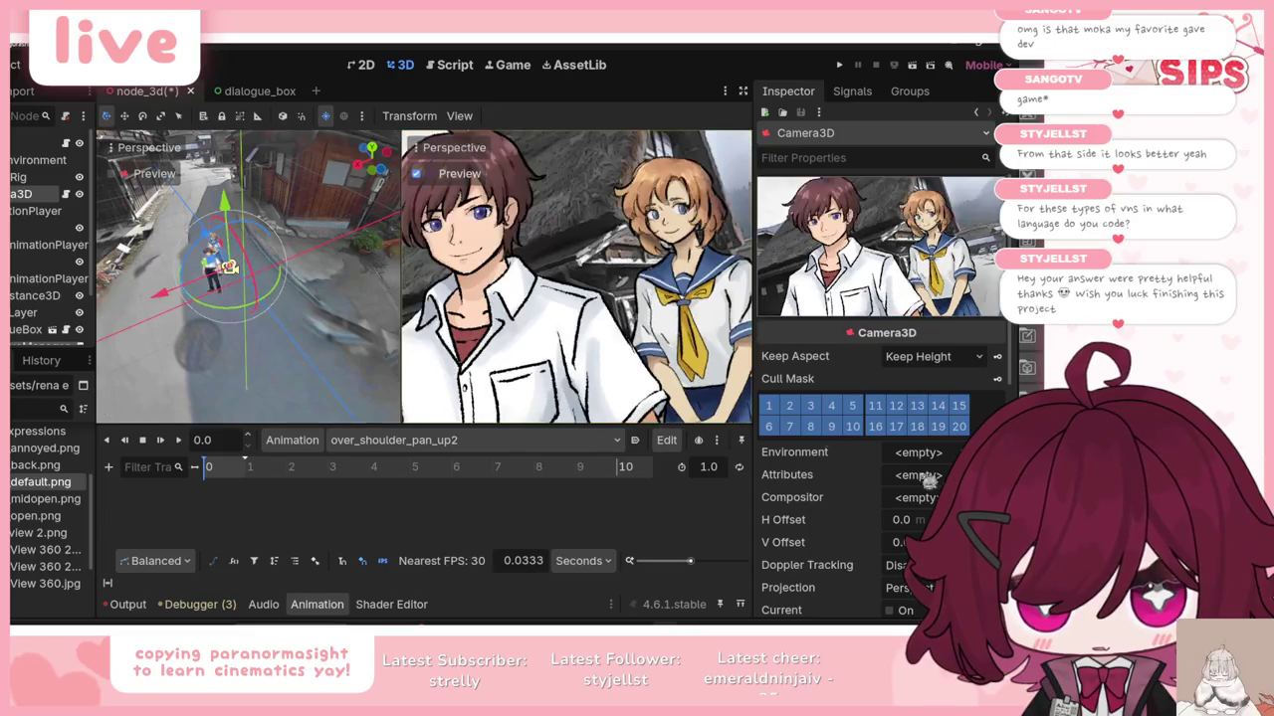
pyautogui.scroll(-5, 915, 503)
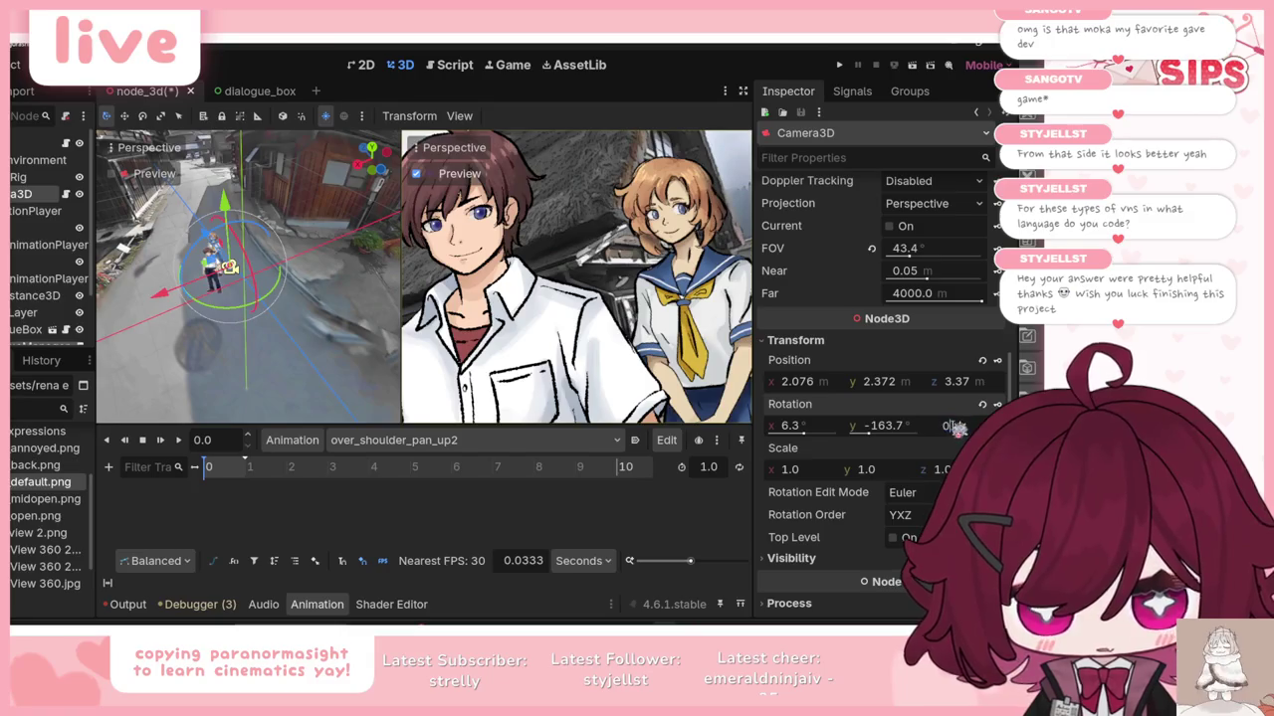
# Step: Set Camera3D's X rotation to 0° in the Inspector
pyautogui.click(884, 428)
pyautogui.click(825, 434)
pyautogui.press('Return')
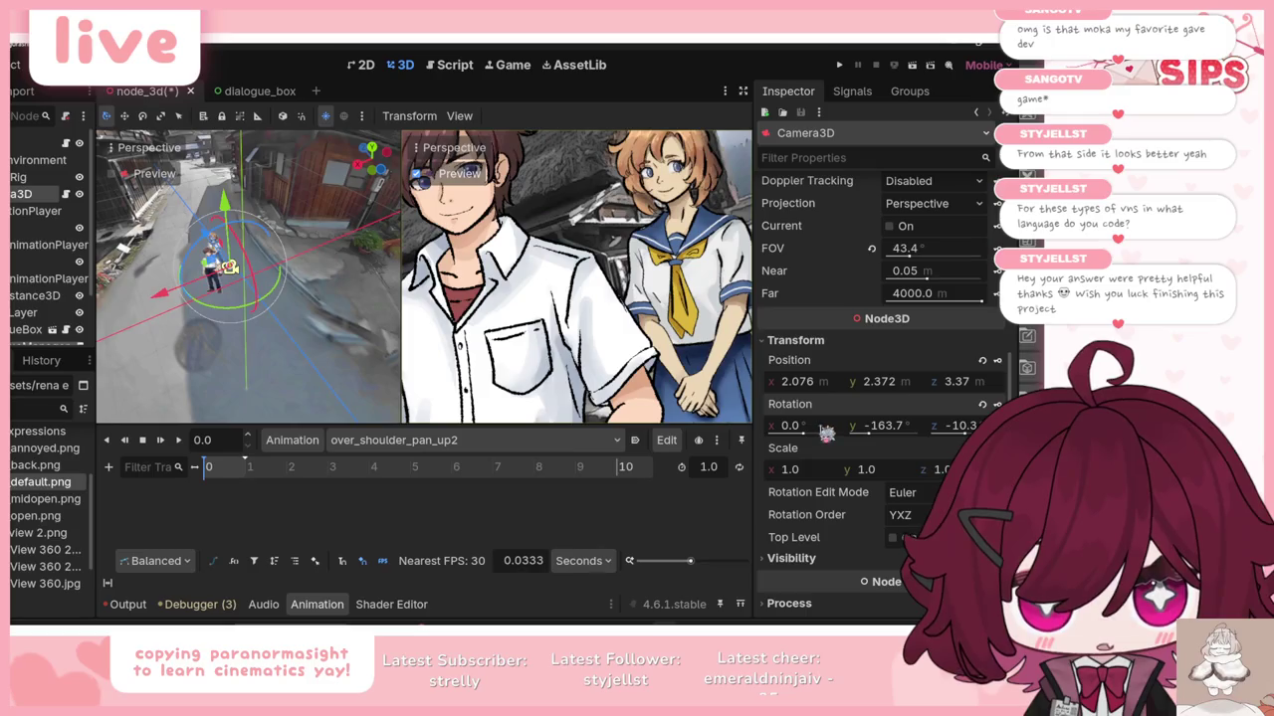
pyautogui.hotkey('ctrl', 'z')
pyautogui.click(826, 434)
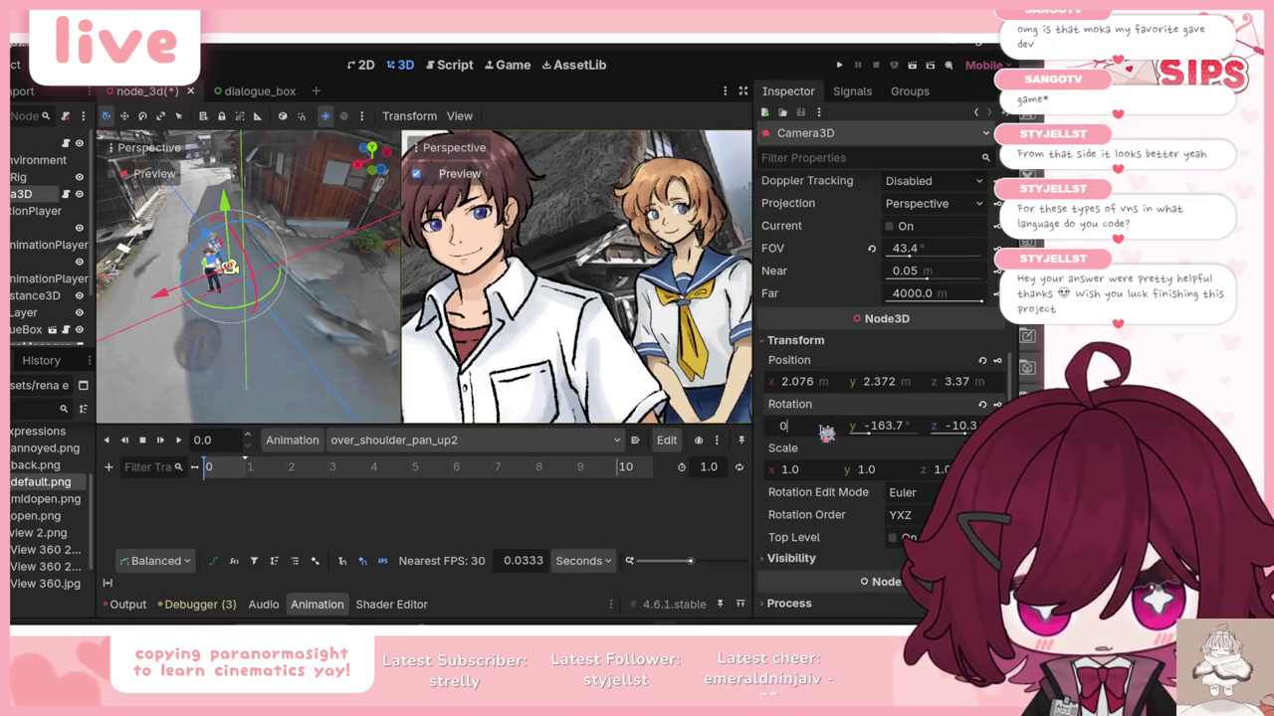
pyautogui.press('Return')
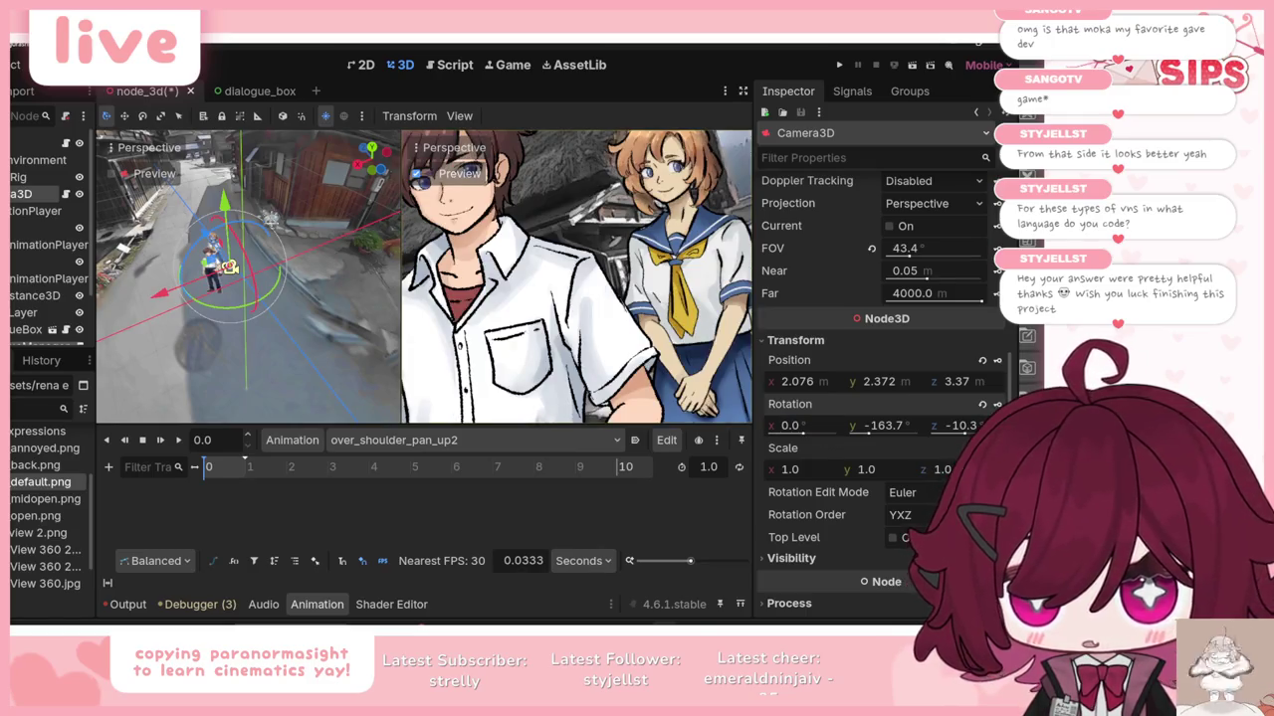
# Step: Cancel a trial camera raise and rotate Camera3D about 5 degrees instead
pyautogui.moveTo(229, 225); pyautogui.dragTo(229, 207)
pyautogui.hotkey('ctrl', 'z')
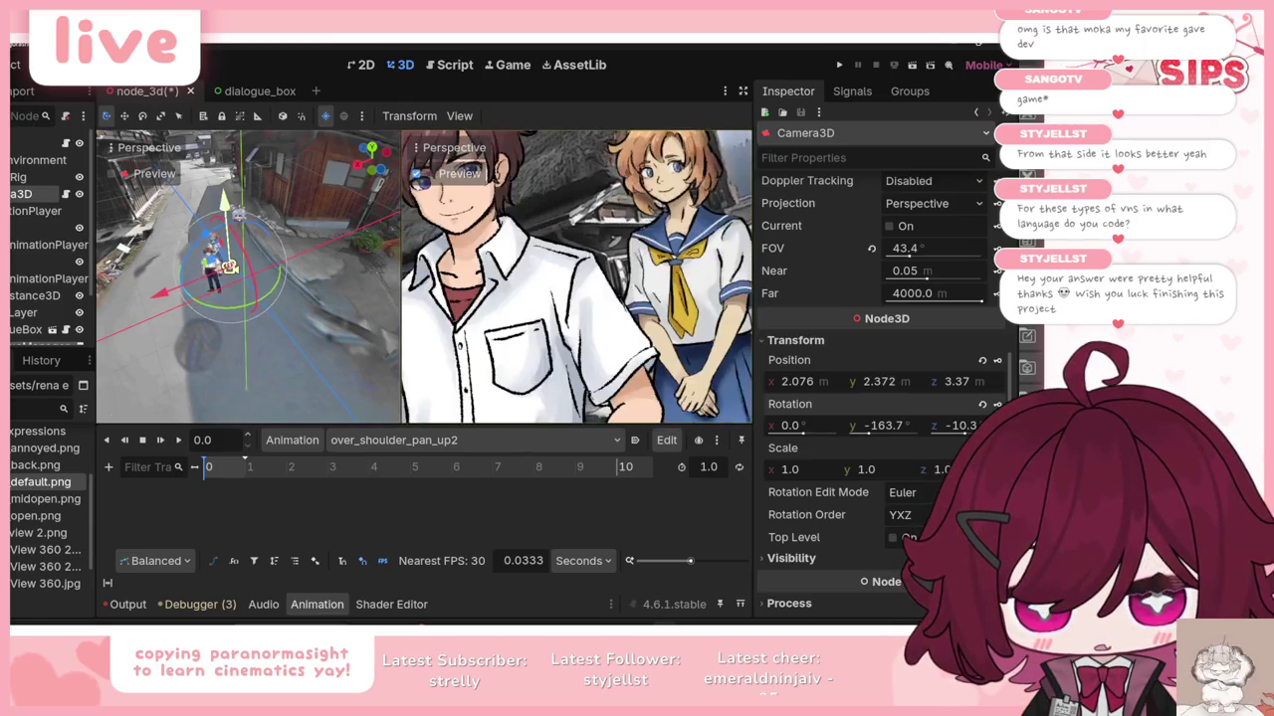
pyautogui.scroll(5, 921, 204)
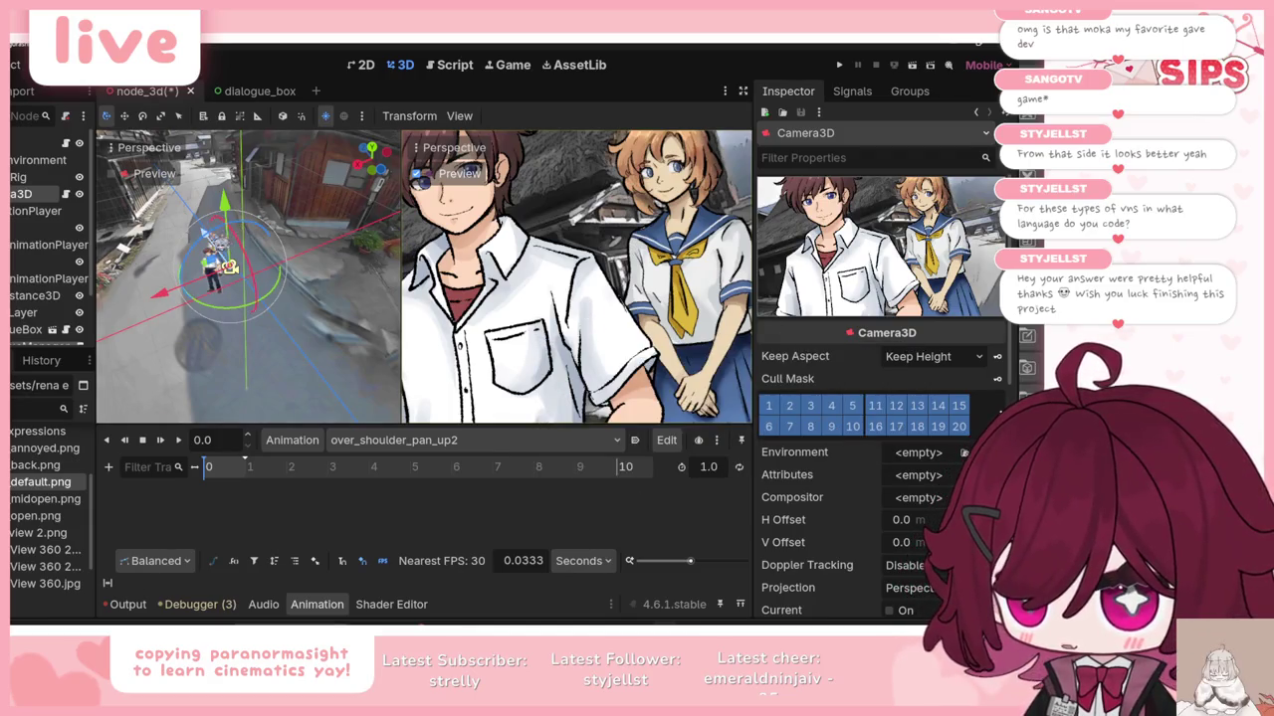
pyautogui.moveTo(228, 266); pyautogui.dragTo(230, 267)
pyautogui.moveTo(627, 289); pyautogui.dragTo(635, 289)
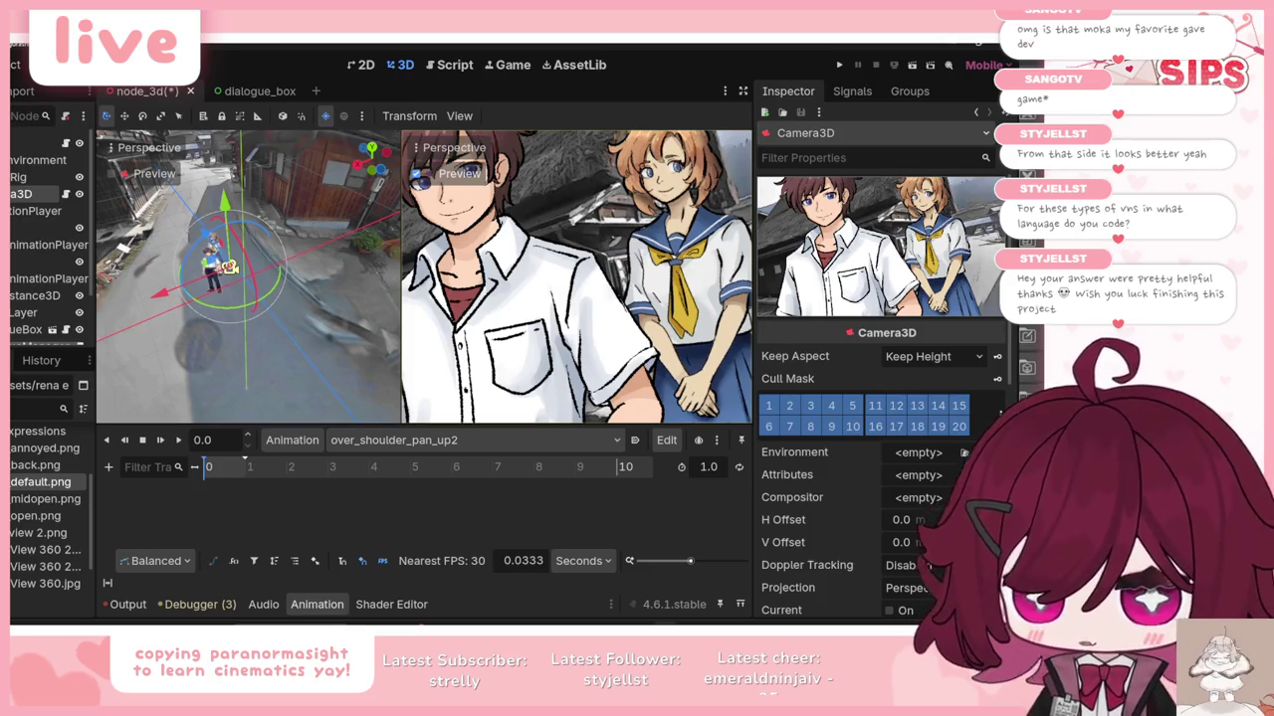
pyautogui.scroll(-5, 881, 398)
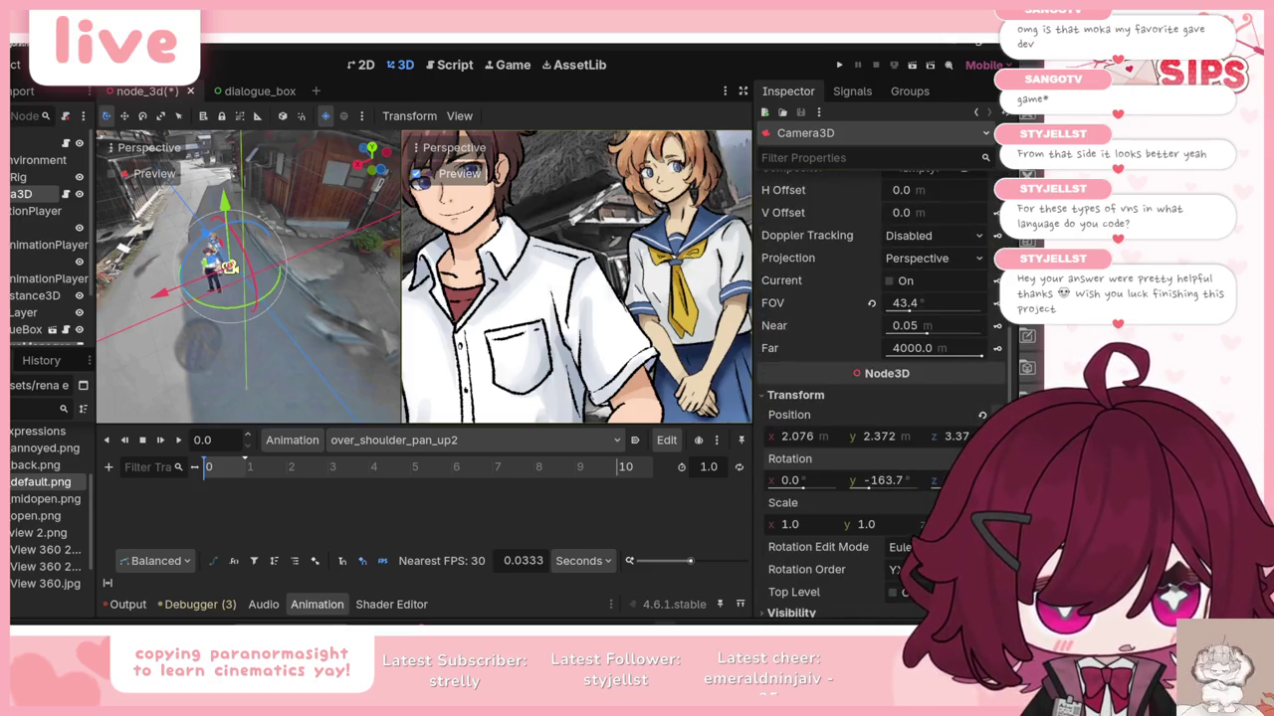
# Step: Key Camera3D's position at 0 s, keeping only the position track
pyautogui.click(982, 415)
pyautogui.click(416, 383)
pyautogui.click(983, 459)
pyautogui.click(408, 384)
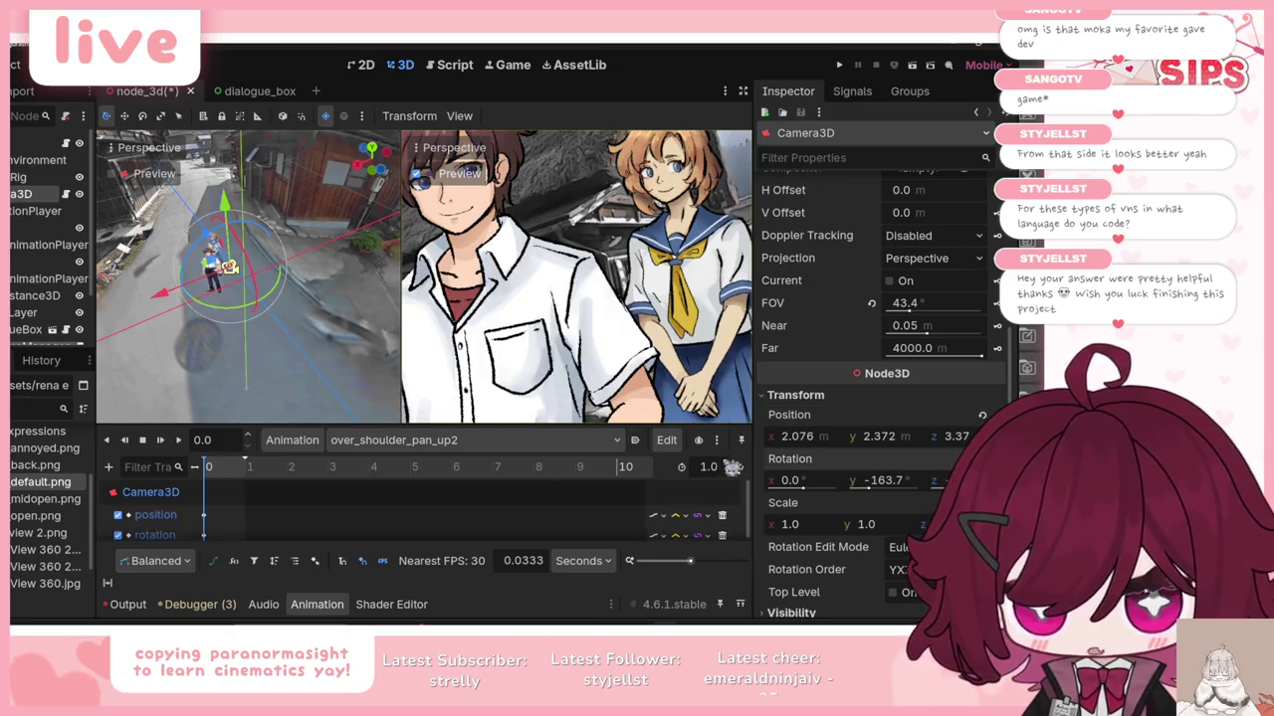
pyautogui.hotkey('ctrl', 'z')
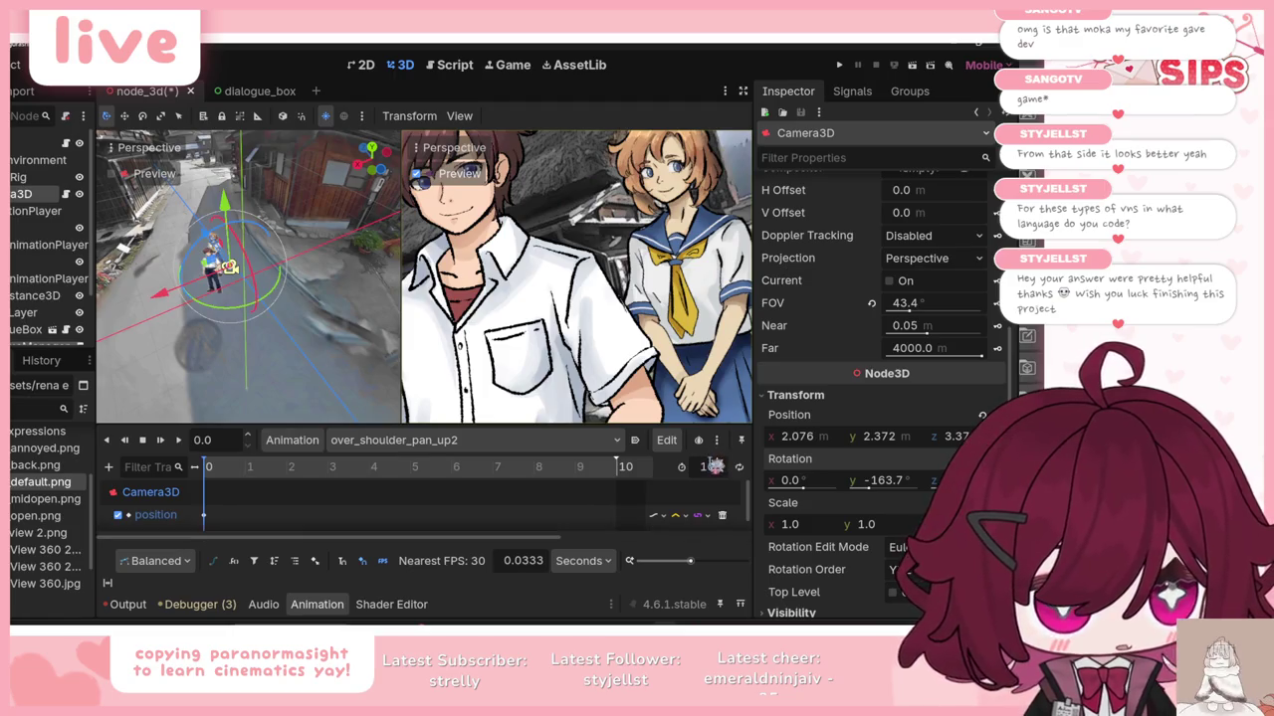
# Step: Raise the camera to y 3.687 at 10 s and set that keyframe's easing to 1.86
pyautogui.click(635, 472)
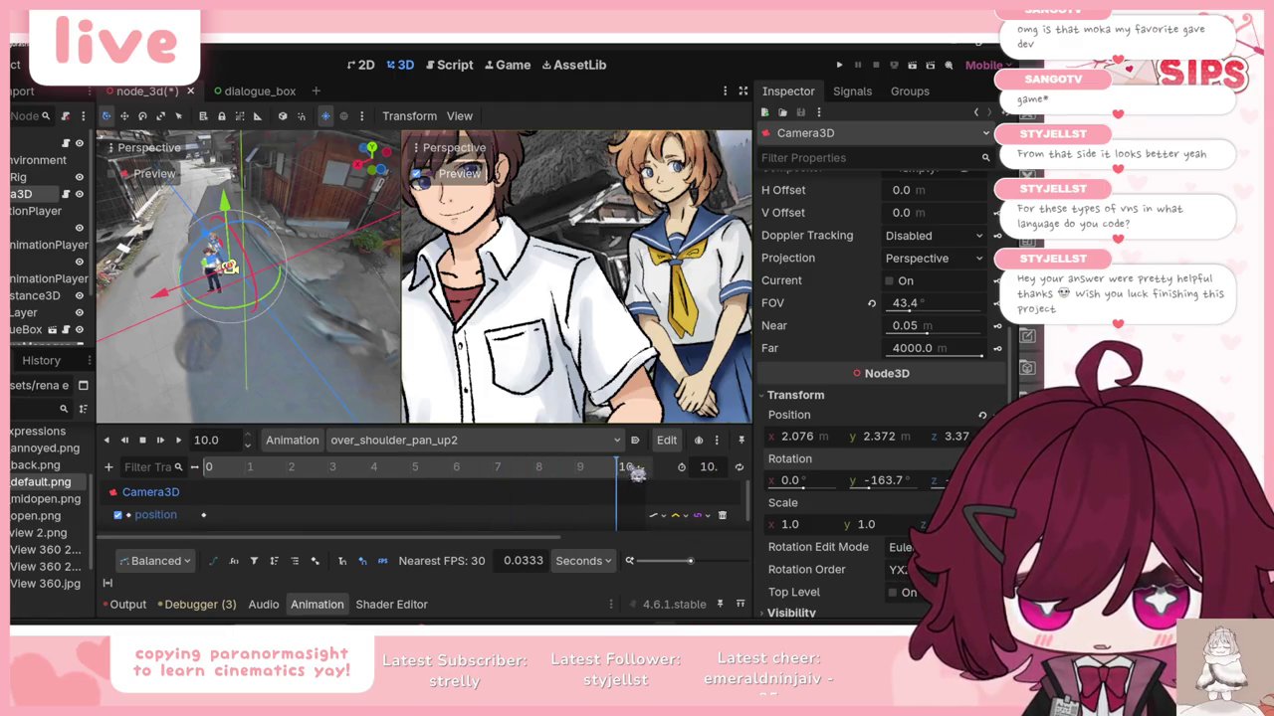
pyautogui.moveTo(235, 207); pyautogui.dragTo(236, 194)
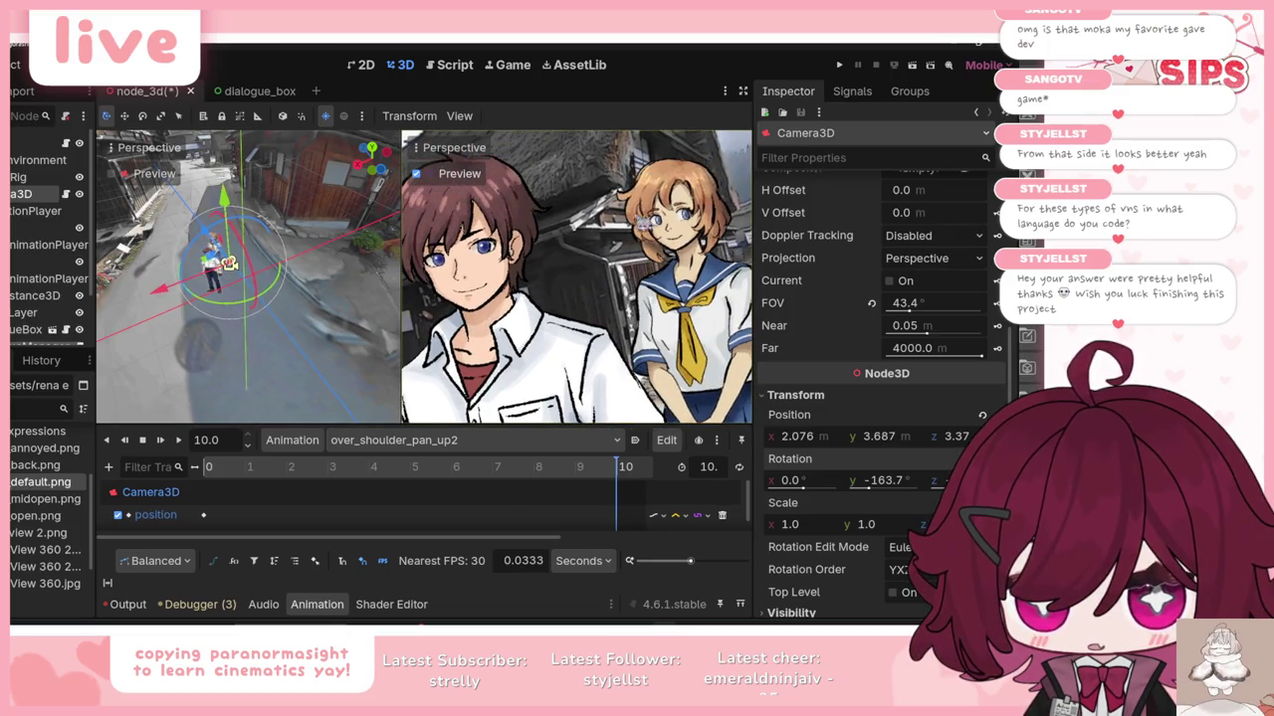
pyautogui.scroll(3, 796, 274)
pyautogui.scroll(-2, 796, 274)
pyautogui.scroll(-5, 796, 274)
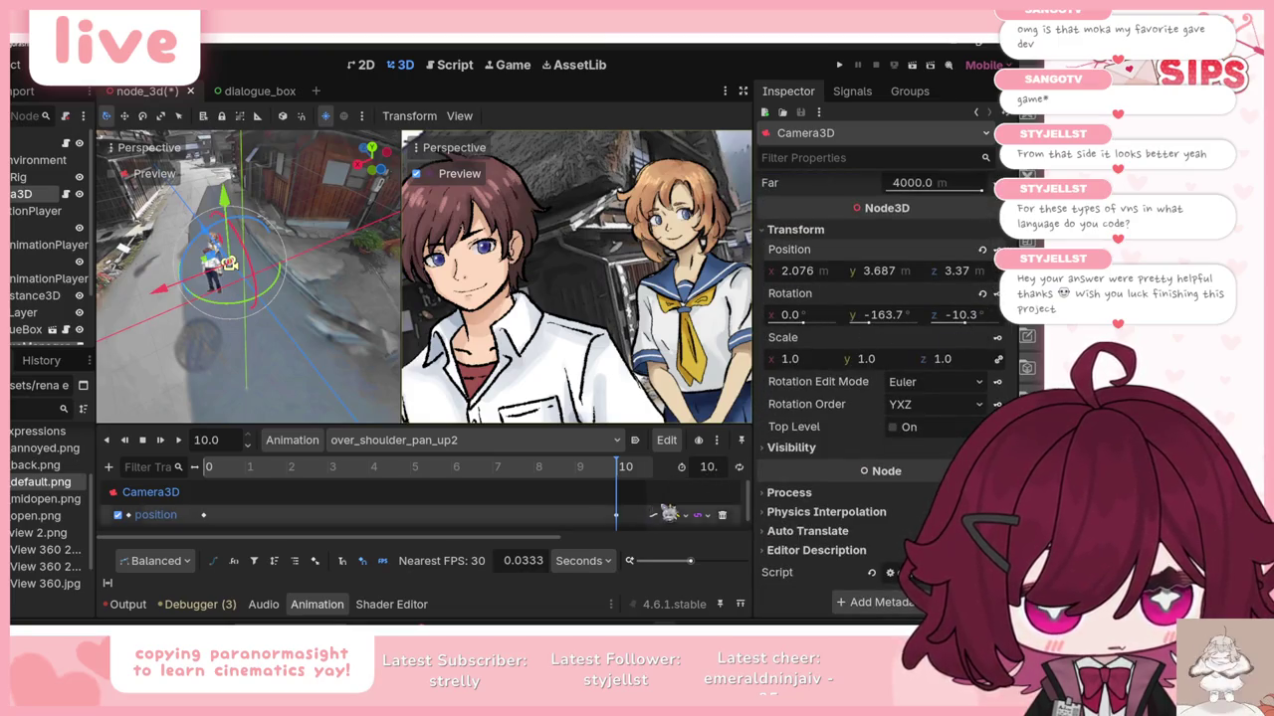
pyautogui.scroll(5, 875, 416)
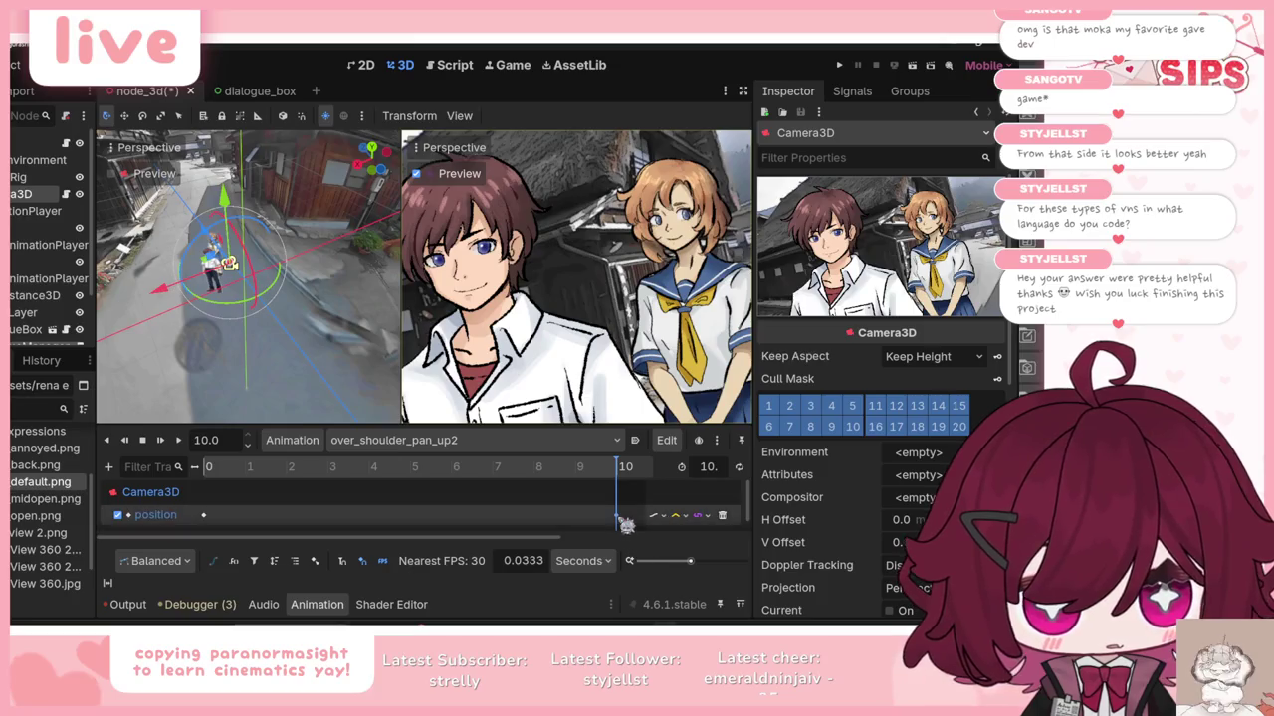
pyautogui.click(616, 515)
pyautogui.moveTo(961, 276); pyautogui.dragTo(967, 294)
# Step: Play the pan, switch the position track's interpolation mode, and replay it
pyautogui.click(160, 440)
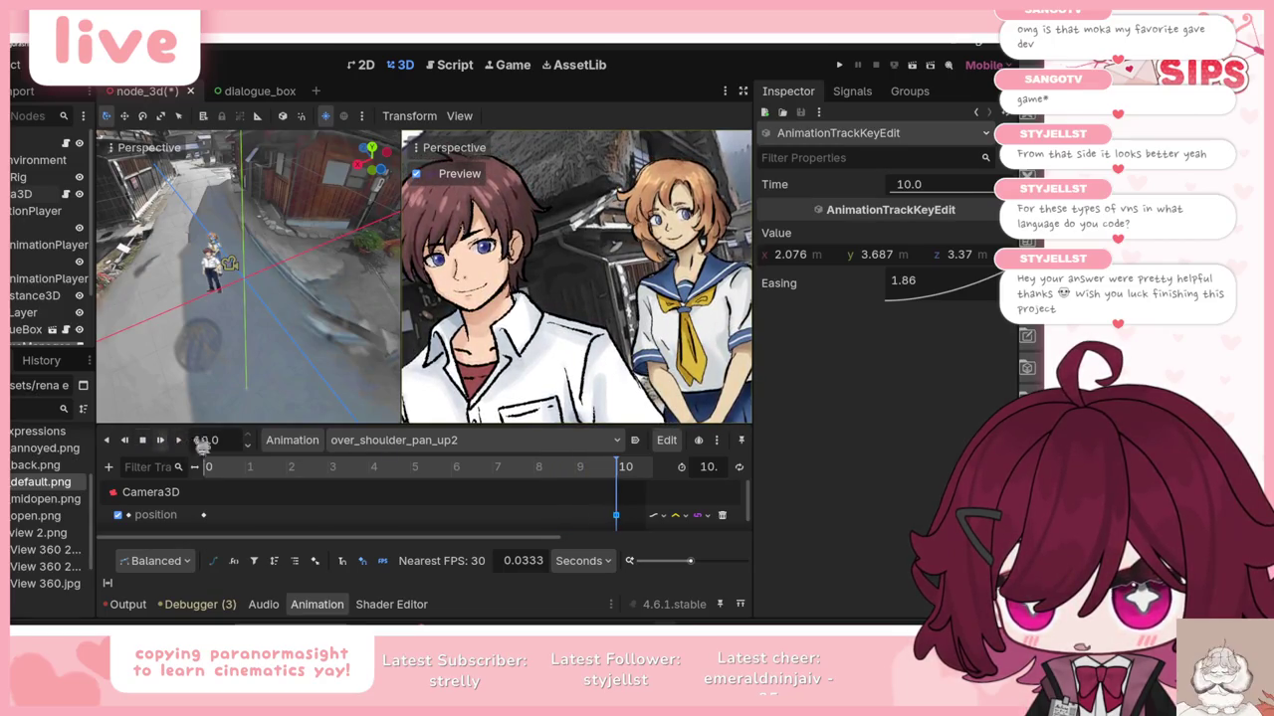
pyautogui.click(681, 515)
pyautogui.click(702, 585)
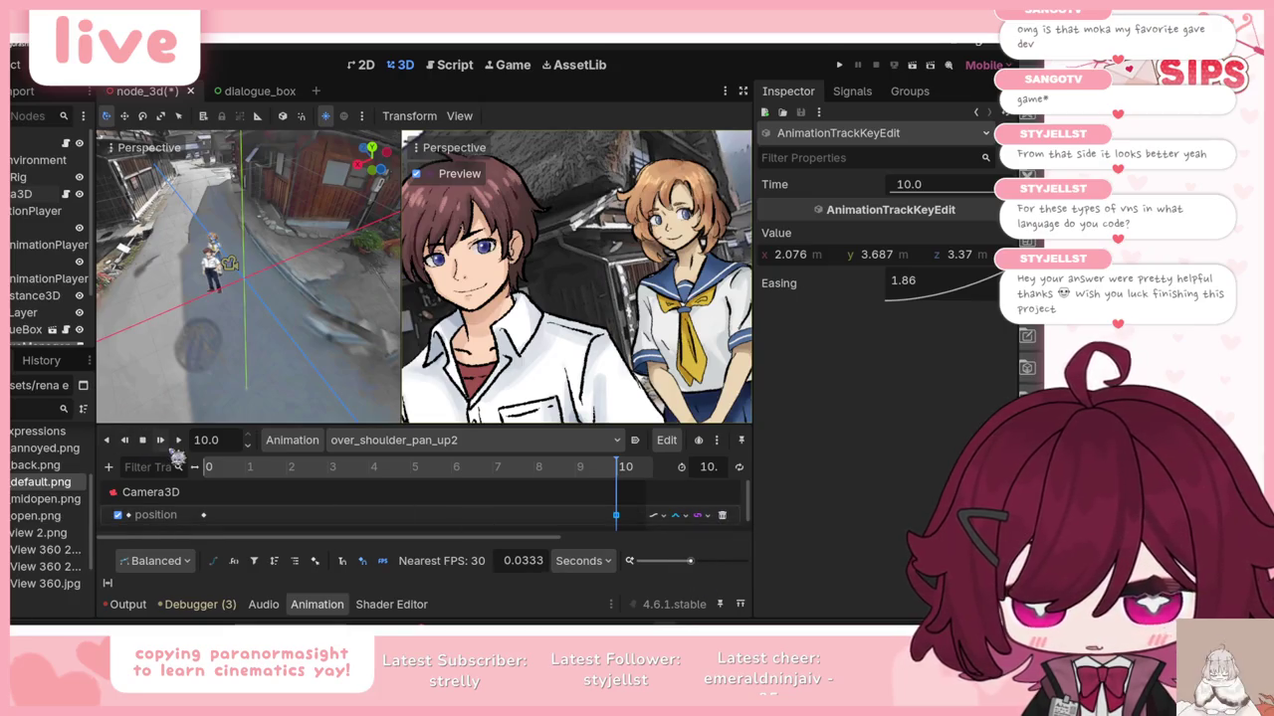
pyautogui.click(160, 440)
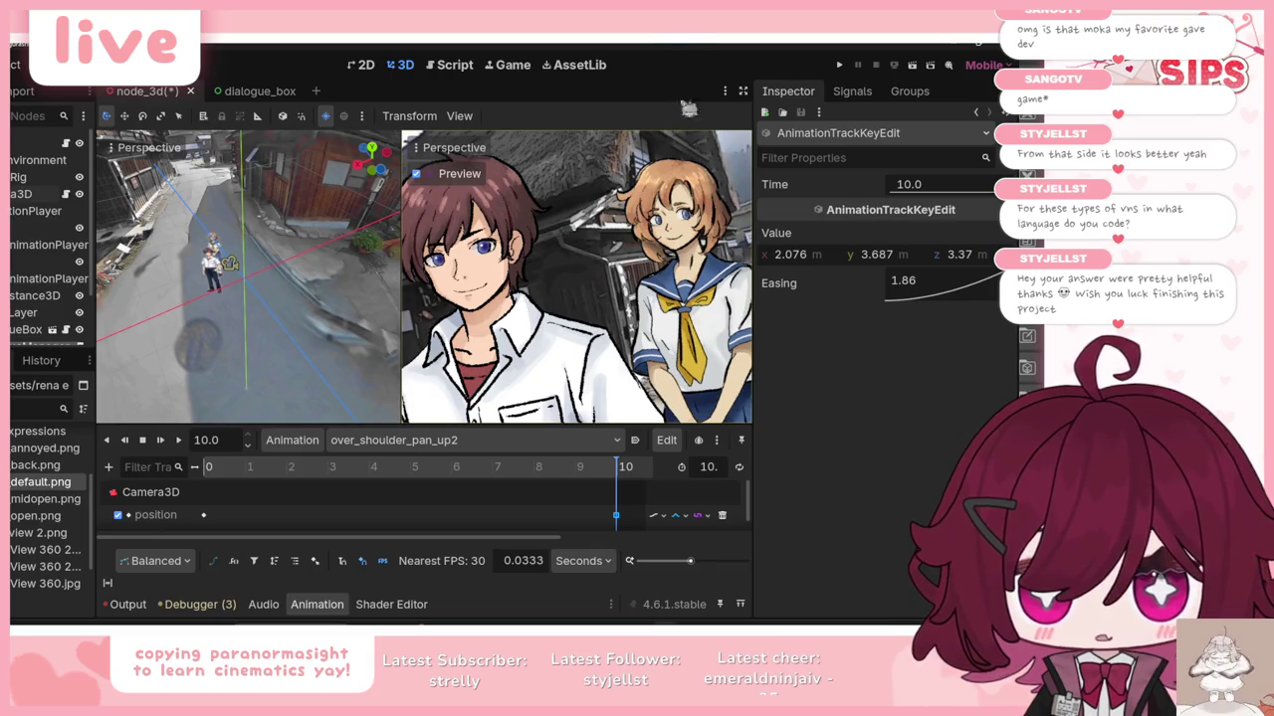
# Step: Save the scene, then try setting Rena's texture to default.png and undo it
pyautogui.hotkey('ctrl', 'z')
pyautogui.hotkey('ctrl', 'z')
pyautogui.hotkey('ctrl', 's')
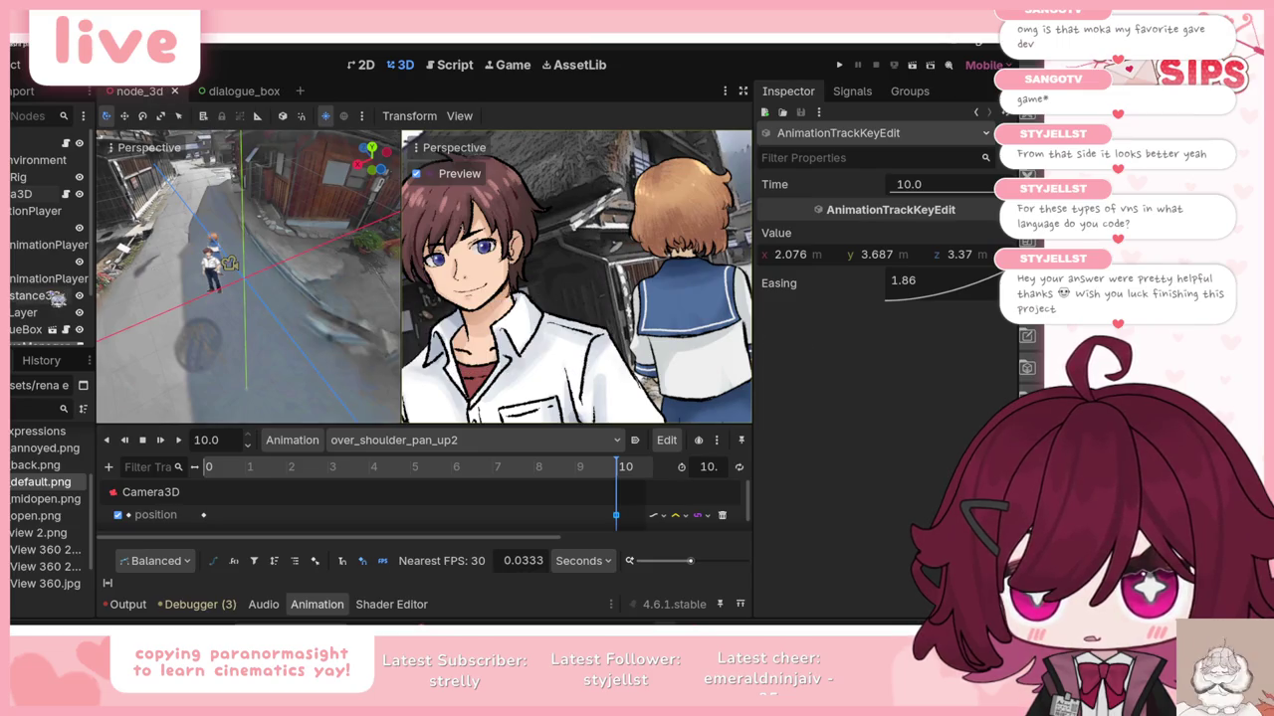
pyautogui.moveTo(622, 472); pyautogui.dragTo(195, 467)
pyautogui.click(45, 227)
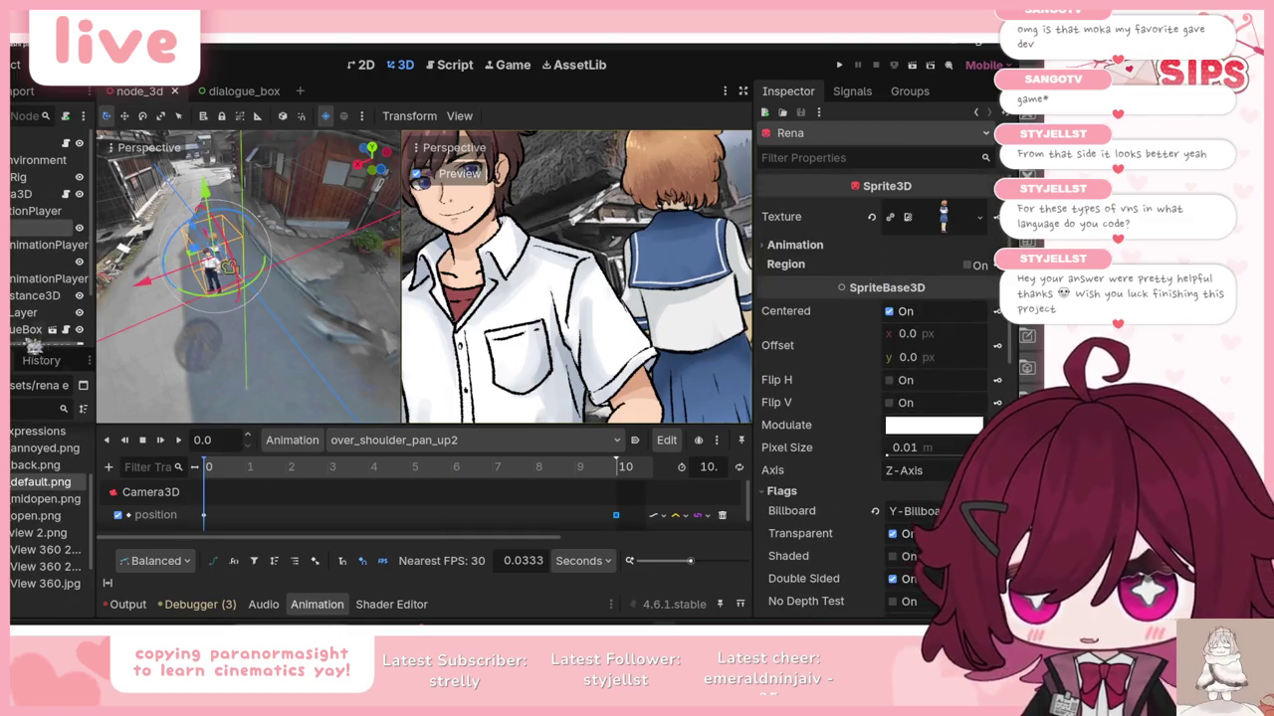
pyautogui.moveTo(28, 488)
pyautogui.mouseDown()
pyautogui.moveTo(418, 279)
pyautogui.moveTo(941, 219)
pyautogui.mouseUp()
pyautogui.hotkey('ctrl', 'z')
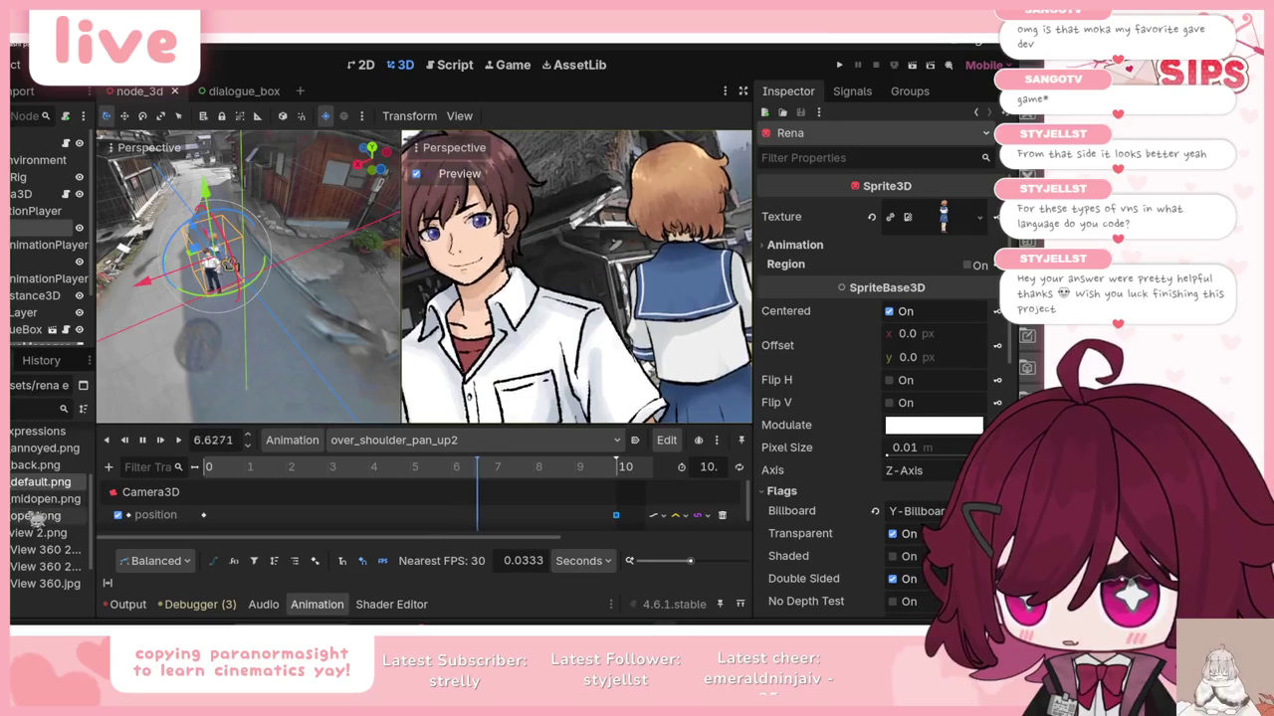
# Step: Replay the over_shoulder_pan_up2 camera pan and save the node_3d scene again
pyautogui.scroll(-1, 458, 506)
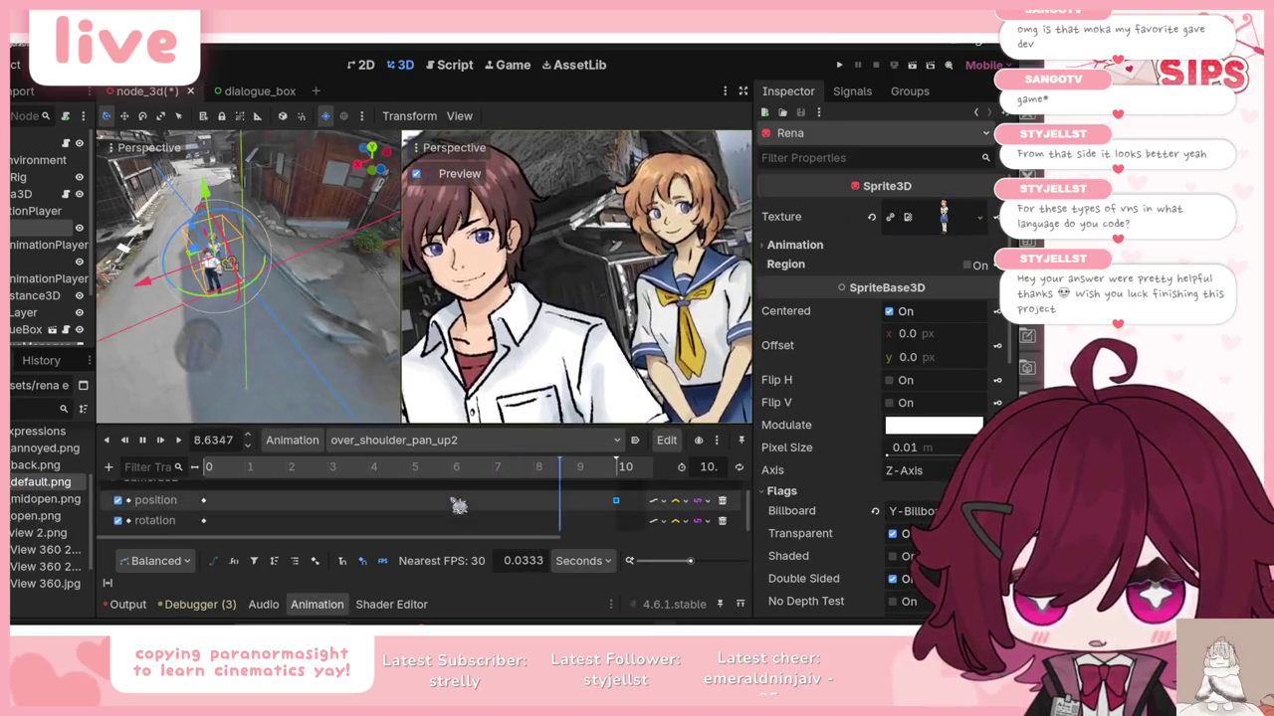
pyautogui.click(162, 441)
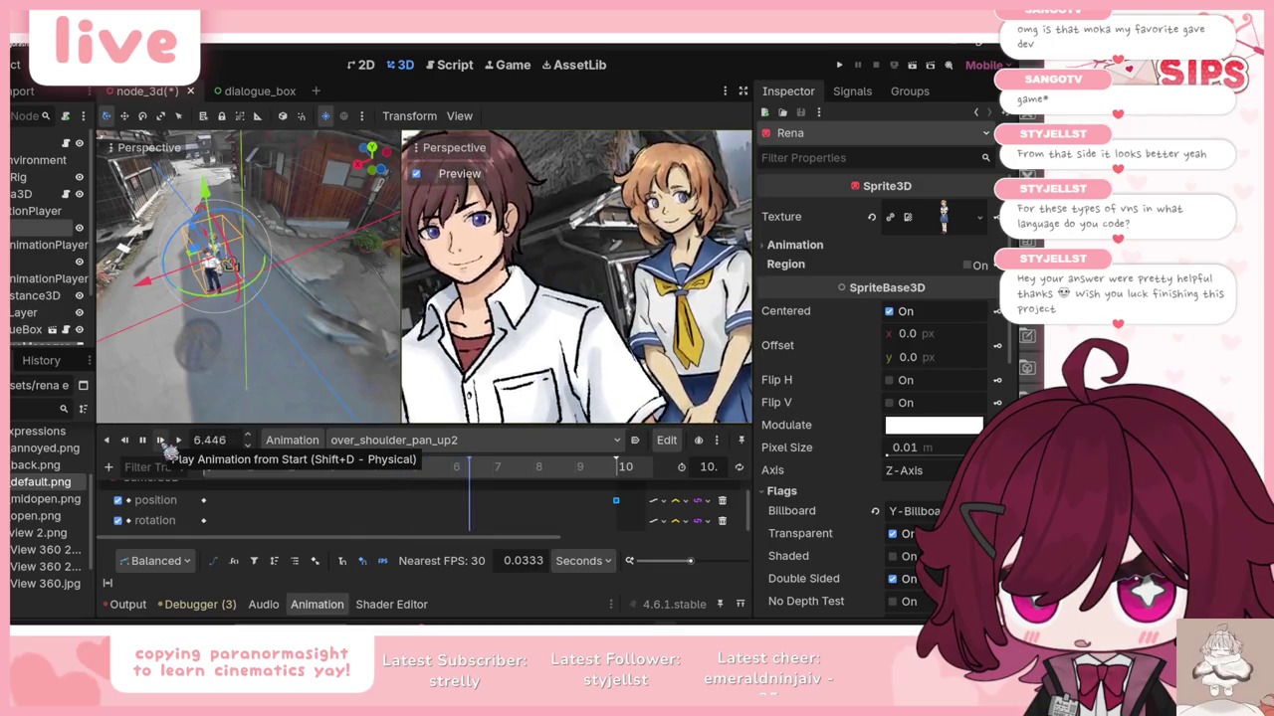
pyautogui.click(163, 444)
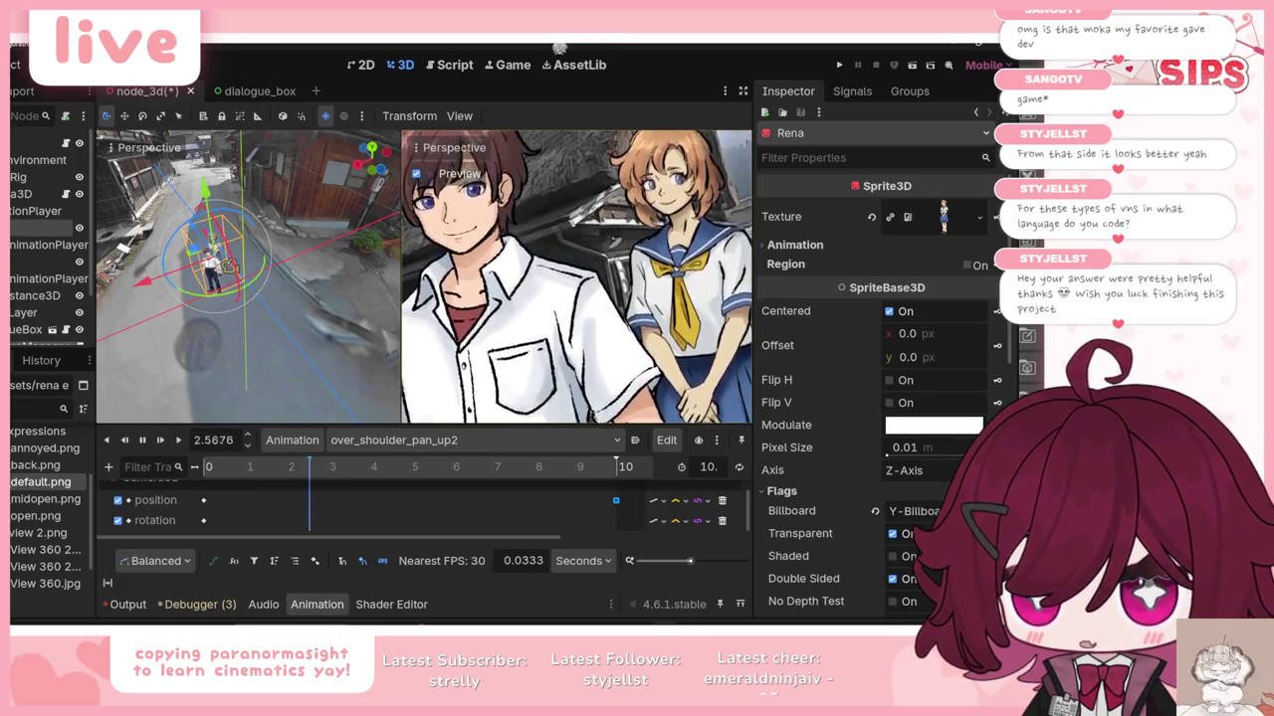
pyautogui.hotkey('ctrl', 's')
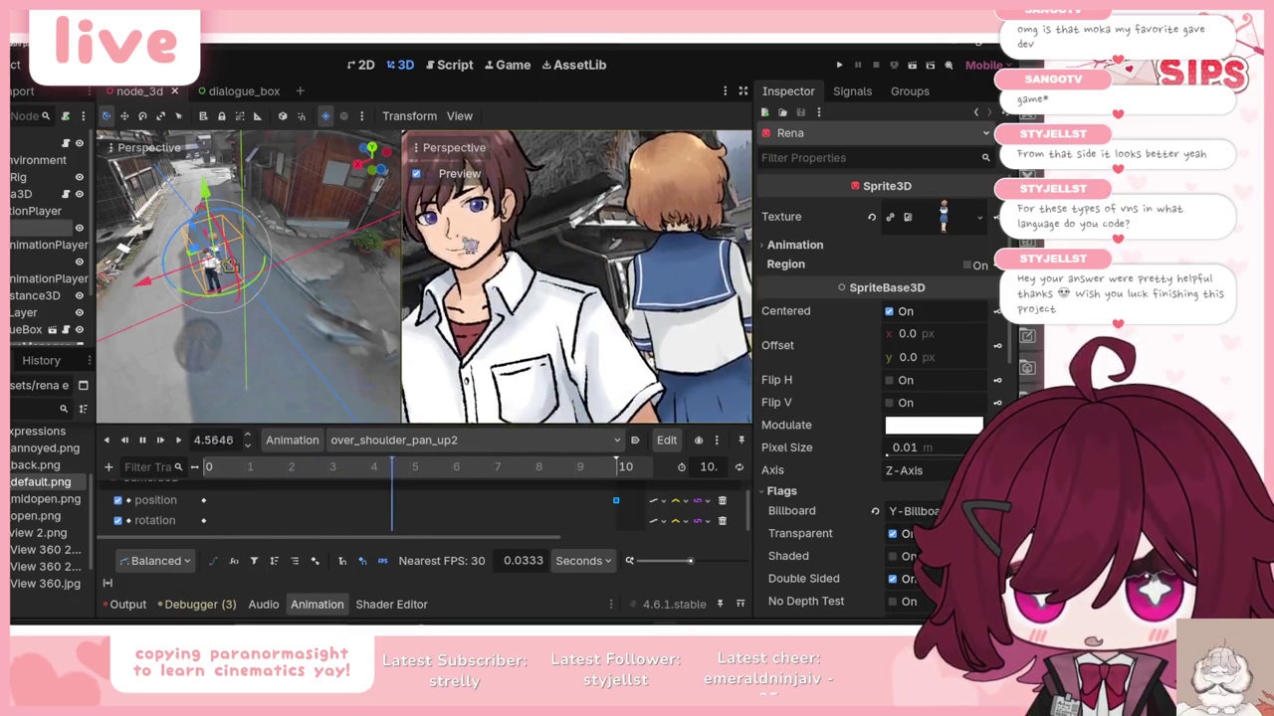
pyautogui.click(144, 440)
pyautogui.click(339, 440)
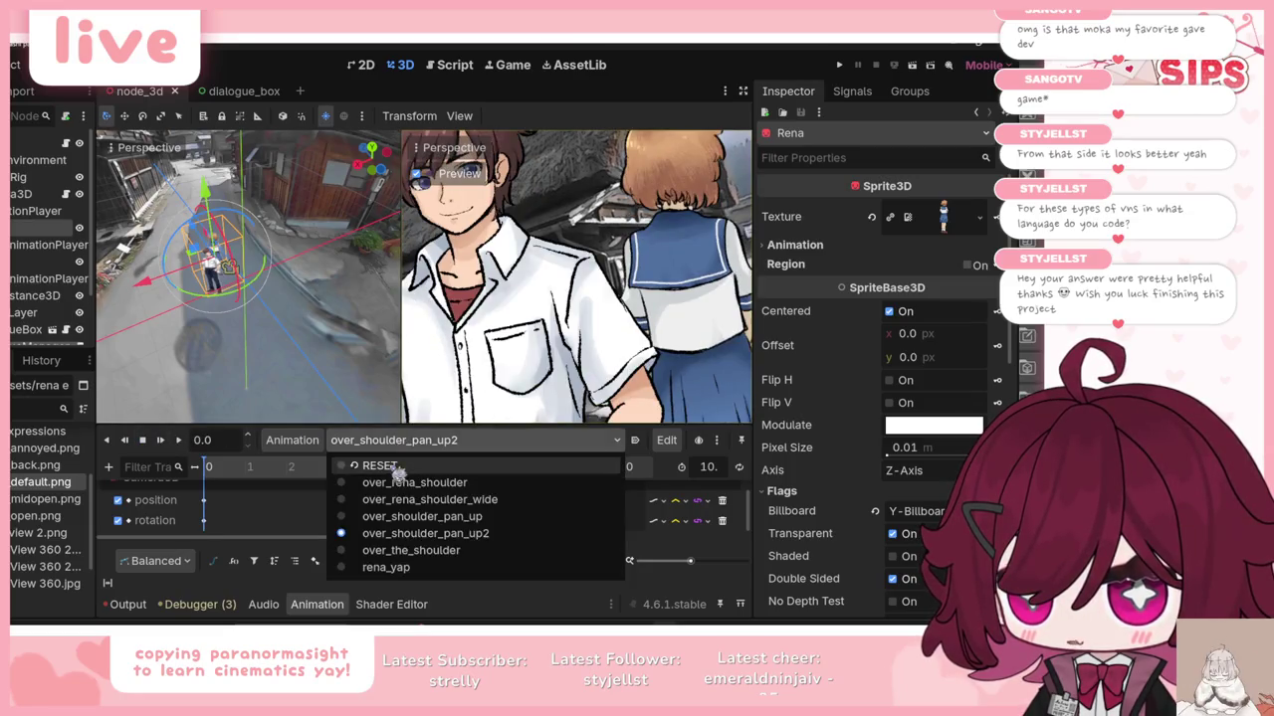
# Step: In the RESET animation, set the 0 s texture keyframe to default.png and save
pyautogui.click(349, 457)
pyautogui.scroll(-5, 274, 507)
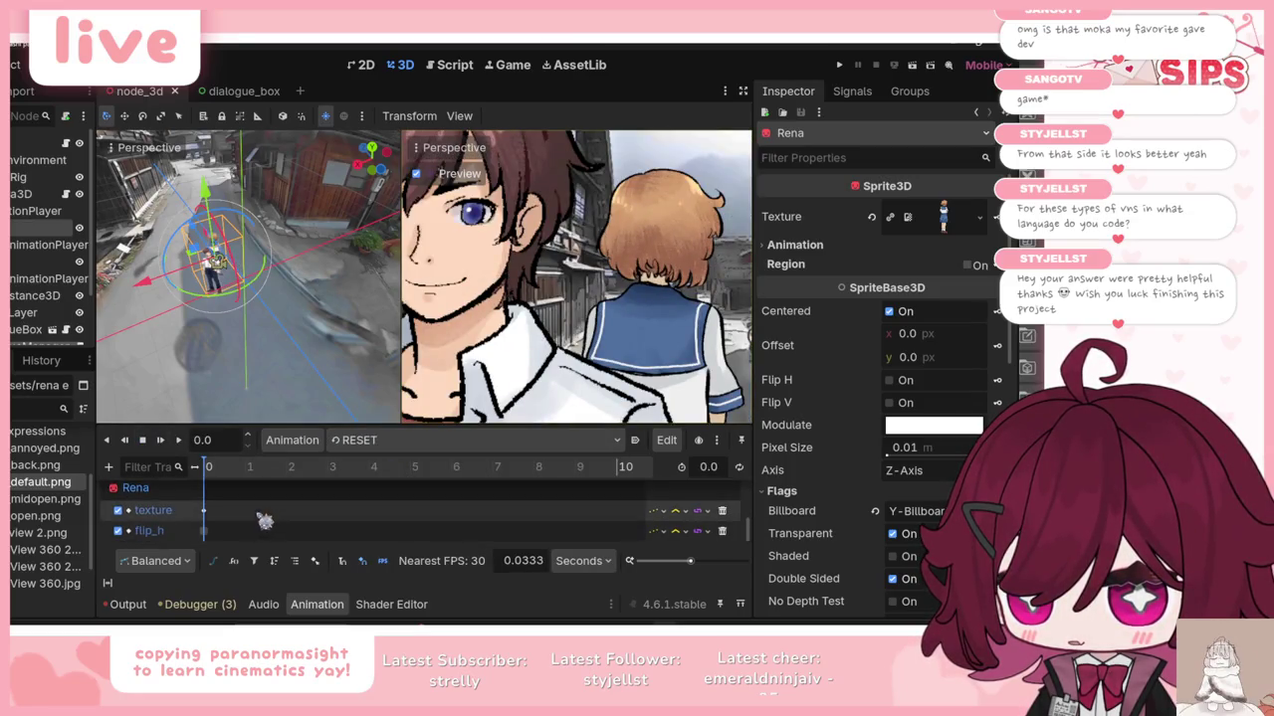
pyautogui.click(205, 513)
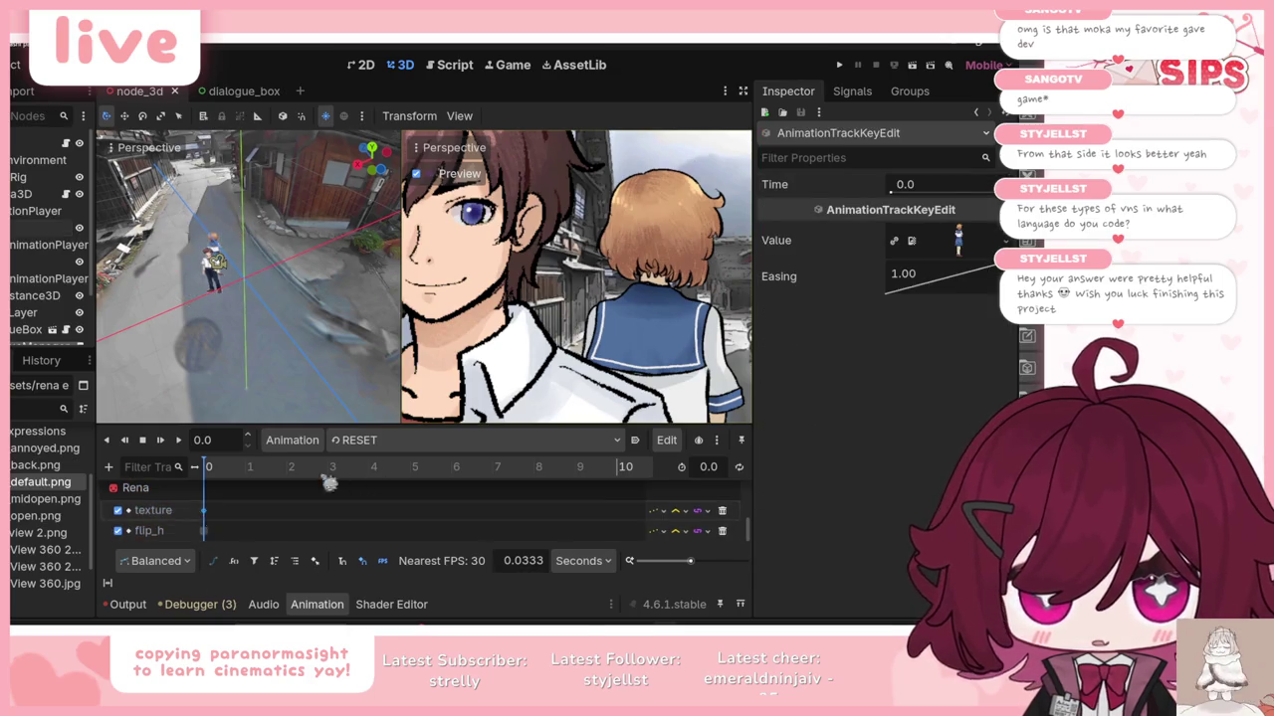
pyautogui.moveTo(40, 481)
pyautogui.mouseDown()
pyautogui.moveTo(84, 488)
pyautogui.moveTo(955, 239)
pyautogui.mouseUp()
pyautogui.hotkey('ctrl', 's')
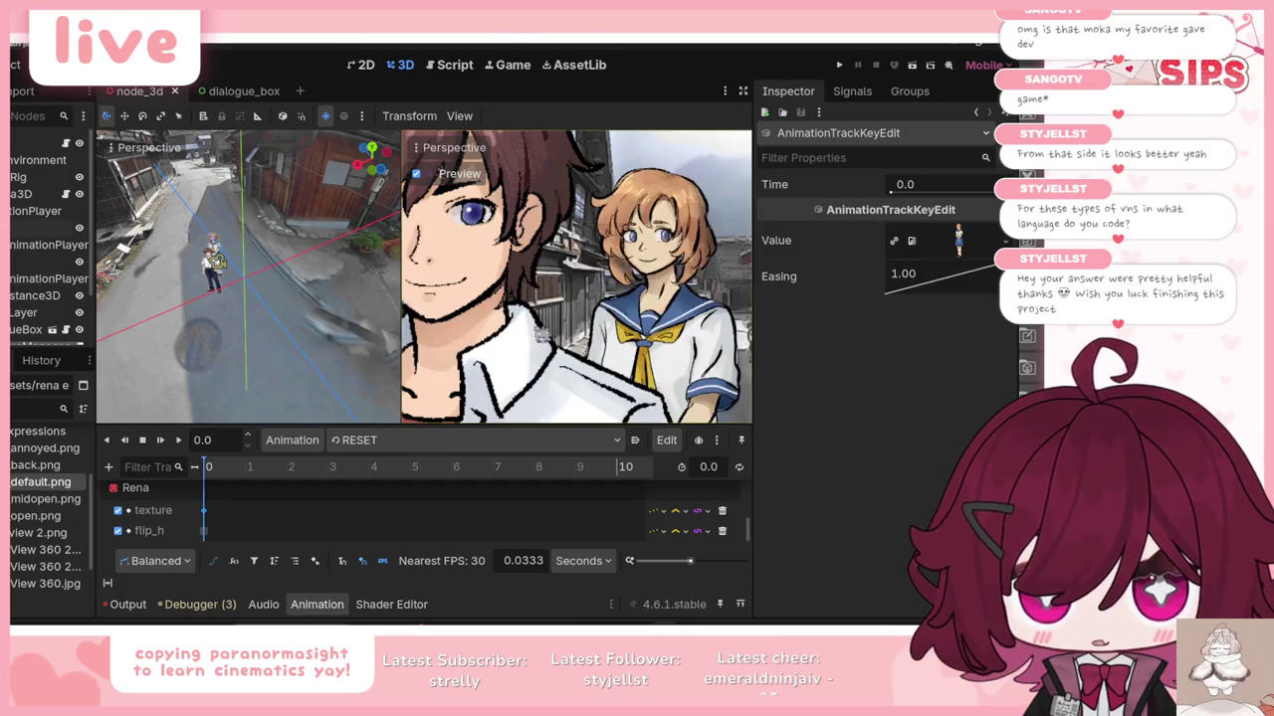
# Step: Preview the over_rena_shoulder and over_rena_shoulder_wide shots from the start
pyautogui.click(428, 441)
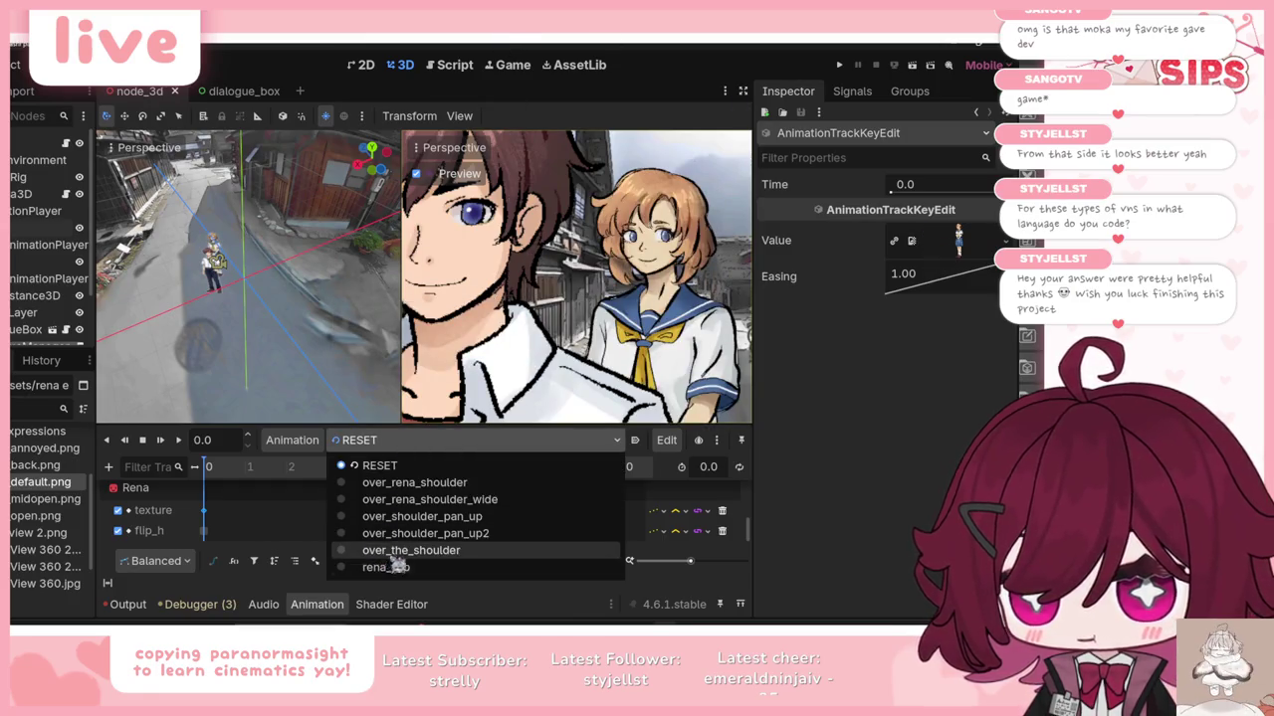
pyautogui.click(408, 534)
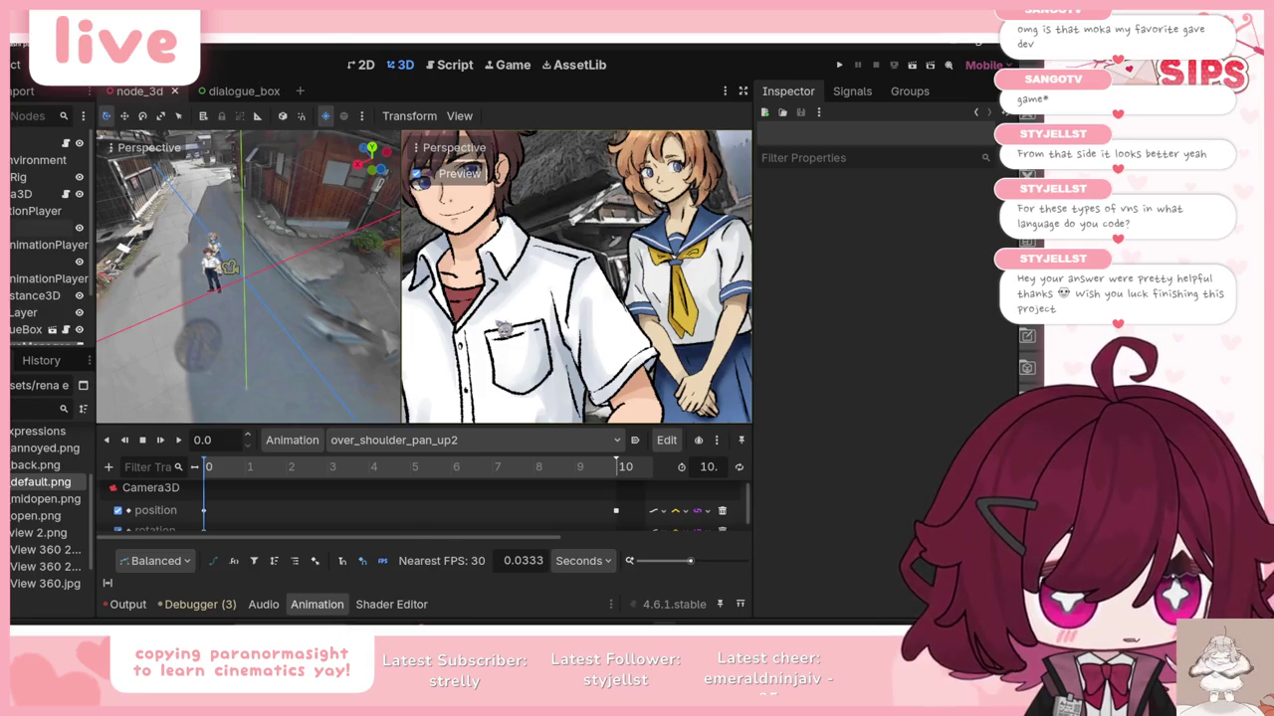
pyautogui.click(428, 440)
pyautogui.click(398, 481)
pyautogui.click(162, 442)
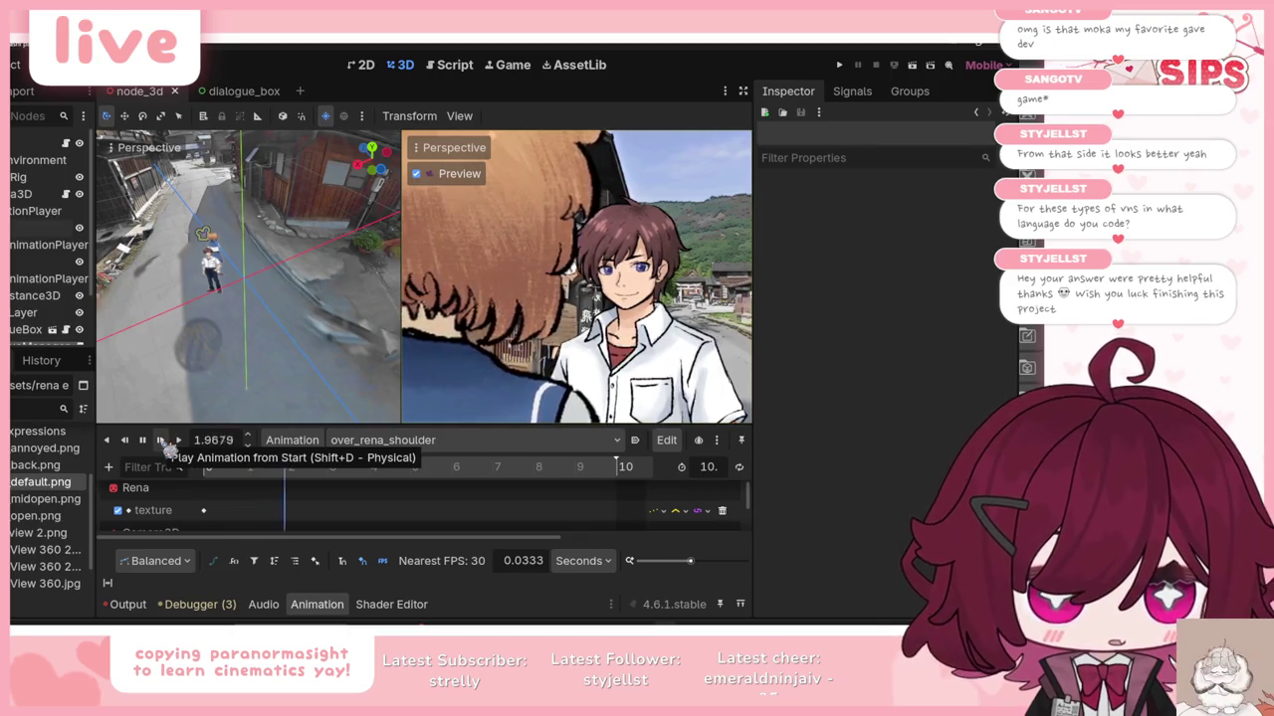
pyautogui.click(418, 440)
pyautogui.click(348, 499)
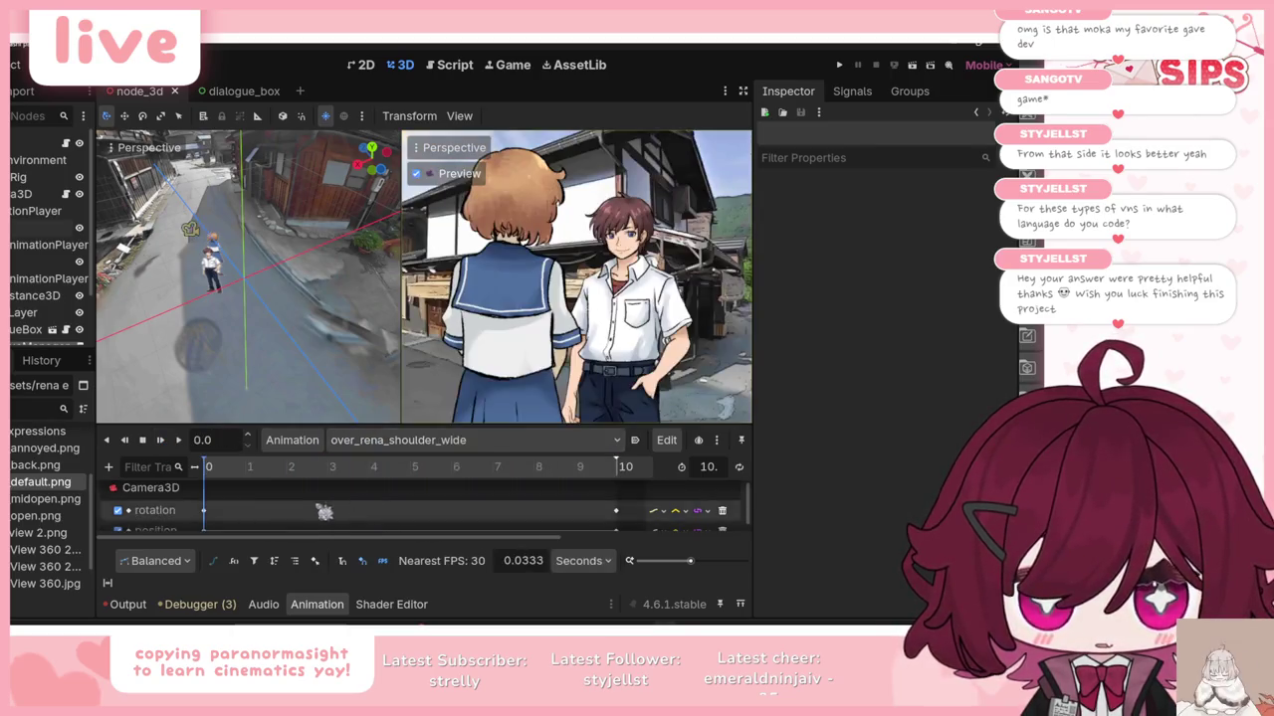
pyautogui.click(160, 440)
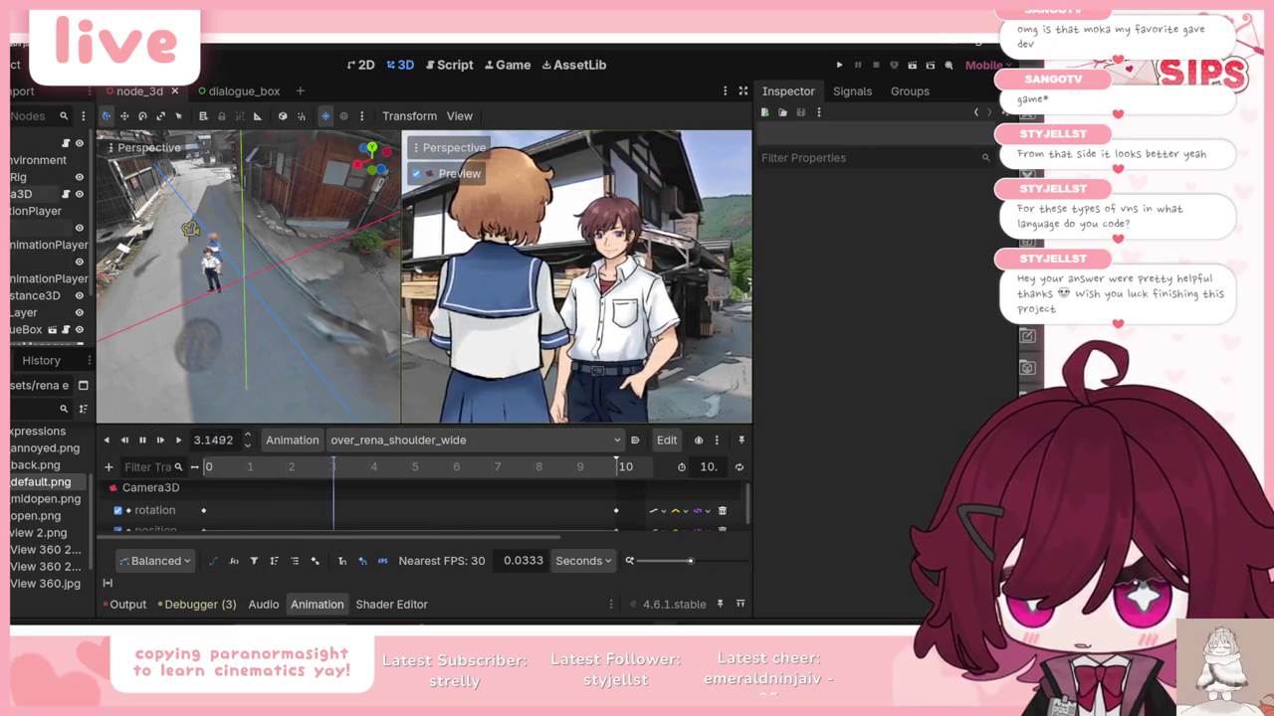
# Step: Reload RESET, then over_rena_shoulder, widen the Inspector, and play the shot
pyautogui.click(154, 510)
pyautogui.click(418, 440)
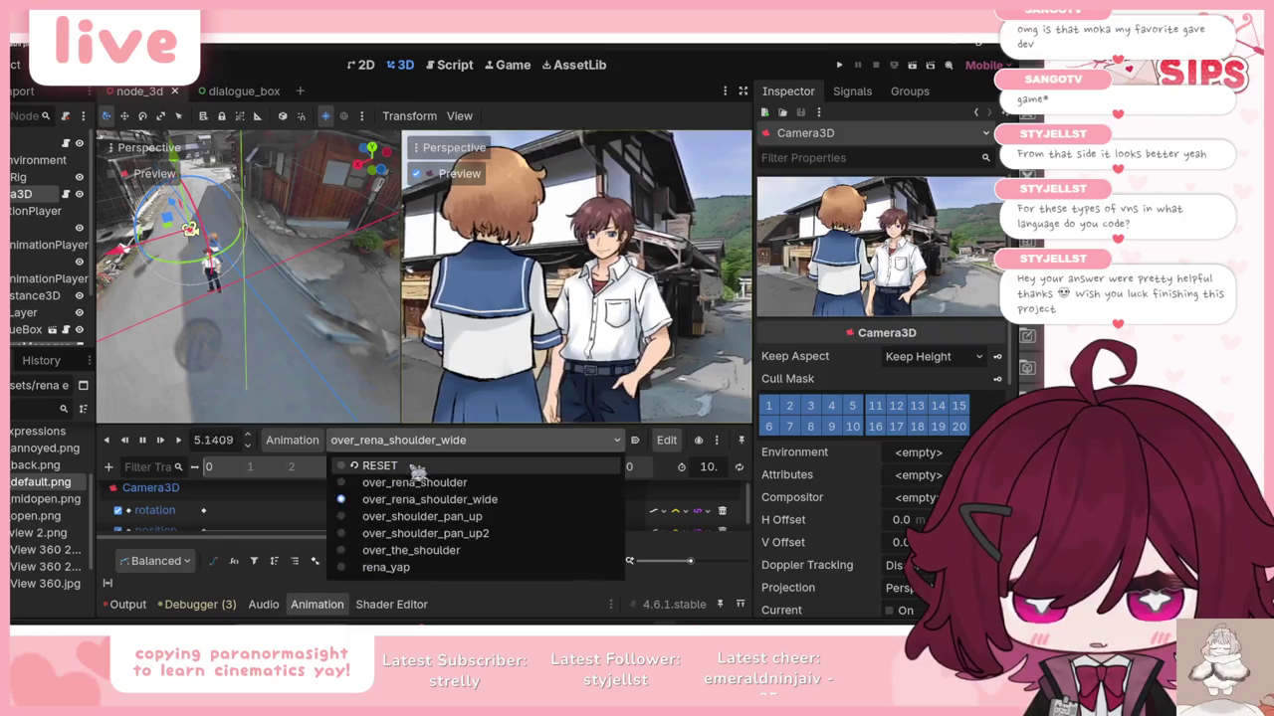
pyautogui.click(416, 465)
pyautogui.click(418, 440)
pyautogui.click(414, 482)
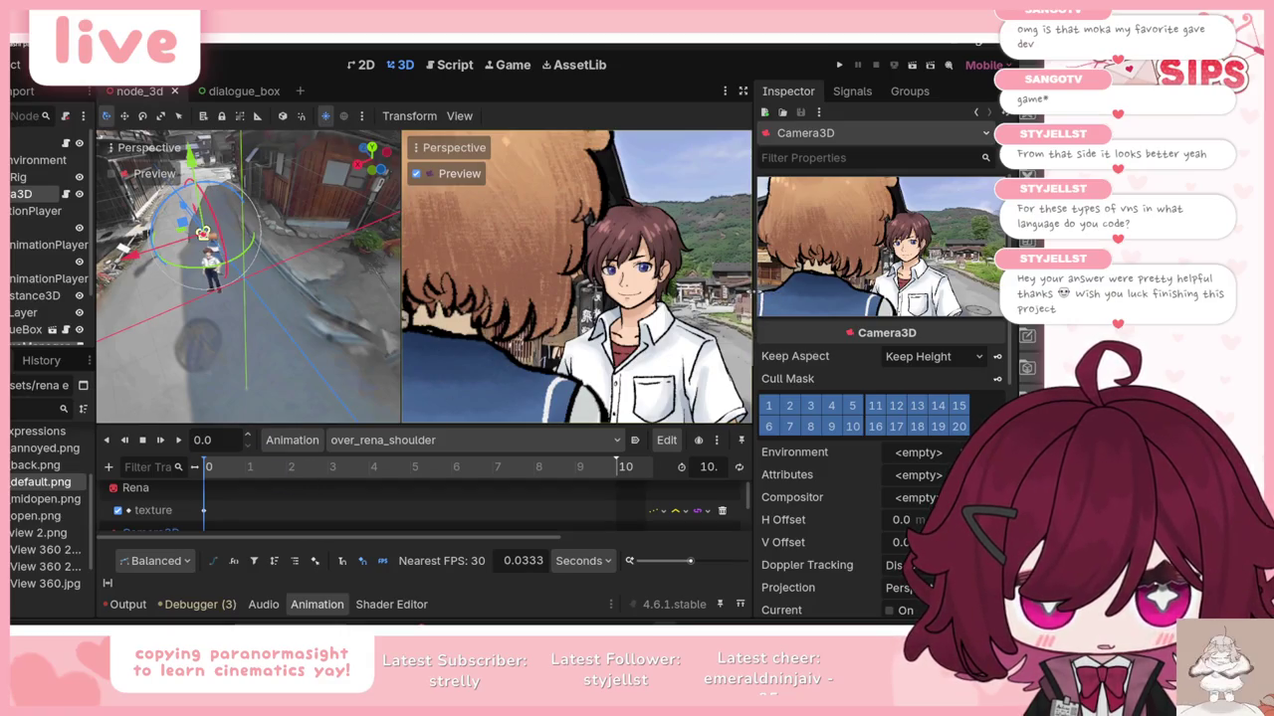
pyautogui.moveTo(755, 290); pyautogui.dragTo(677, 290)
pyautogui.moveTo(747, 333)
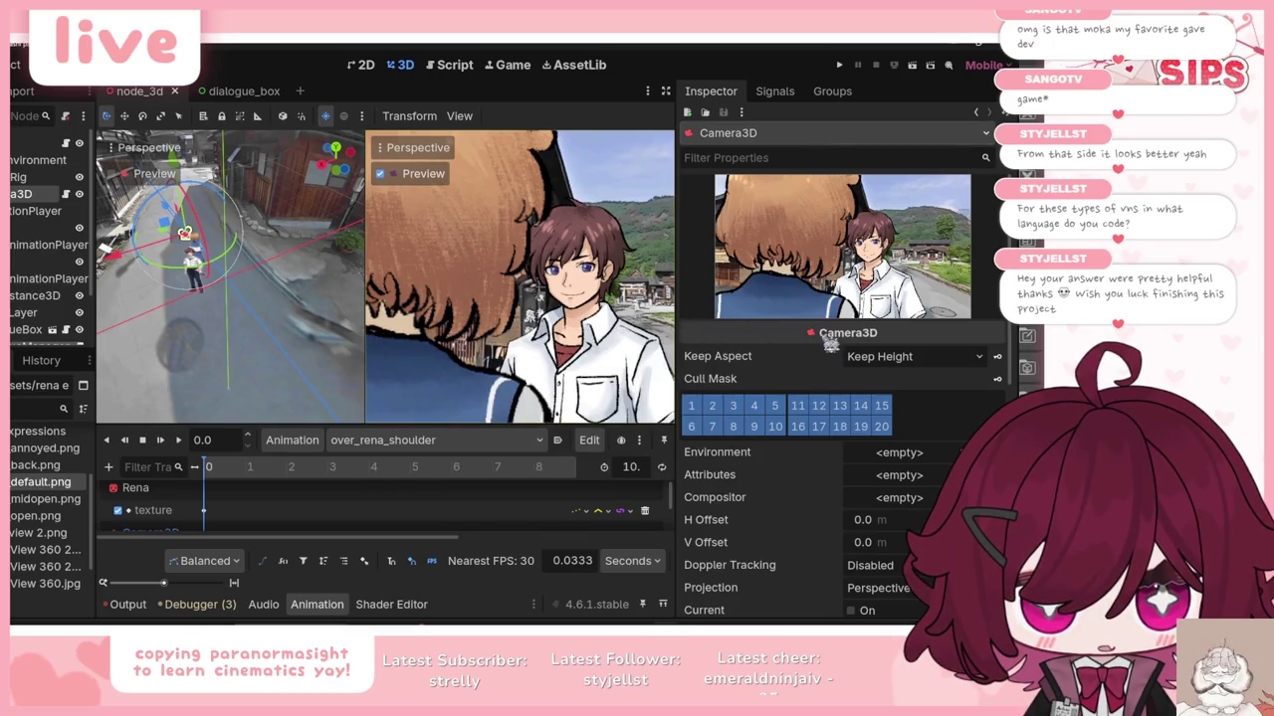
pyautogui.click(160, 441)
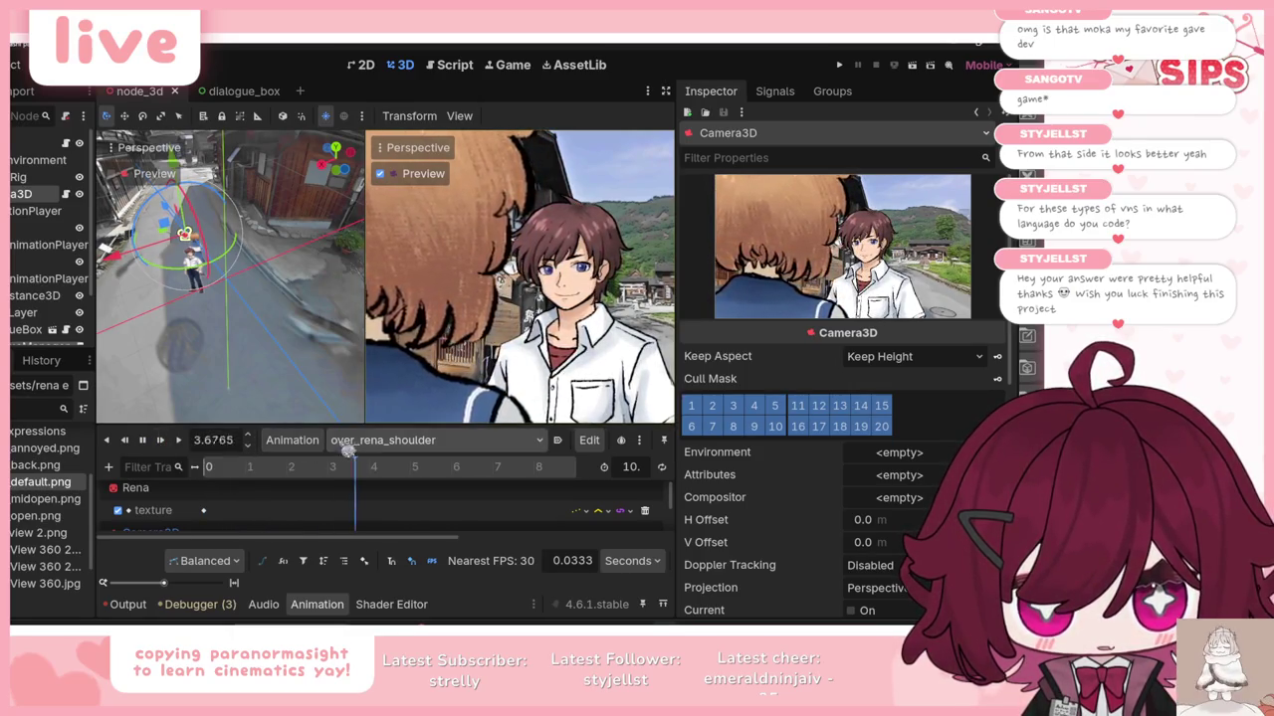
# Step: Play over_rena_shoulder_wide, then load and play over_shoulder_pan_up2
pyautogui.click(377, 440)
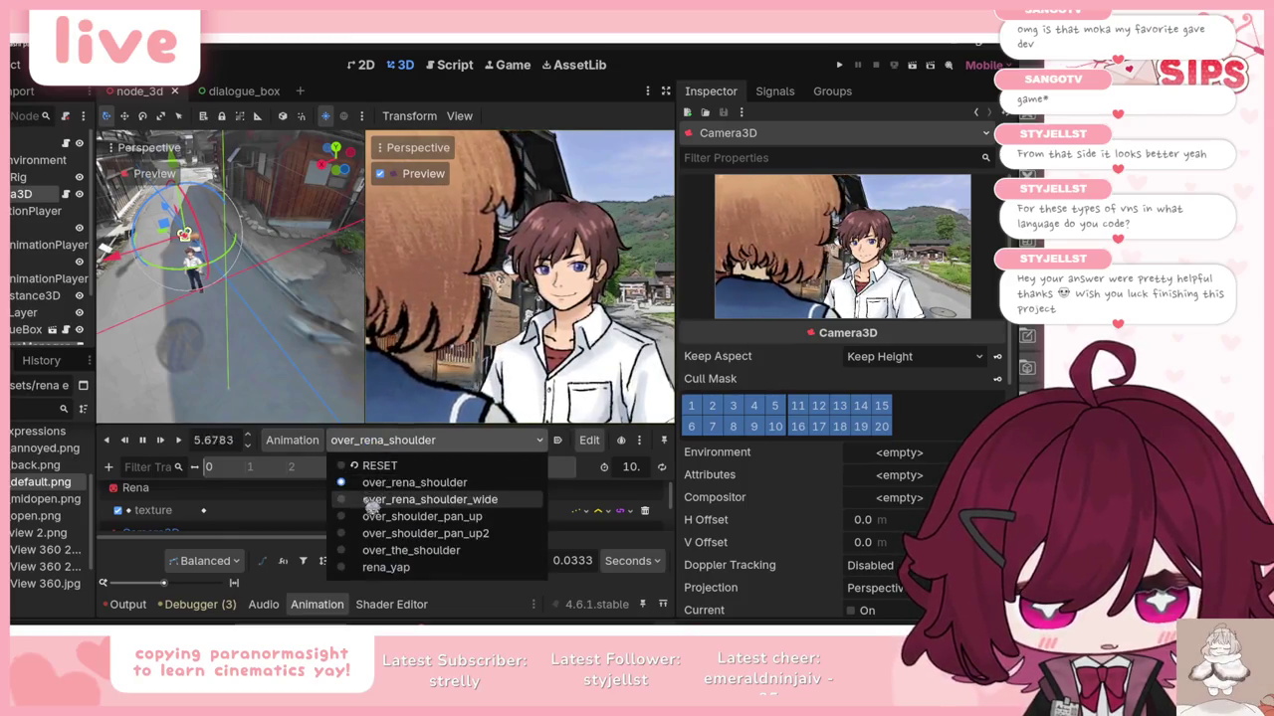
pyautogui.click(398, 497)
pyautogui.click(162, 442)
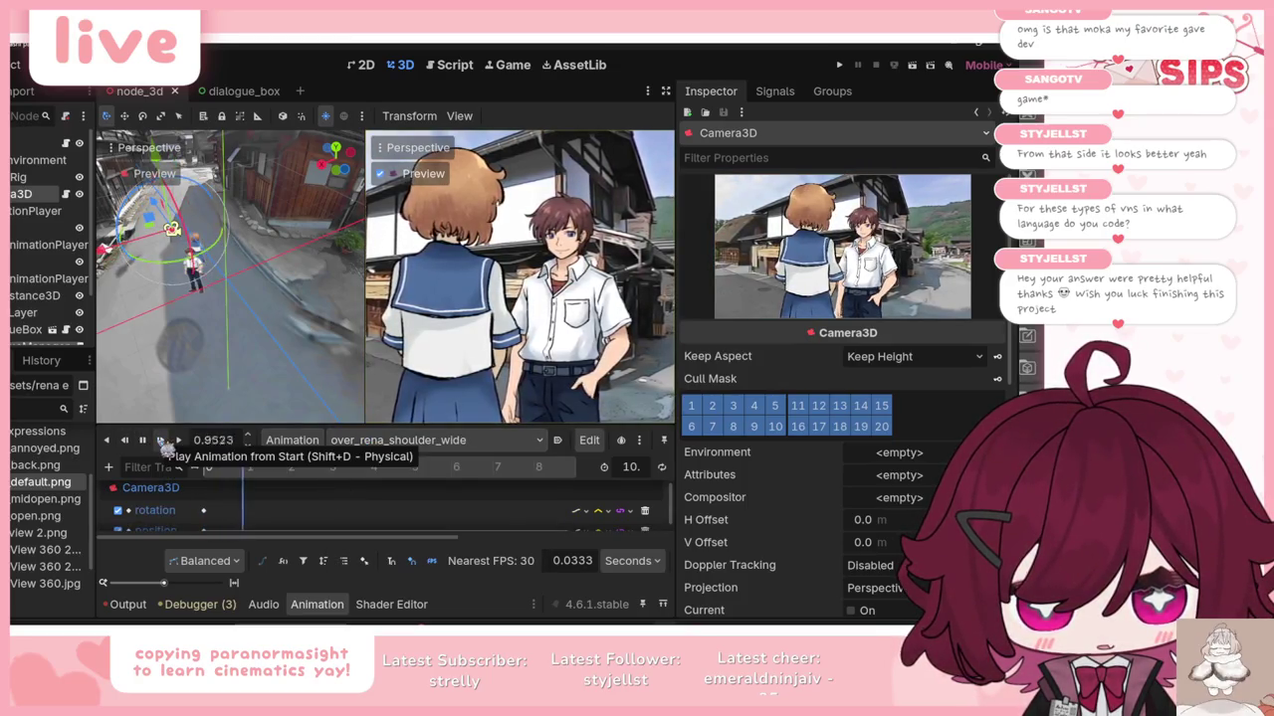
pyautogui.click(436, 444)
pyautogui.click(418, 517)
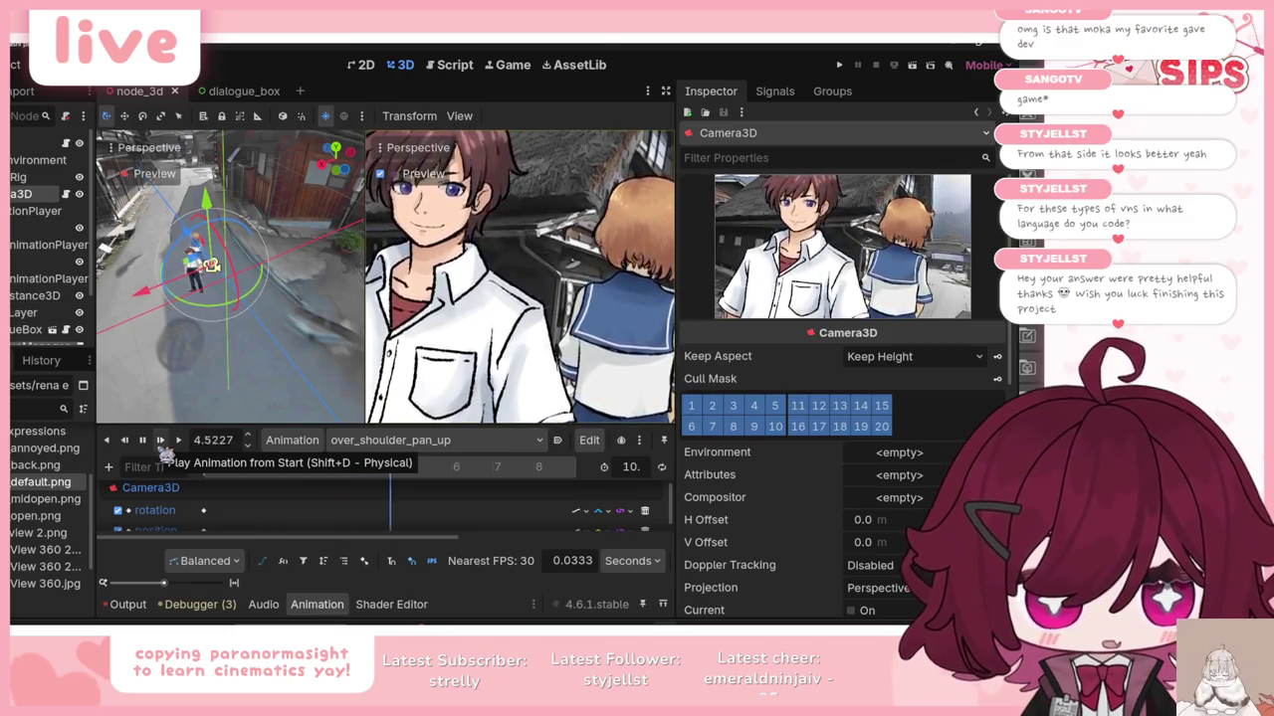
pyautogui.click(437, 440)
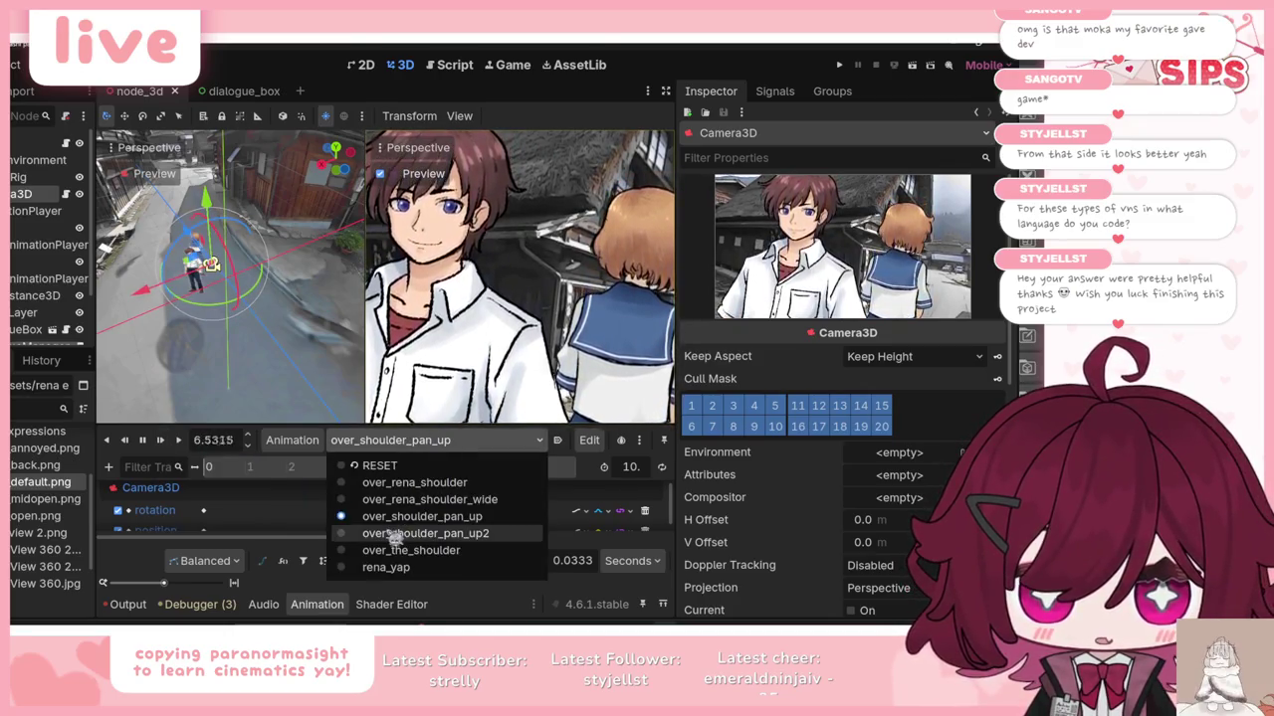
pyautogui.click(395, 537)
pyautogui.click(162, 441)
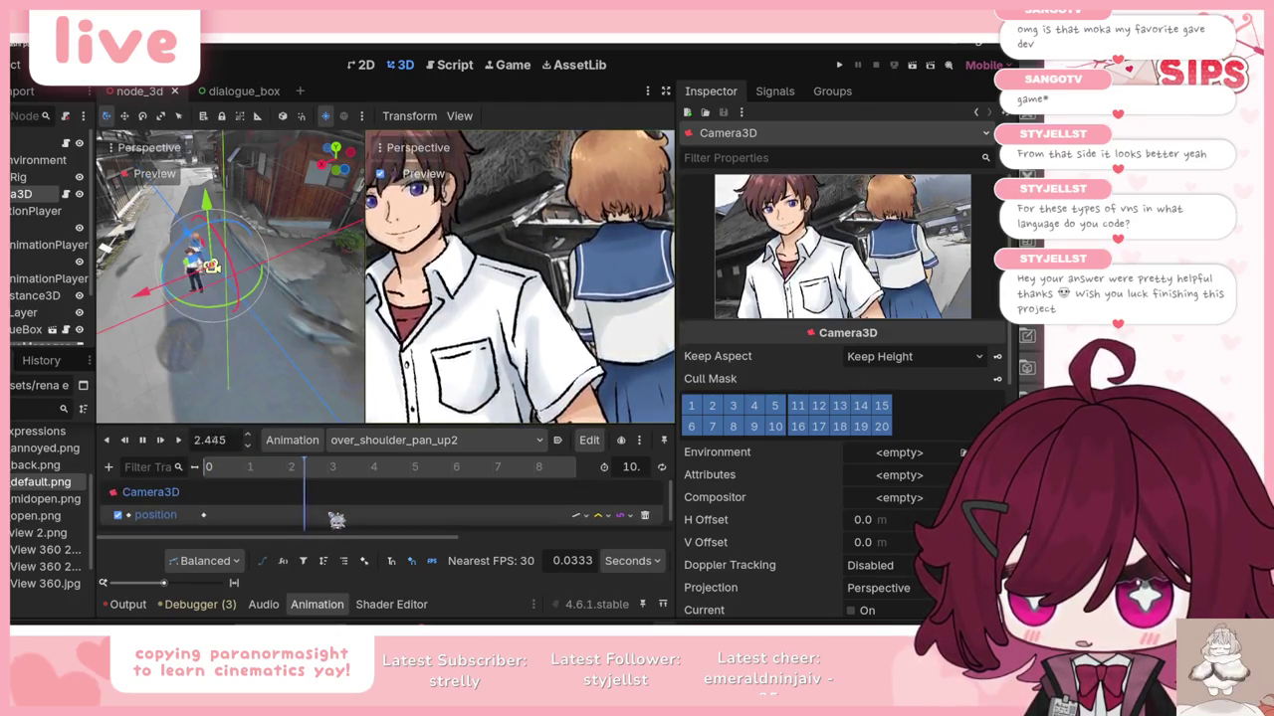
# Step: Play over_shoulder_pan_up from the start, then load over_shoulder_pan_up2
pyautogui.click(356, 441)
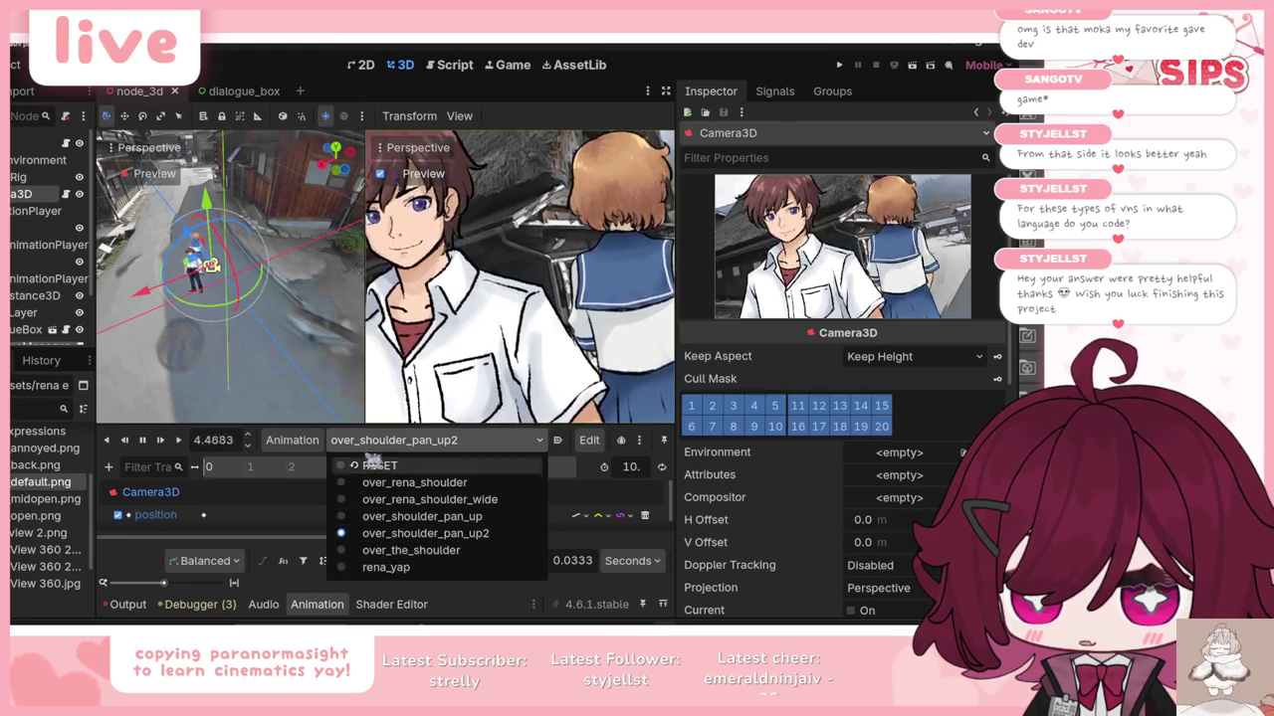
pyautogui.click(373, 454)
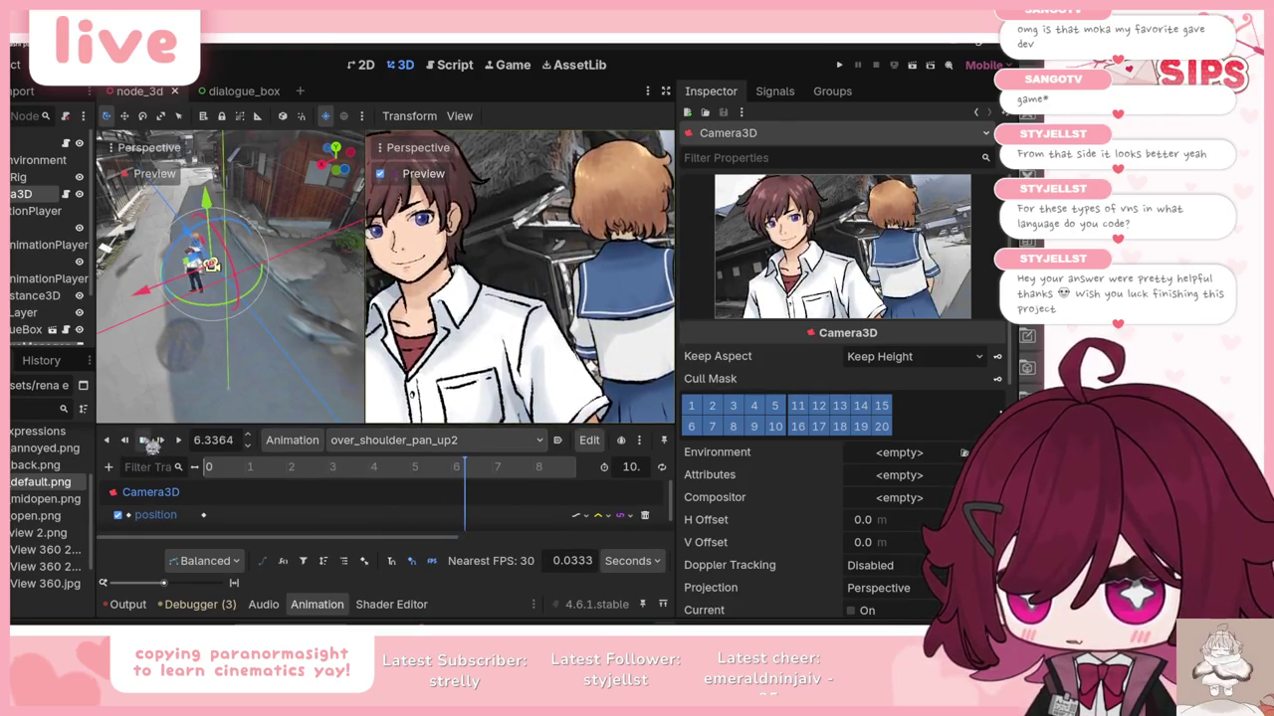
pyautogui.click(343, 441)
pyautogui.click(388, 511)
pyautogui.click(162, 441)
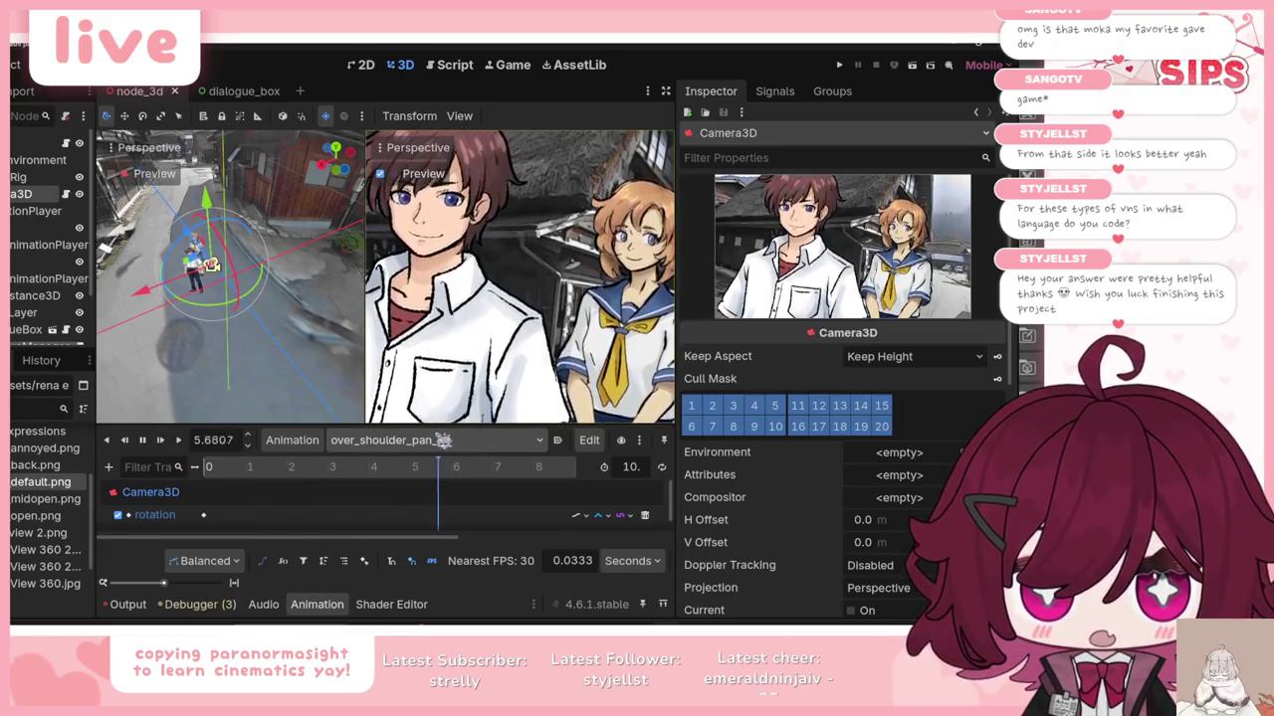
pyautogui.click(442, 441)
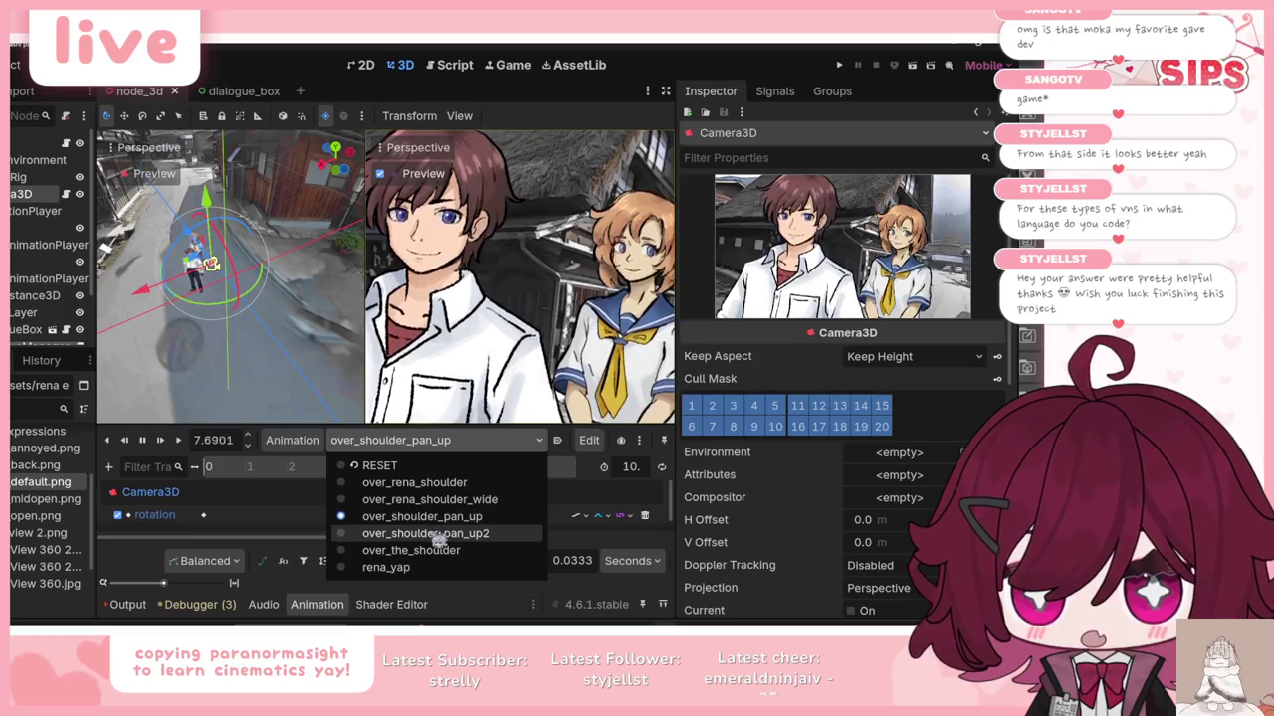
pyautogui.click(438, 537)
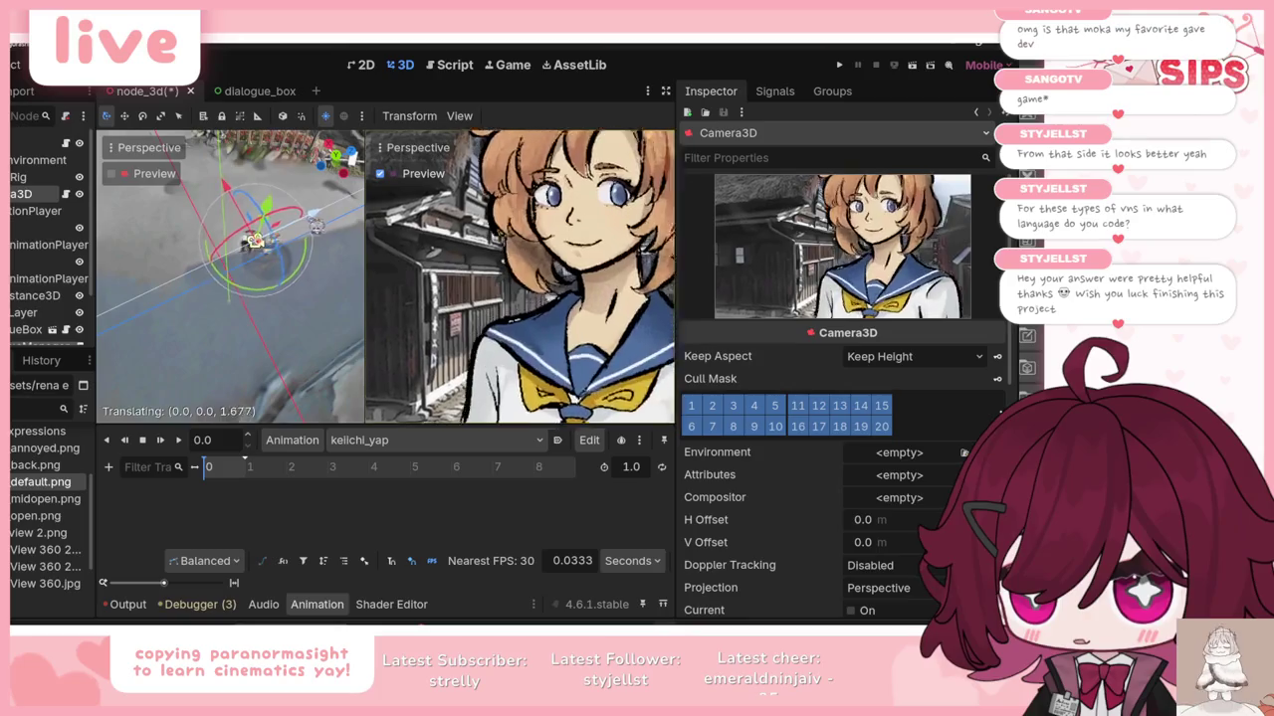
# Step: Orbit the view, then turn and raise Camera3D for a close-up of Keiichi alone
pyautogui.moveTo(229, 279); pyautogui.dragTo(318, 294)
pyautogui.moveTo(679, 298); pyautogui.dragTo(784, 297)
pyautogui.moveTo(338, 382)
pyautogui.mouseDown()
pyautogui.moveTo(355, 406)
pyautogui.moveTo(331, 390)
pyautogui.moveTo(350, 321)
pyautogui.moveTo(332, 284)
pyautogui.moveTo(305, 280)
pyautogui.mouseUp()
pyautogui.moveTo(360, 316)
pyautogui.mouseDown()
pyautogui.moveTo(350, 361)
pyautogui.moveTo(295, 393)
pyautogui.moveTo(284, 343)
pyautogui.moveTo(310, 347)
pyautogui.moveTo(309, 384)
pyautogui.moveTo(330, 389)
pyautogui.moveTo(318, 343)
pyautogui.moveTo(332, 386)
pyautogui.moveTo(358, 305)
pyautogui.moveTo(339, 363)
pyautogui.moveTo(321, 358)
pyautogui.moveTo(348, 347)
pyautogui.mouseUp()
pyautogui.moveTo(308, 298)
pyautogui.mouseDown()
pyautogui.moveTo(311, 286)
pyautogui.moveTo(305, 299)
pyautogui.mouseUp()
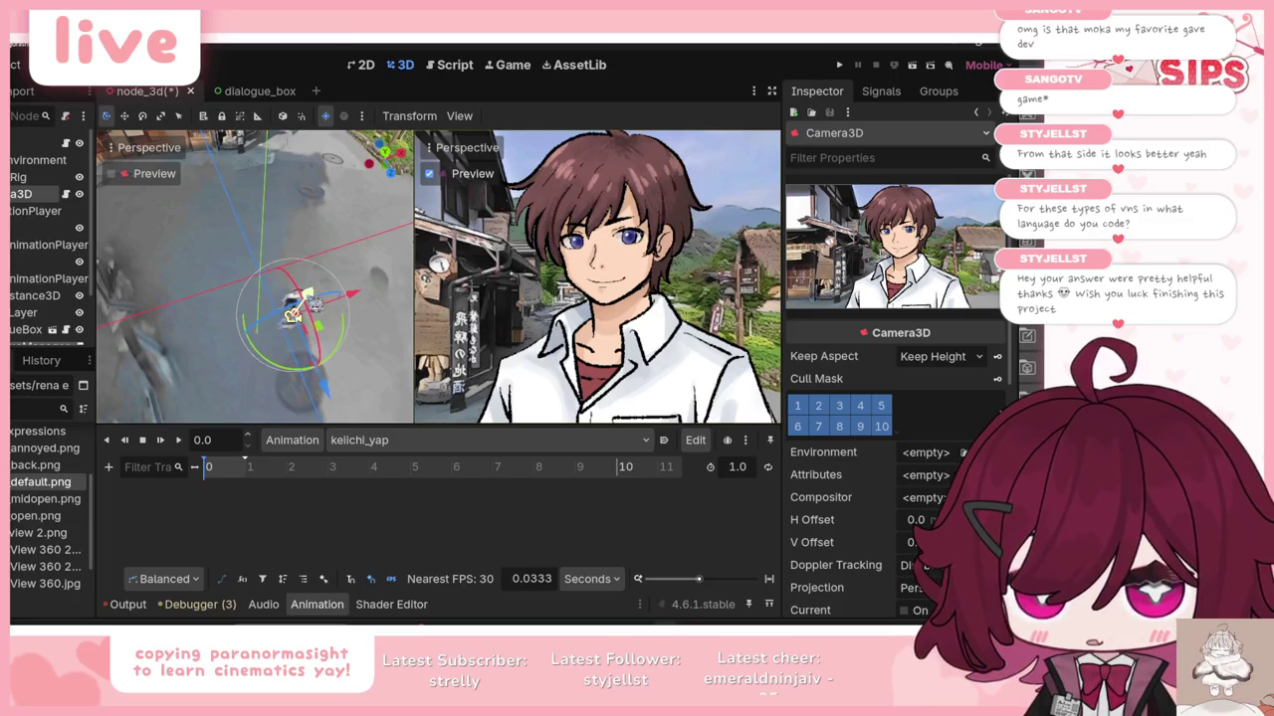
# Step: Adjust Camera3D's Position Y in the Inspector to 4.014
pyautogui.hotkey('ctrl', 'z')
pyautogui.hotkey('ctrl', 'shift', 'z')
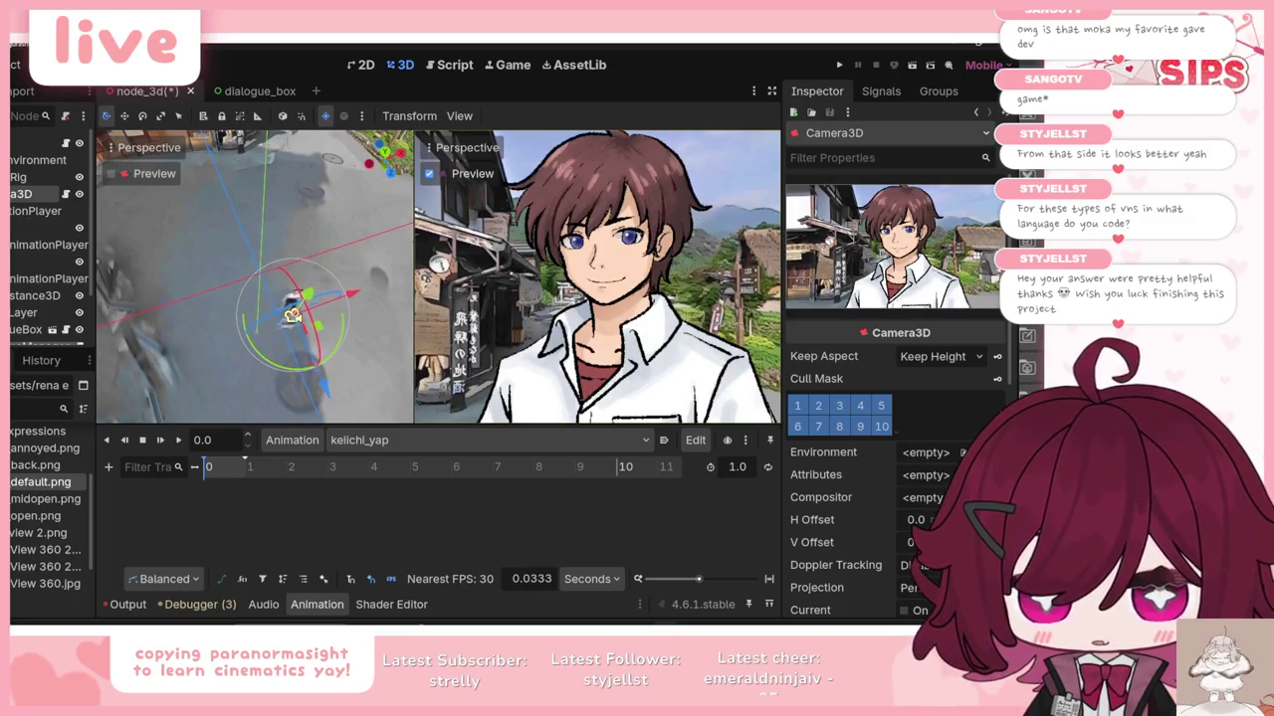
pyautogui.scroll(-8, 866, 517)
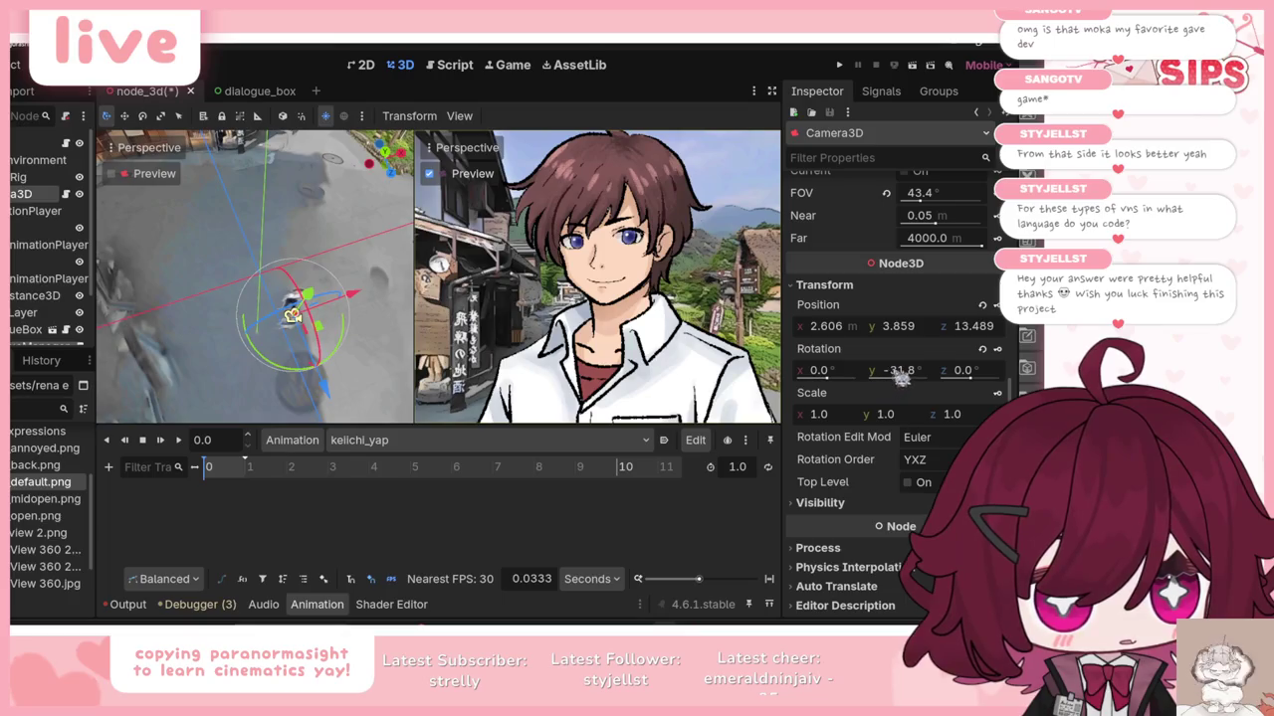
pyautogui.scroll(2, 901, 378)
pyautogui.scroll(2, 906, 432)
pyautogui.hotkey('ctrl', 'z')
pyautogui.hotkey('ctrl', 'shift', 'z')
pyautogui.click(898, 438)
pyautogui.scroll(2, 905, 444)
pyautogui.scroll(-2, 905, 443)
pyautogui.click(896, 435)
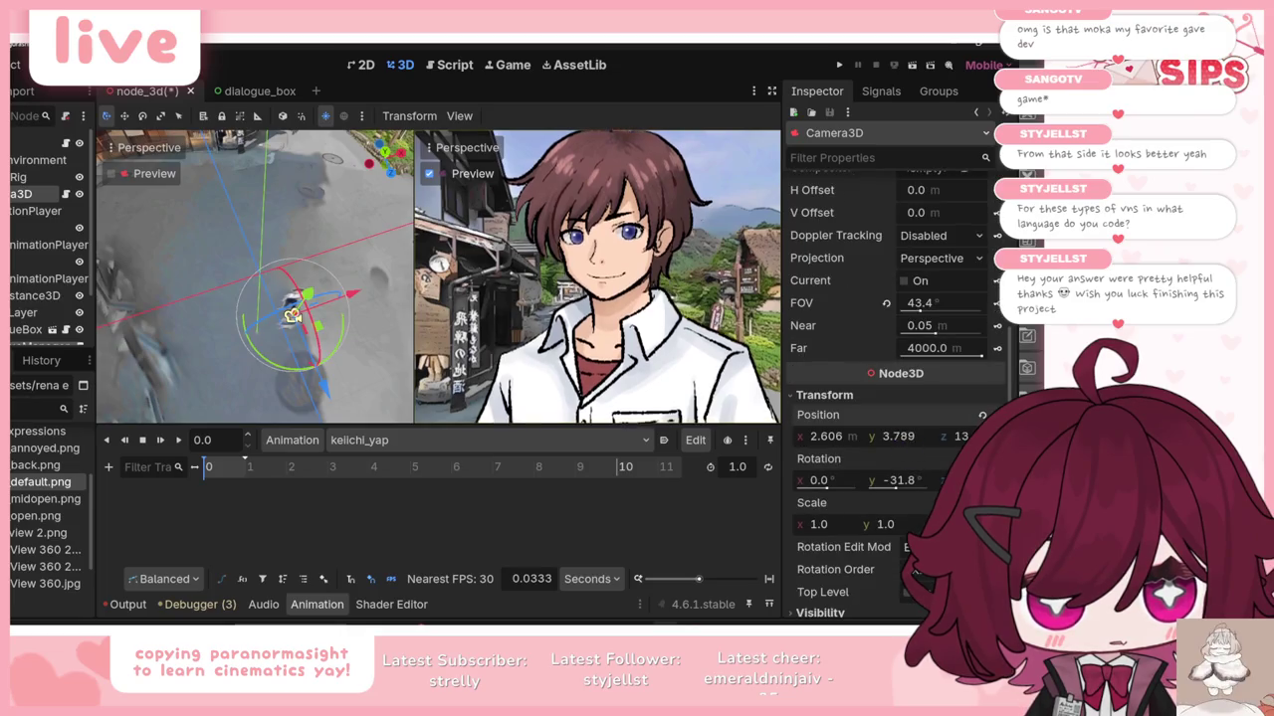
pyautogui.moveTo(915, 447)
pyautogui.mouseDown()
pyautogui.moveTo(868, 447)
pyautogui.moveTo(895, 447)
pyautogui.mouseUp()
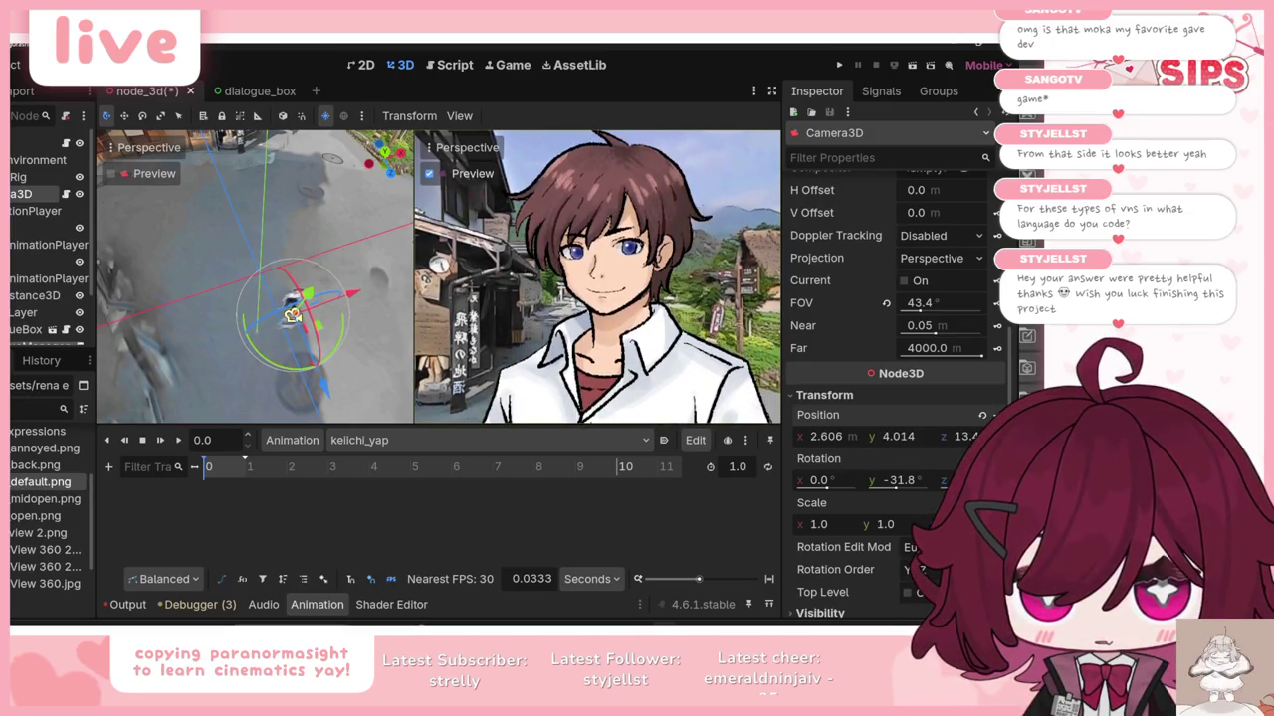
# Step: Set keiichi_yap's length to 10 s and key the camera's position at 0 s
pyautogui.click(740, 468)
pyautogui.write('10')
pyautogui.press('Return')
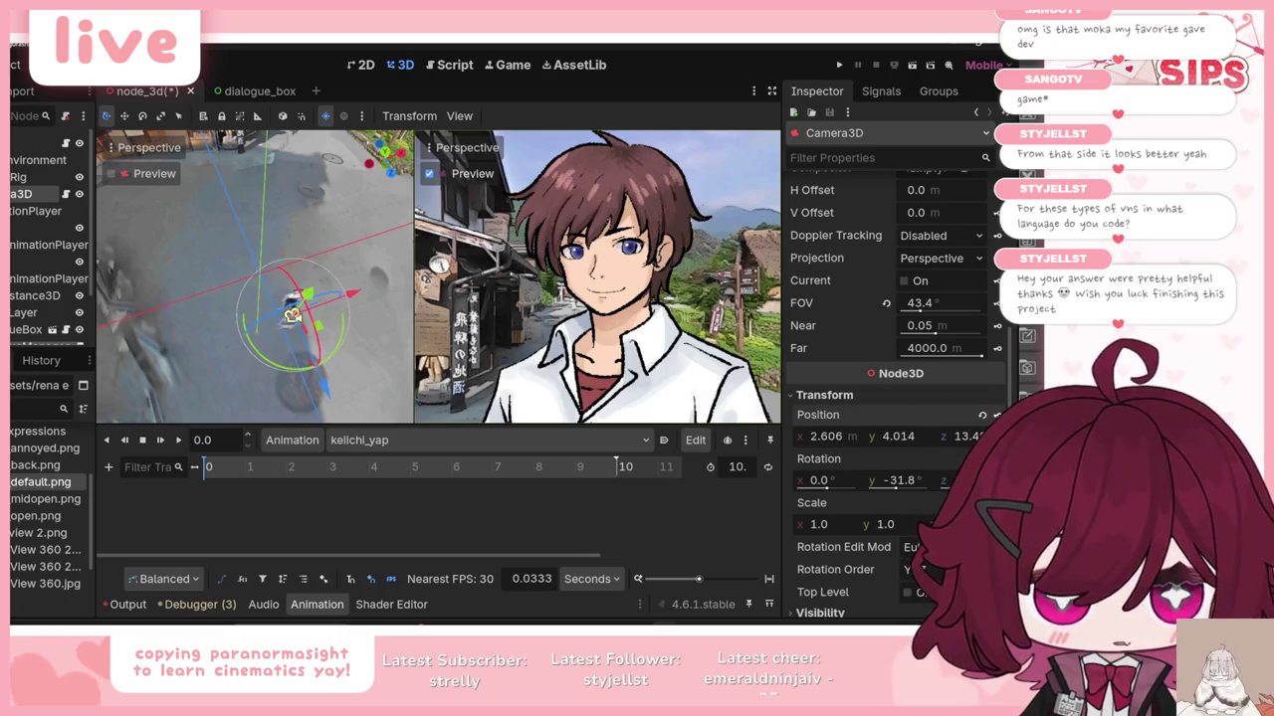
pyautogui.click(996, 415)
pyautogui.click(408, 386)
# Step: Key Camera3D's rotation at 10 s, drag that key, and return the playhead to start
pyautogui.moveTo(386, 468); pyautogui.dragTo(662, 468)
pyautogui.click(982, 459)
pyautogui.click(415, 379)
pyautogui.moveTo(631, 544)
pyautogui.mouseDown()
pyautogui.moveTo(221, 548)
pyautogui.moveTo(245, 543)
pyautogui.mouseUp()
pyautogui.click(260, 467)
pyautogui.moveTo(248, 466); pyautogui.dragTo(186, 468)
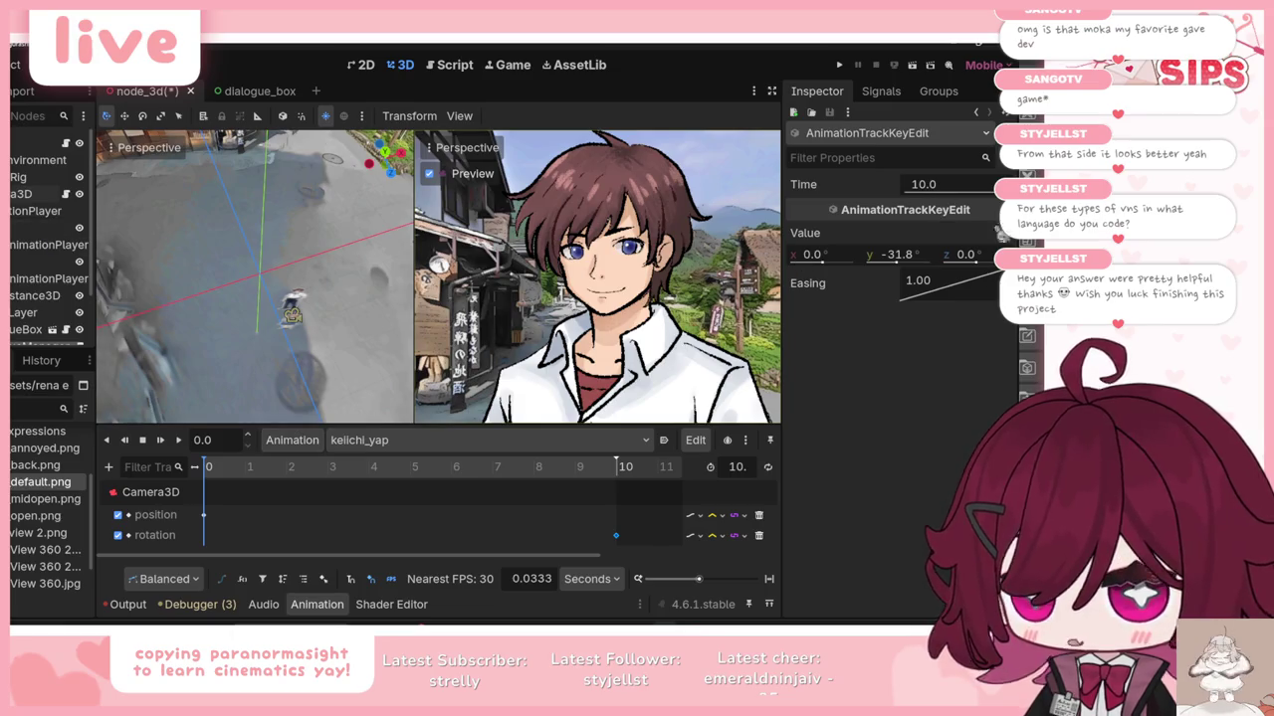
# Step: Reposition the Camera3D at the 10-second end of the keiichi_yap shot
pyautogui.click(25, 194)
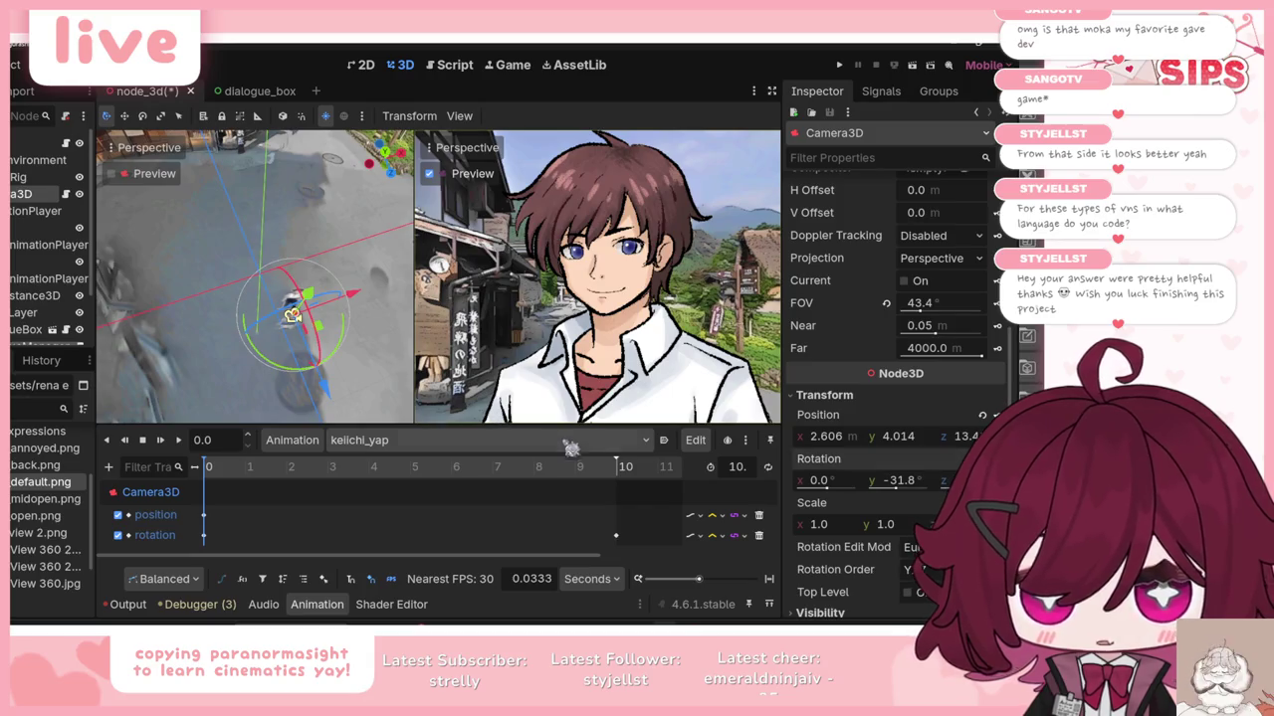
pyautogui.moveTo(587, 470); pyautogui.dragTo(634, 482)
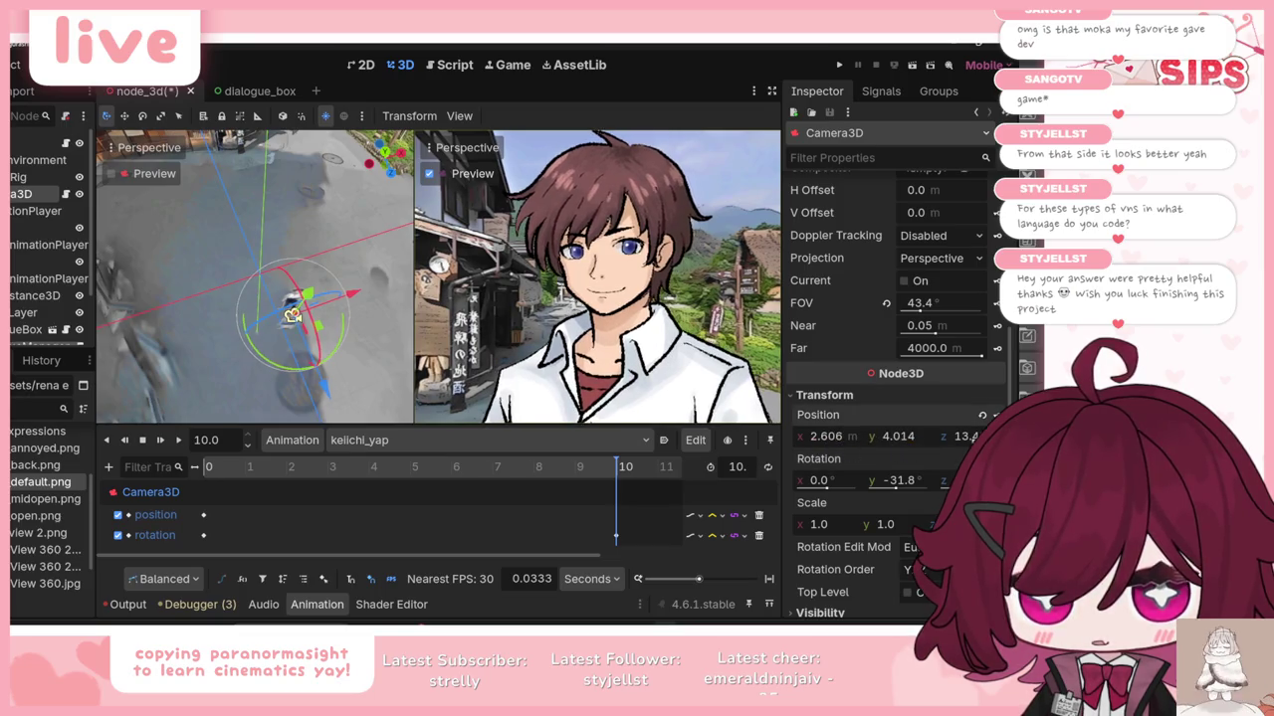
pyautogui.scroll(5, 895, 388)
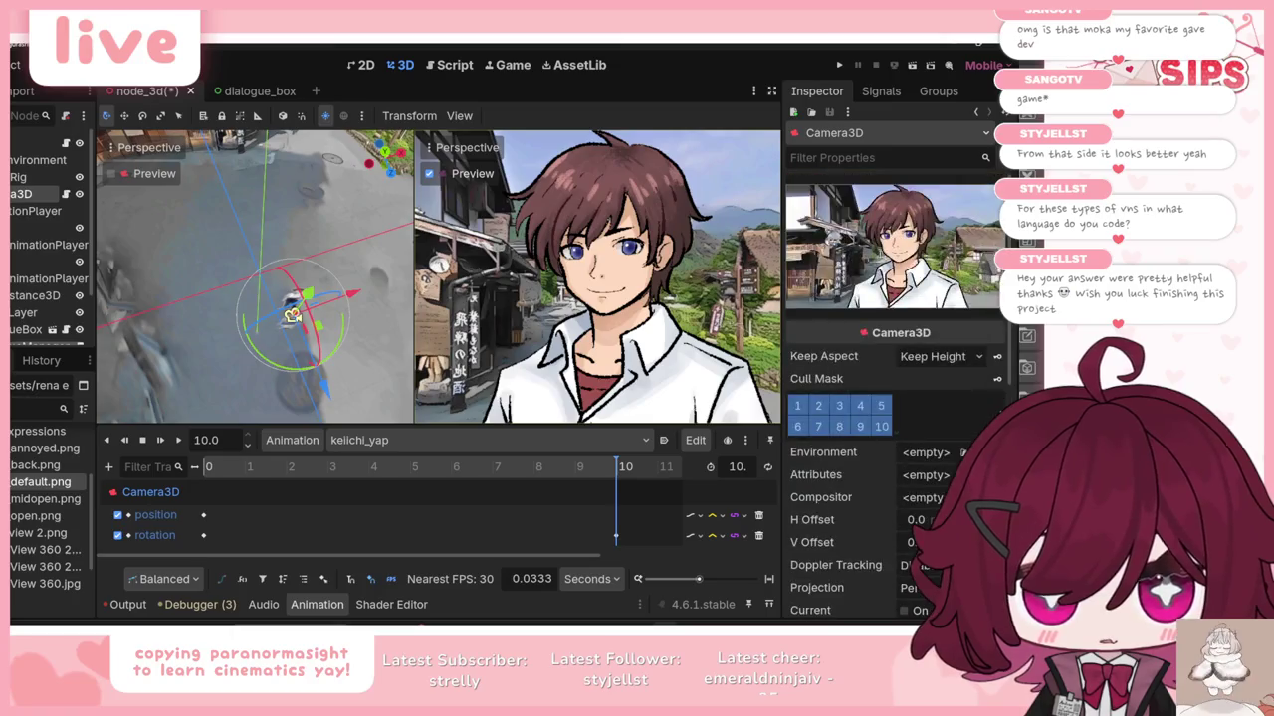
pyautogui.moveTo(328, 394); pyautogui.dragTo(335, 406)
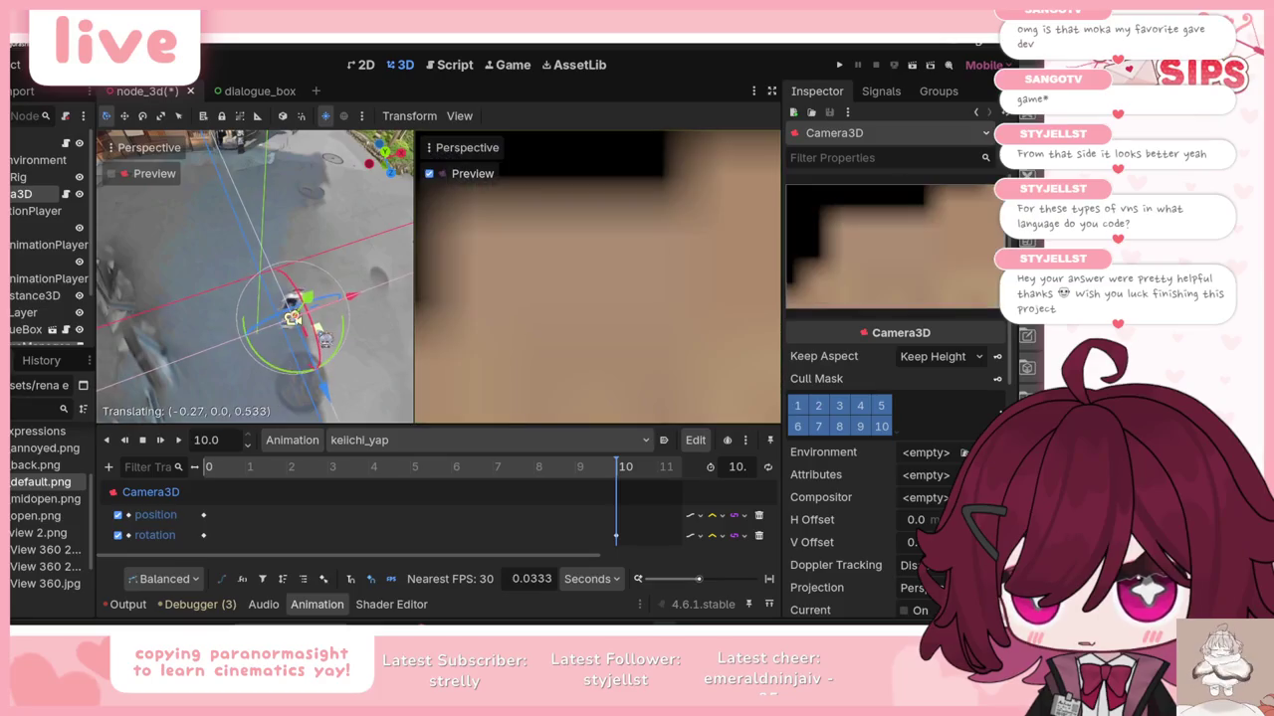
pyautogui.moveTo(324, 336); pyautogui.dragTo(328, 338)
pyautogui.scroll(-5, 846, 438)
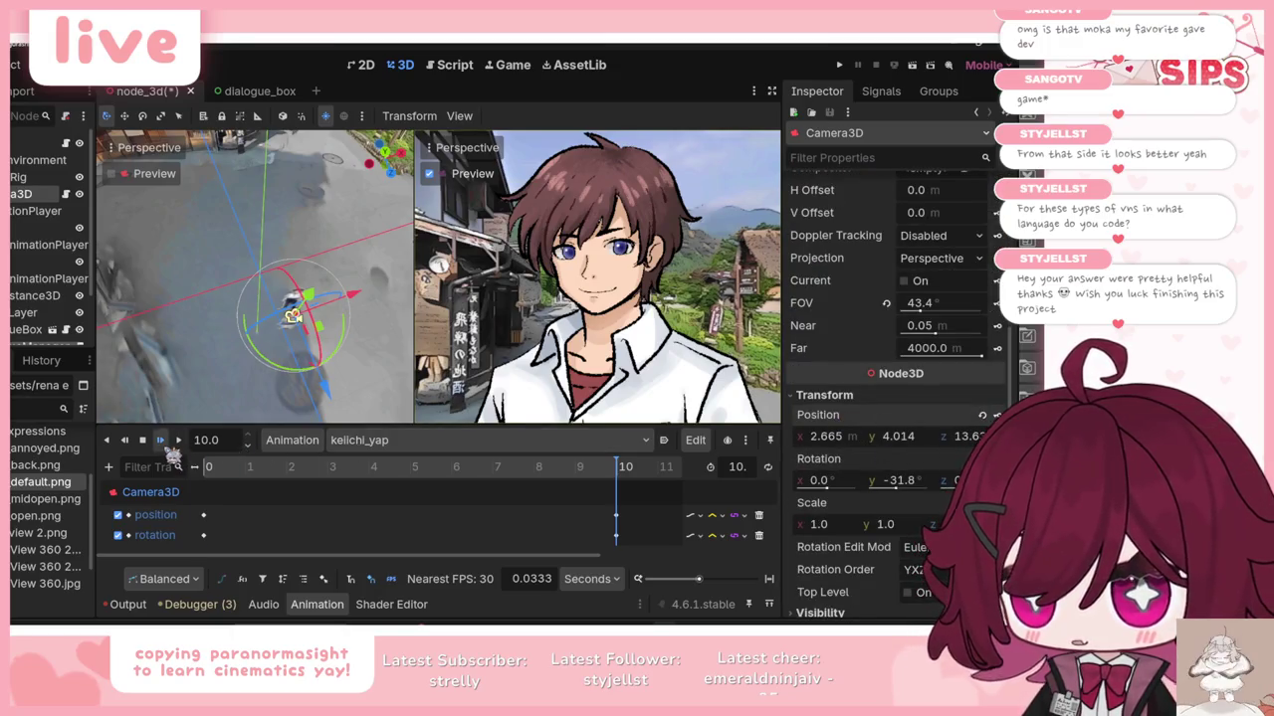
# Step: Preview the shot, undo the depth move, and keep the end keyframe's z at 14
pyautogui.click(160, 440)
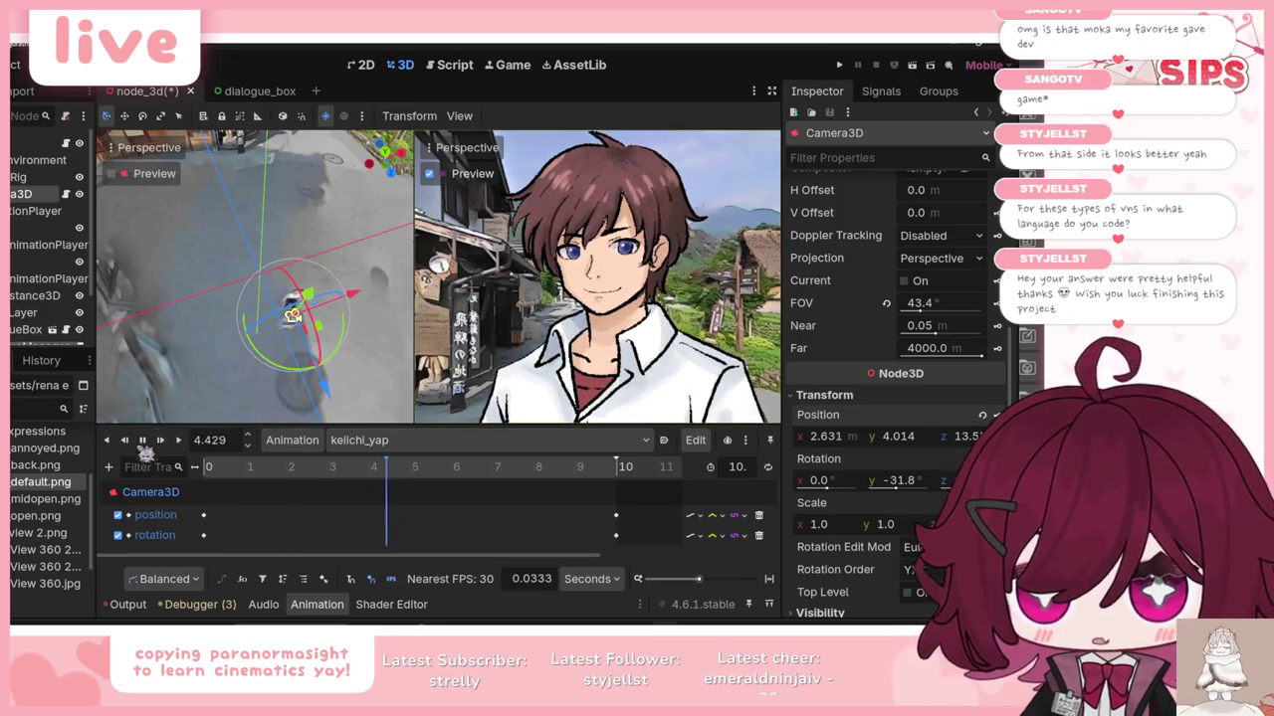
pyautogui.click(142, 441)
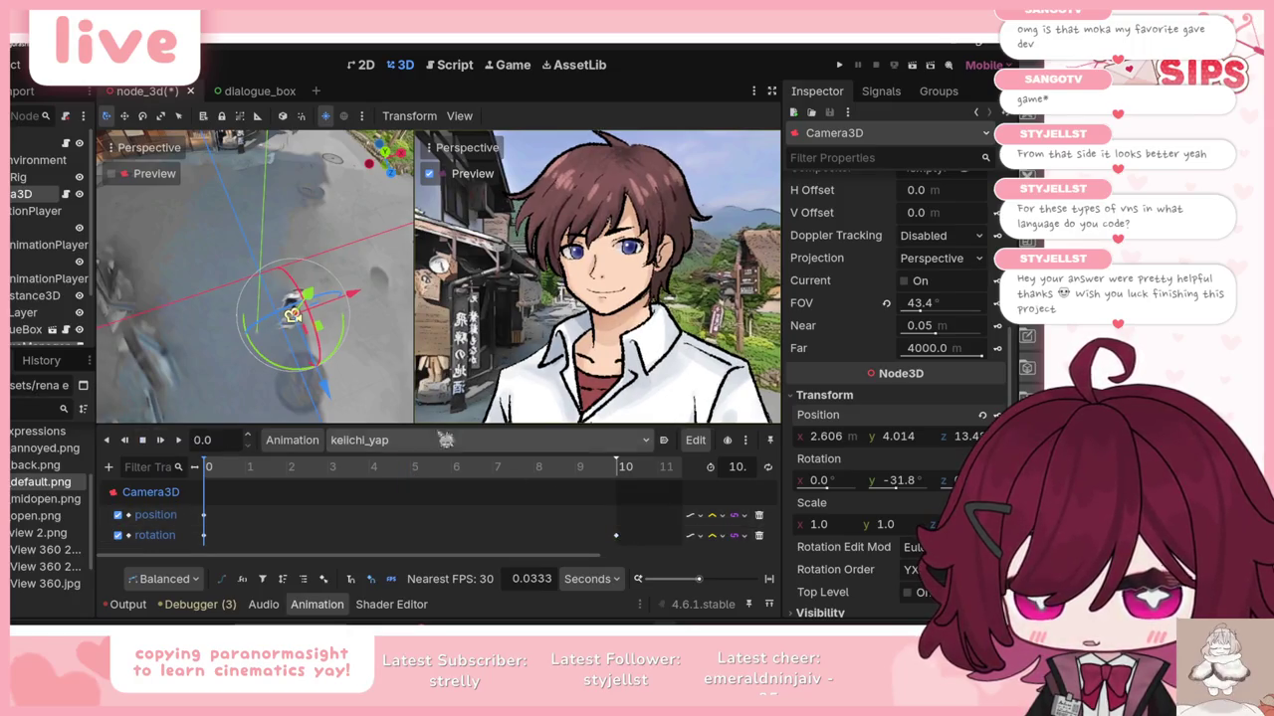
pyautogui.moveTo(340, 401); pyautogui.dragTo(337, 406)
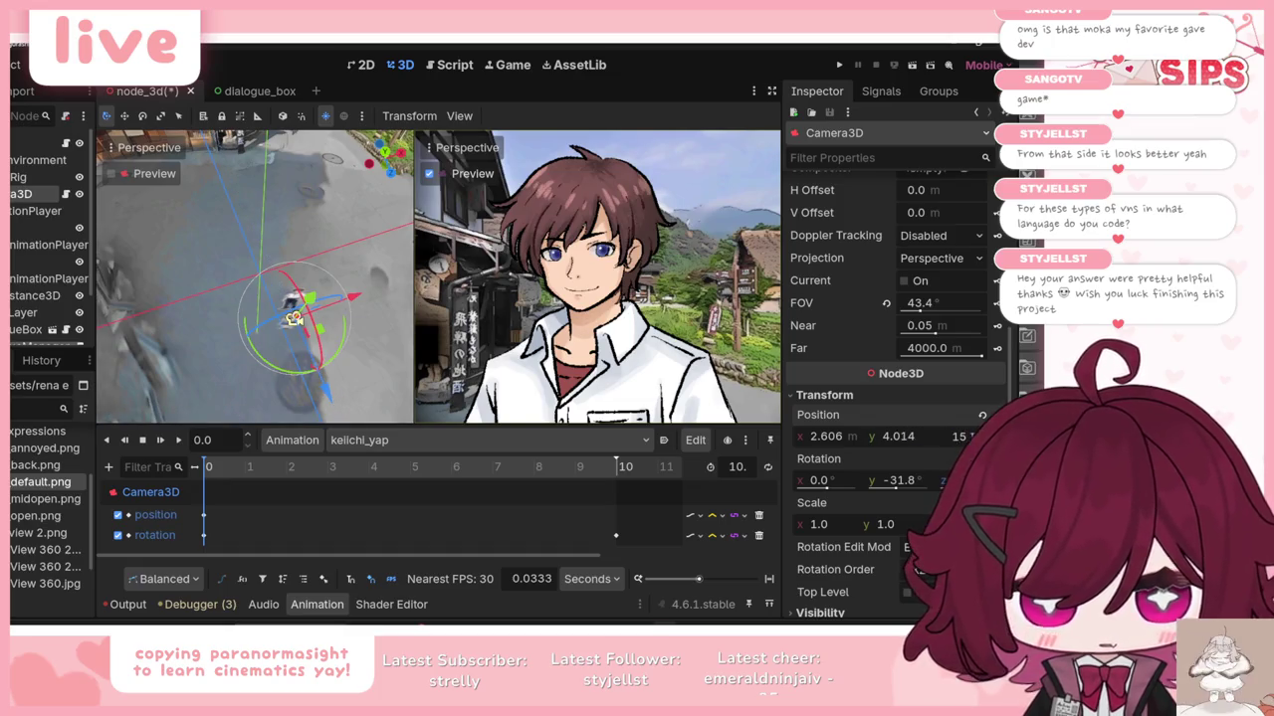
pyautogui.hotkey('ctrl', 'z')
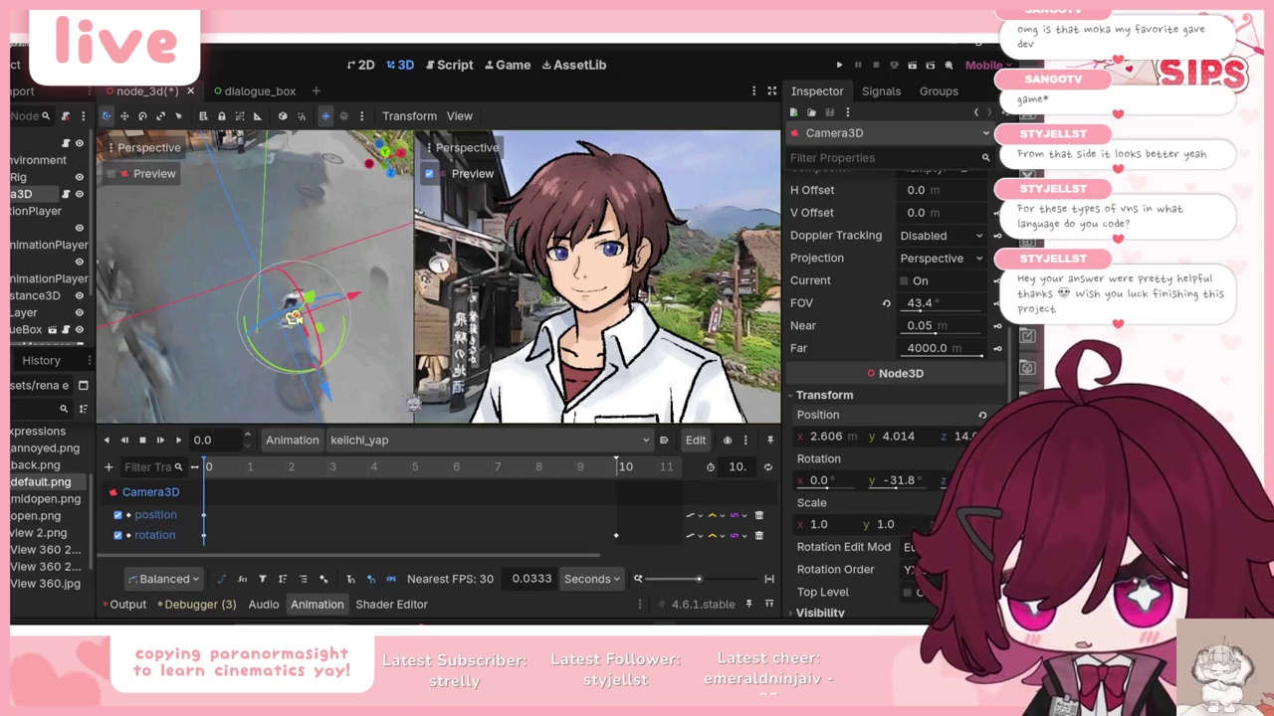
pyautogui.click(616, 468)
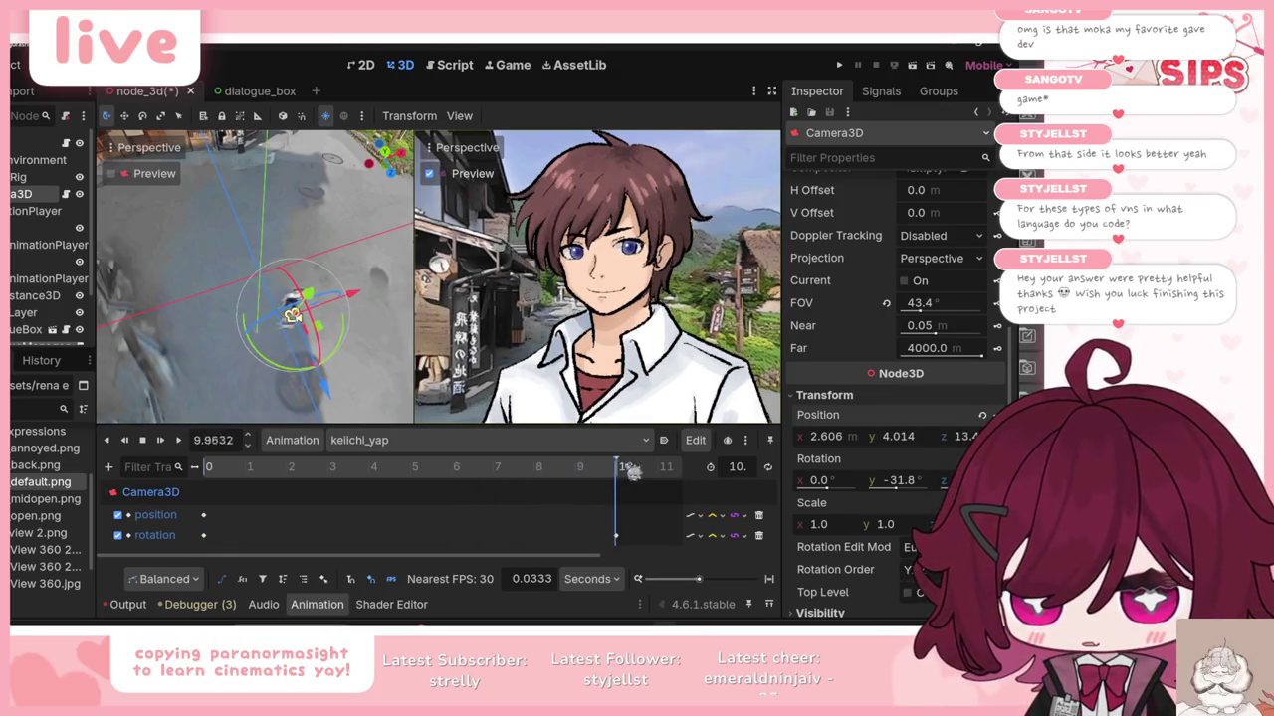
pyautogui.press('Return')
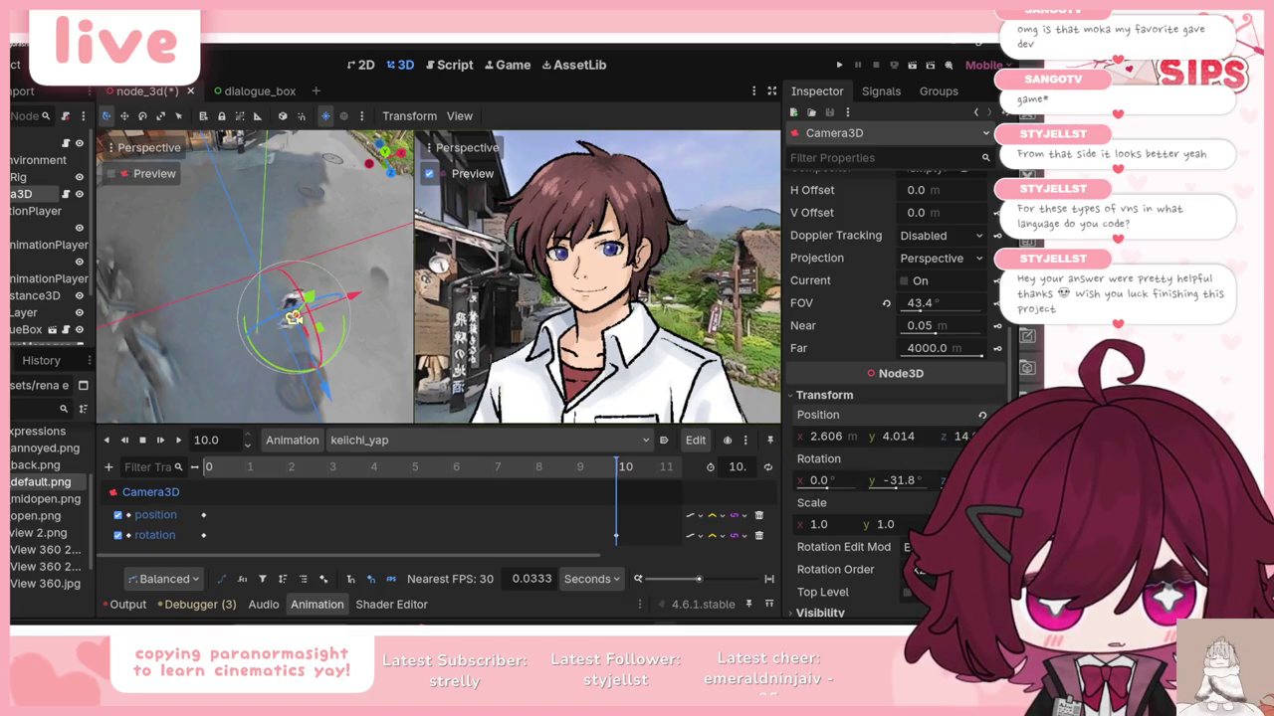
pyautogui.click(206, 466)
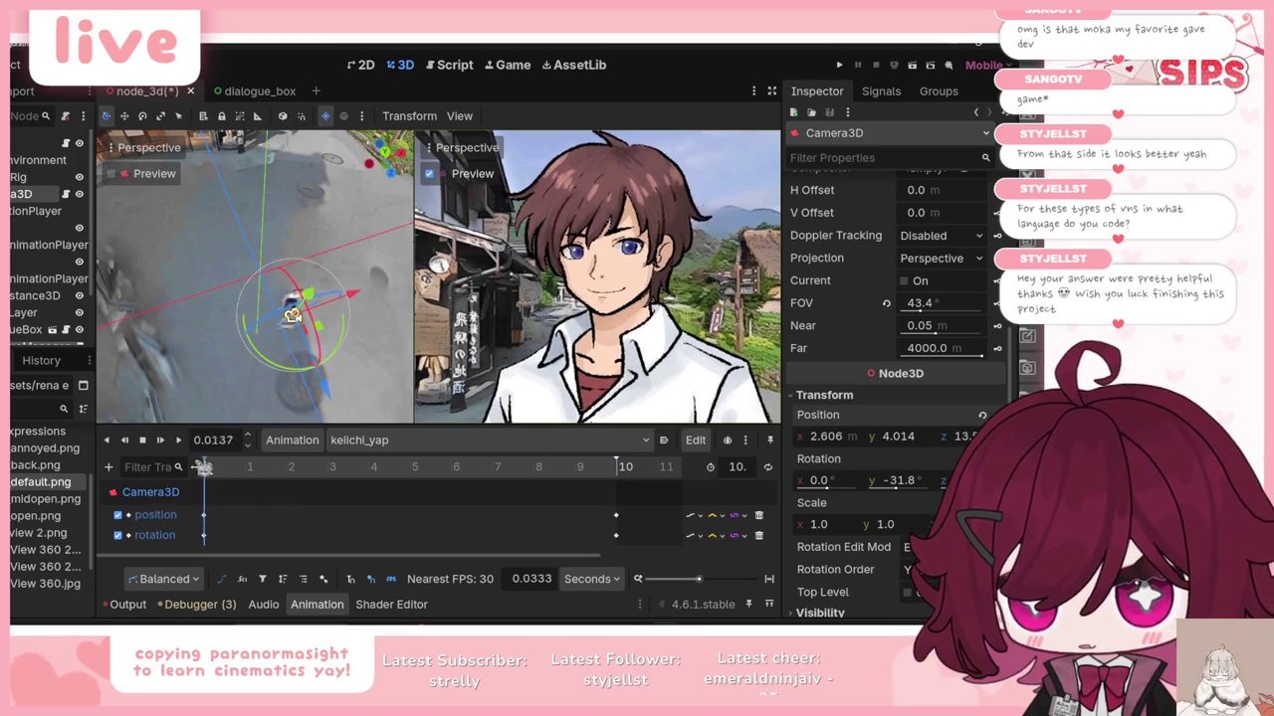
# Step: Set the time-0 position keyframe's z to 13, save, and preview the shot
pyautogui.click(203, 514)
pyautogui.click(985, 256)
pyautogui.write('13')
pyautogui.press('Return')
pyautogui.hotkey('ctrl', 's')
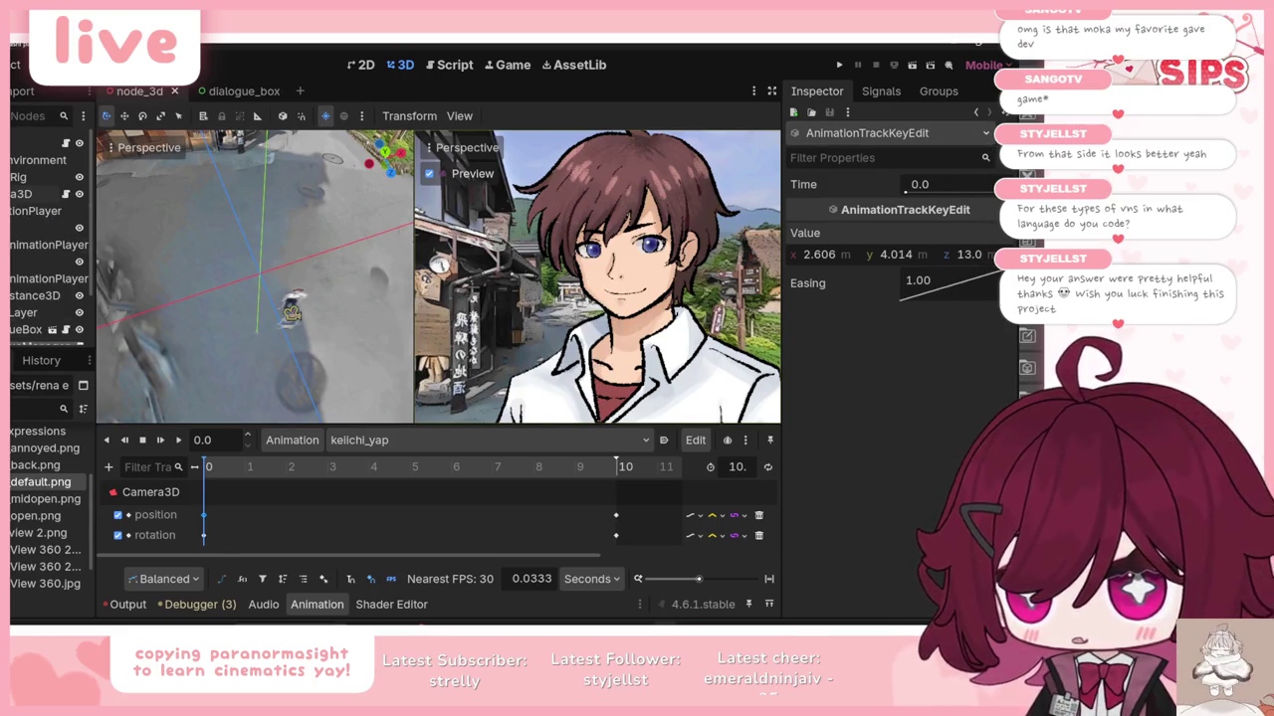
pyautogui.click(292, 310)
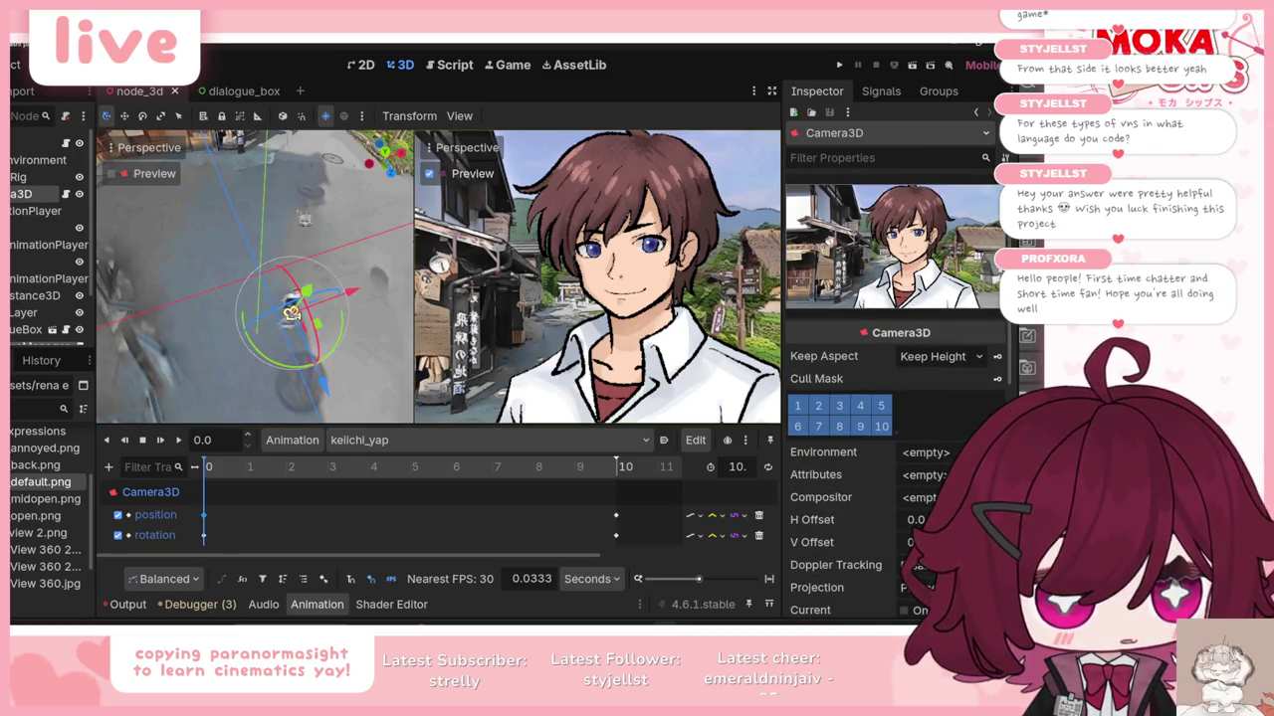
pyautogui.click(163, 442)
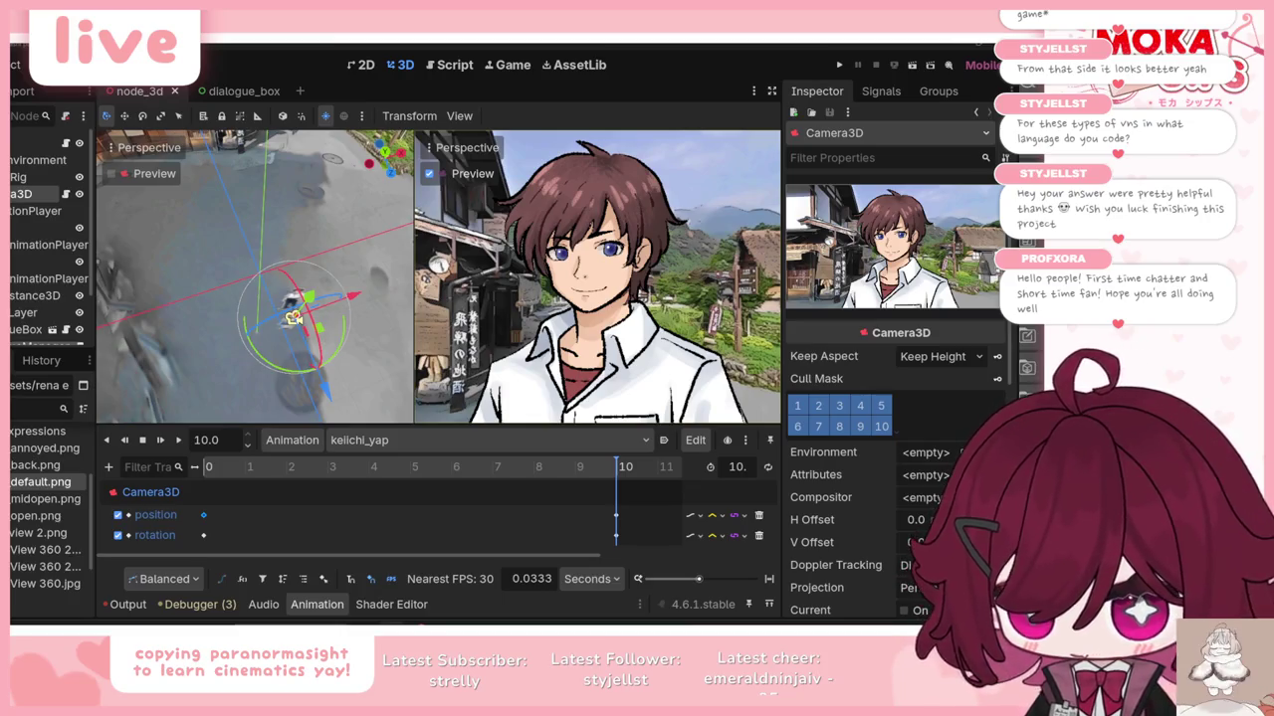
# Step: Preview over_rena_shoulder from the start, then load over_rena_shoulder_wide
pyautogui.click(461, 442)
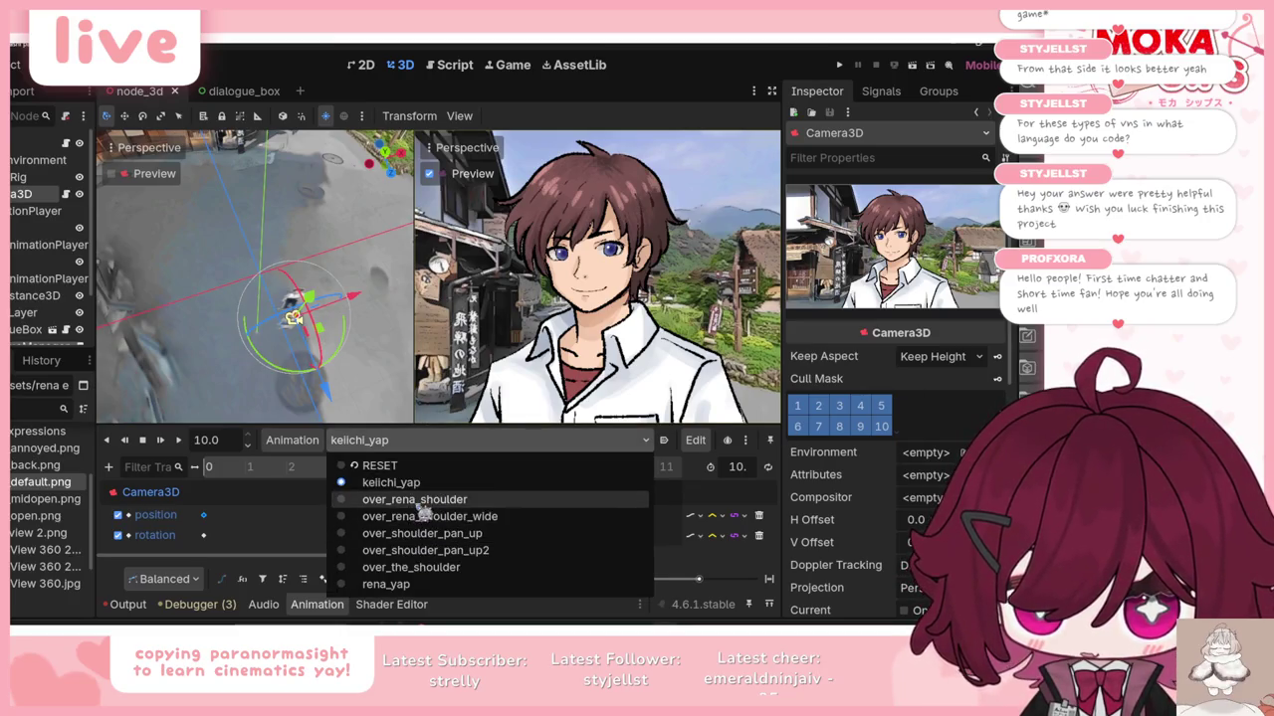
pyautogui.click(421, 506)
pyautogui.click(161, 440)
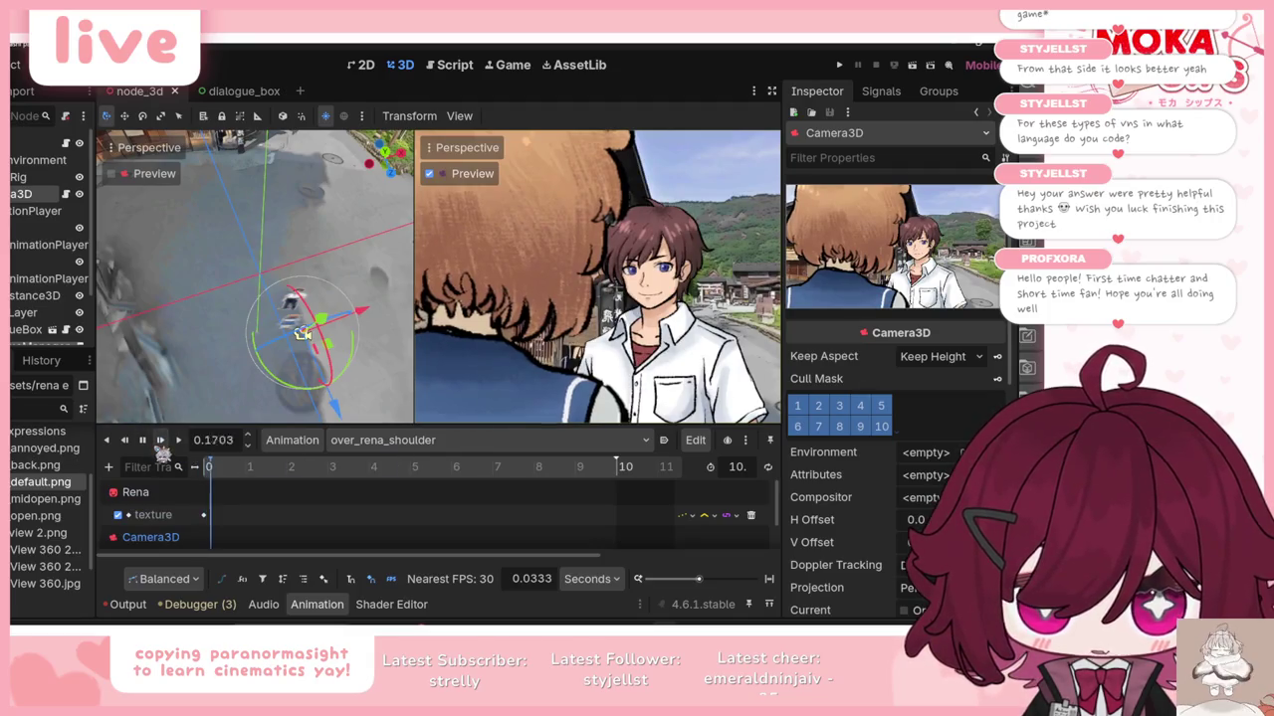
pyautogui.click(448, 439)
pyautogui.click(398, 518)
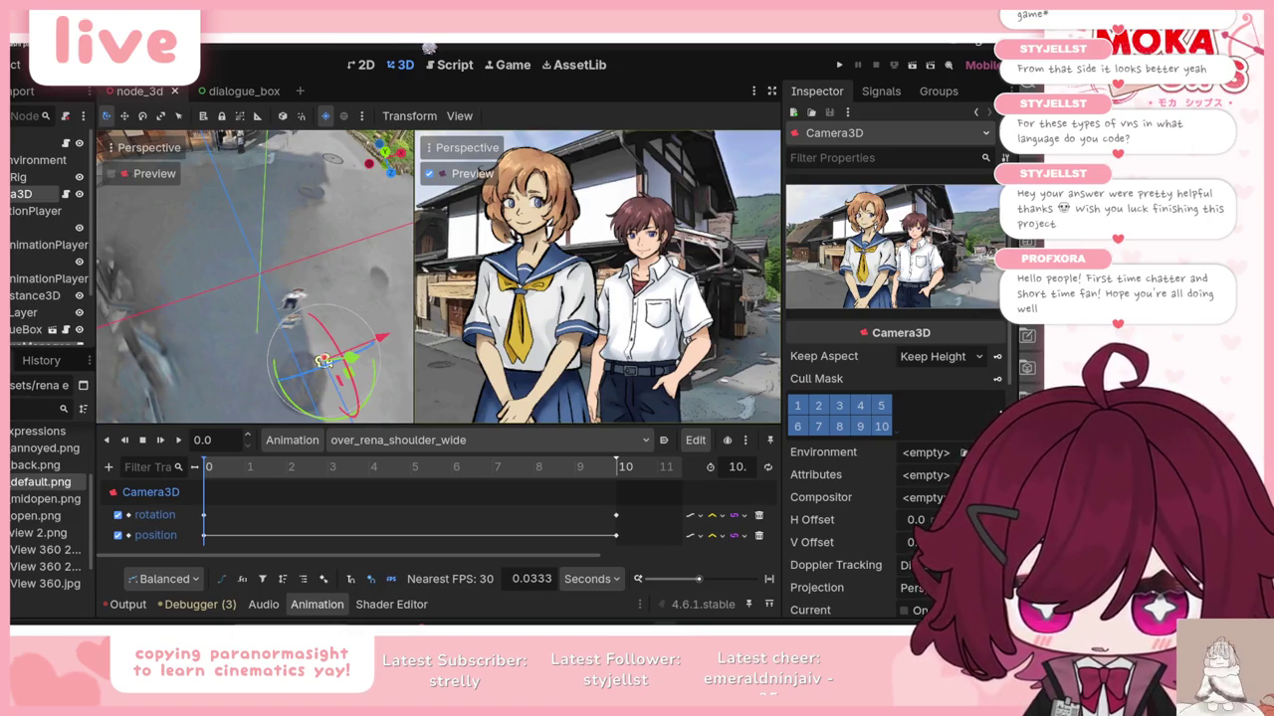
# Step: Run the game, advance three dialogue lines, stop it, and list the runtime errors
pyautogui.press('F5')
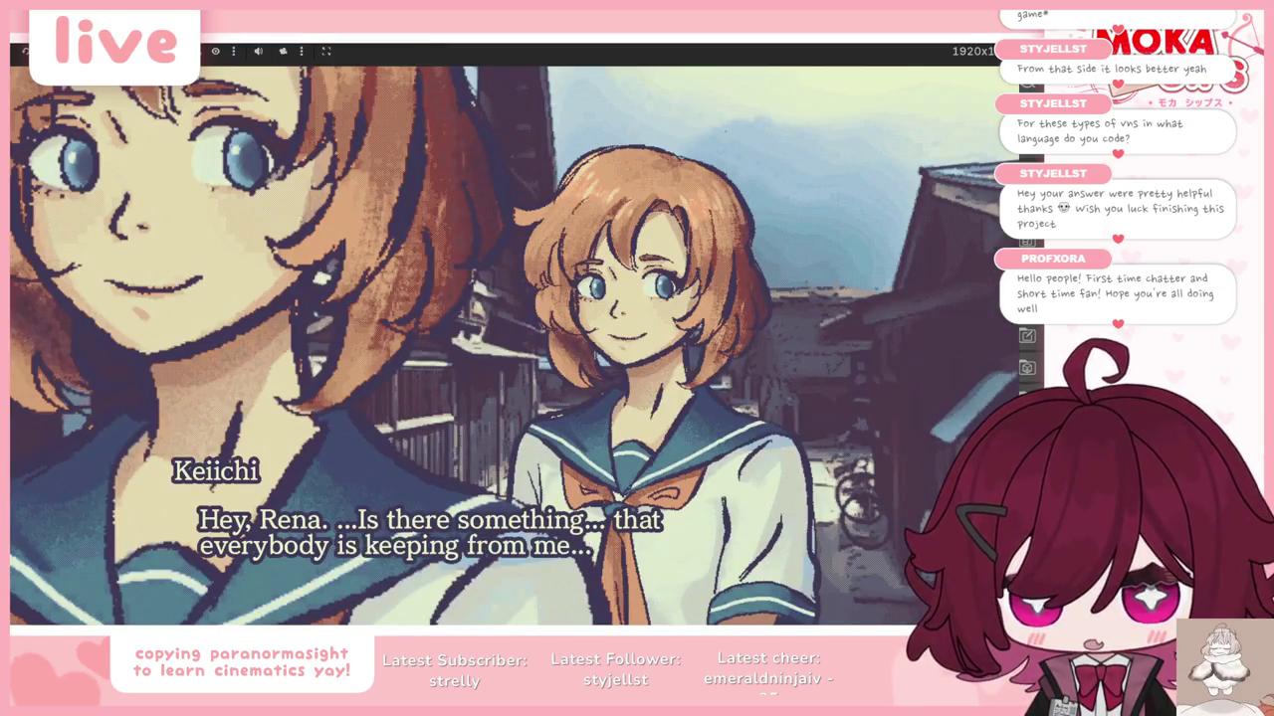
pyautogui.press('space')
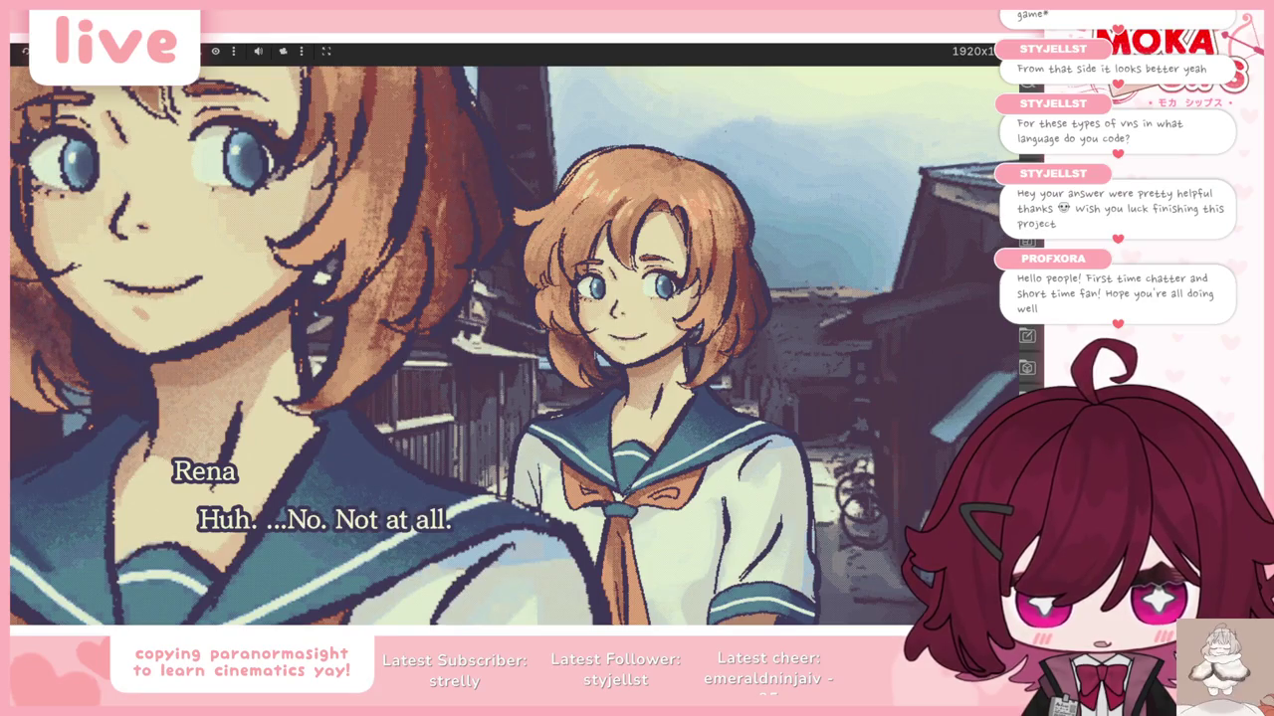
pyautogui.press('space')
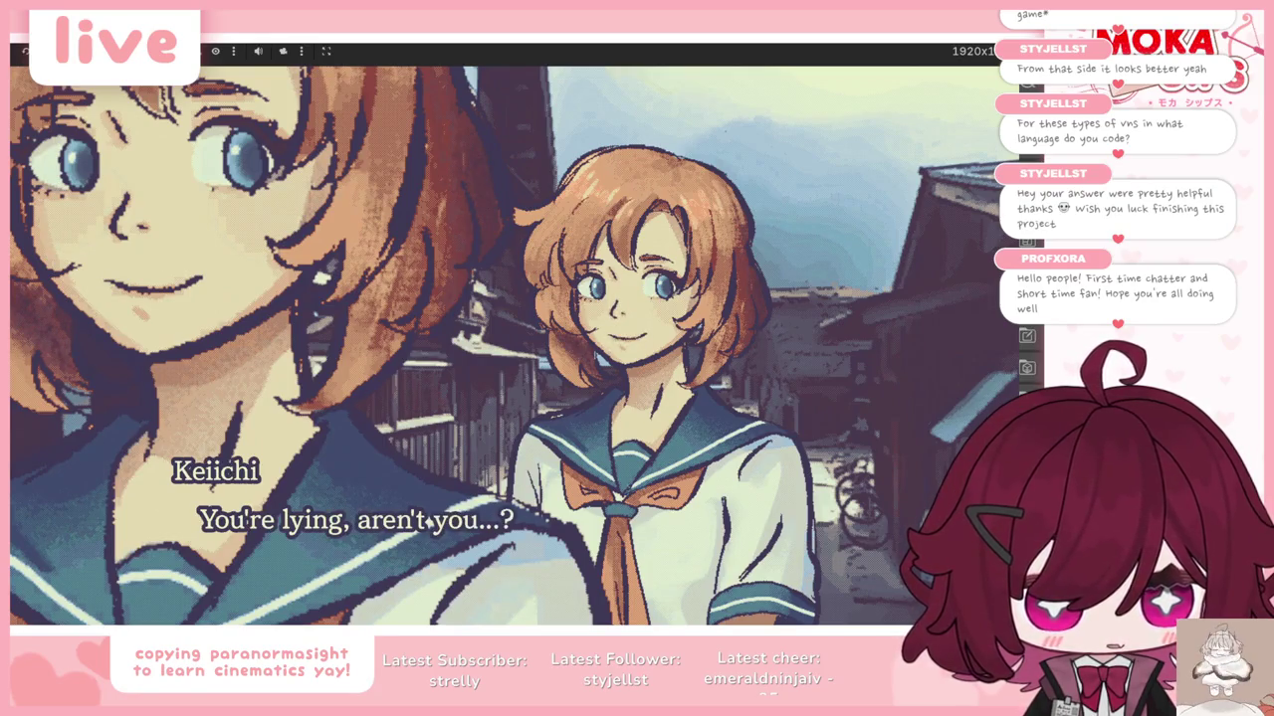
pyautogui.press('space')
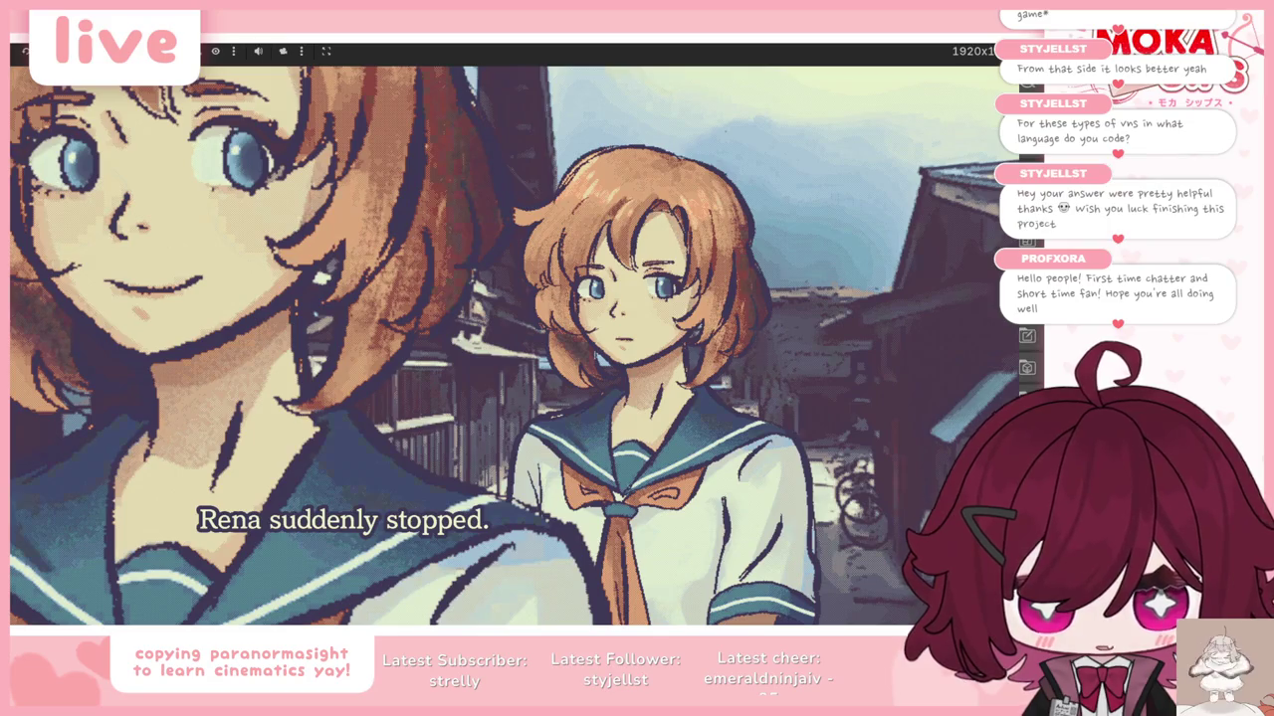
pyautogui.press('F8')
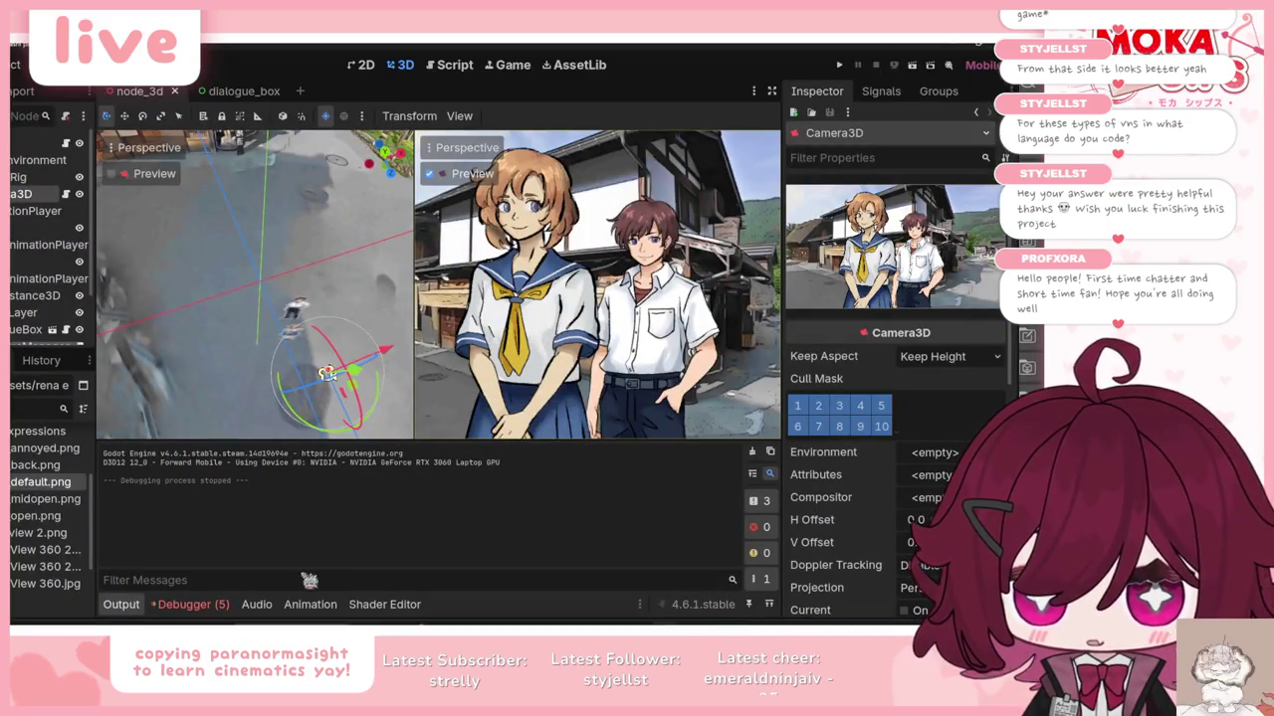
pyautogui.click(189, 604)
# Step: Inspect the 'Animation not found' error, then delete the RenaAnimationPlayer node
pyautogui.scroll(-3, 338, 557)
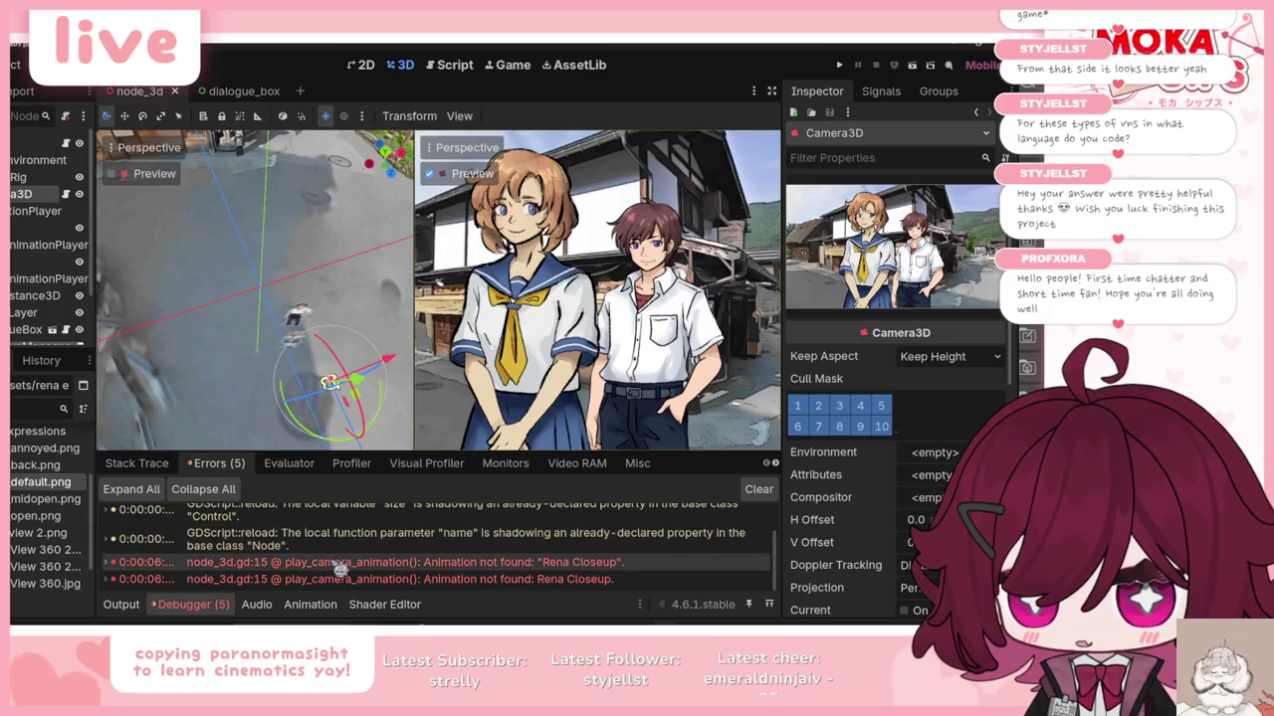
pyautogui.click(339, 577)
pyautogui.click(365, 65)
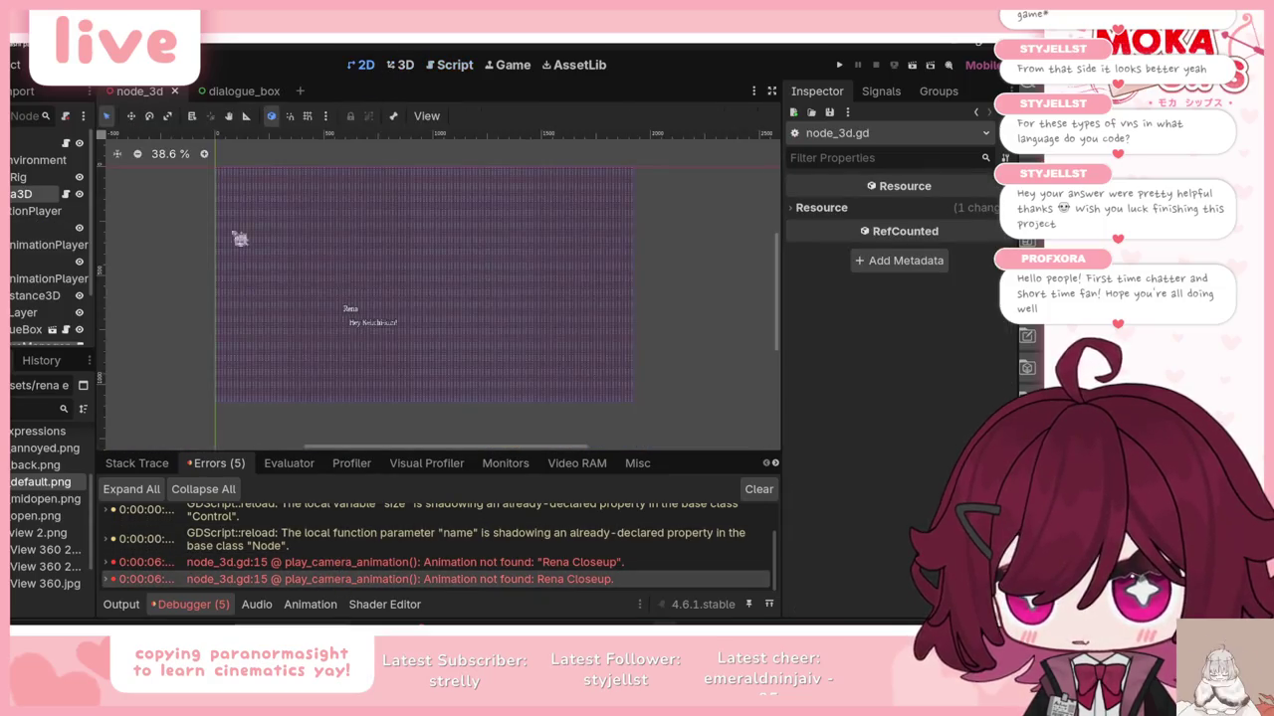
pyautogui.click(31, 280)
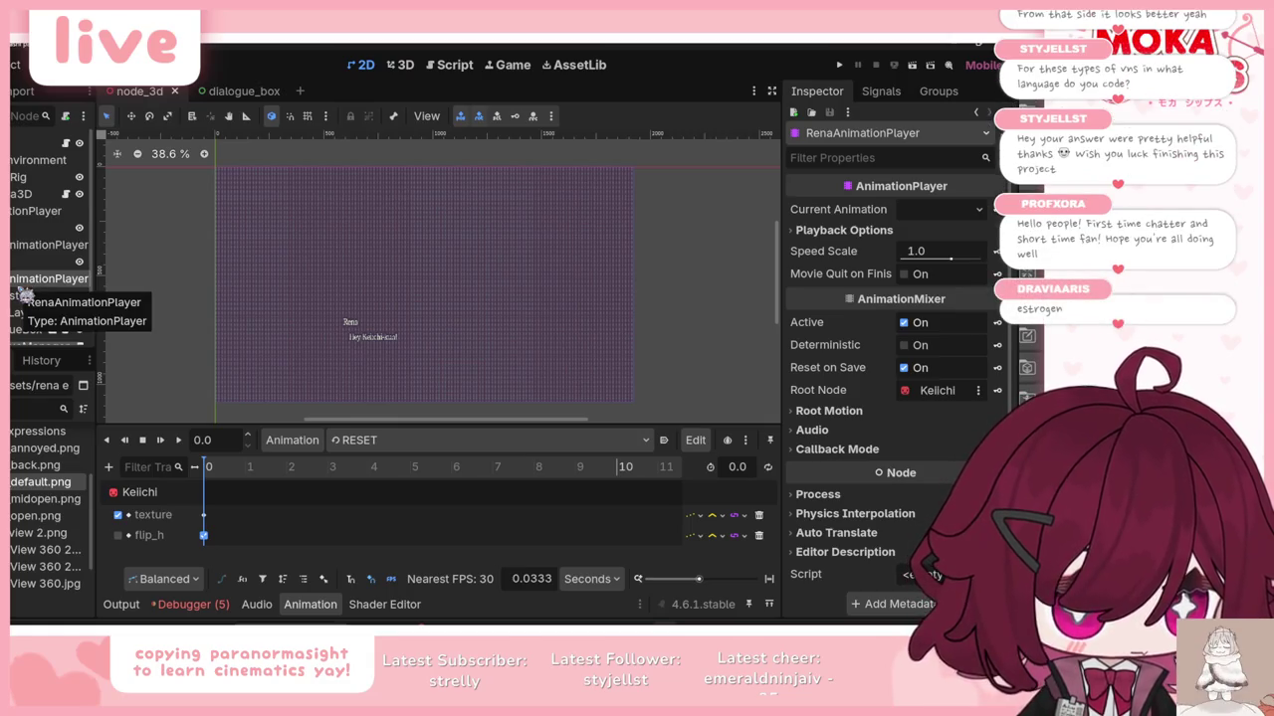
pyautogui.press('Delete')
pyautogui.click(428, 355)
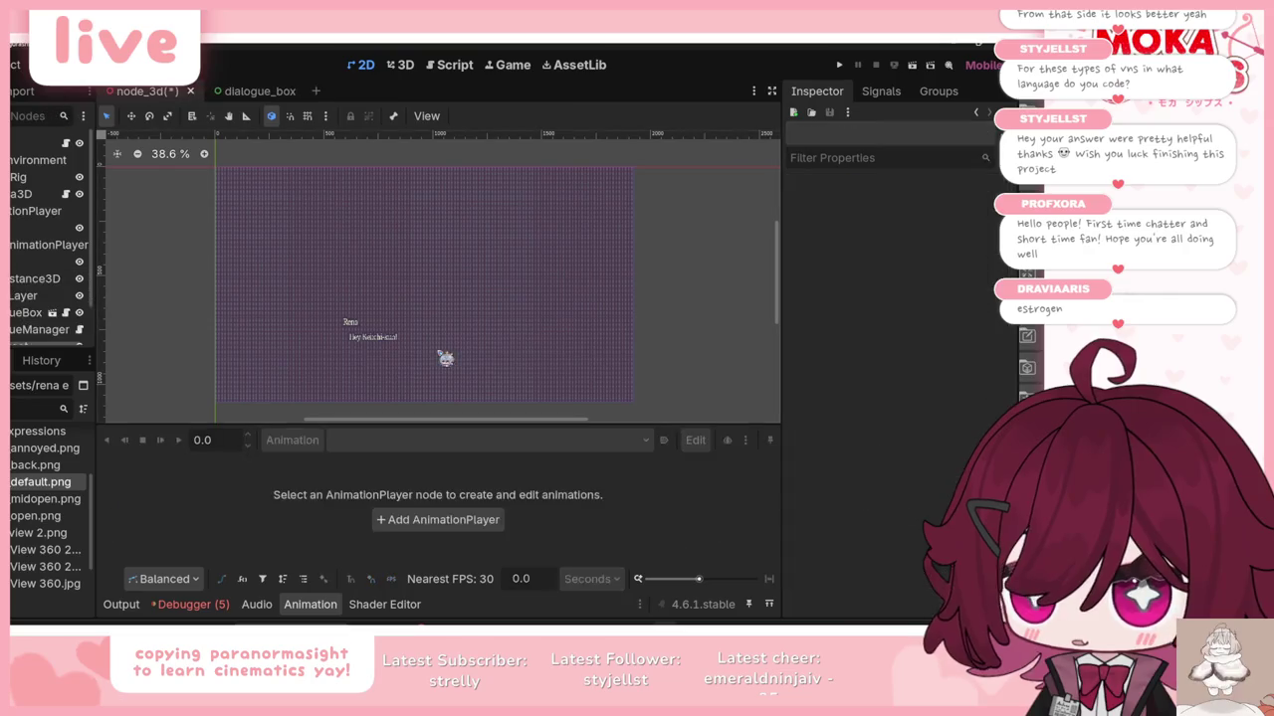
# Step: Save the scene and assign the boy's PNG as the Keiichi sprite's texture
pyautogui.click(401, 65)
pyautogui.hotkey('ctrl', 's')
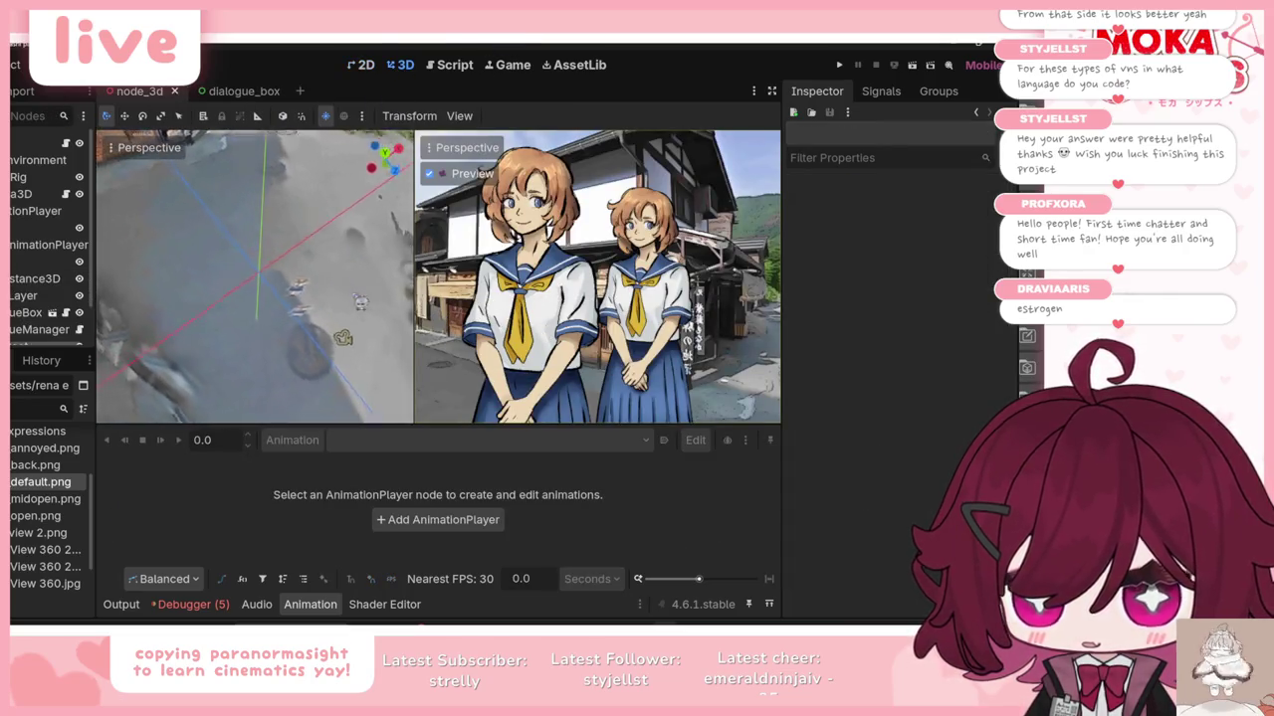
pyautogui.click(40, 262)
pyautogui.scroll(1, 900, 259)
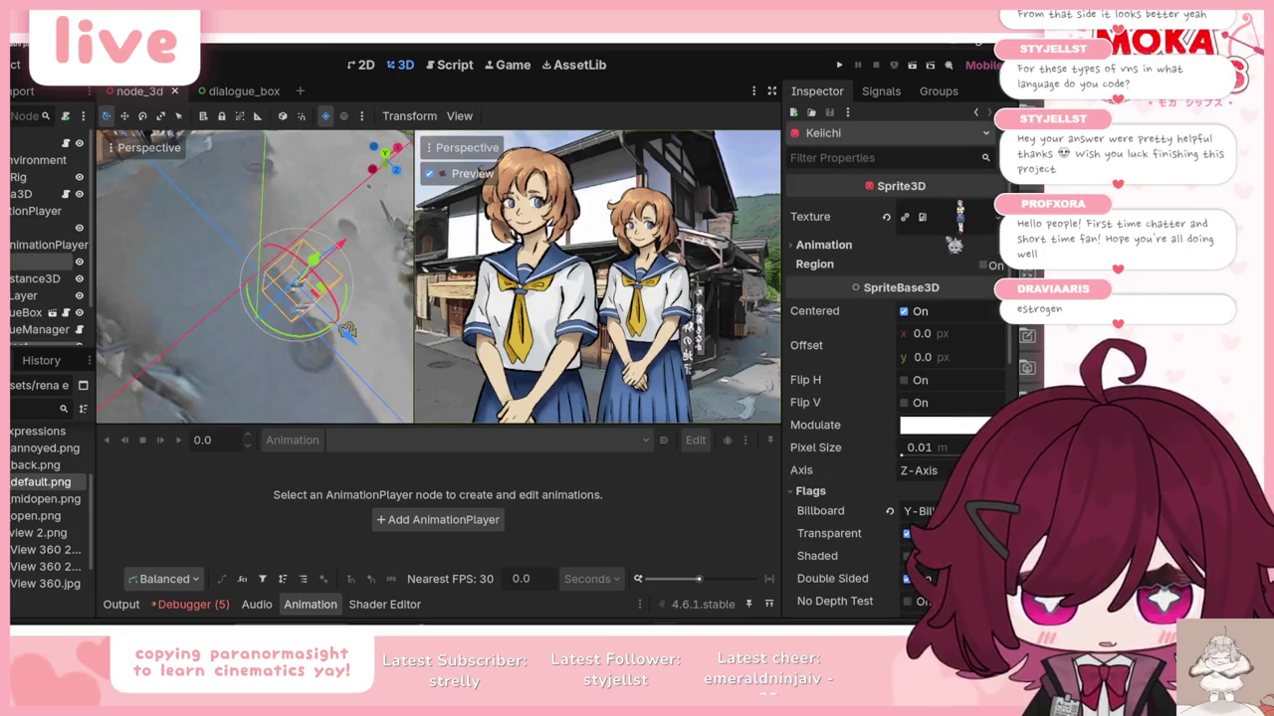
pyautogui.moveTo(40, 447)
pyautogui.mouseDown()
pyautogui.moveTo(119, 438)
pyautogui.moveTo(299, 299)
pyautogui.moveTo(935, 215)
pyautogui.mouseUp()
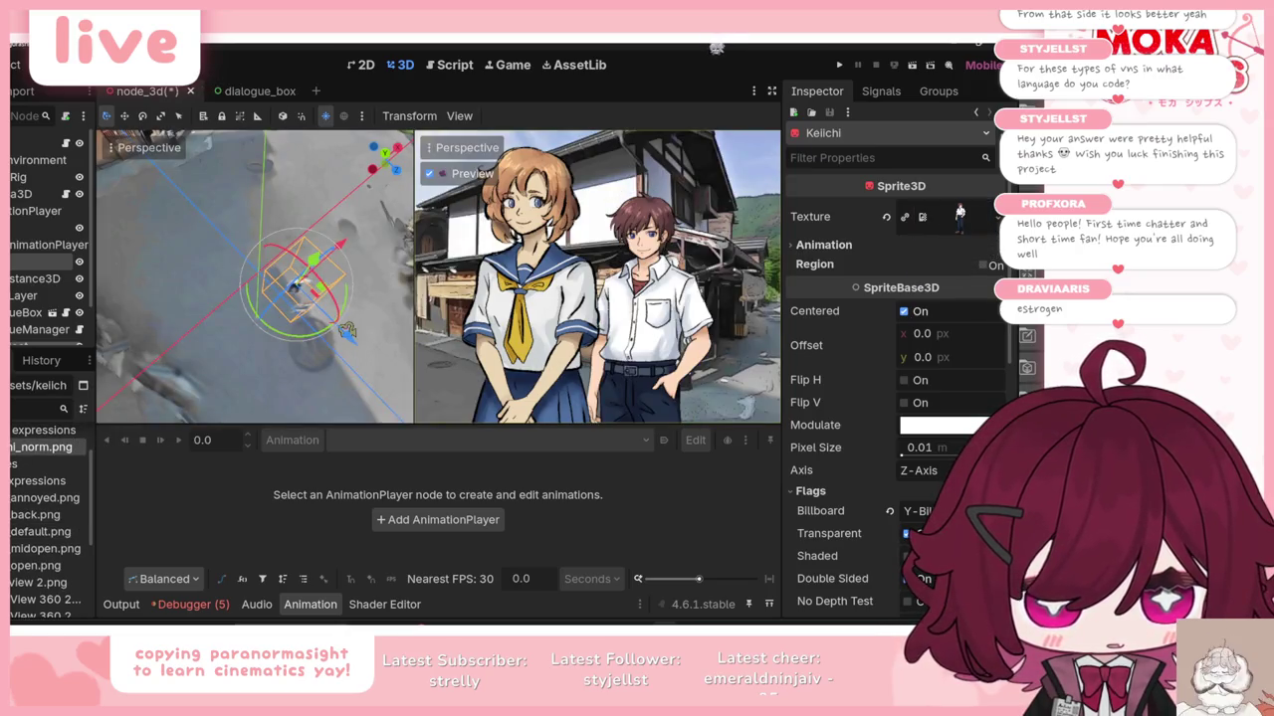
# Step: Test-run the game through three dialogue lines, then stop it
pyautogui.press('F5')
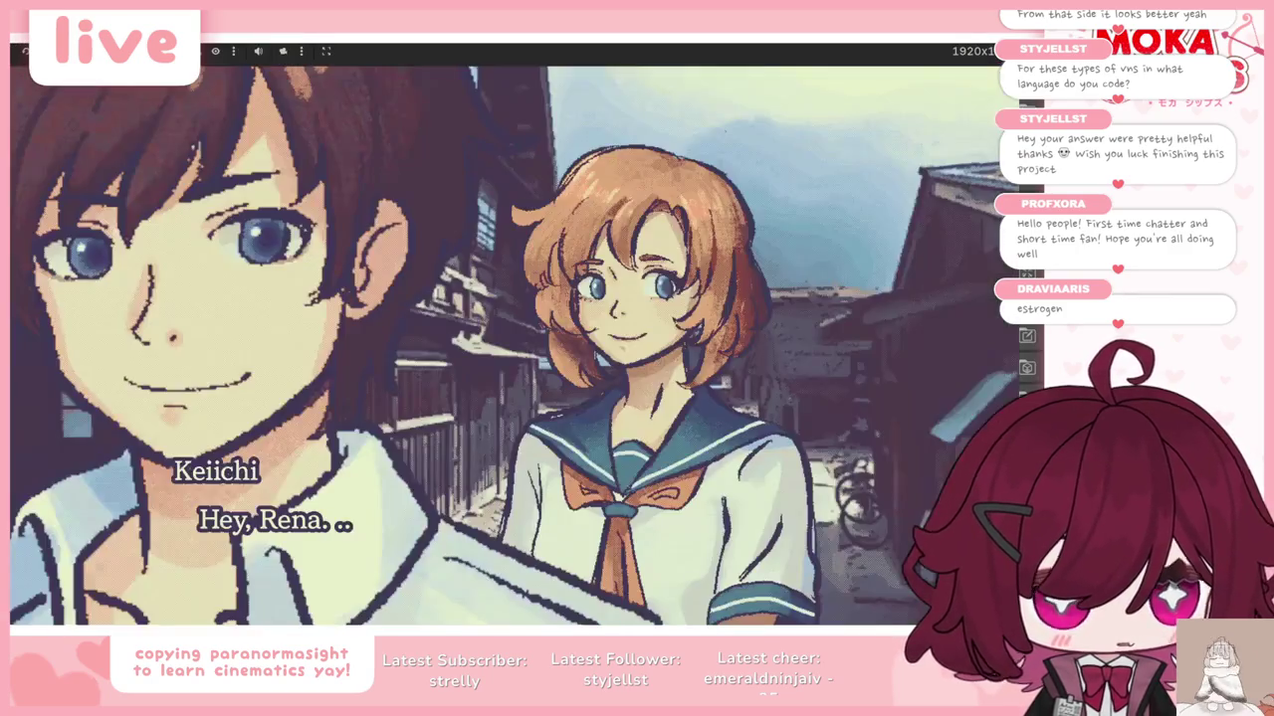
pyautogui.press('Return')
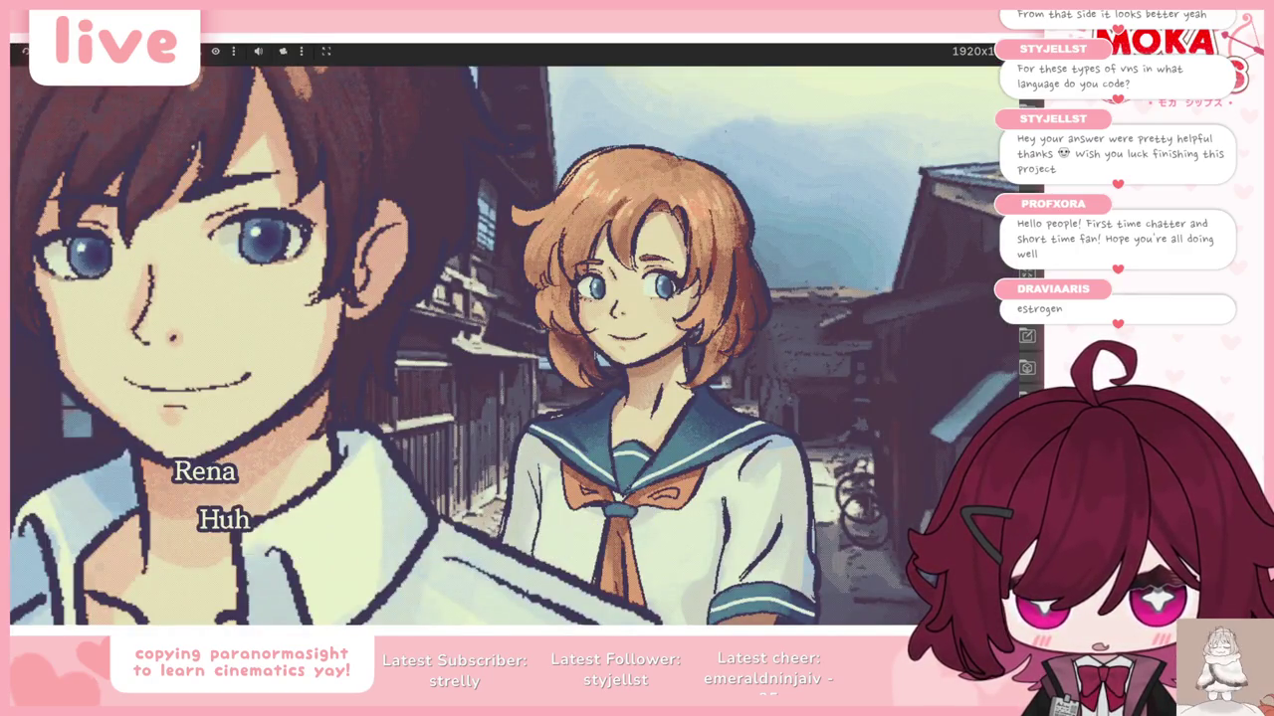
pyautogui.press('Return')
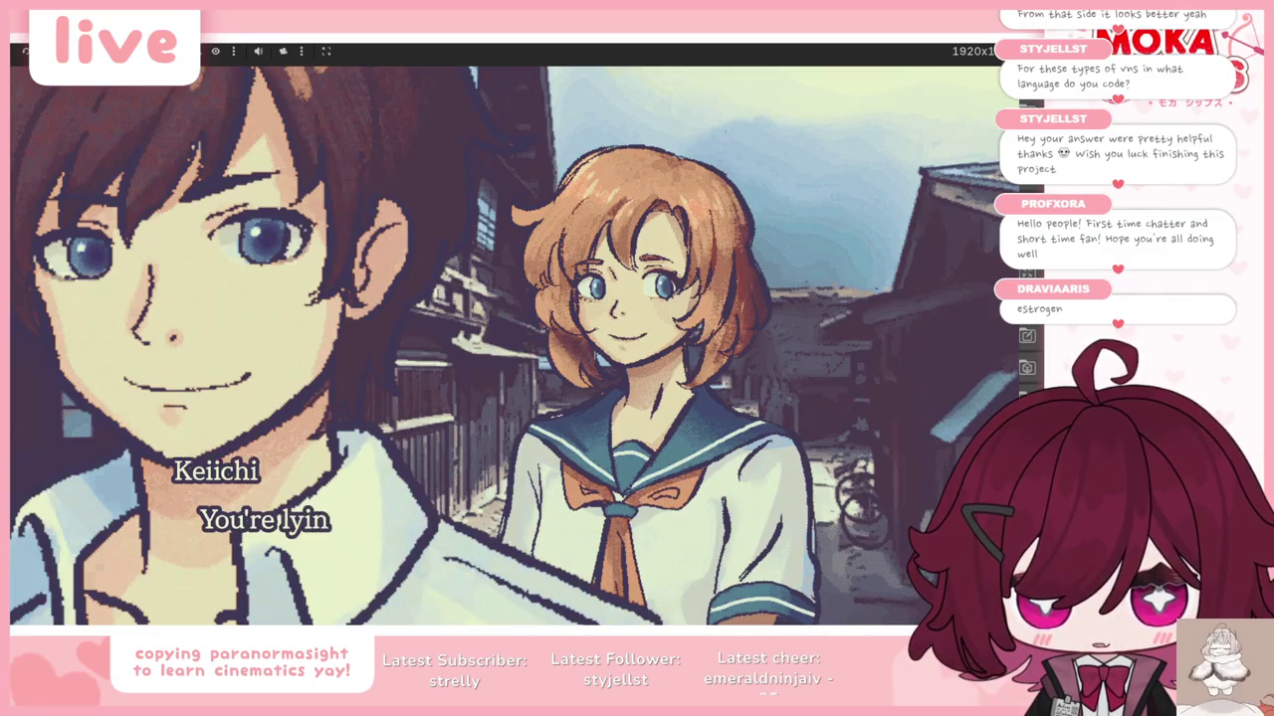
pyautogui.press('Return')
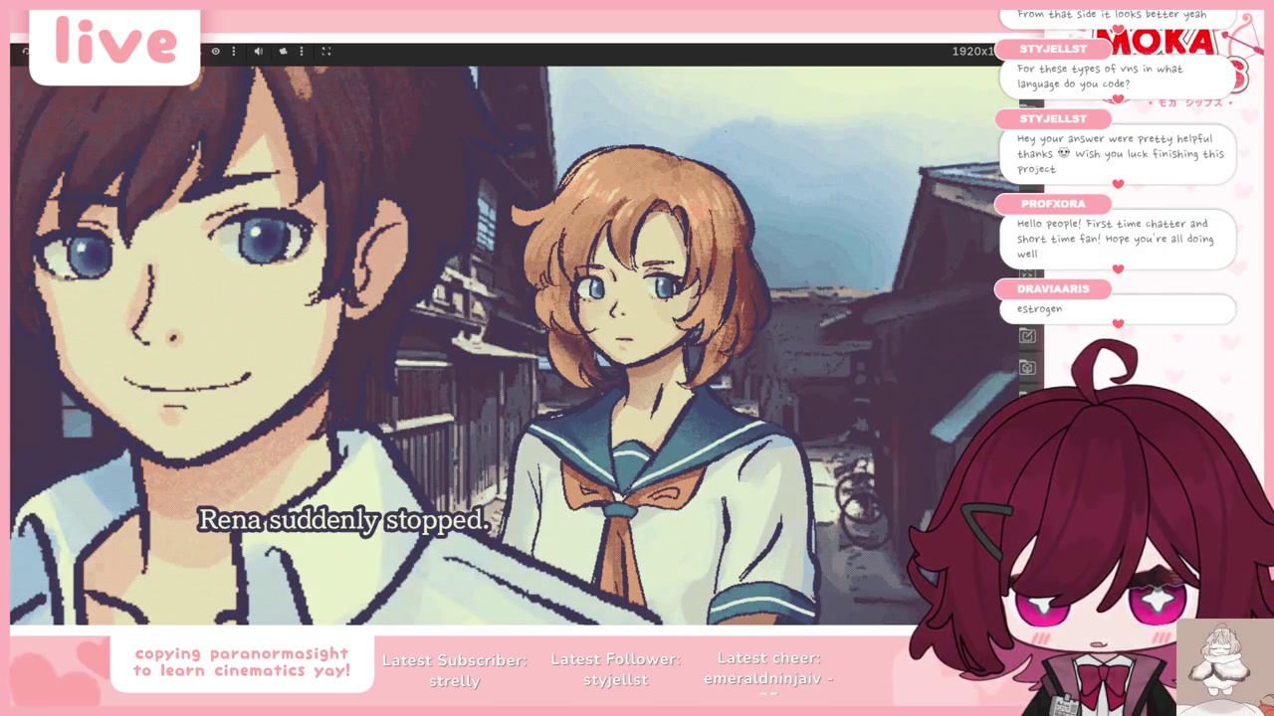
pyautogui.press('F8')
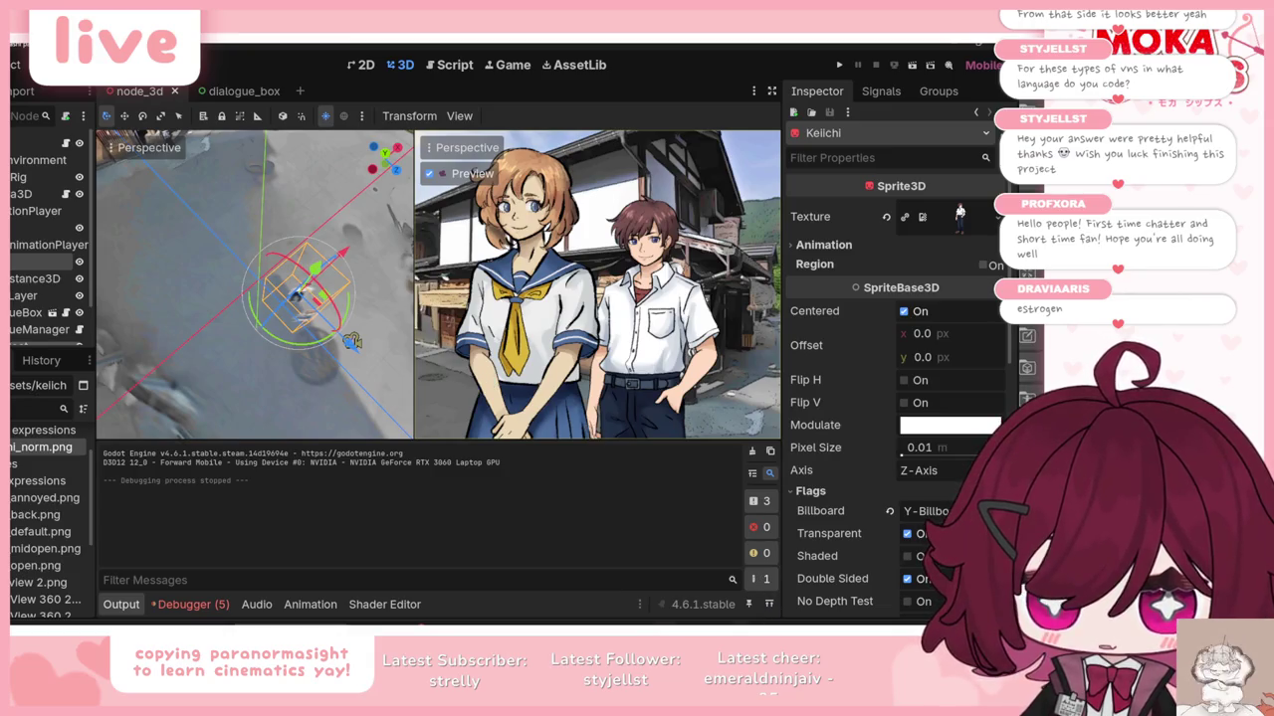
# Step: Filter the FileSystem list to files matching 'intro'
pyautogui.hotkey('alt', 'Tab')
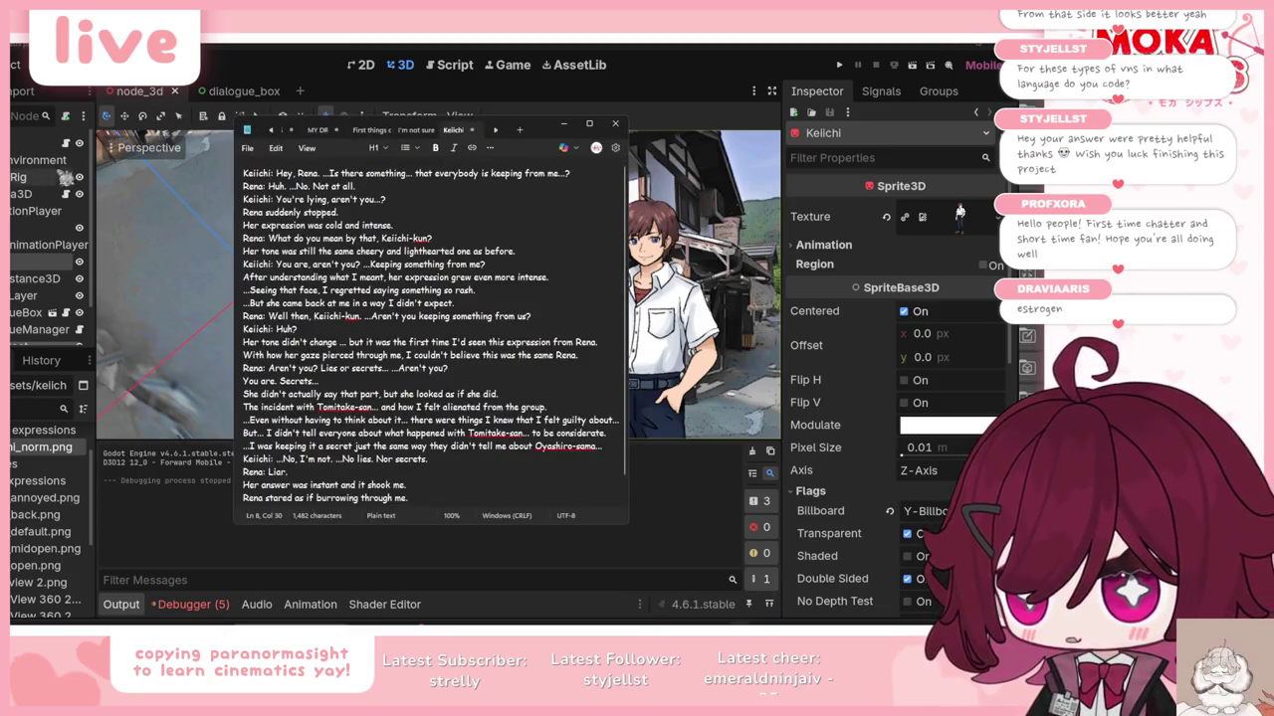
pyautogui.click(30, 408)
pyautogui.write('intro')
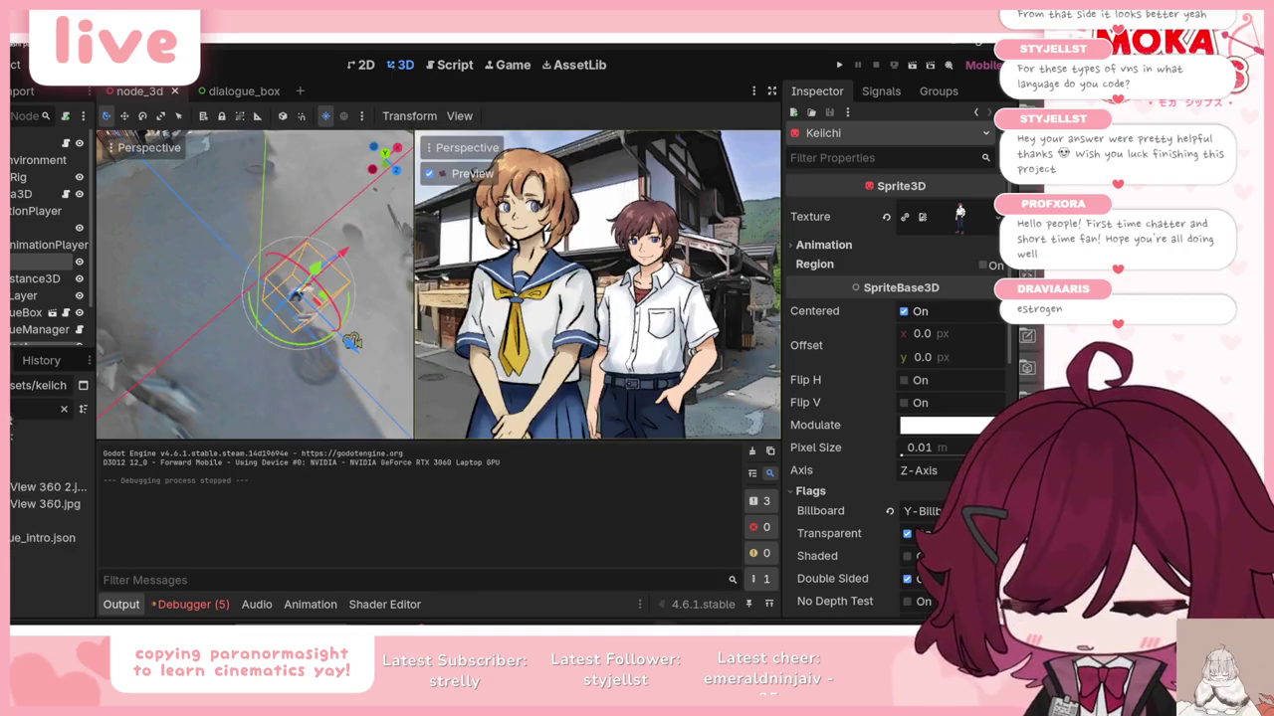
# Step: Confirm the camera AnimationPlayer stays on over_rena_shoulder_wide, then open dialogue_intro.json
pyautogui.click(316, 604)
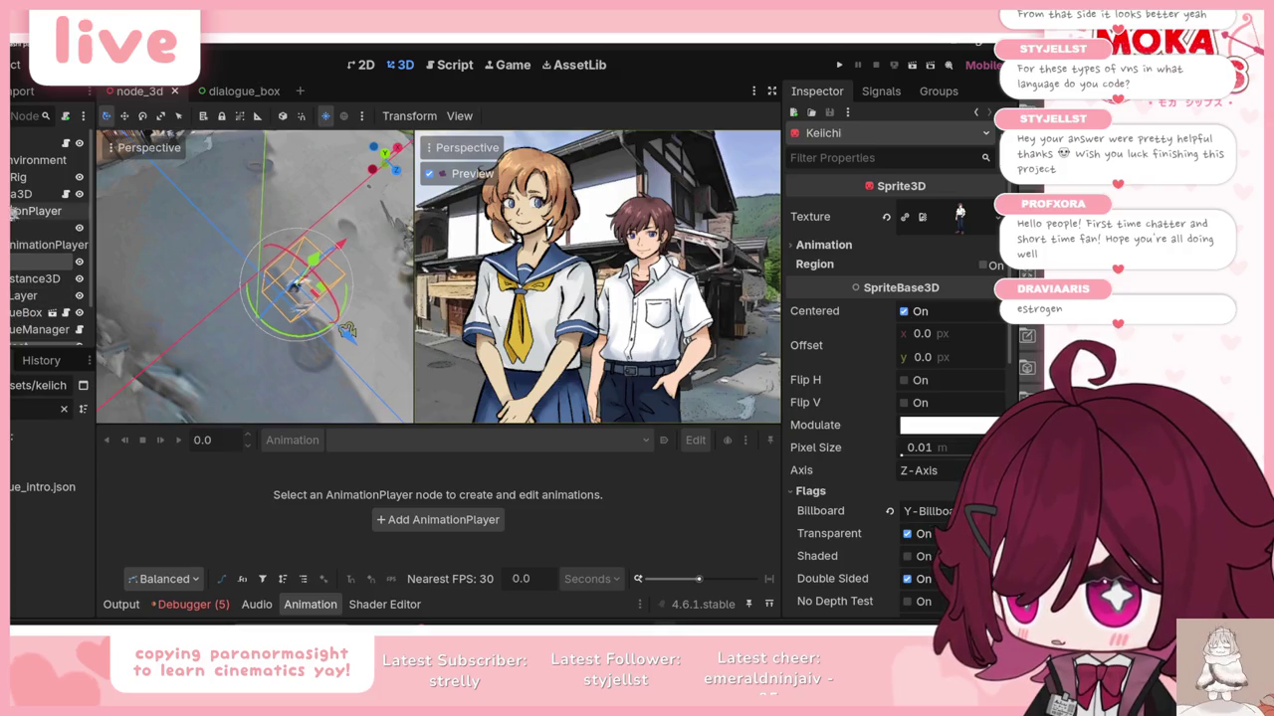
pyautogui.click(20, 178)
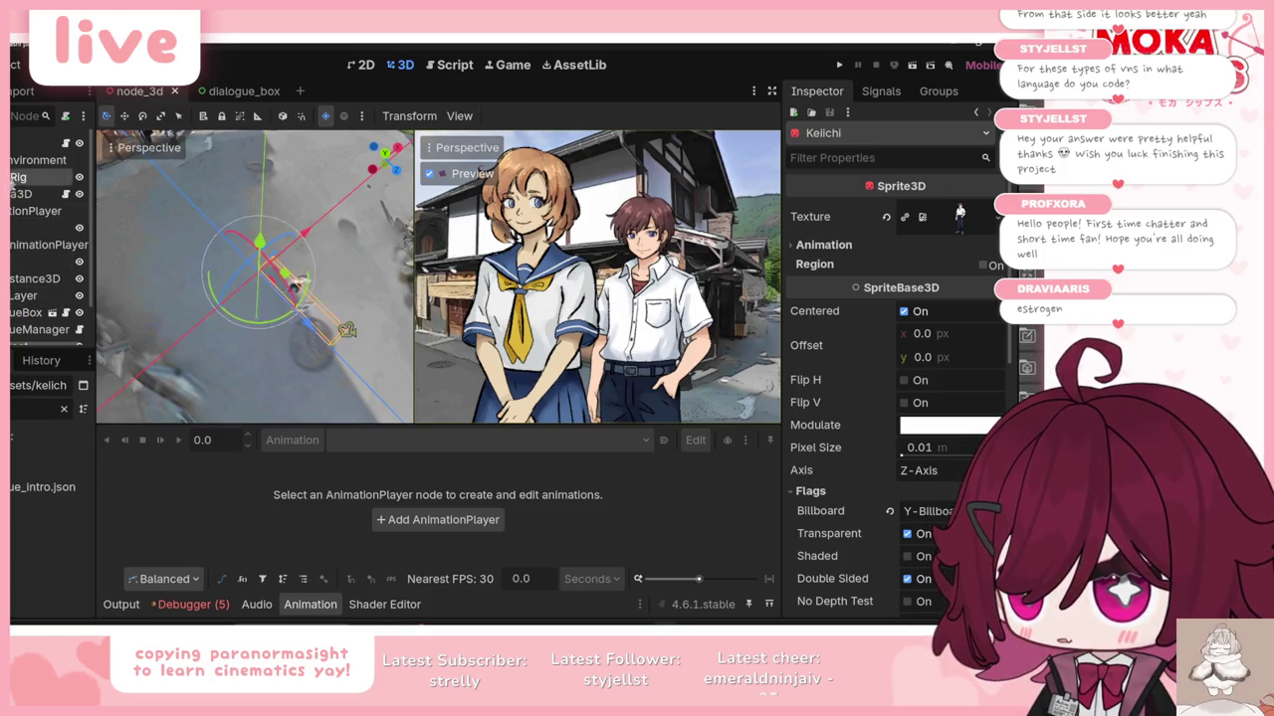
pyautogui.click(25, 194)
pyautogui.click(35, 211)
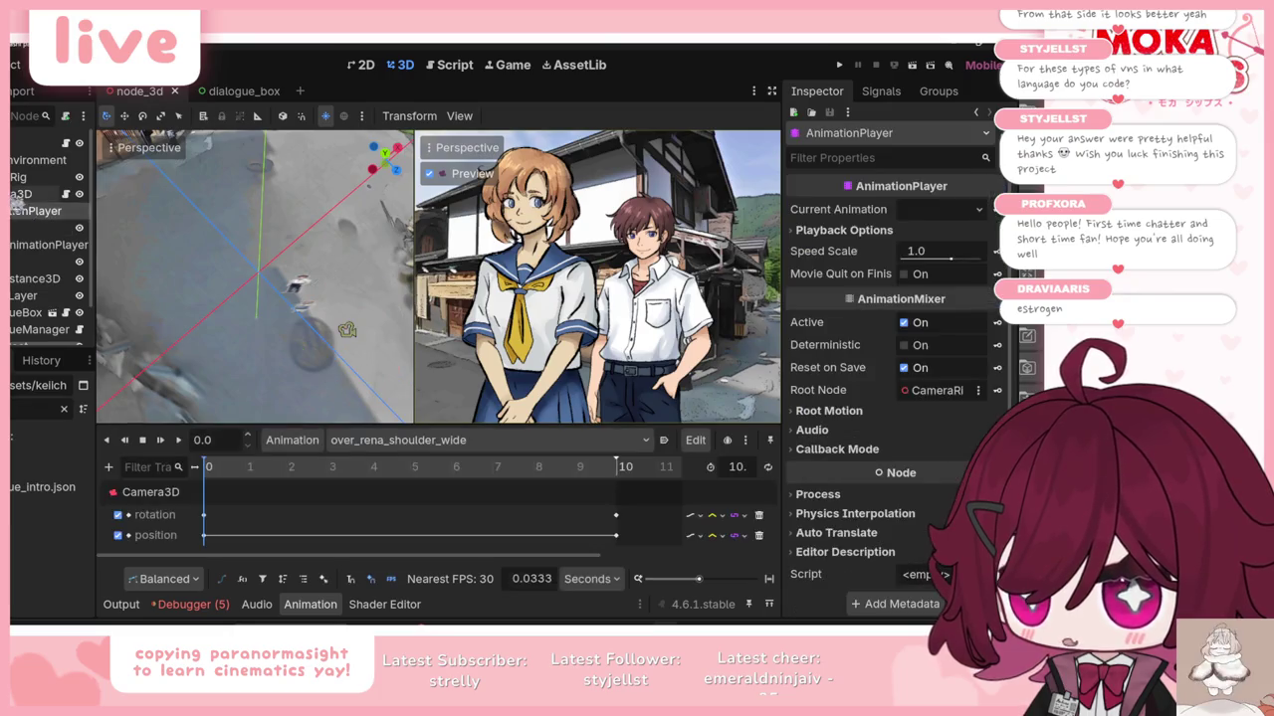
pyautogui.click(383, 439)
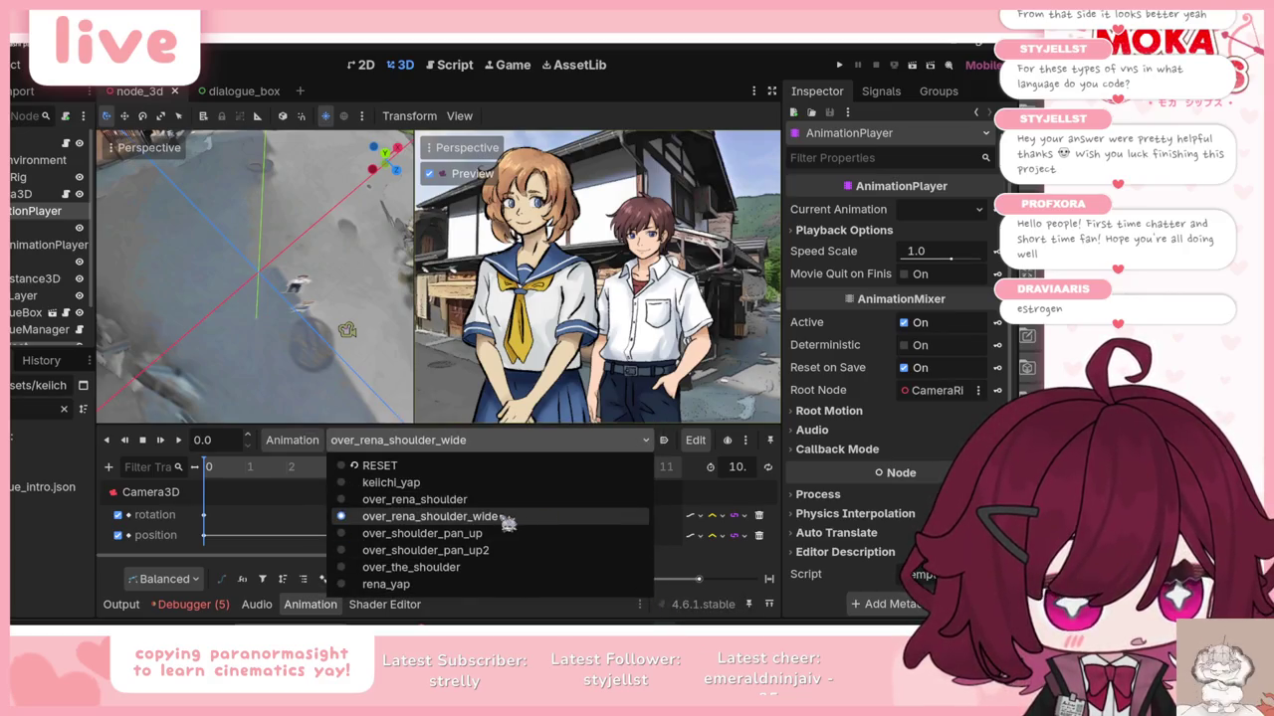
pyautogui.press('Escape')
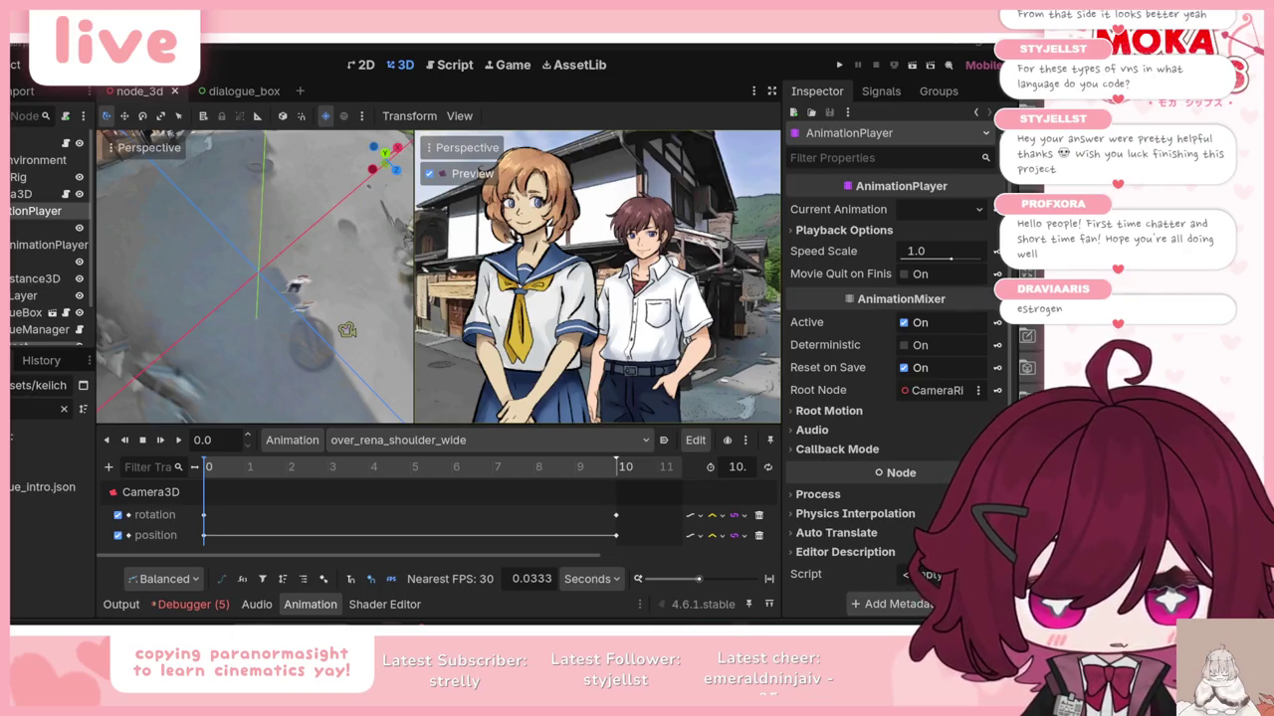
pyautogui.hotkey('alt', 'Tab')
pyautogui.hotkey('alt', 'Tab')
pyautogui.doubleClick(49, 487)
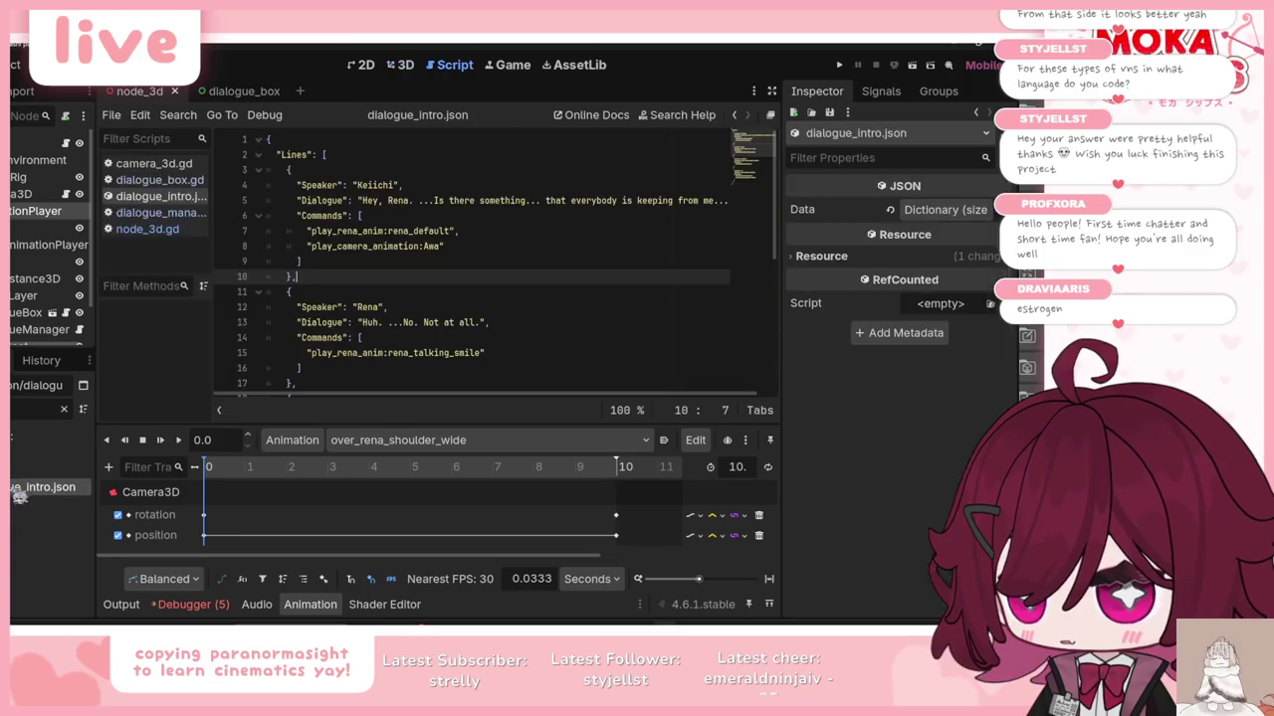
# Step: Change line 8's camera animation name to keiichi_yap
pyautogui.click(124, 606)
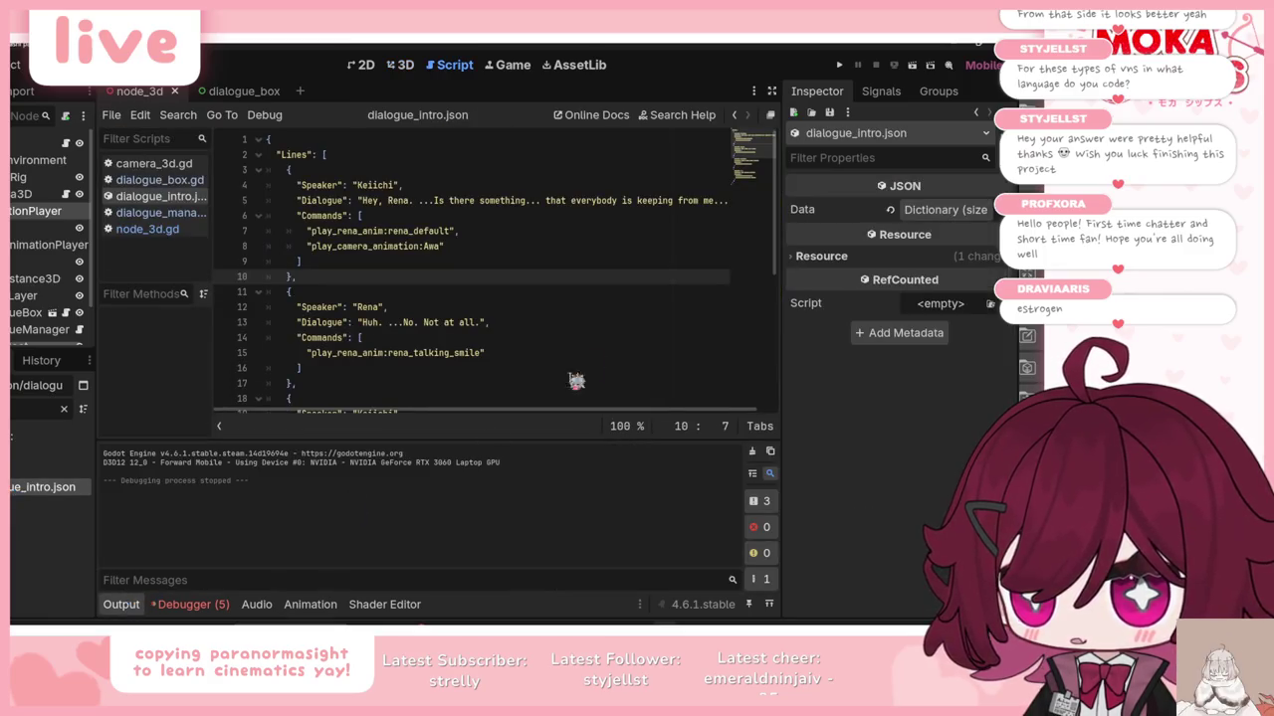
pyautogui.click(132, 609)
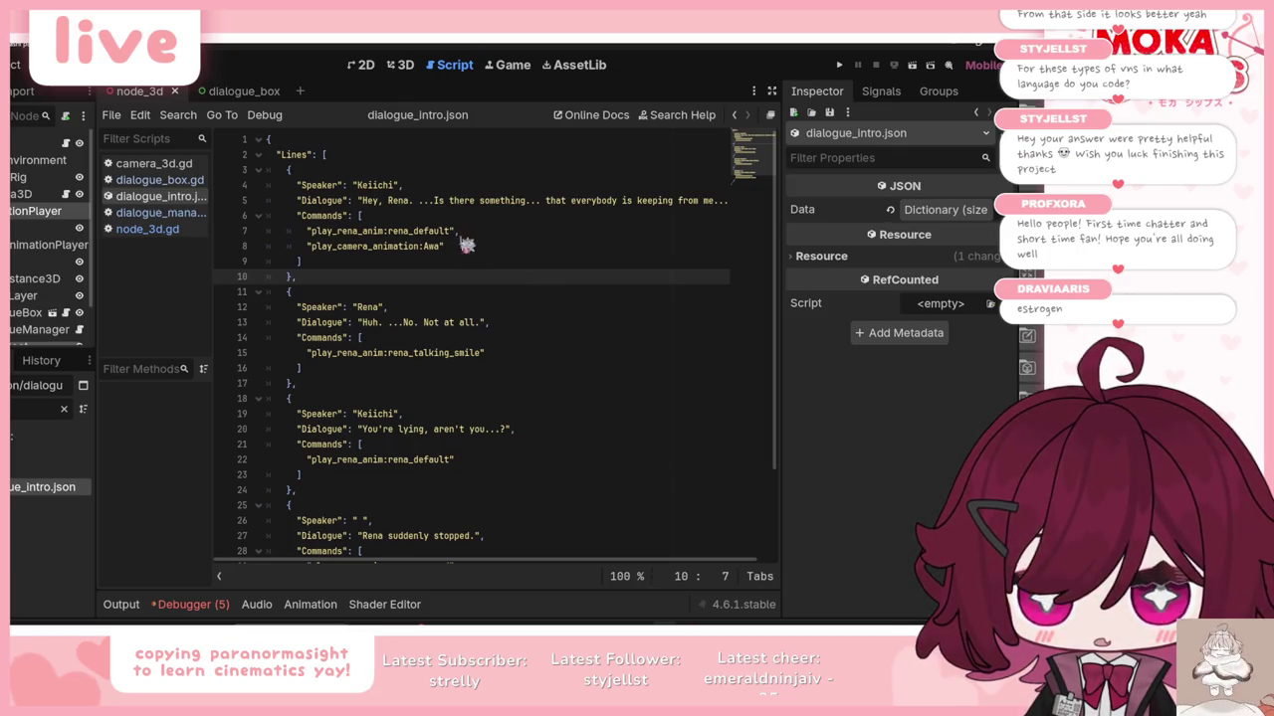
pyautogui.moveTo(739, 629)
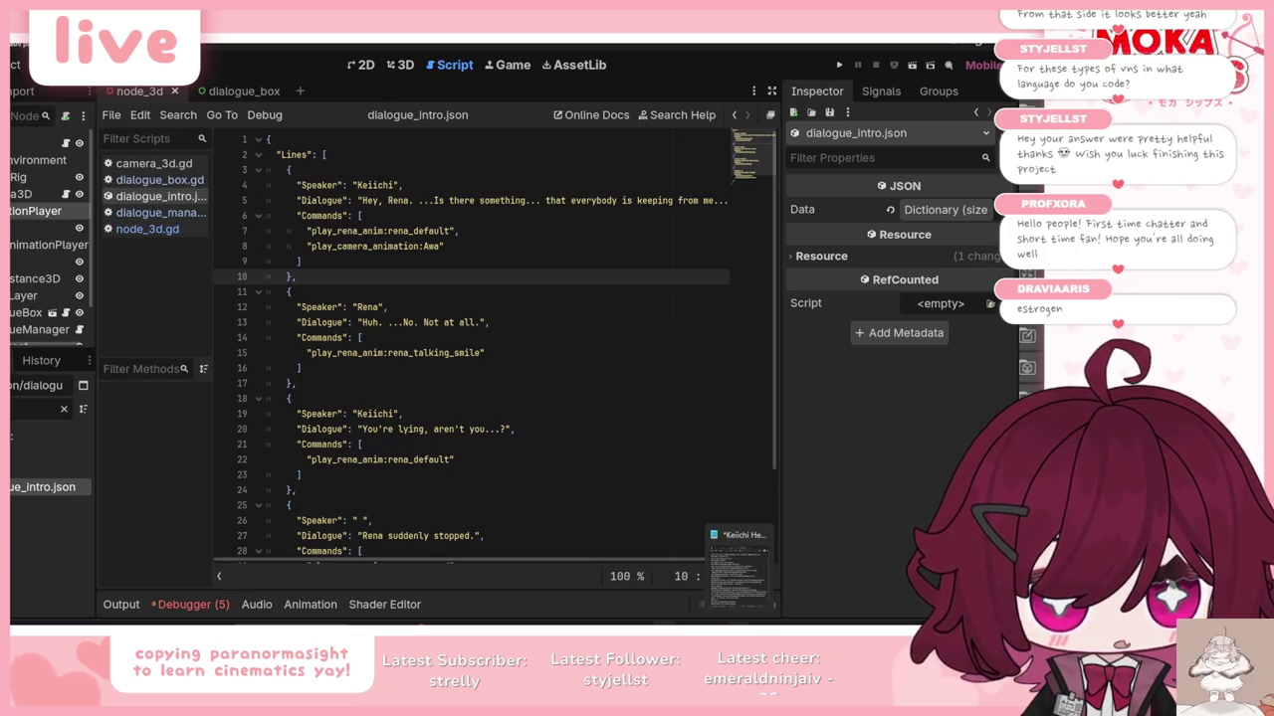
pyautogui.doubleClick(433, 246)
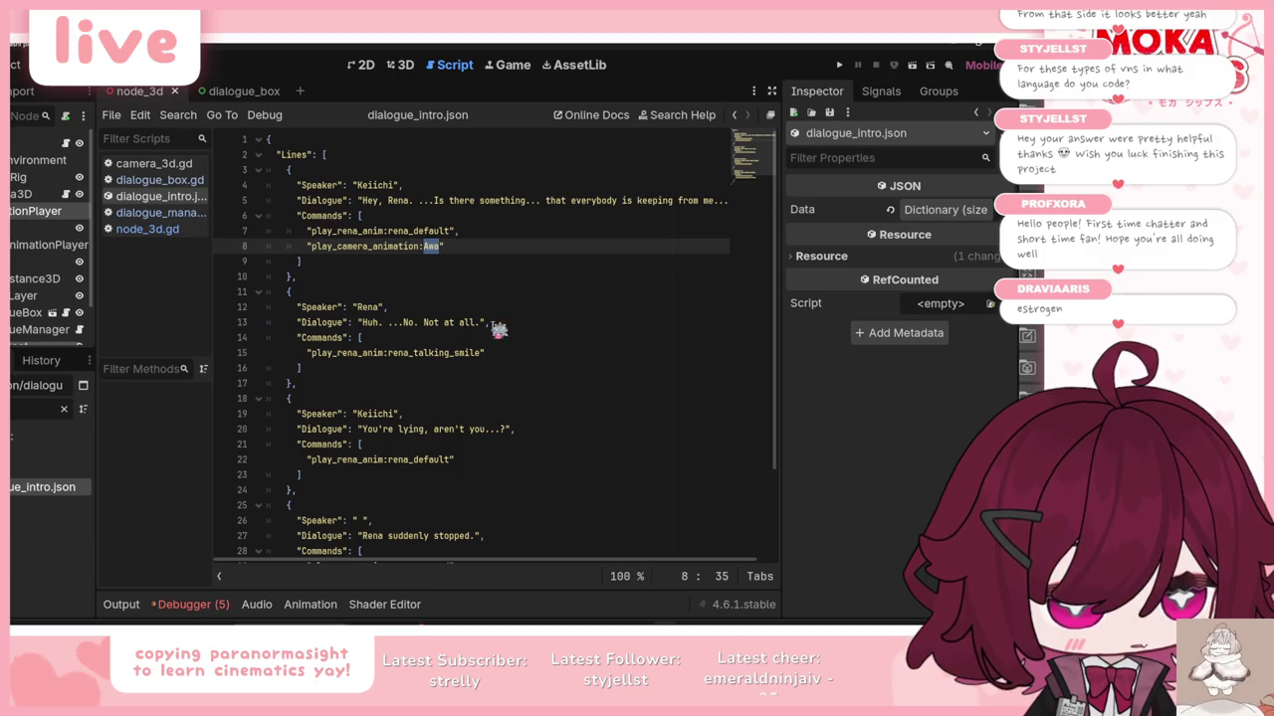
pyautogui.write('over')
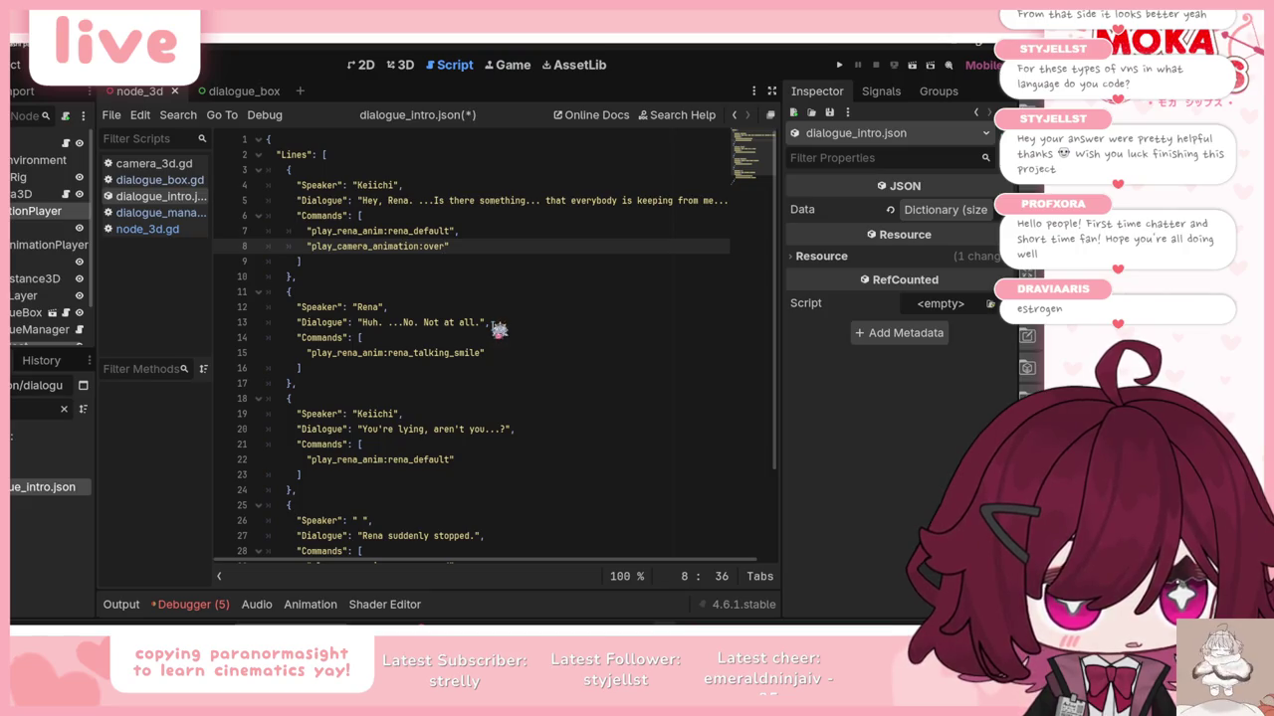
pyautogui.press('BackSpace')
pyautogui.press('BackSpace')
pyautogui.press('BackSpace')
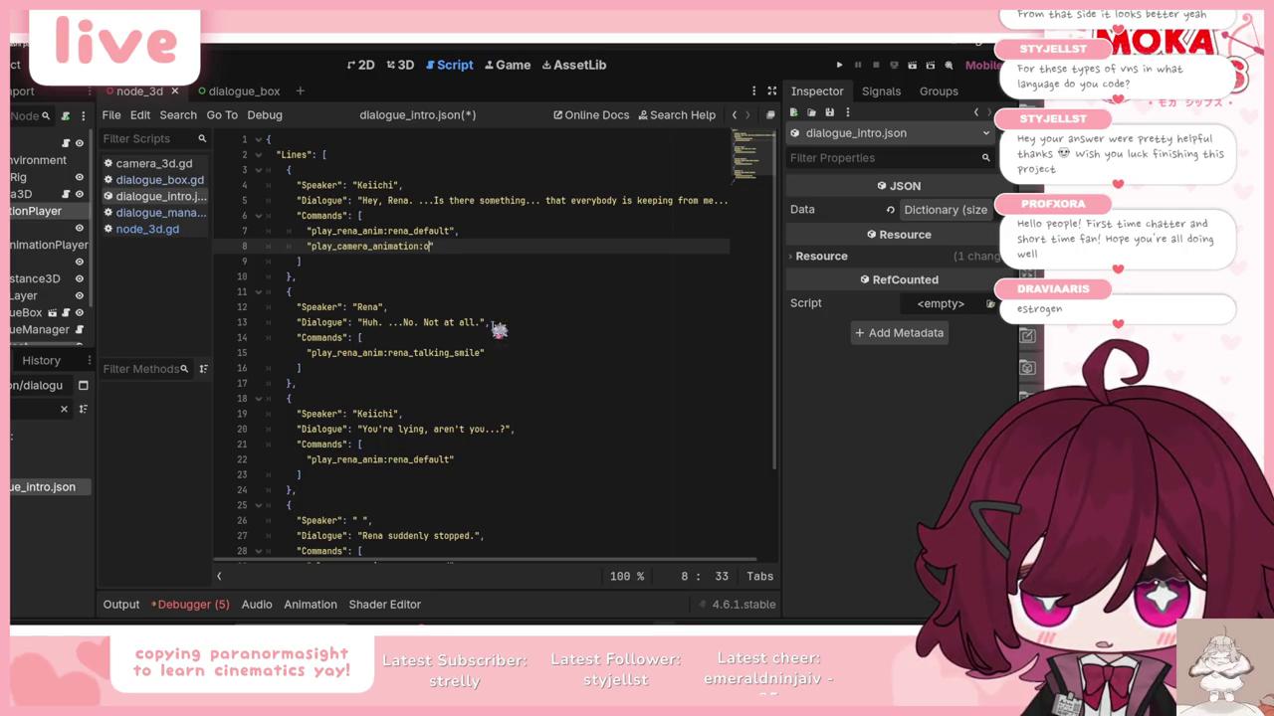
pyautogui.write('keiichi_')
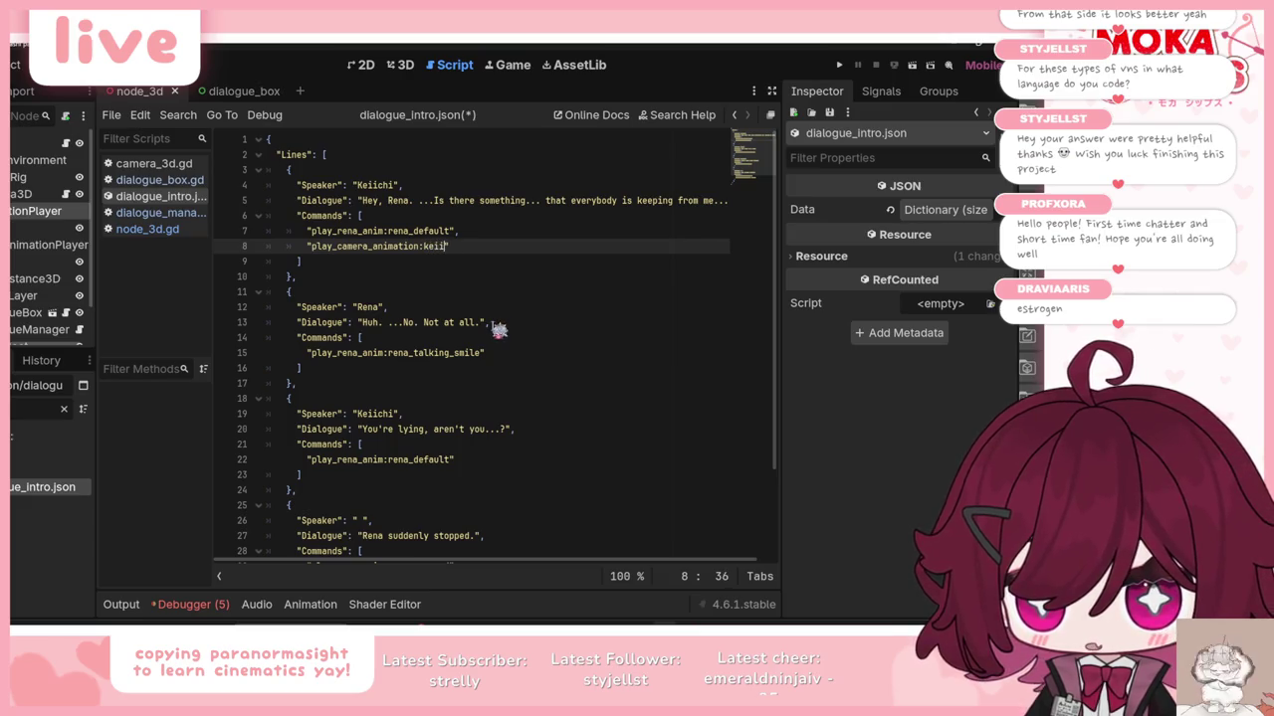
pyautogui.write('yap')
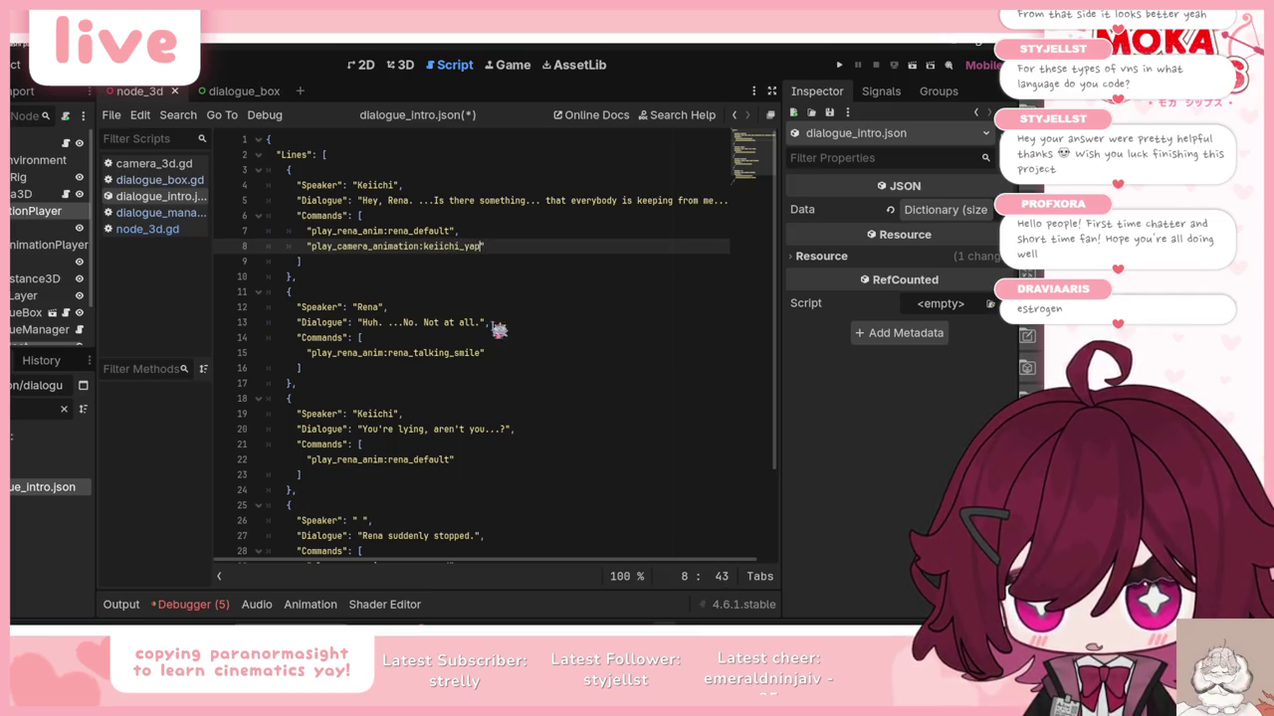
# Step: Copy line 8's camera command below line 15 and rename it over_shoulder_pan_up
pyautogui.doubleClick(426, 362)
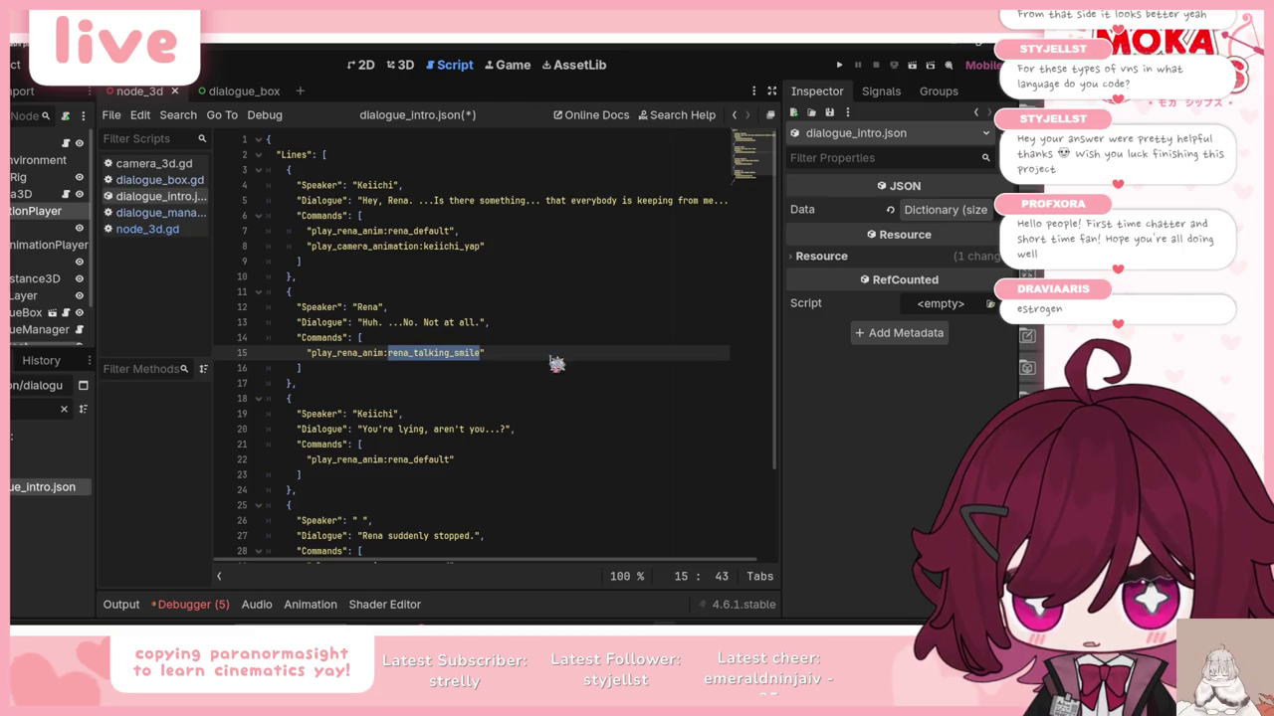
pyautogui.click(457, 278)
pyautogui.moveTo(306, 246); pyautogui.dragTo(470, 249)
pyautogui.click(509, 355)
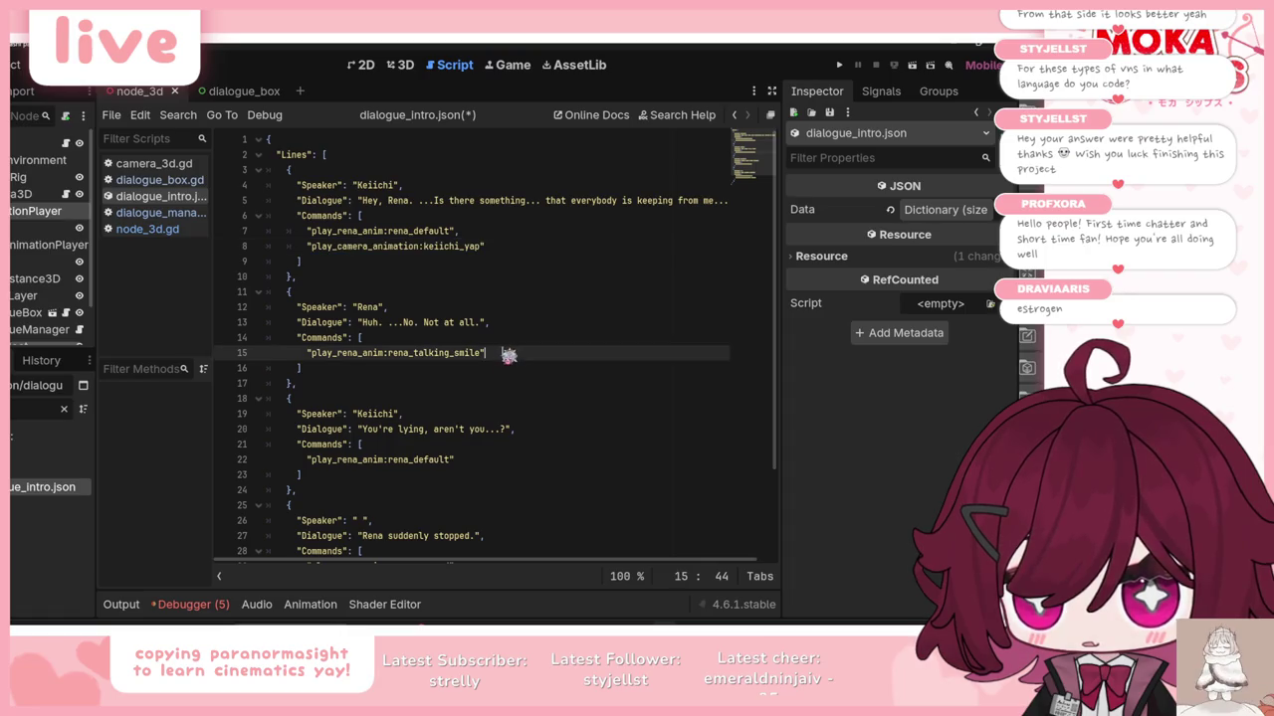
pyautogui.write(',')
pyautogui.press('Return')
pyautogui.hotkey('ctrl', 'v')
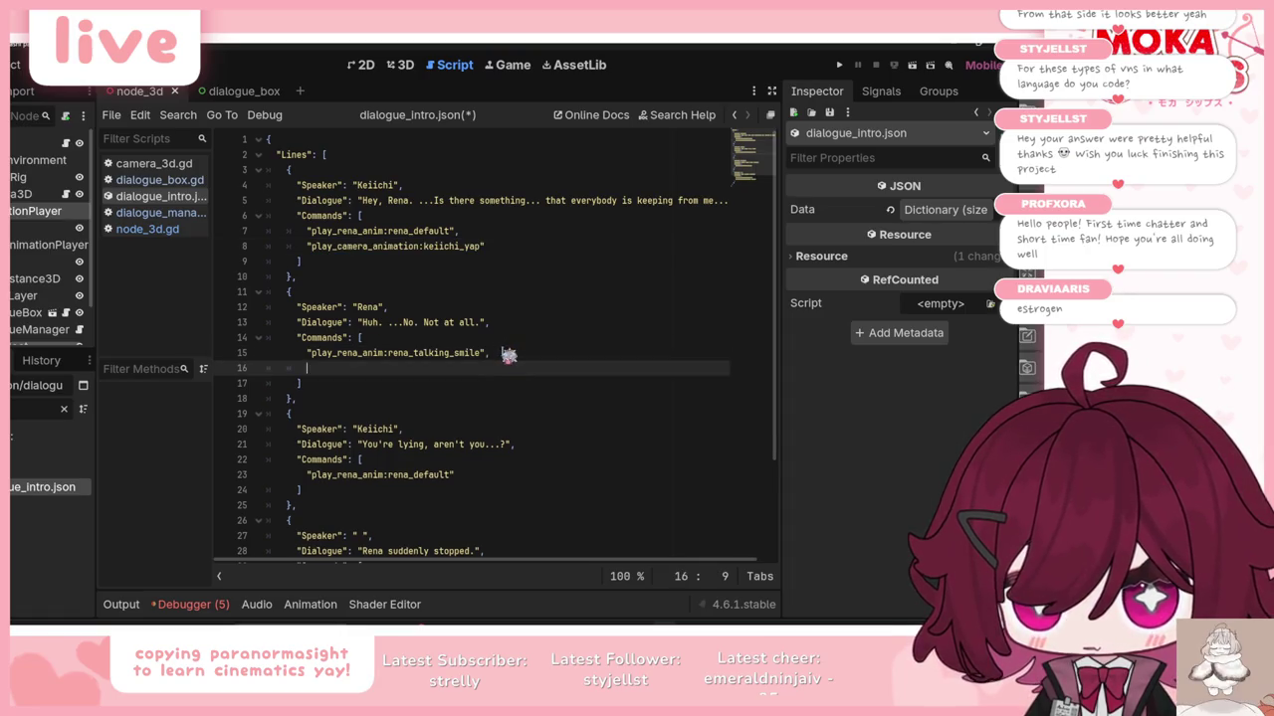
pyautogui.doubleClick(465, 368)
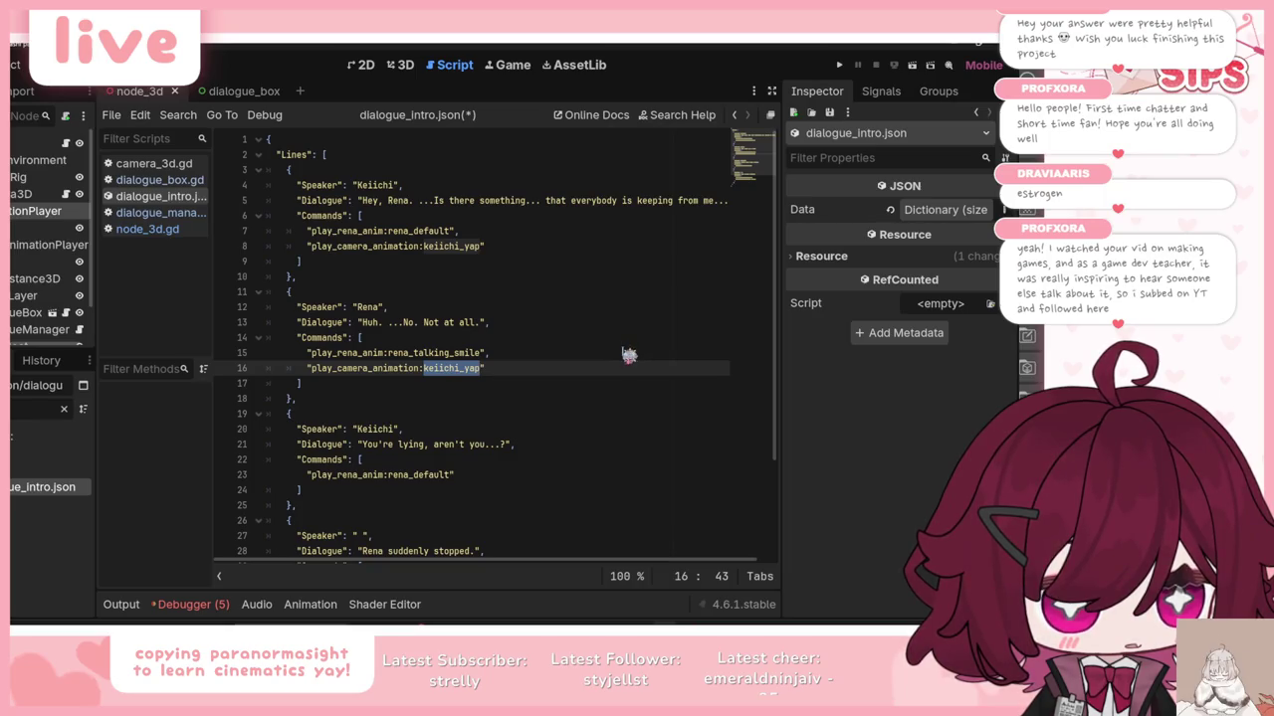
pyautogui.write('over_')
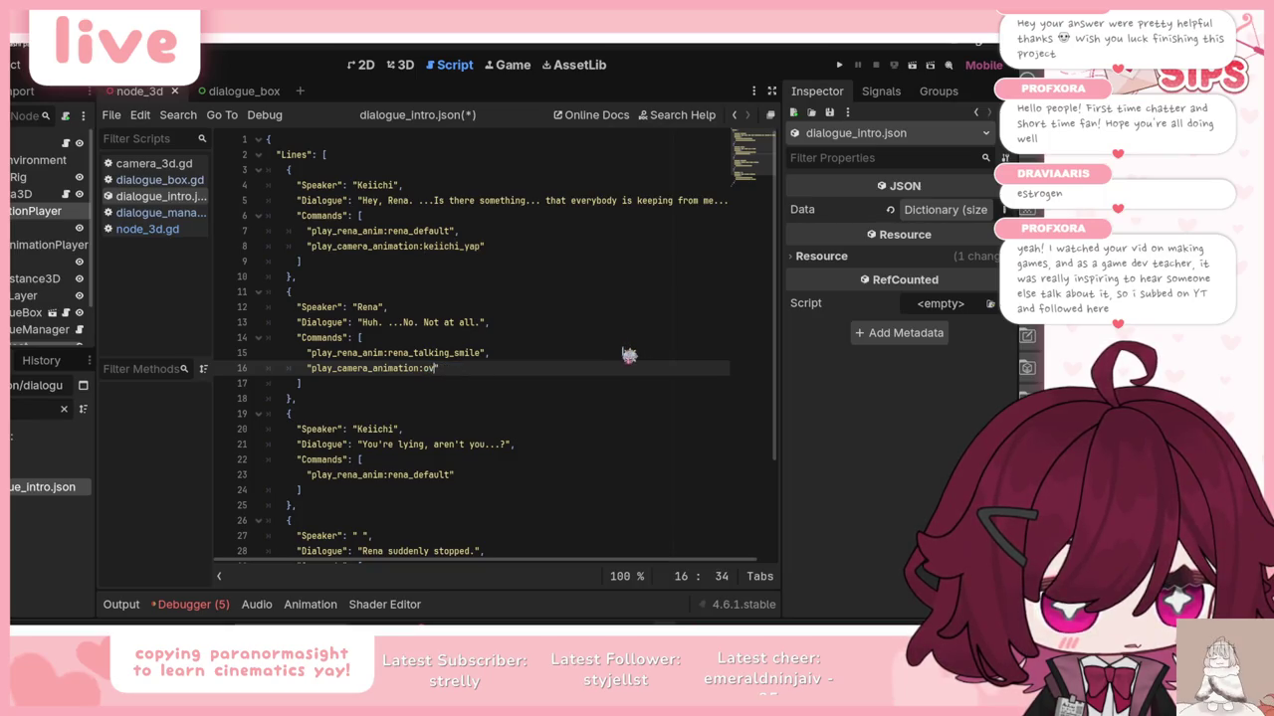
pyautogui.write('shoulder')
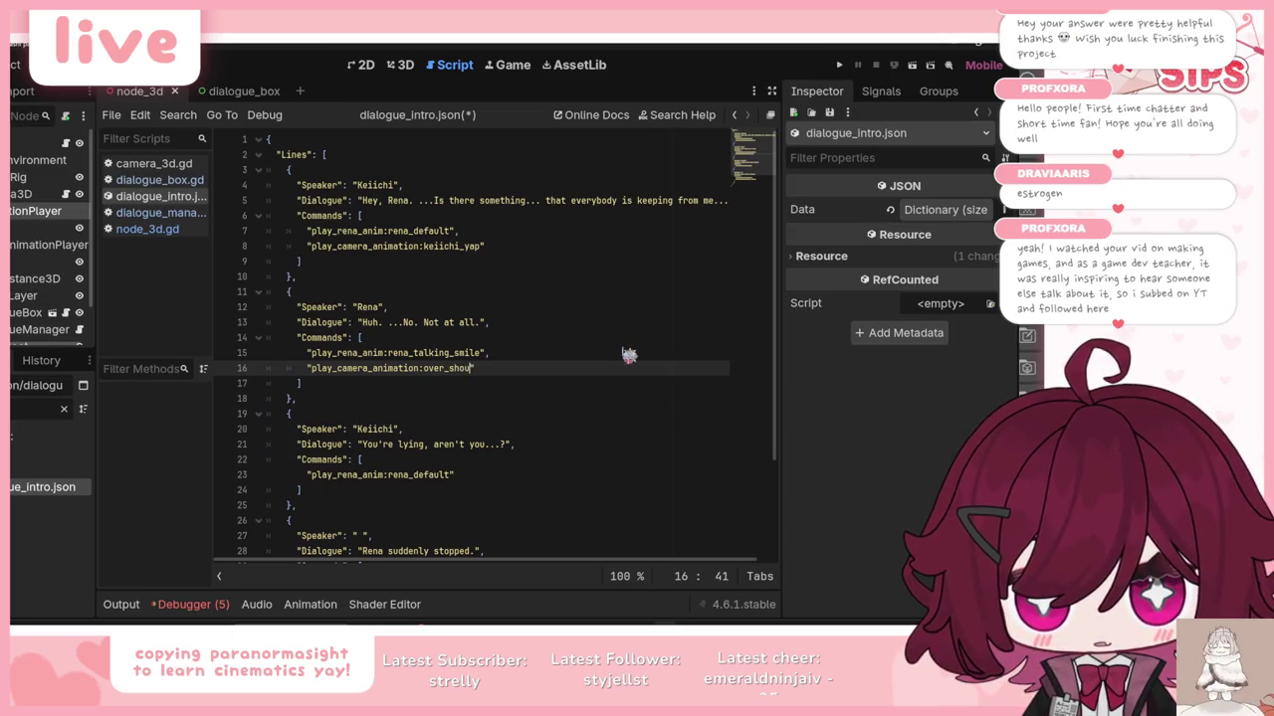
pyautogui.write('_pan_up')
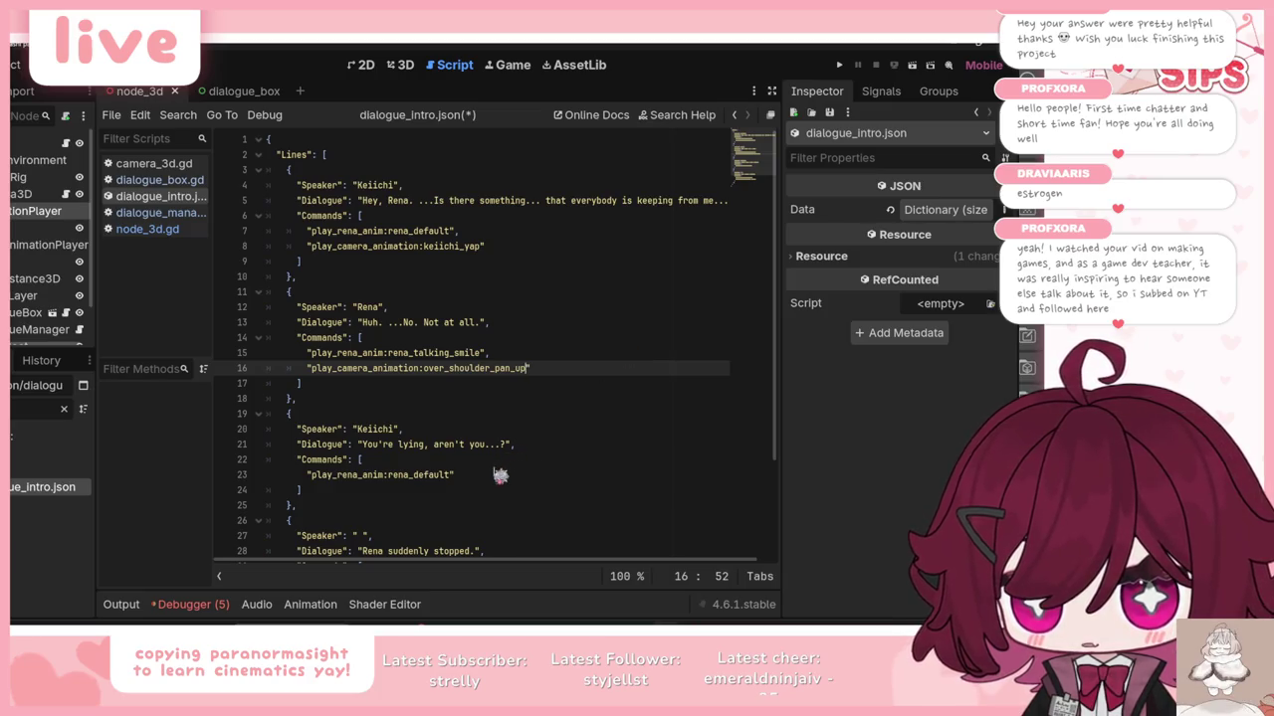
# Step: Replace line 31's 'Rena Closeup' with rena_yap, save, and launch a test run
pyautogui.click(498, 475)
pyautogui.write(',')
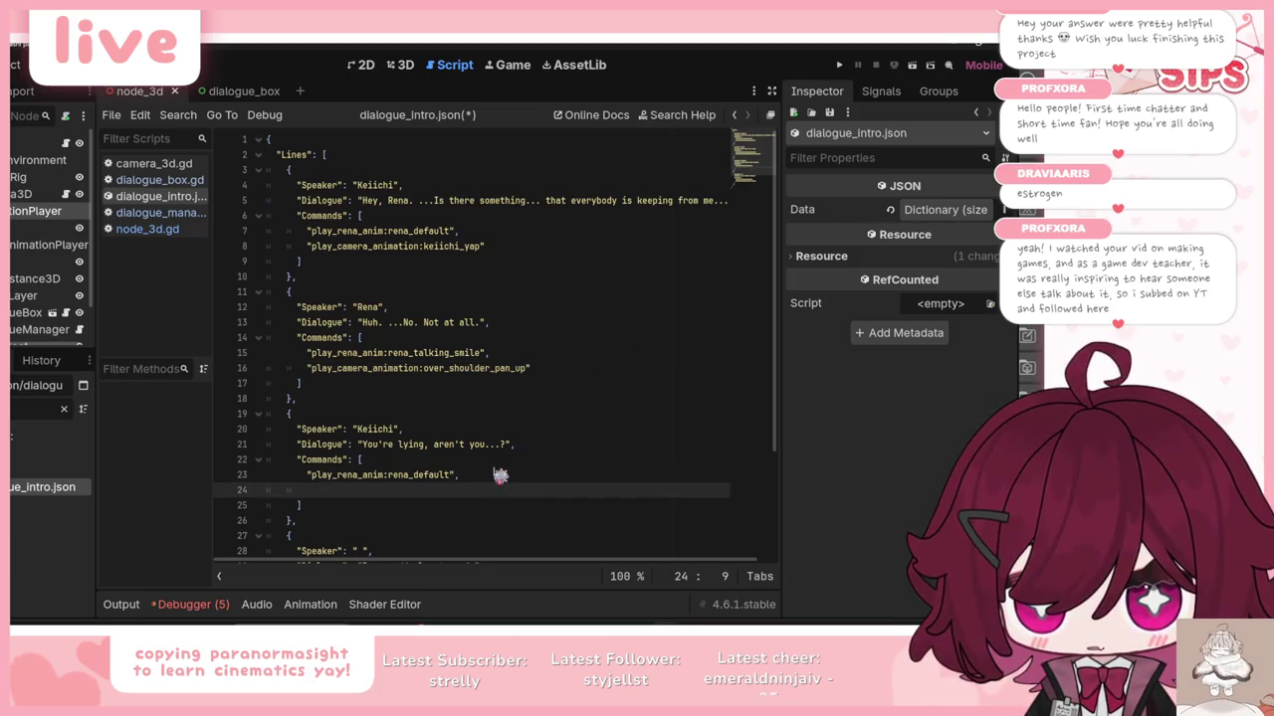
pyautogui.scroll(-3, 499, 475)
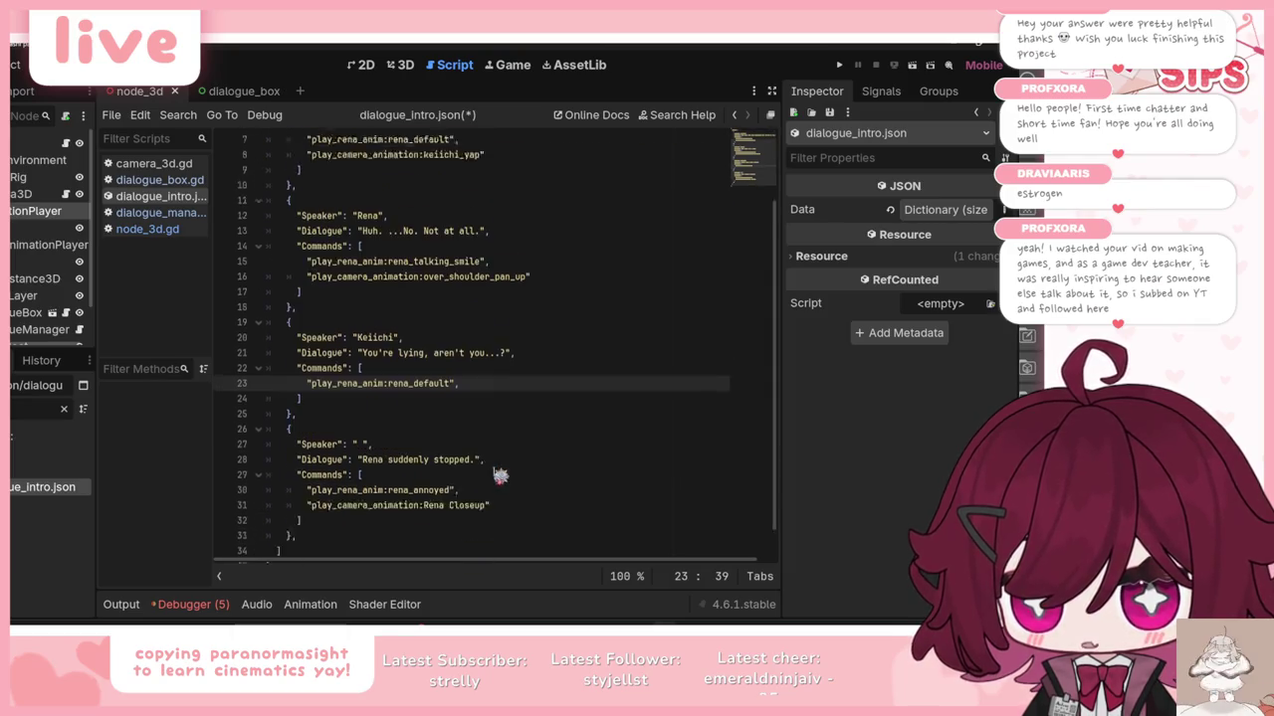
pyautogui.moveTo(424, 477); pyautogui.dragTo(485, 476)
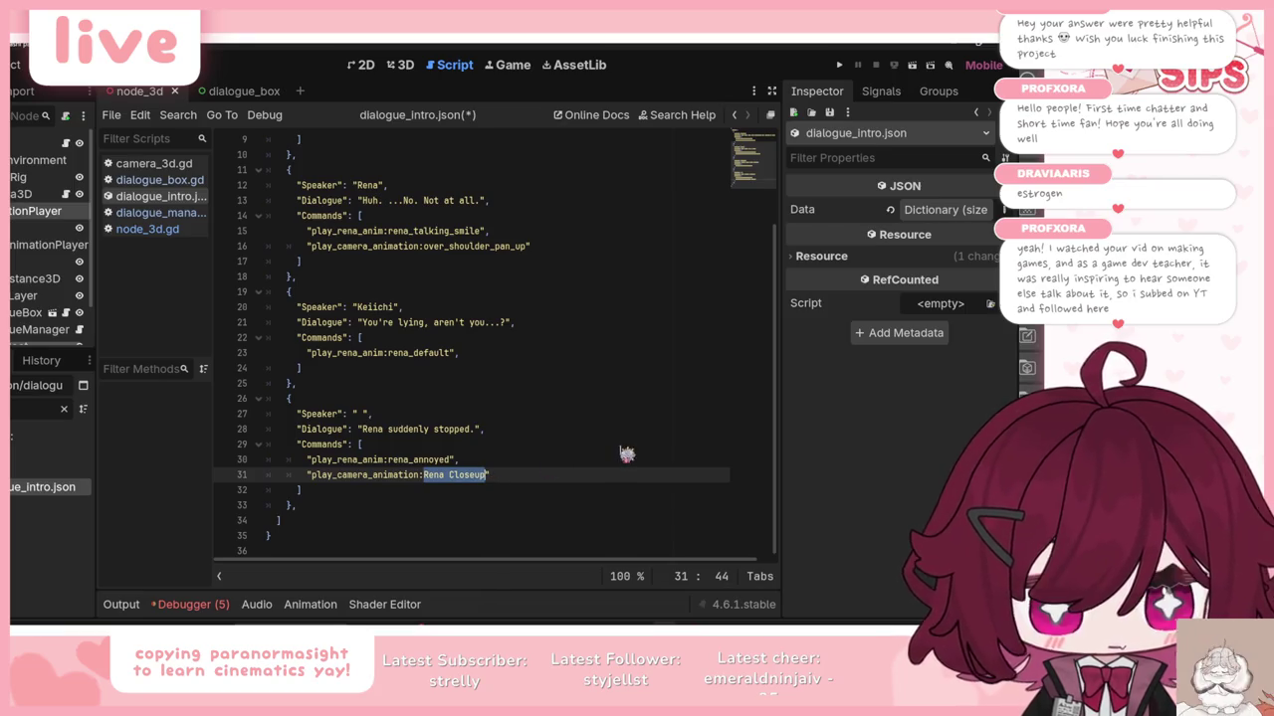
pyautogui.write('rena_yap')
pyautogui.hotkey('ctrl', 's')
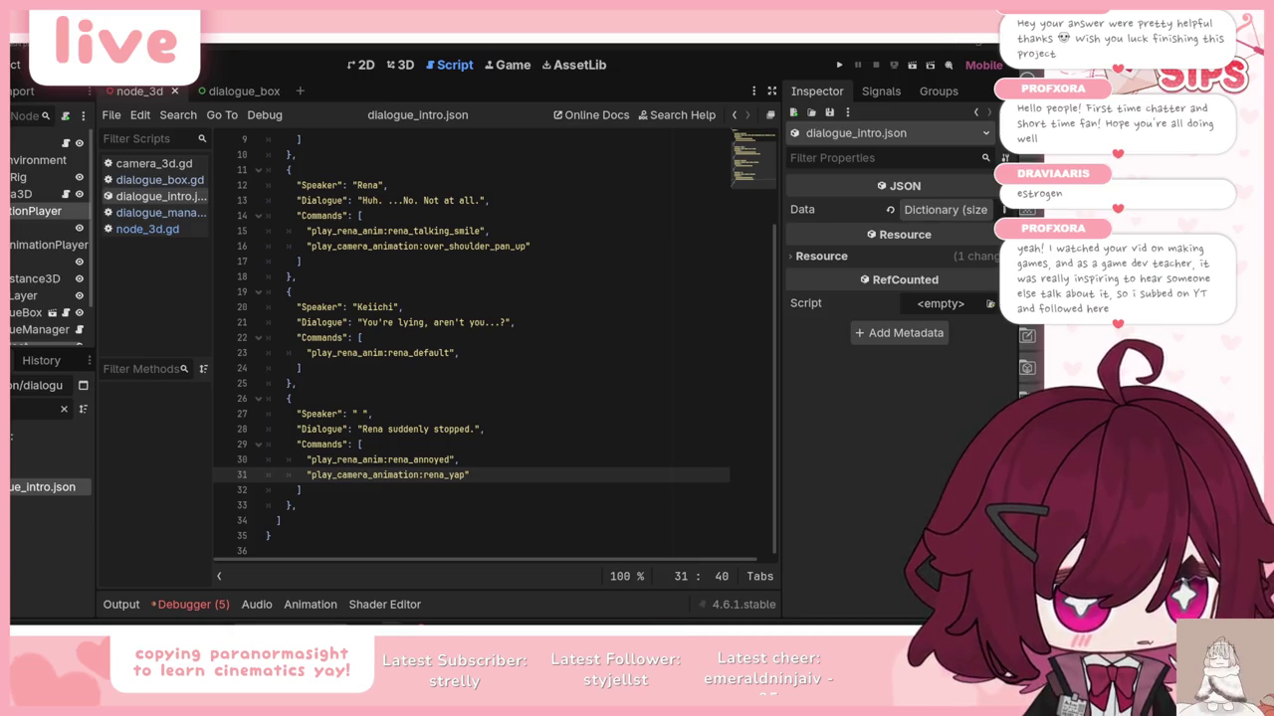
pyautogui.press('F5')
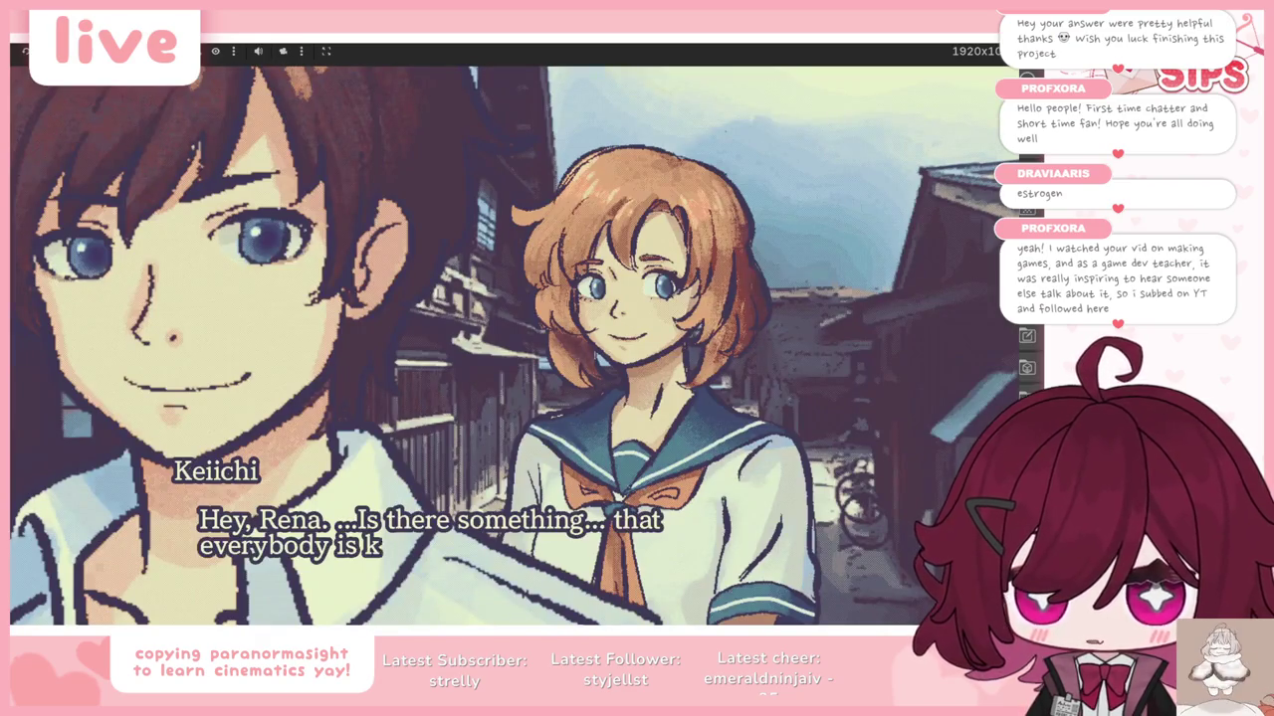
pyautogui.press('space')
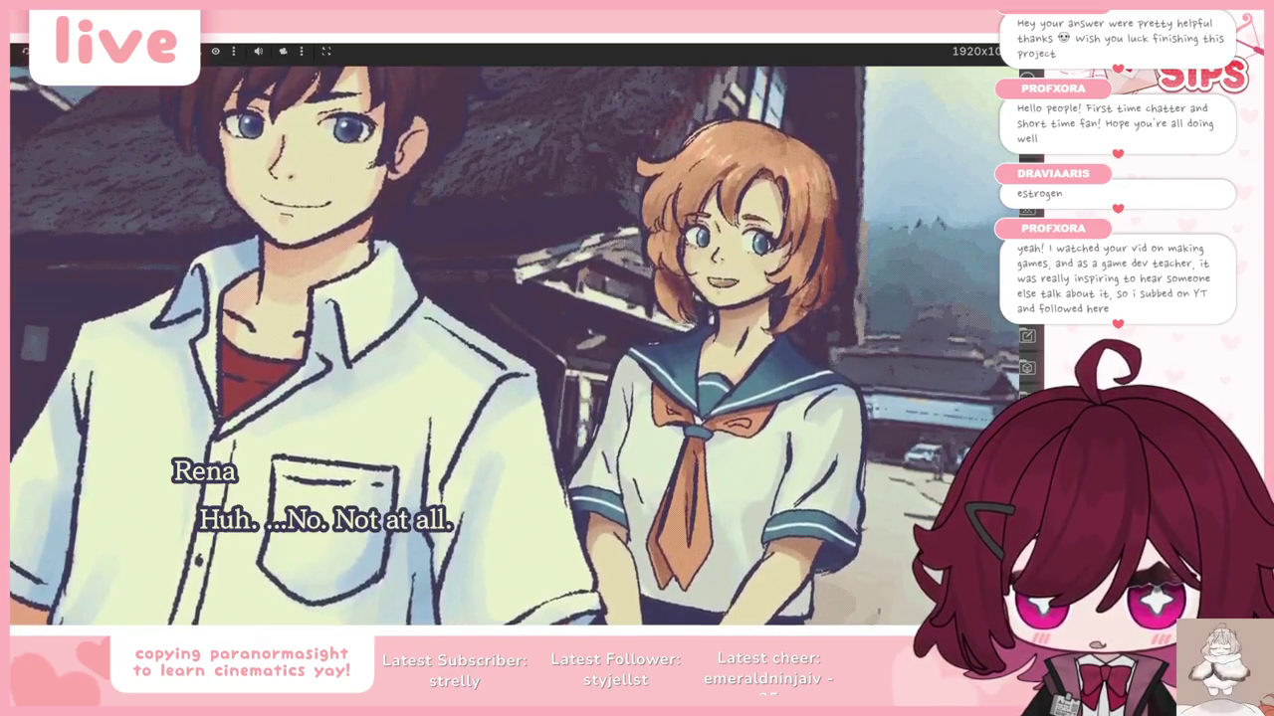
pyautogui.press('space')
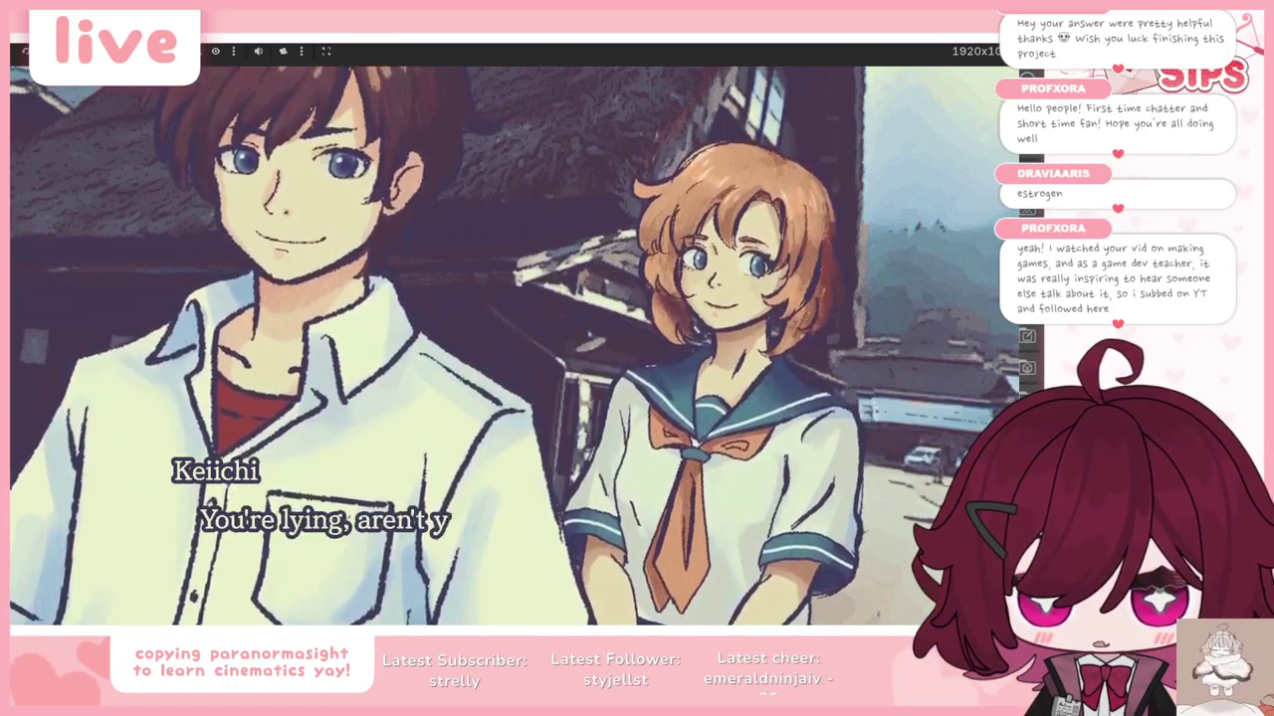
pyautogui.press('space')
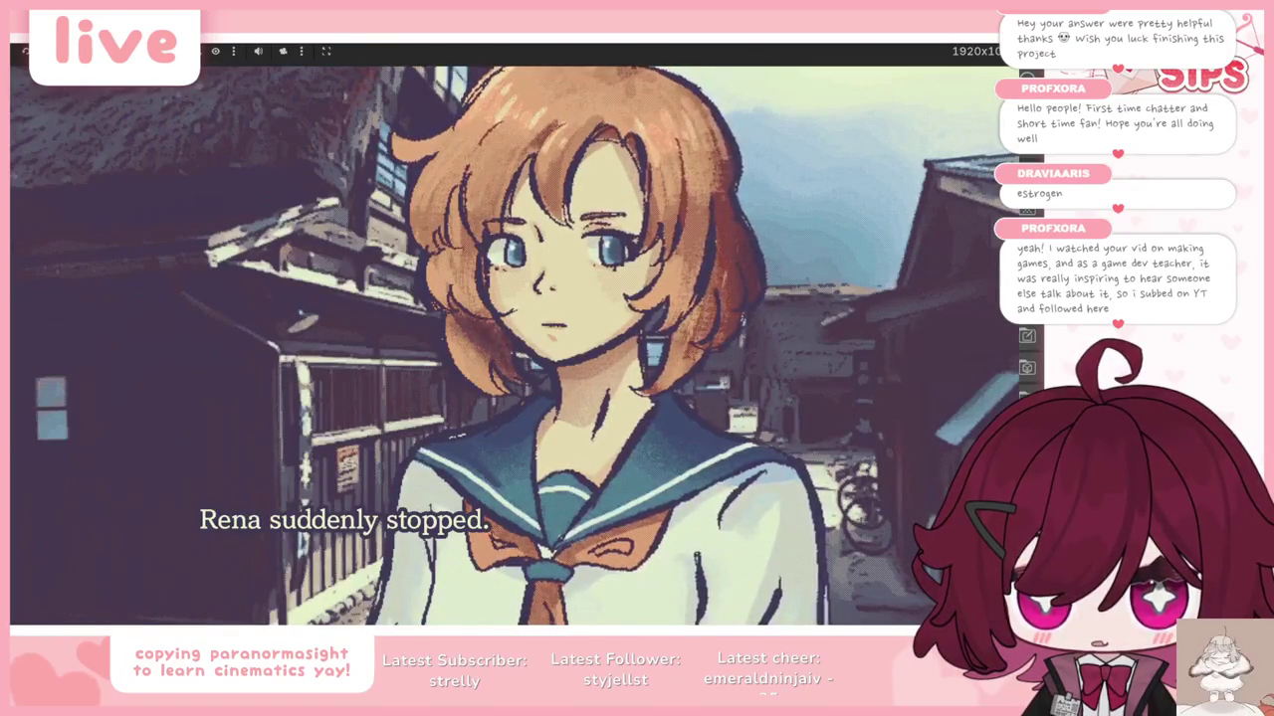
pyautogui.press('F8')
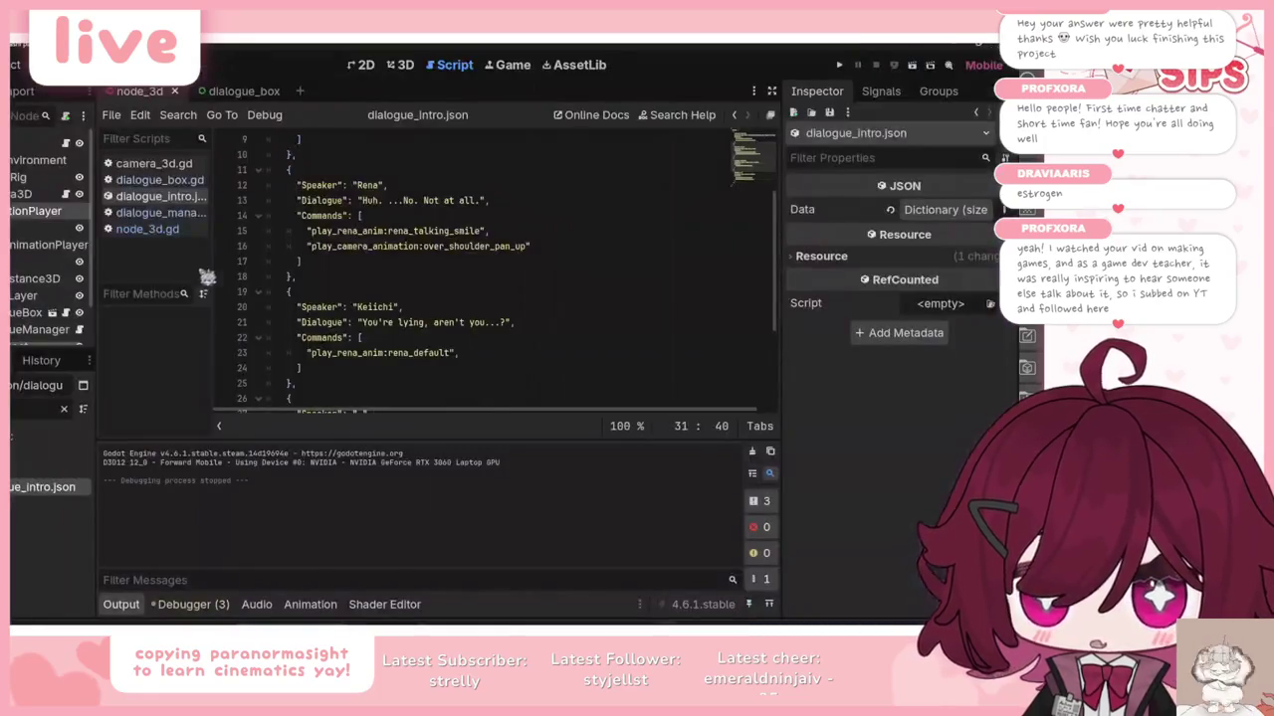
pyautogui.scroll(3, 447, 251)
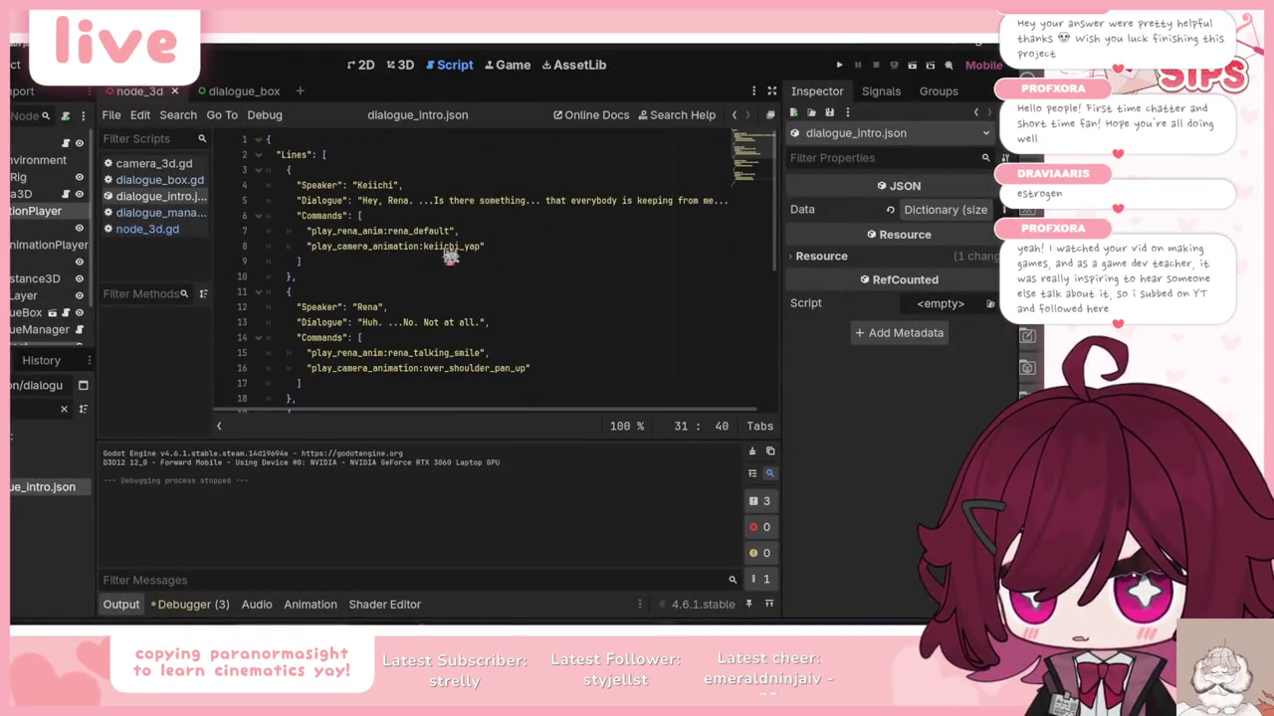
# Step: Uncomment animation_player.play("ZoomSpiral") in node_3d.gd and run the game
pyautogui.doubleClick(448, 247)
pyautogui.hotkey('alt', 'Left')
pyautogui.scroll(2, 453, 259)
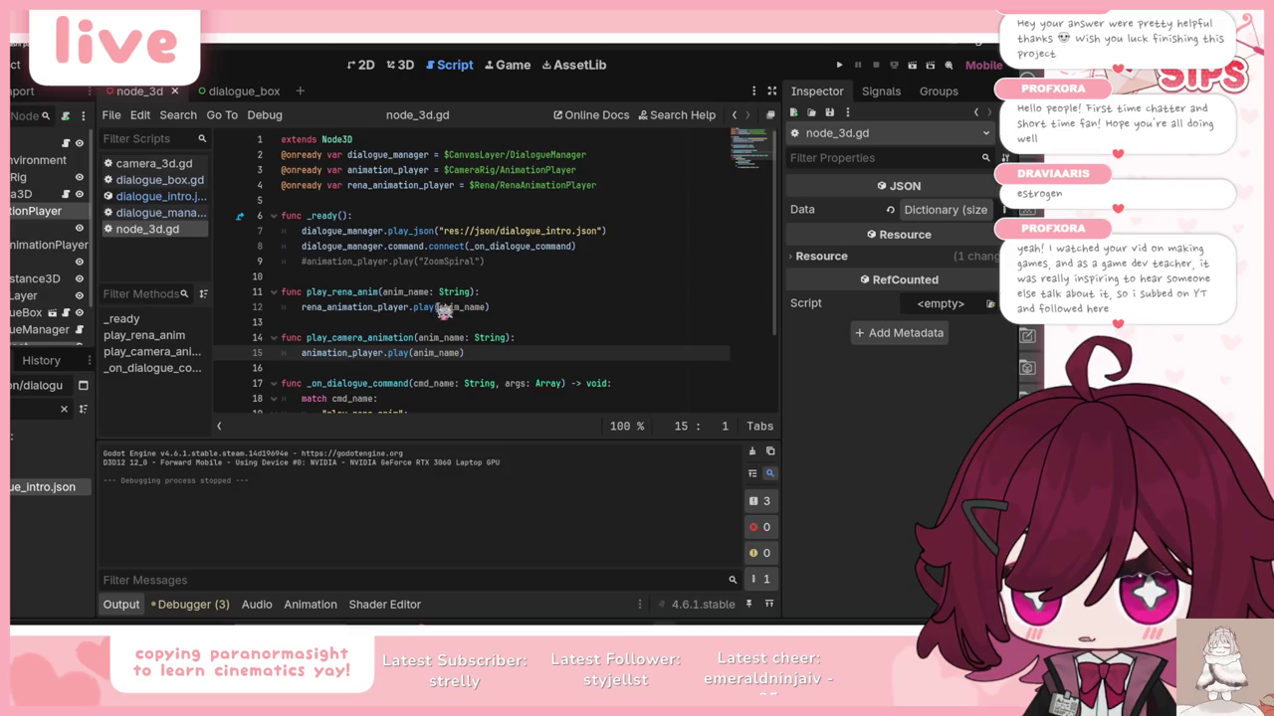
pyautogui.click(600, 248)
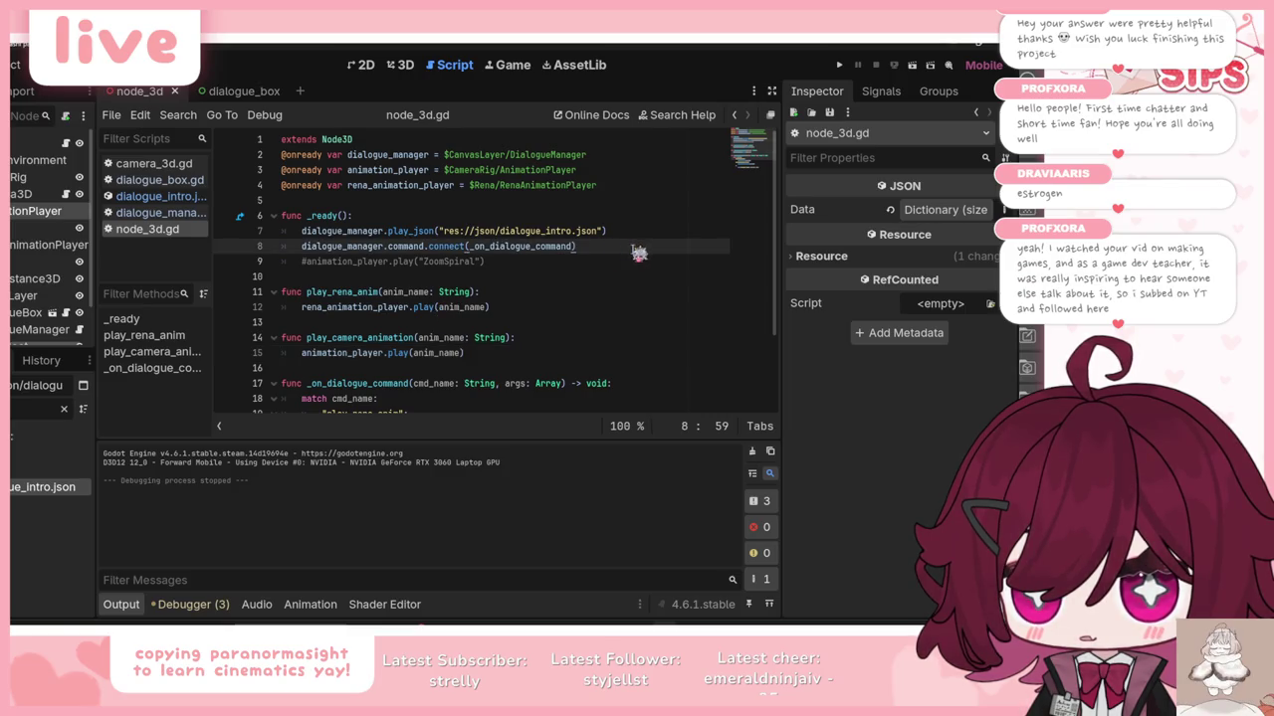
pyautogui.click(316, 264)
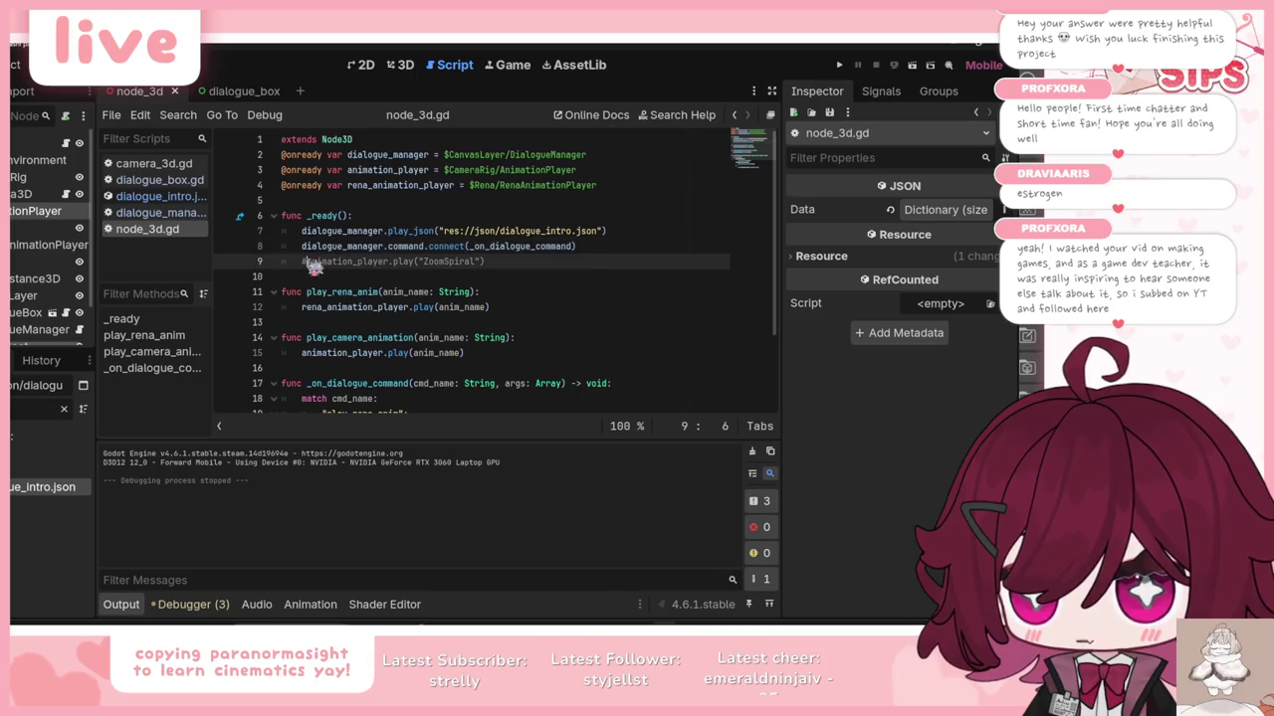
pyautogui.hotkey('ctrl', 'k')
pyautogui.moveTo(419, 261); pyautogui.dragTo(472, 263)
pyautogui.click(545, 274)
pyautogui.press('F5')
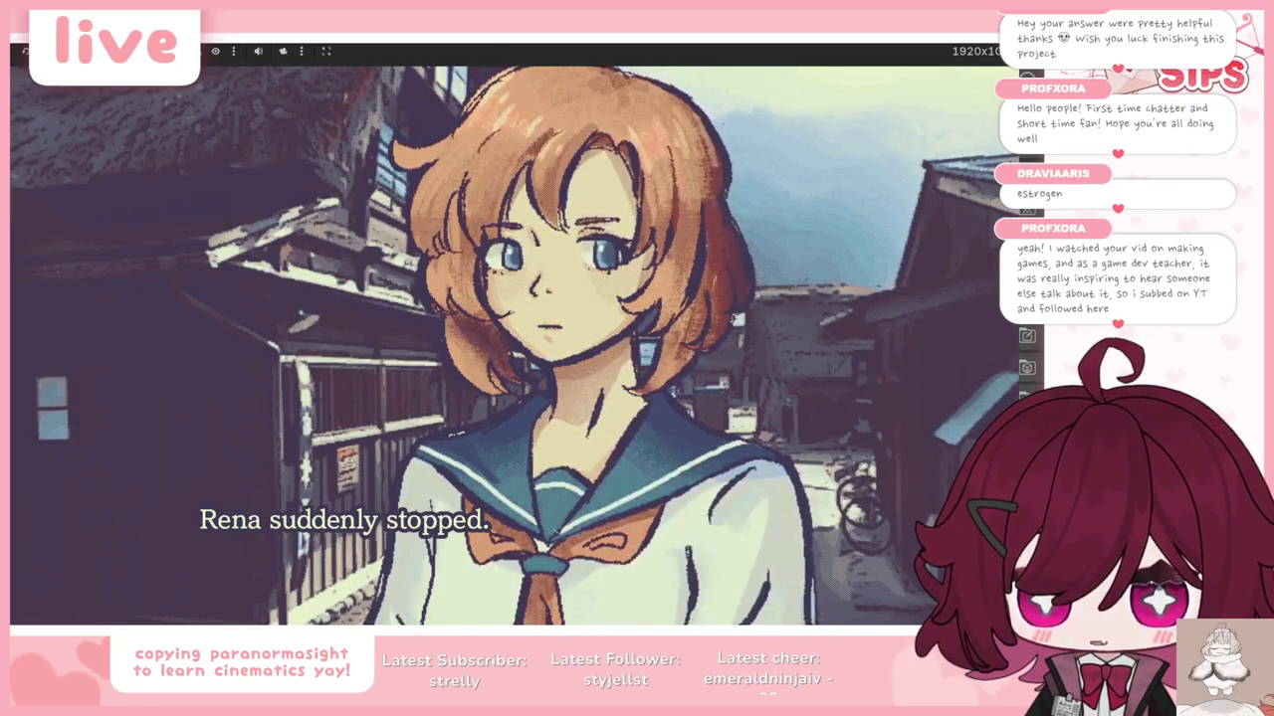
# Step: Stop the running game and return to the 3D scene view
pyautogui.press('F8')
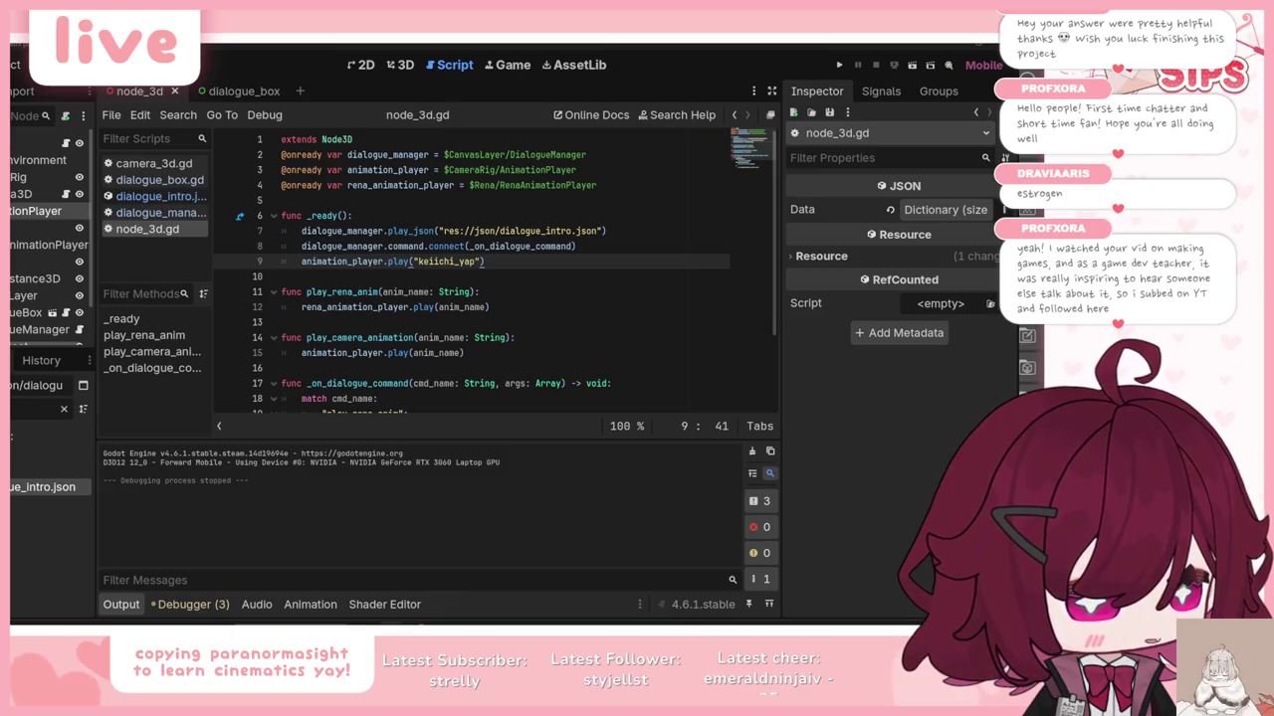
pyautogui.click(400, 65)
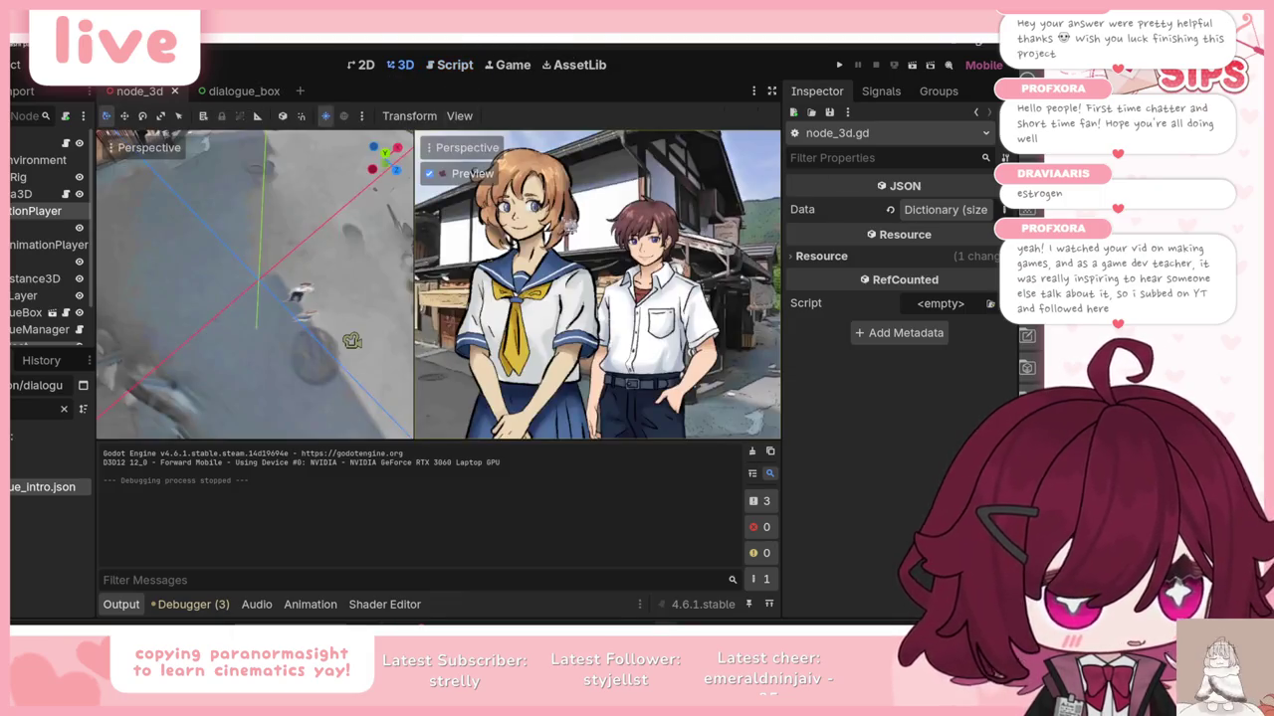
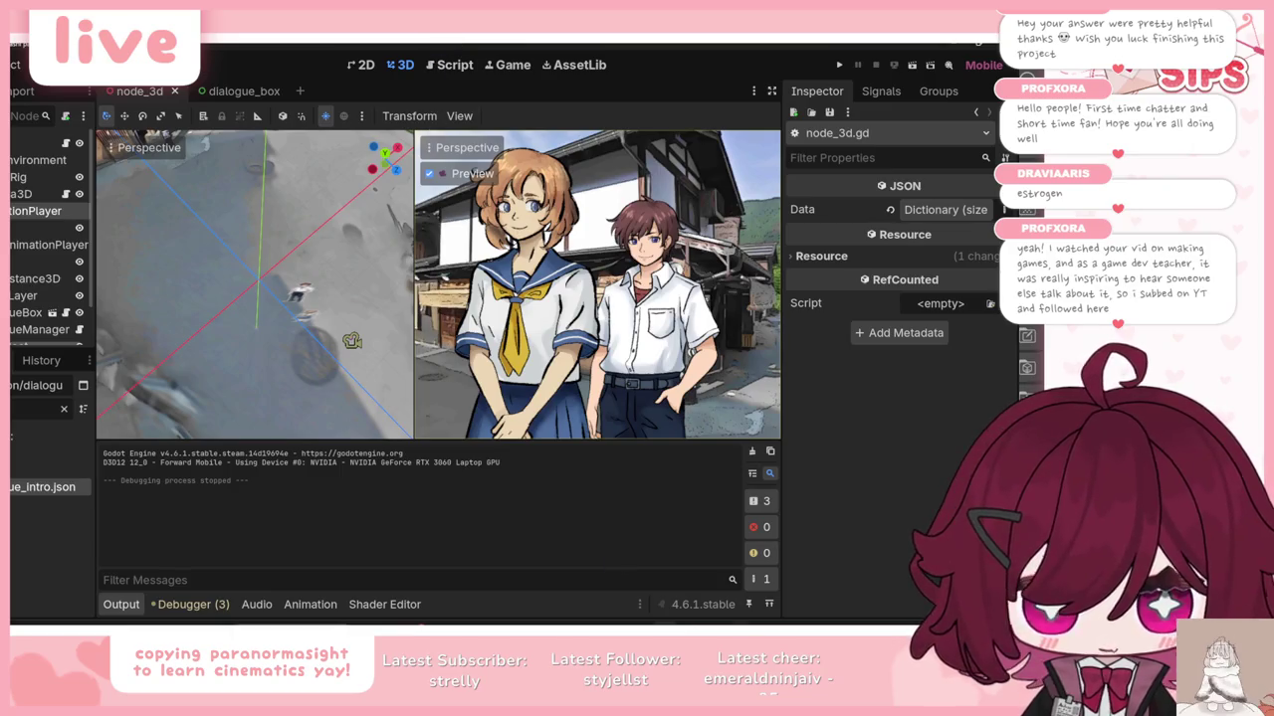
# Step: Copy the narration line about her cold expression from the notes
pyautogui.hotkey('alt', 'Tab')
pyautogui.moveTo(418, 227); pyautogui.dragTo(252, 225)
pyautogui.hotkey('alt', 'Tab')
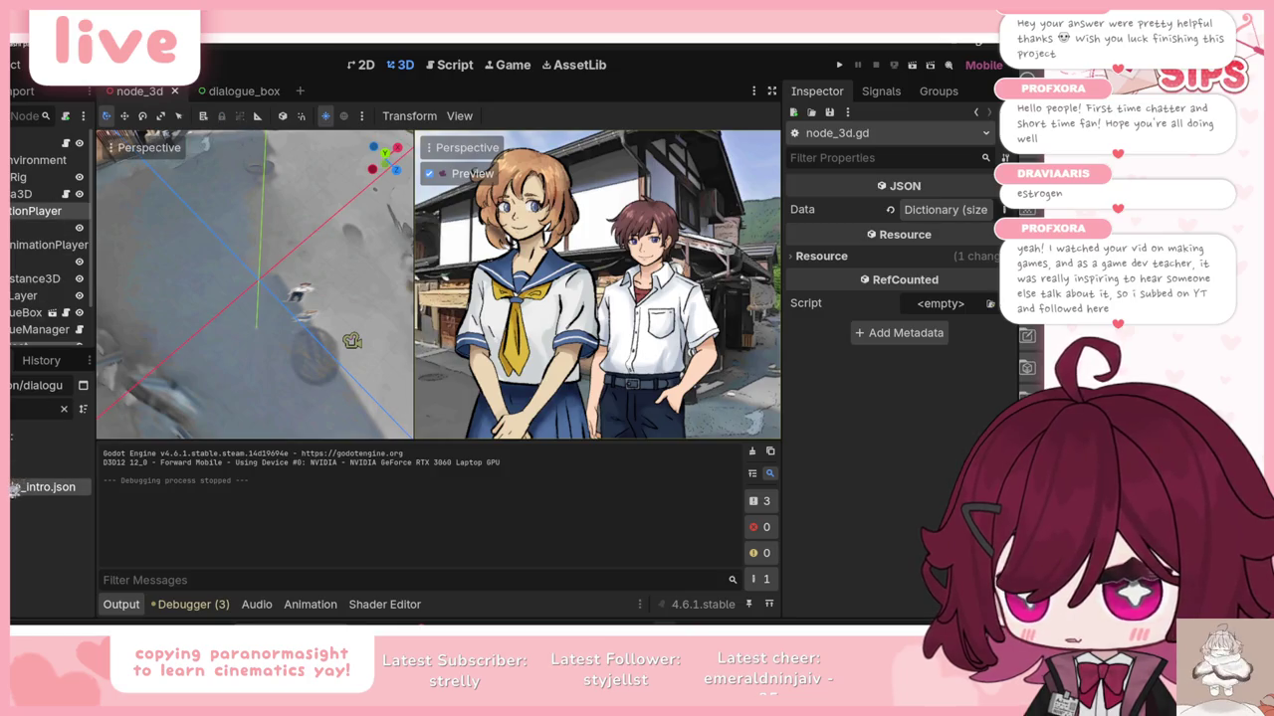
# Step: Open dialogue_intro.json in the script editor with the output panel collapsed
pyautogui.doubleClick(16, 487)
pyautogui.scroll(-2, 413, 373)
pyautogui.click(112, 609)
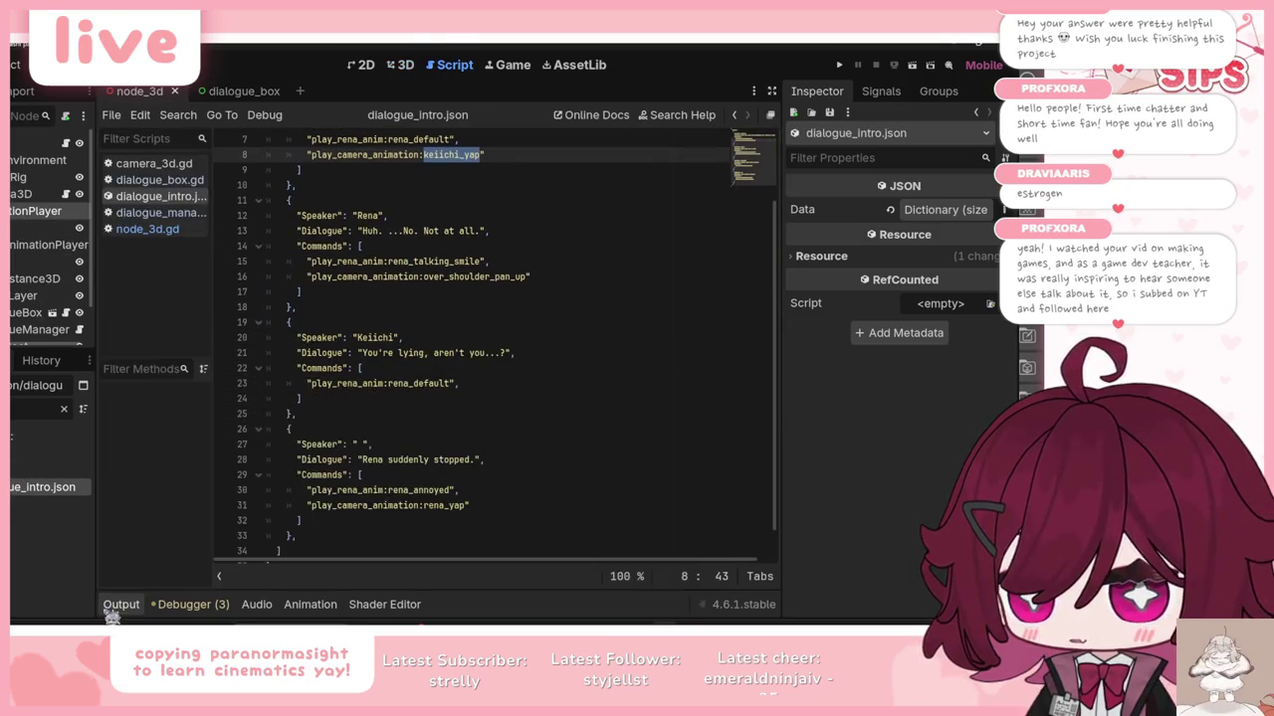
# Step: Duplicate the last dialogue entry at the end and delete the copy's Commands block
pyautogui.scroll(-1, 386, 452)
pyautogui.moveTo(321, 507); pyautogui.dragTo(243, 402)
pyautogui.hotkey('ctrl', 'c')
pyautogui.click(317, 507)
pyautogui.press('Return')
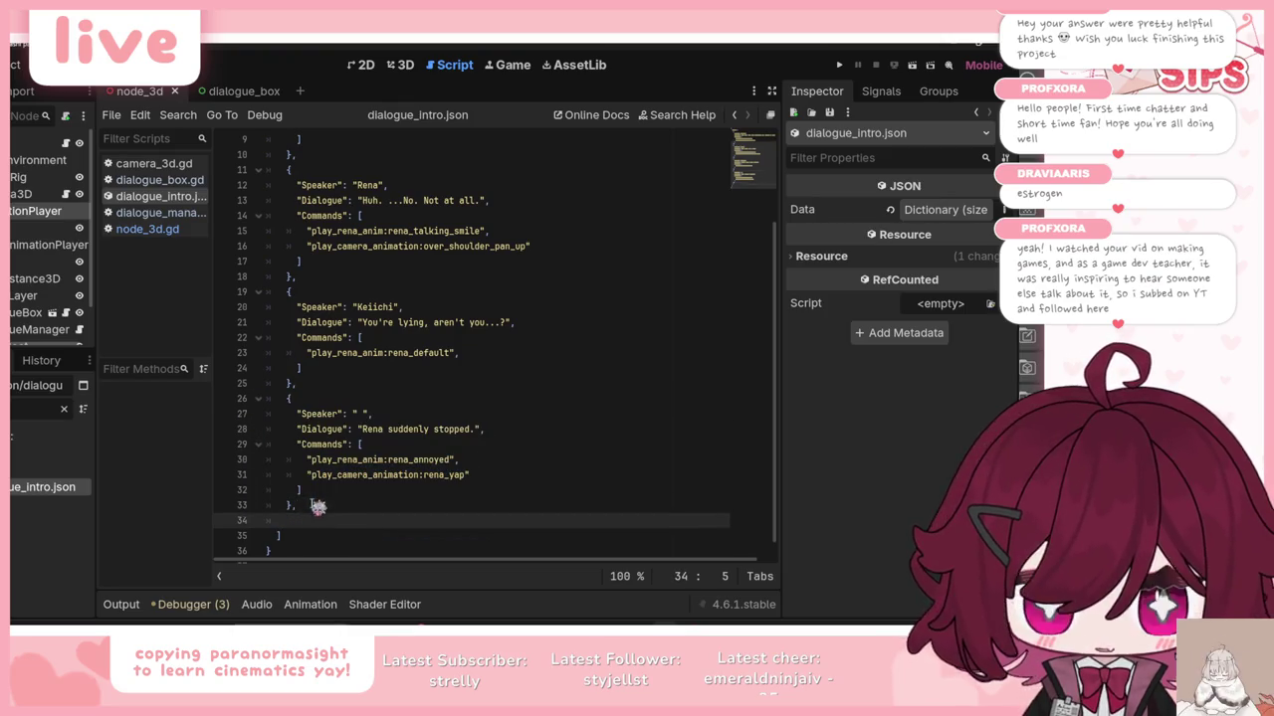
pyautogui.hotkey('ctrl', 'v')
pyautogui.moveTo(471, 515); pyautogui.dragTo(270, 507)
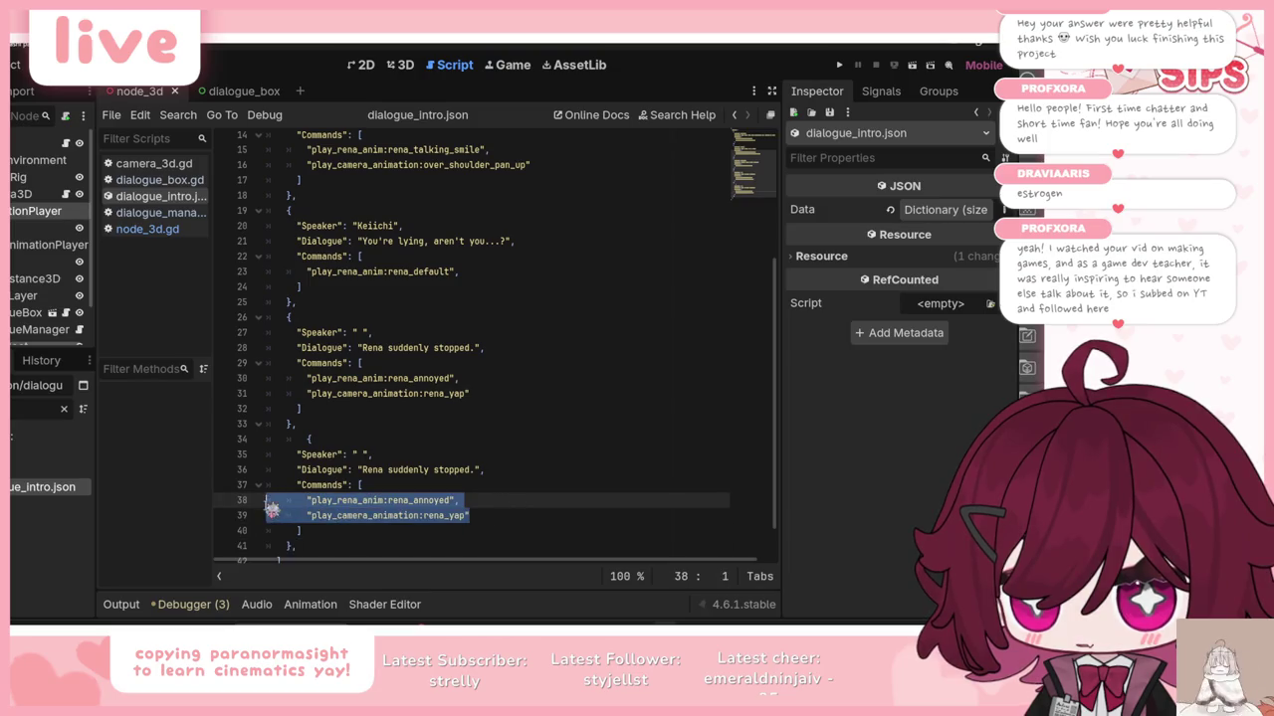
pyautogui.moveTo(332, 532)
pyautogui.mouseDown()
pyautogui.moveTo(242, 492)
pyautogui.moveTo(485, 475)
pyautogui.mouseUp()
pyautogui.press('BackSpace')
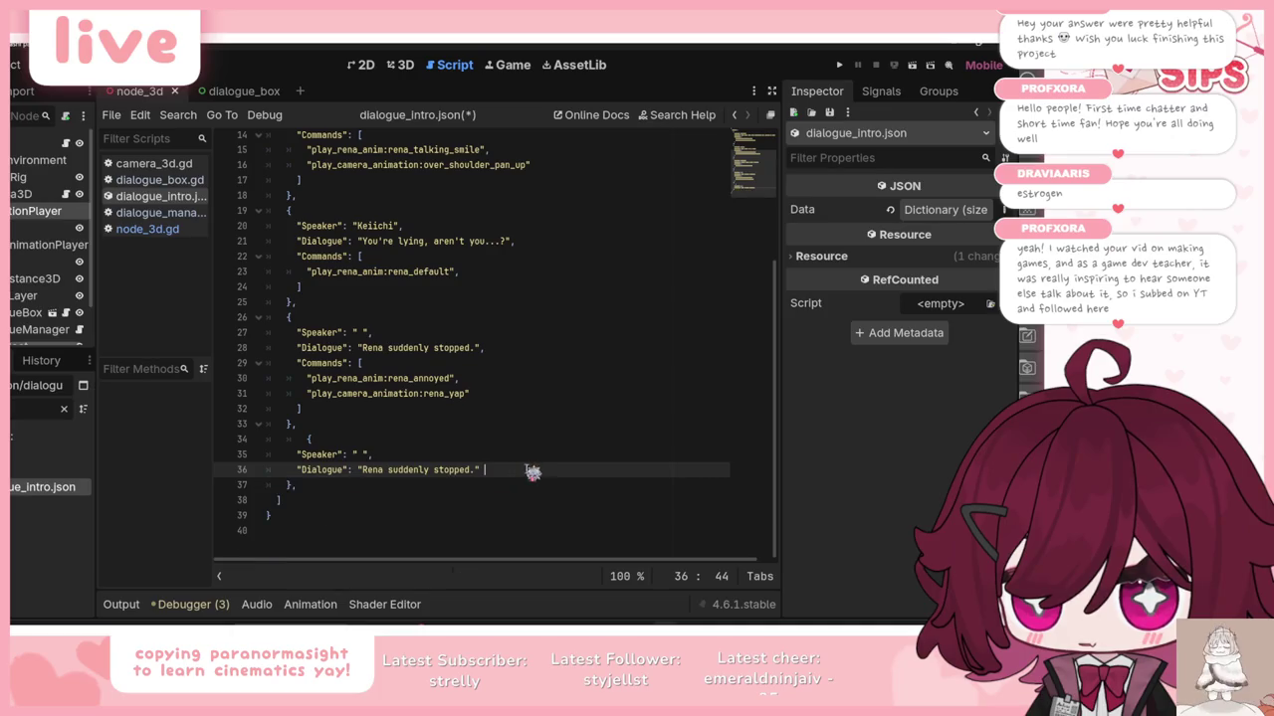
# Step: Replace the copy's dialogue with 'Her expression was cold and intense.' and save
pyautogui.hotkey('alt', 'Tab')
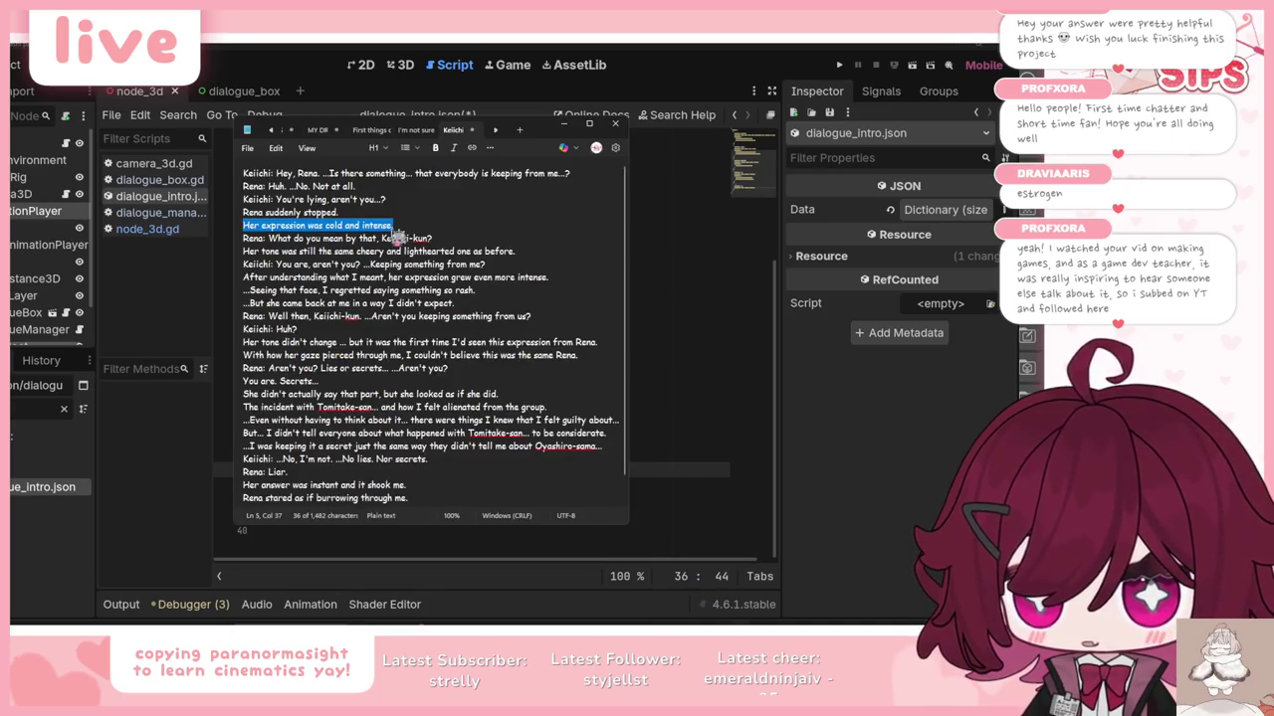
pyautogui.moveTo(243, 225); pyautogui.dragTo(394, 225)
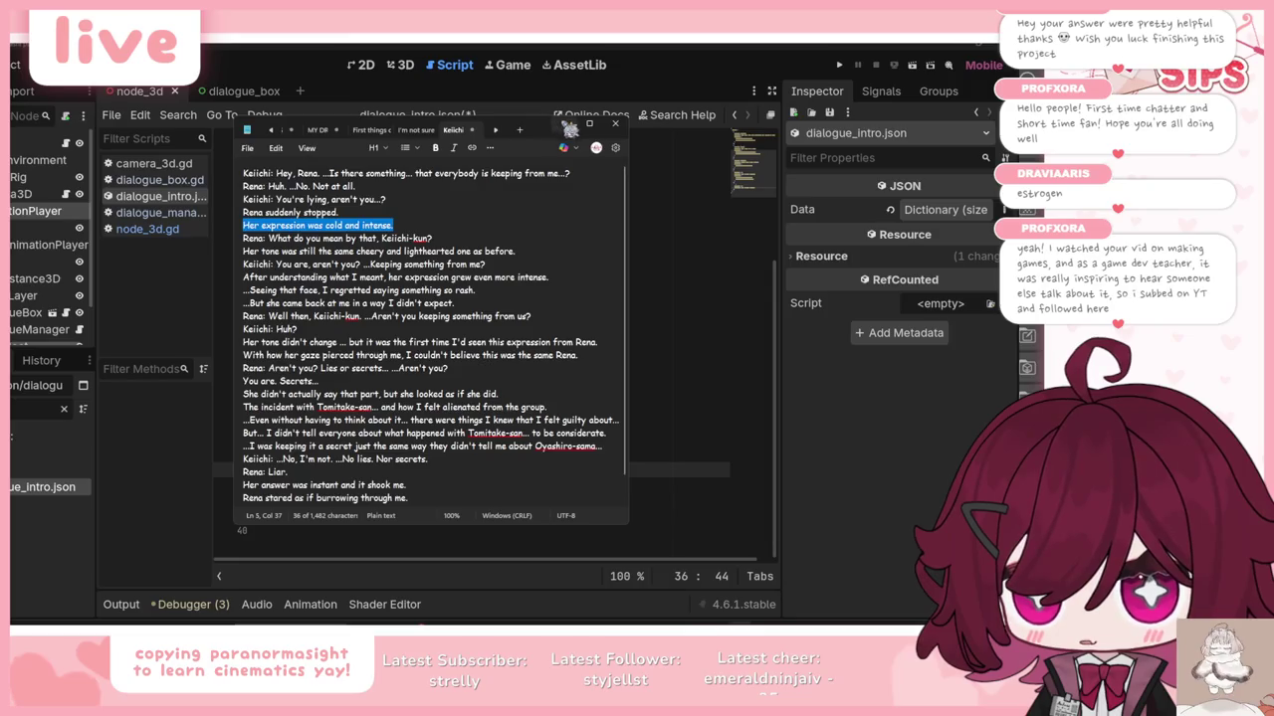
pyautogui.click(562, 125)
pyautogui.moveTo(364, 470); pyautogui.dragTo(472, 470)
pyautogui.hotkey('ctrl', 'v')
pyautogui.hotkey('ctrl', 's')
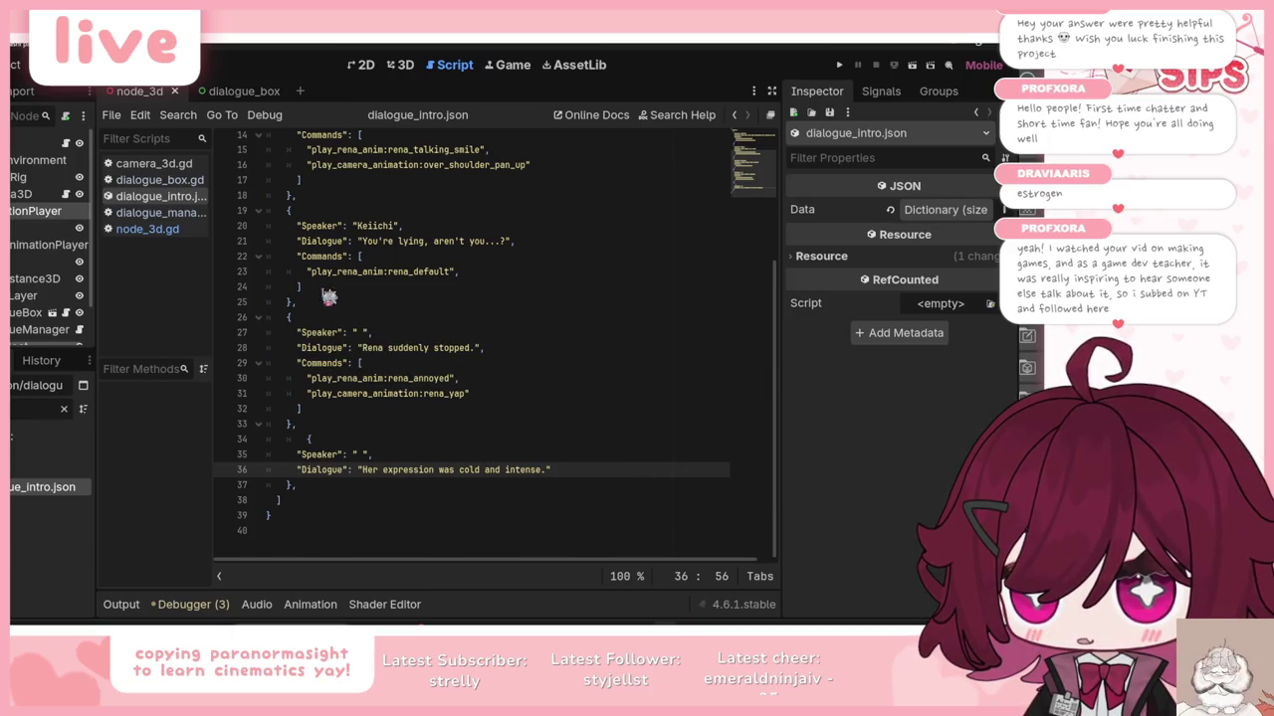
pyautogui.scroll(5, 328, 297)
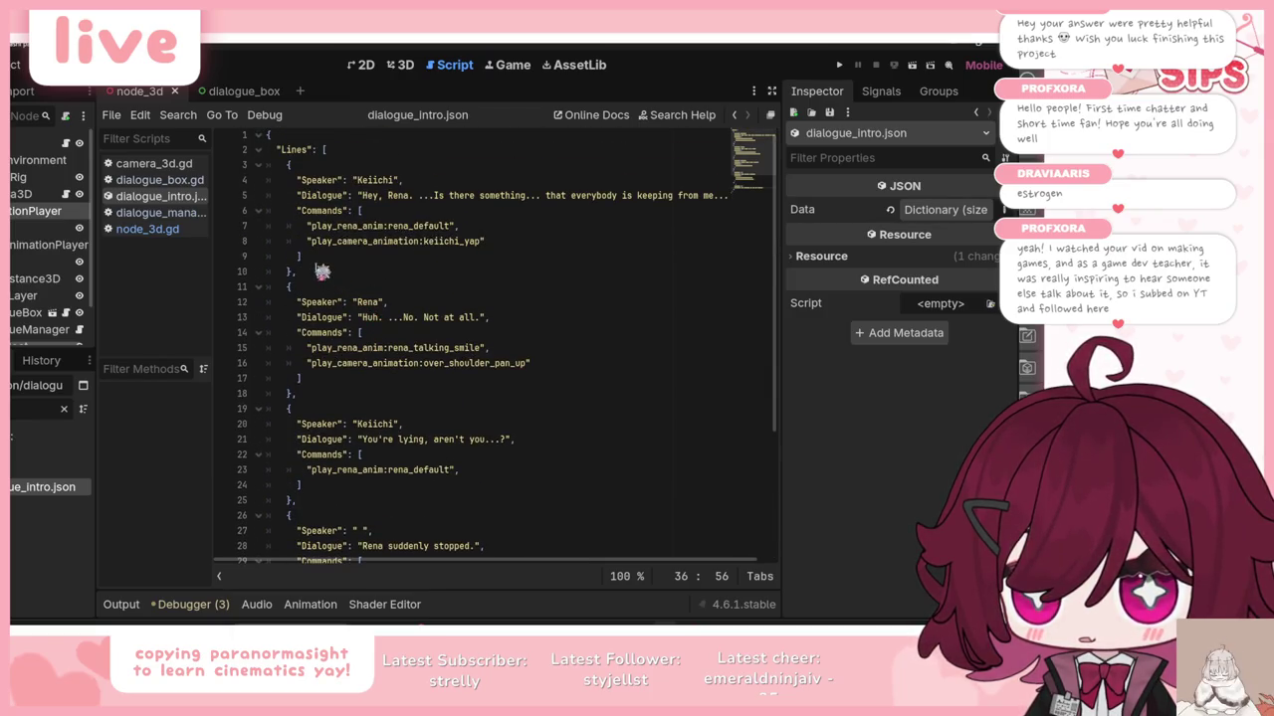
# Step: Duplicate Rena's dialogue entry at the end of the file with corrected indentation
pyautogui.moveTo(336, 398); pyautogui.dragTo(259, 294)
pyautogui.scroll(-4, 438, 355)
pyautogui.click(341, 505)
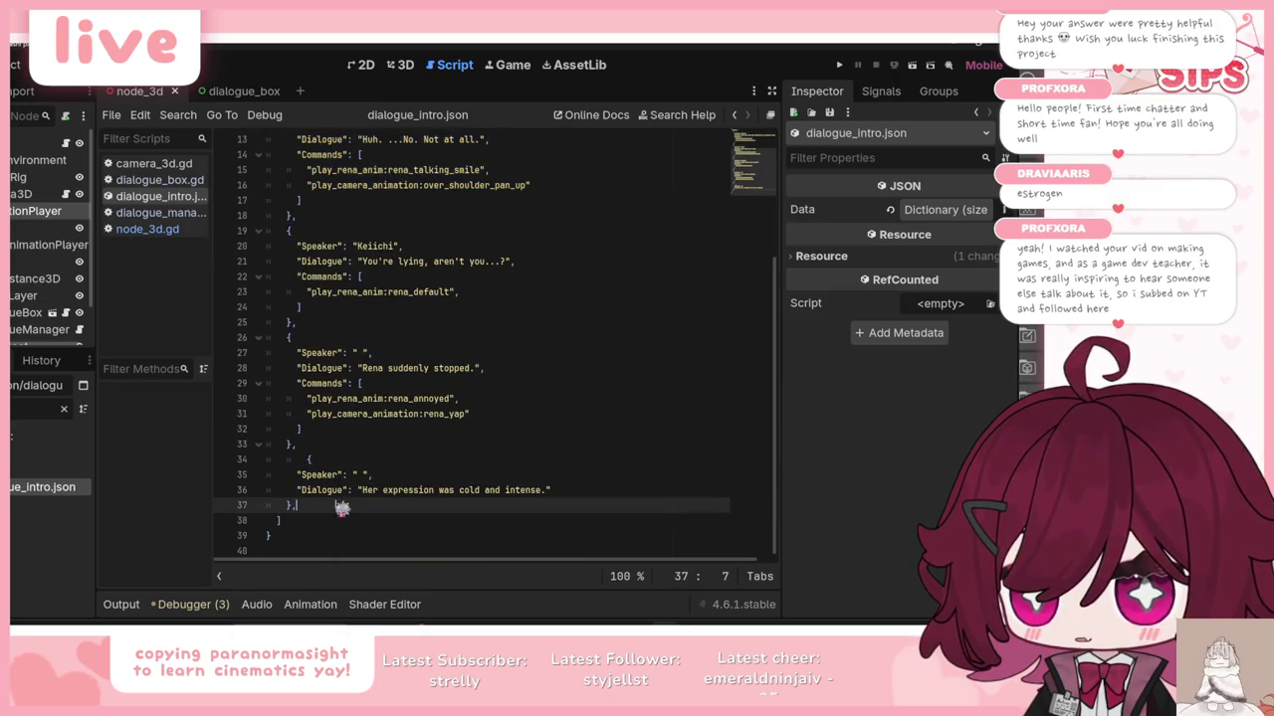
pyautogui.press('Return')
pyautogui.hotkey('ctrl', 'v')
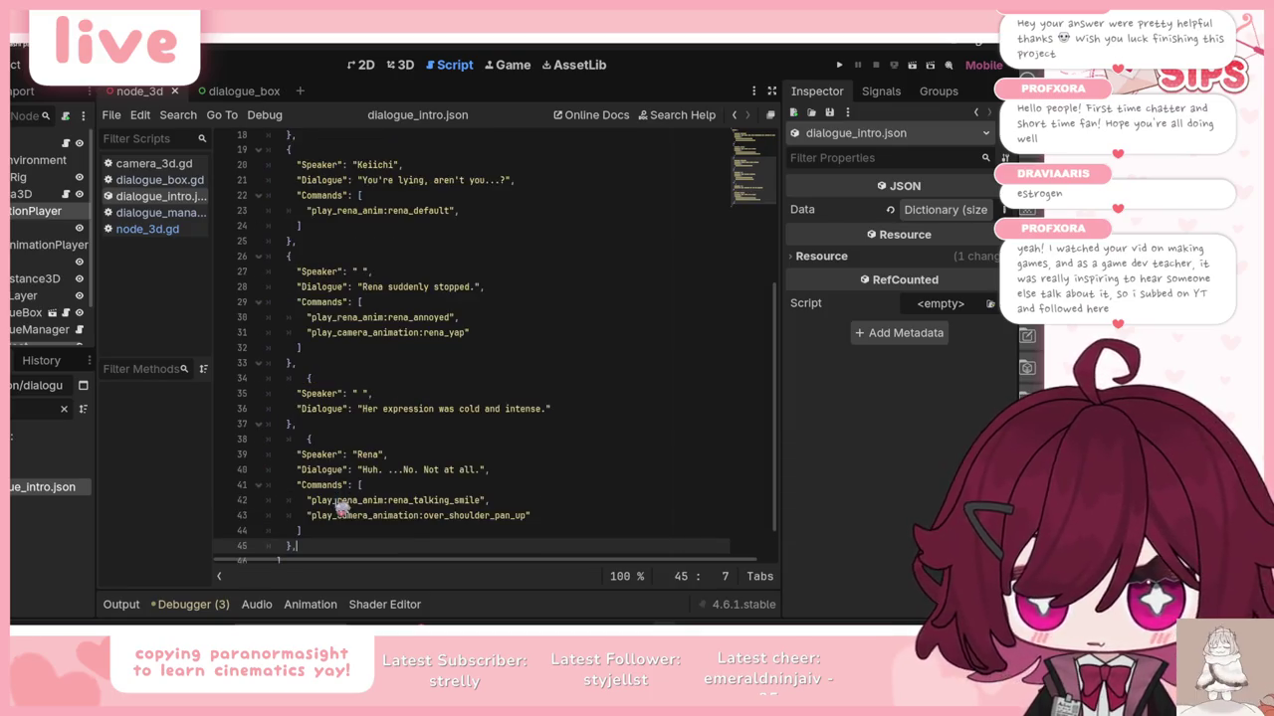
pyautogui.click(311, 440)
pyautogui.press('BackSpace')
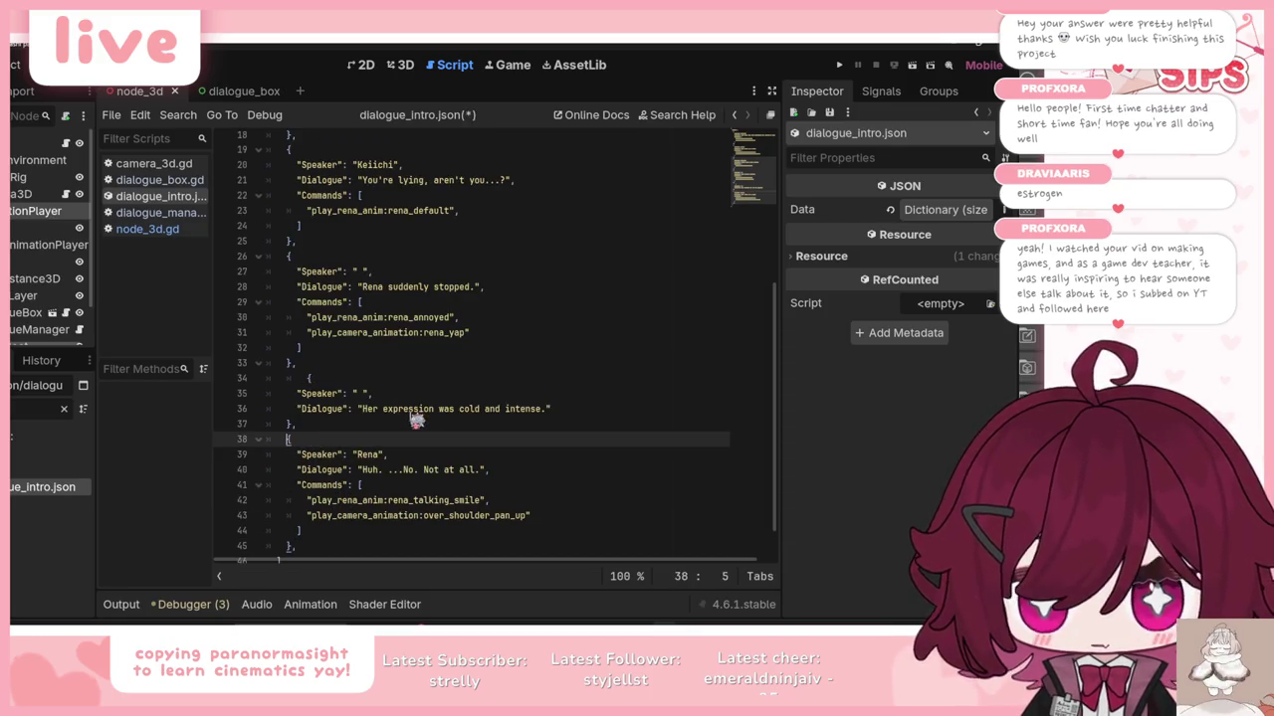
# Step: Set the new entry's dialogue to 'What do you mean by that, Keiichi-kun?' and show the 2D scene
pyautogui.hotkey('alt', 'Tab')
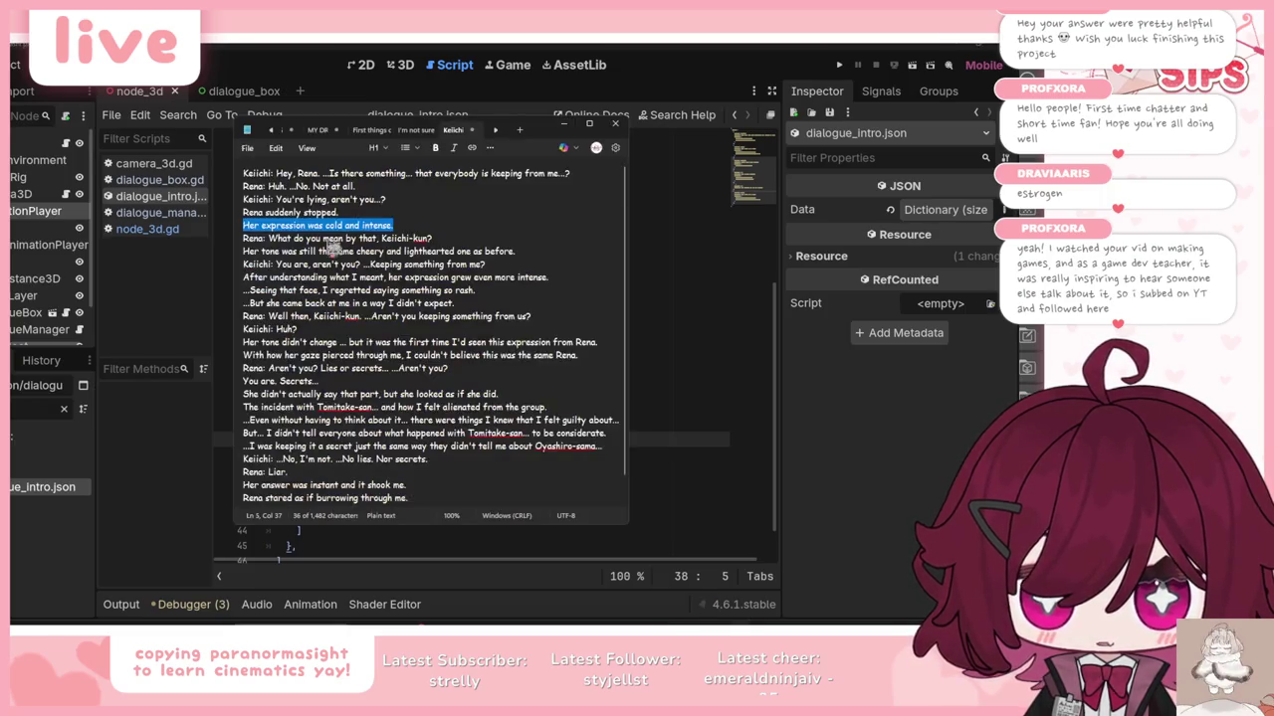
pyautogui.click(339, 225)
pyautogui.moveTo(451, 242); pyautogui.dragTo(270, 246)
pyautogui.hotkey('ctrl', 'c')
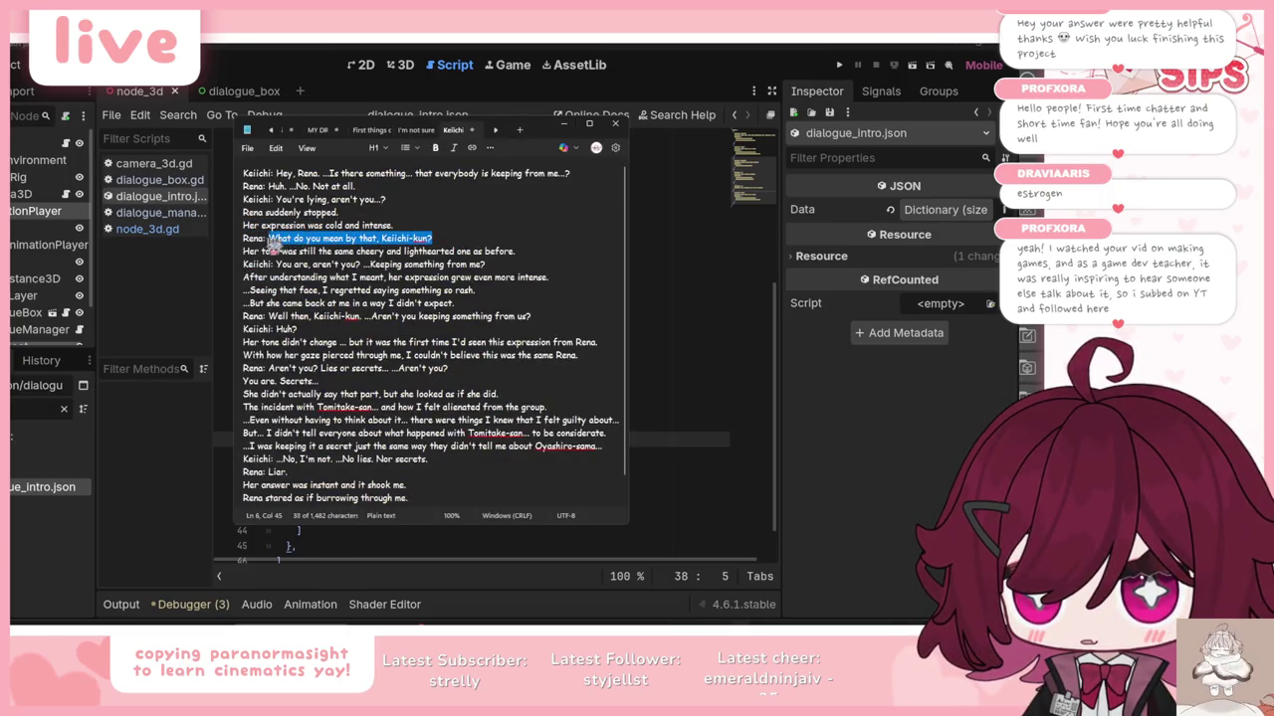
pyautogui.click(563, 124)
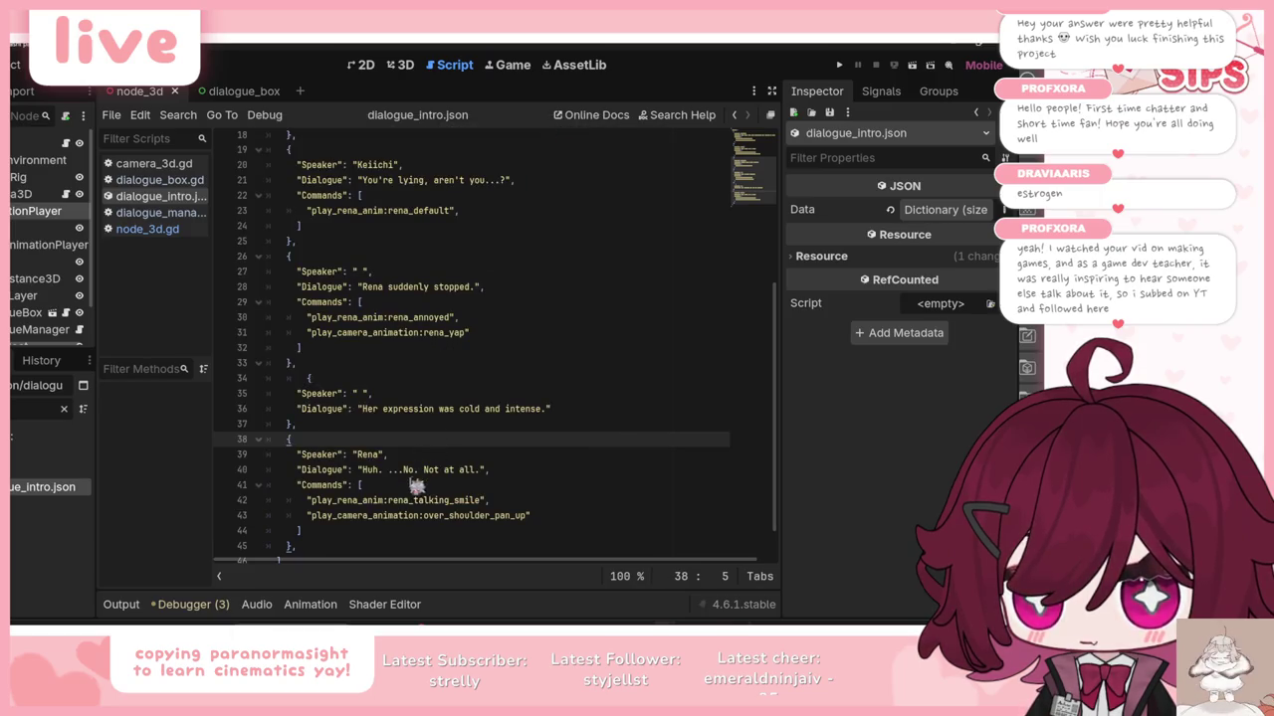
pyautogui.moveTo(361, 470); pyautogui.dragTo(485, 469)
pyautogui.hotkey('ctrl', 'v')
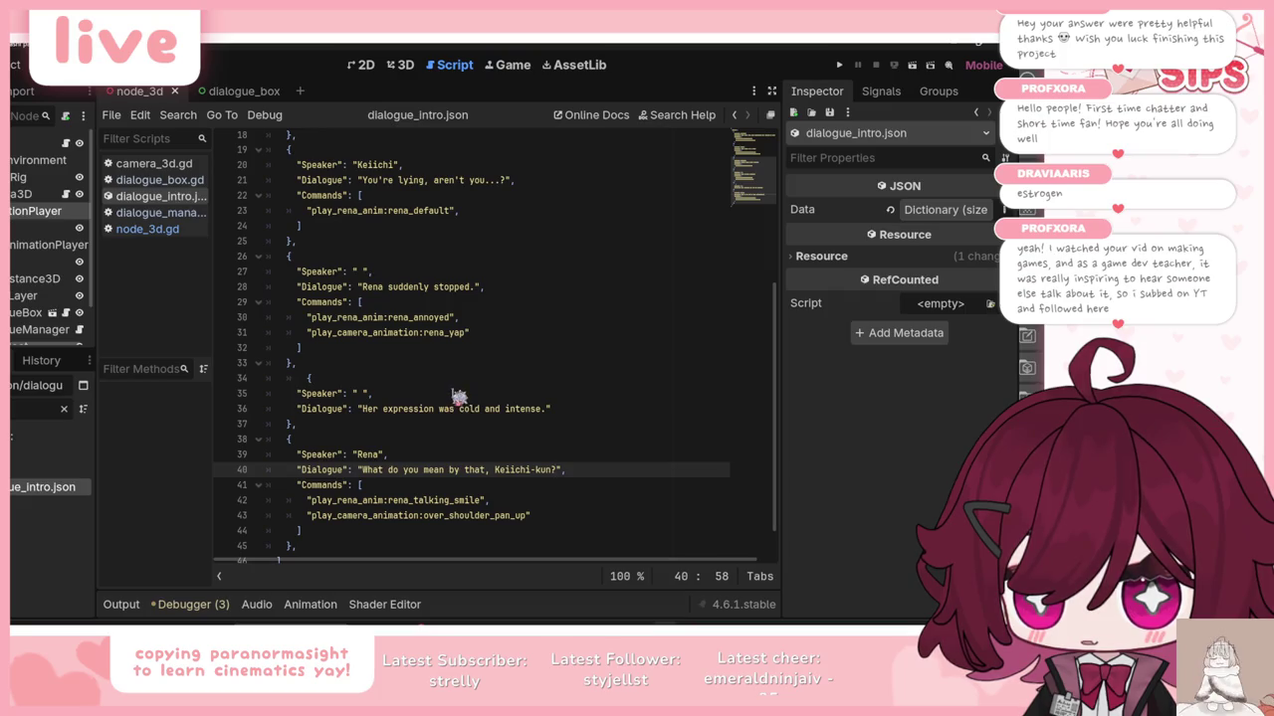
pyautogui.scroll(2, 435, 262)
pyautogui.scroll(-3, 435, 262)
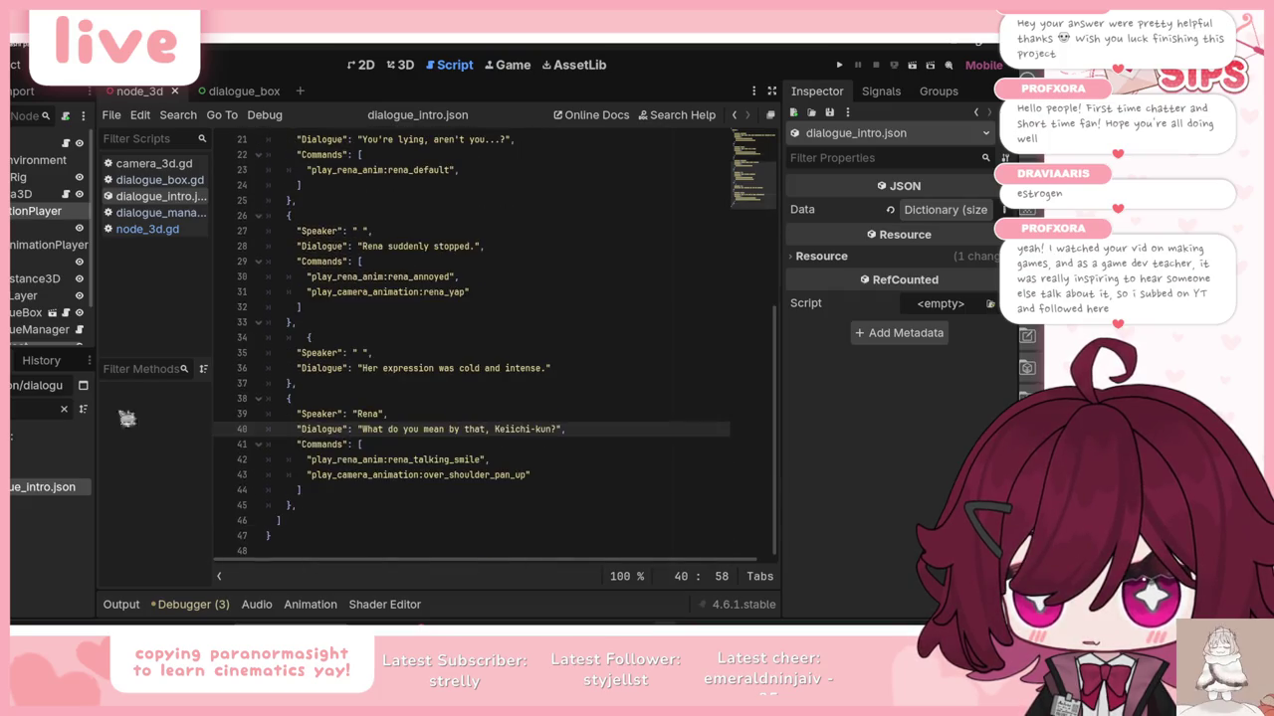
pyautogui.click(365, 66)
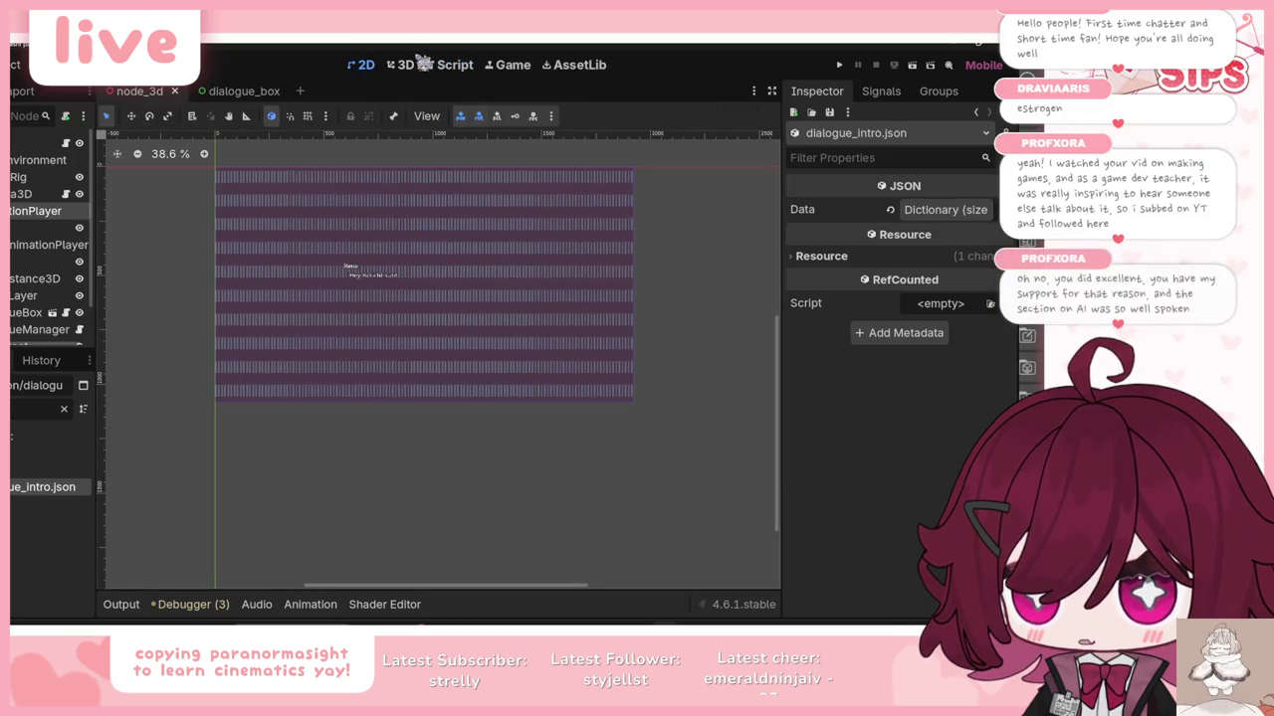
# Step: Preview the over_shoulder_pan_up, over_shoulder_pan_up2 and over_rena_shoulder_wide camera animations
pyautogui.click(403, 65)
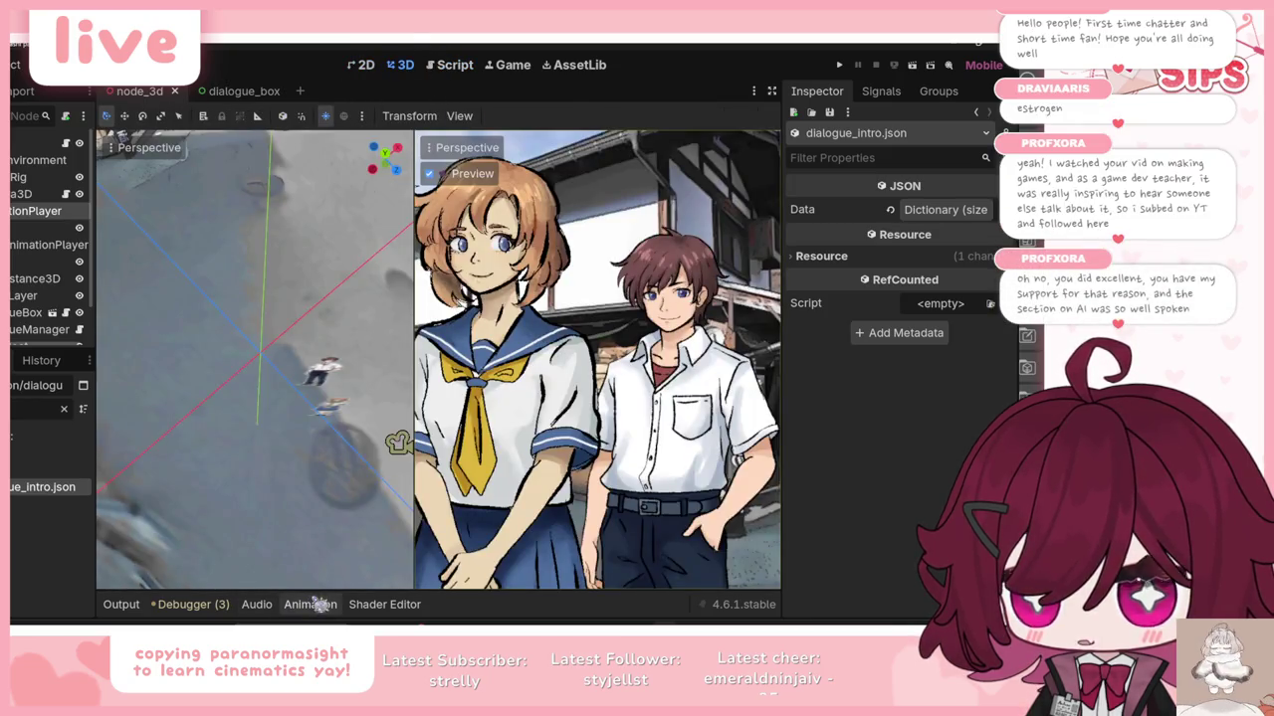
pyautogui.click(311, 604)
pyautogui.click(398, 439)
pyautogui.click(398, 529)
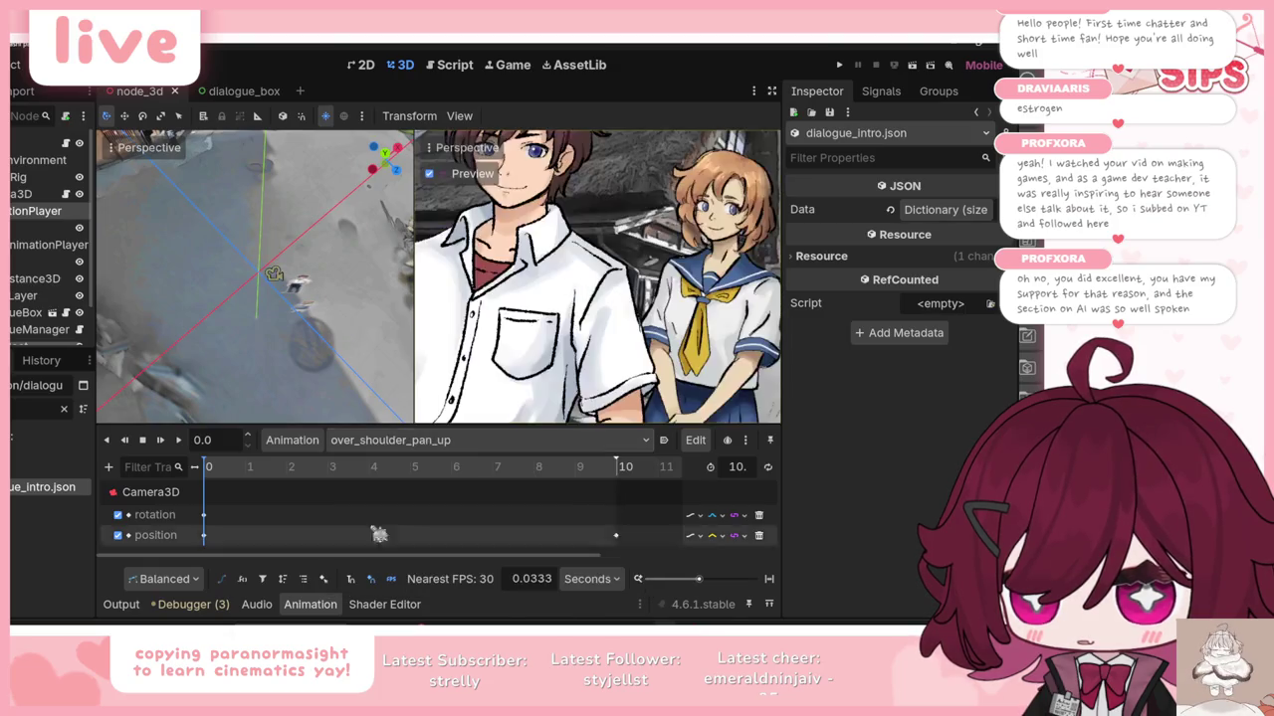
pyautogui.click(161, 441)
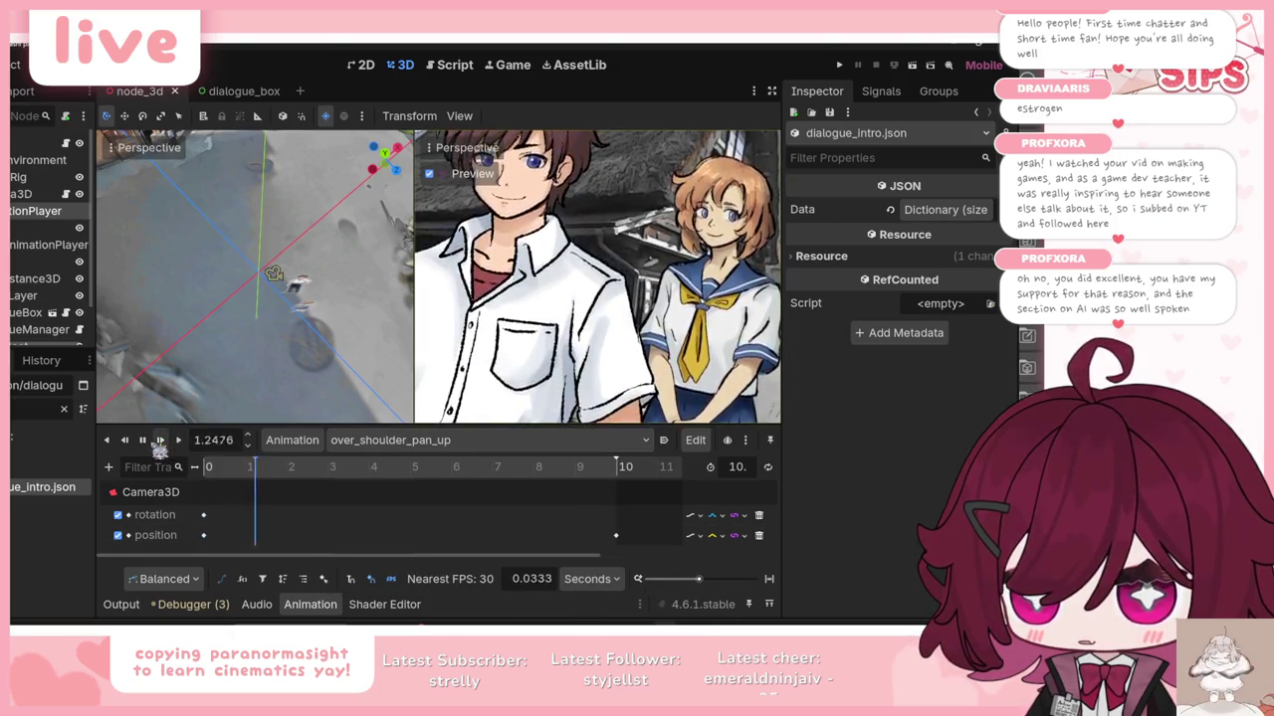
pyautogui.click(142, 440)
pyautogui.click(398, 440)
pyautogui.click(398, 554)
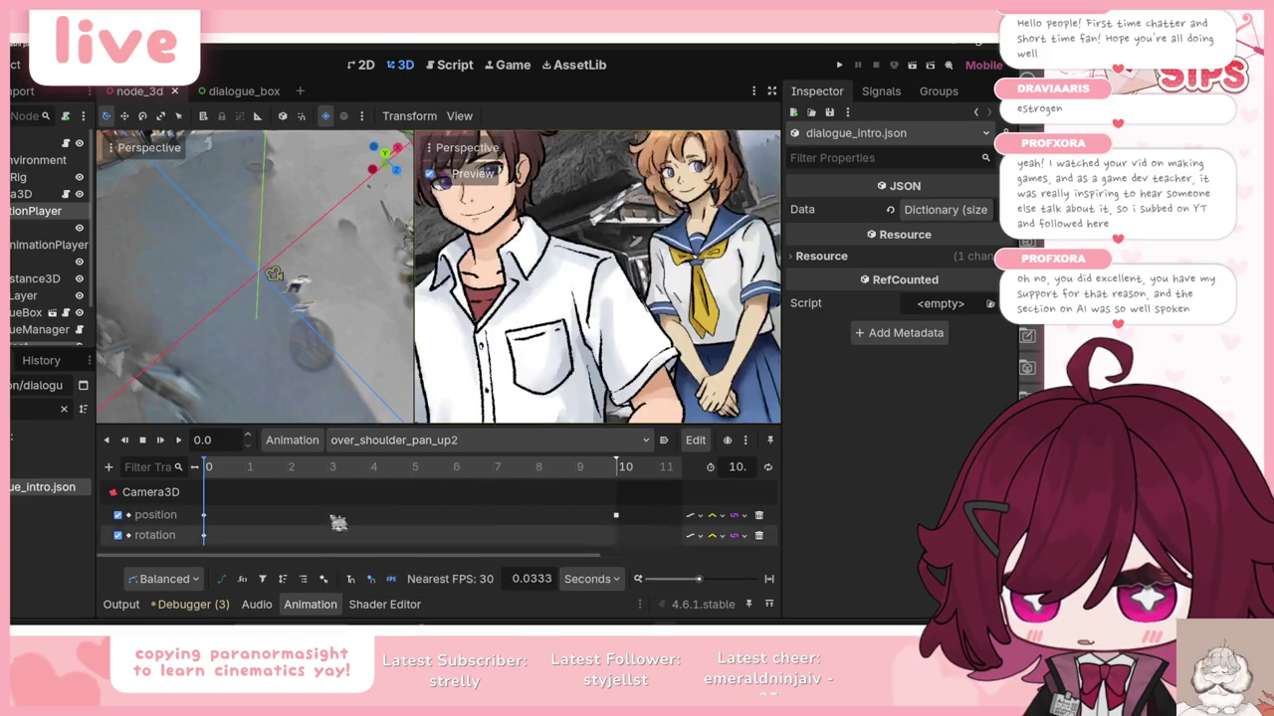
pyautogui.click(161, 441)
pyautogui.click(398, 440)
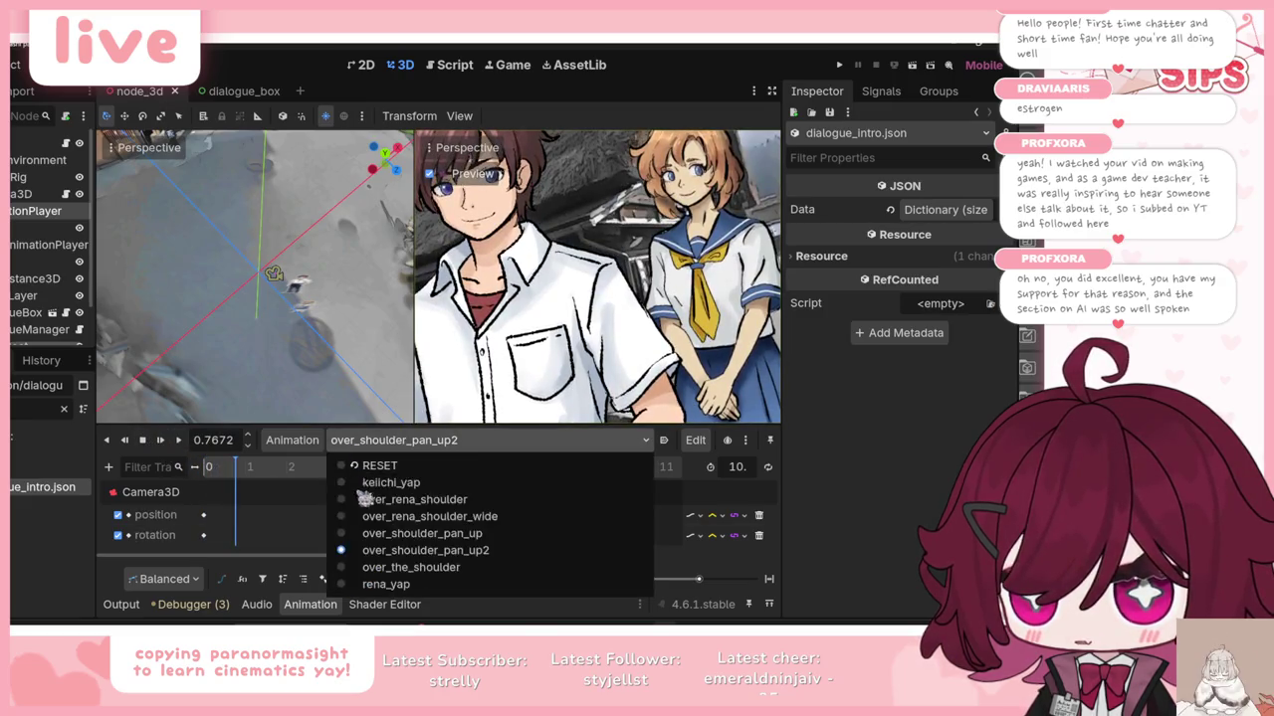
pyautogui.click(396, 517)
pyautogui.click(162, 440)
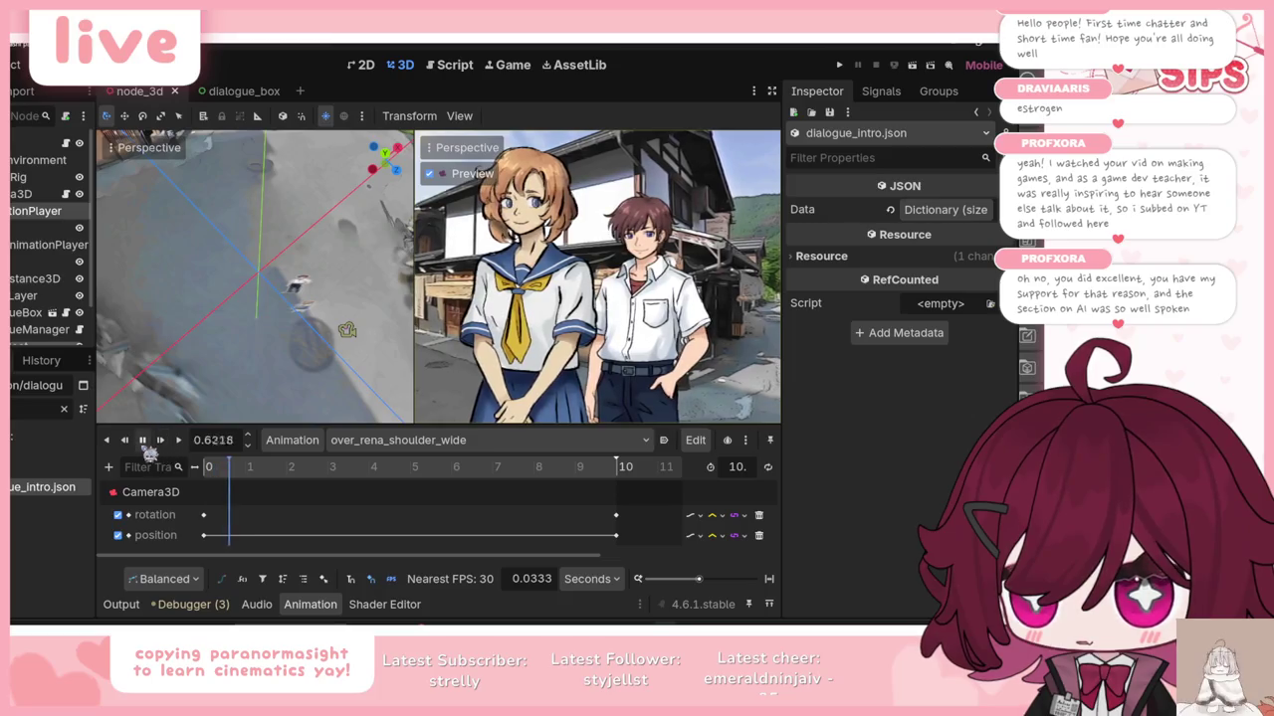
# Step: Close the animation list and return to dialogue_intro.json with the output panel hidden
pyautogui.click(378, 442)
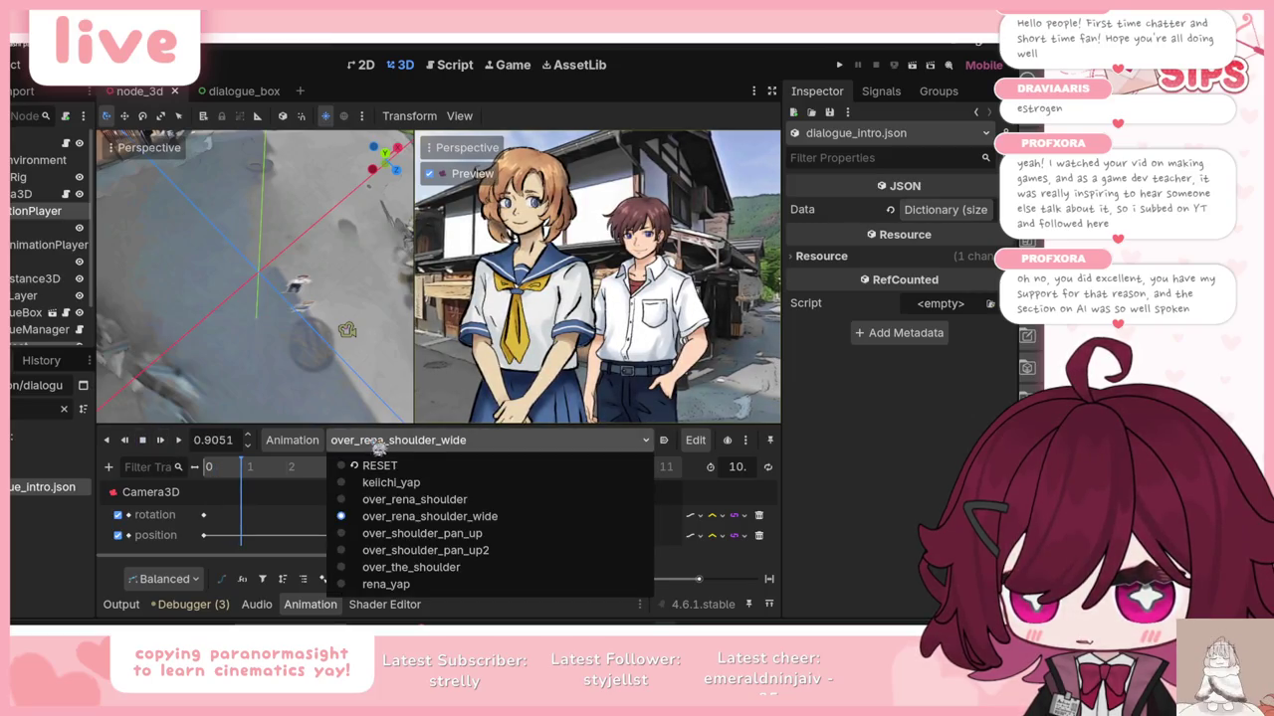
pyautogui.click(294, 205)
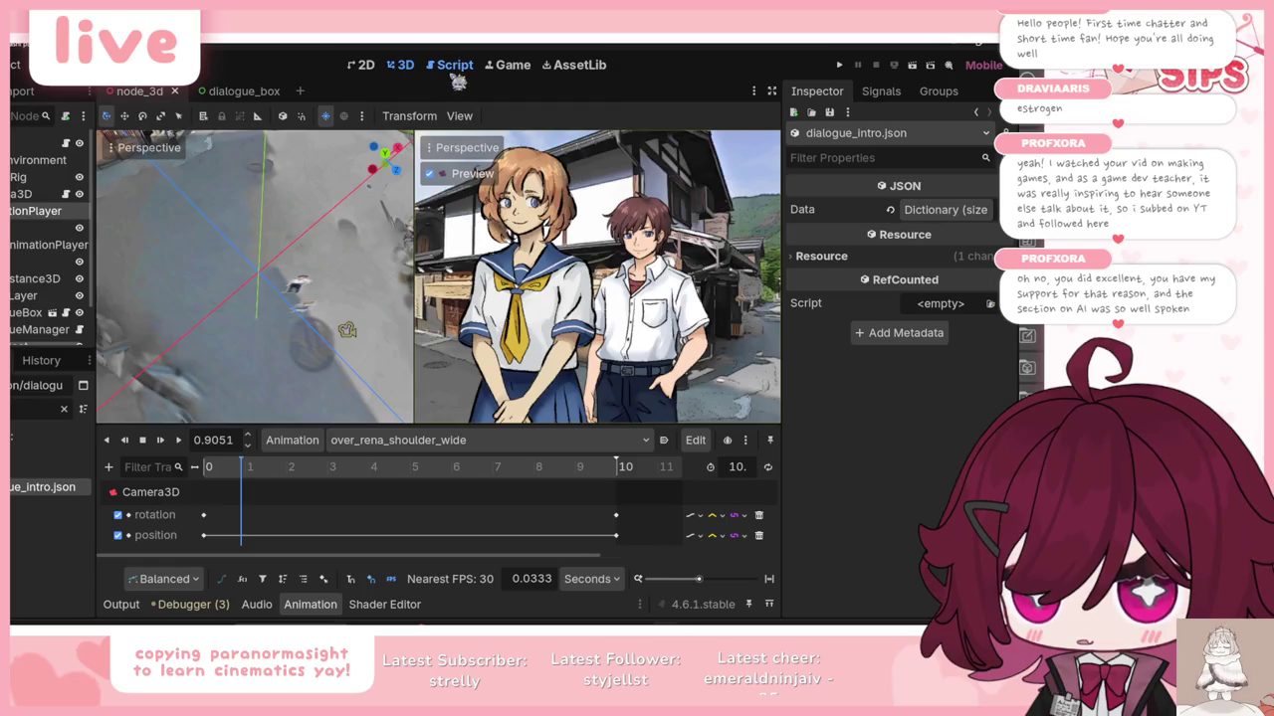
pyautogui.click(453, 66)
pyautogui.click(134, 606)
pyautogui.click(137, 608)
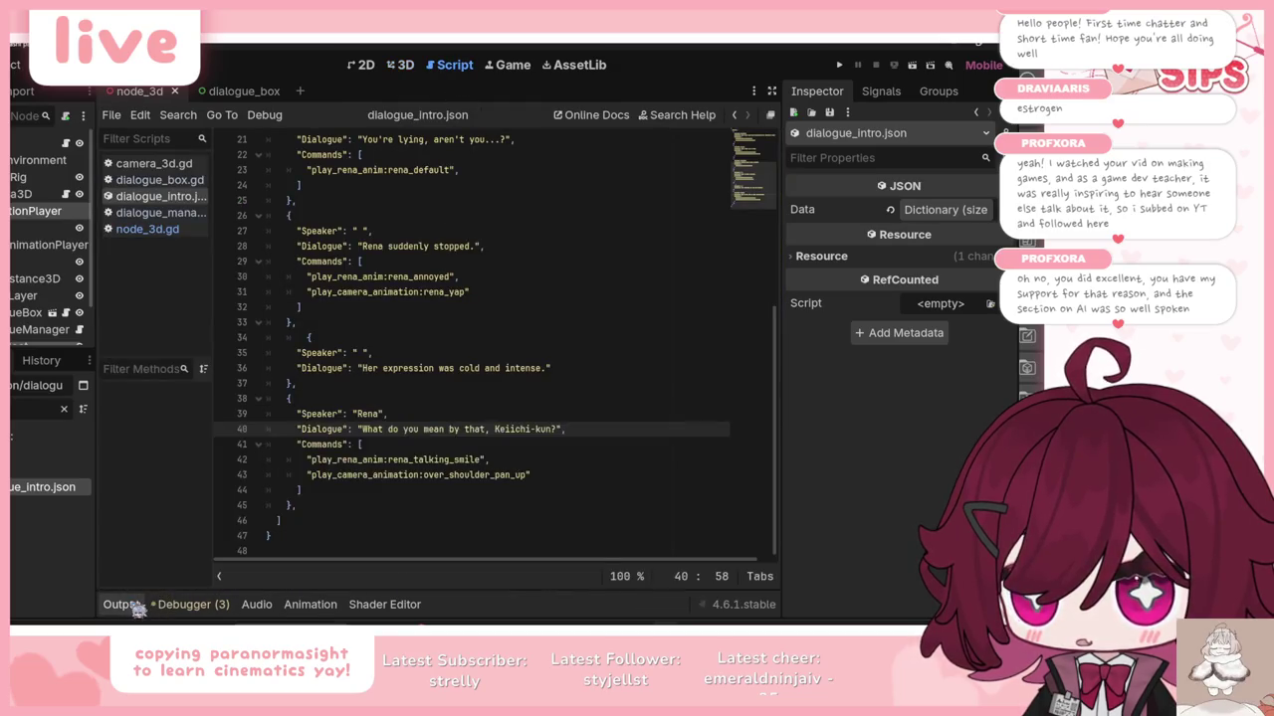
# Step: Change line 43's camera animation from over_shoulder_pan_up to over_rena_shoulder_wide and save
pyautogui.click(137, 607)
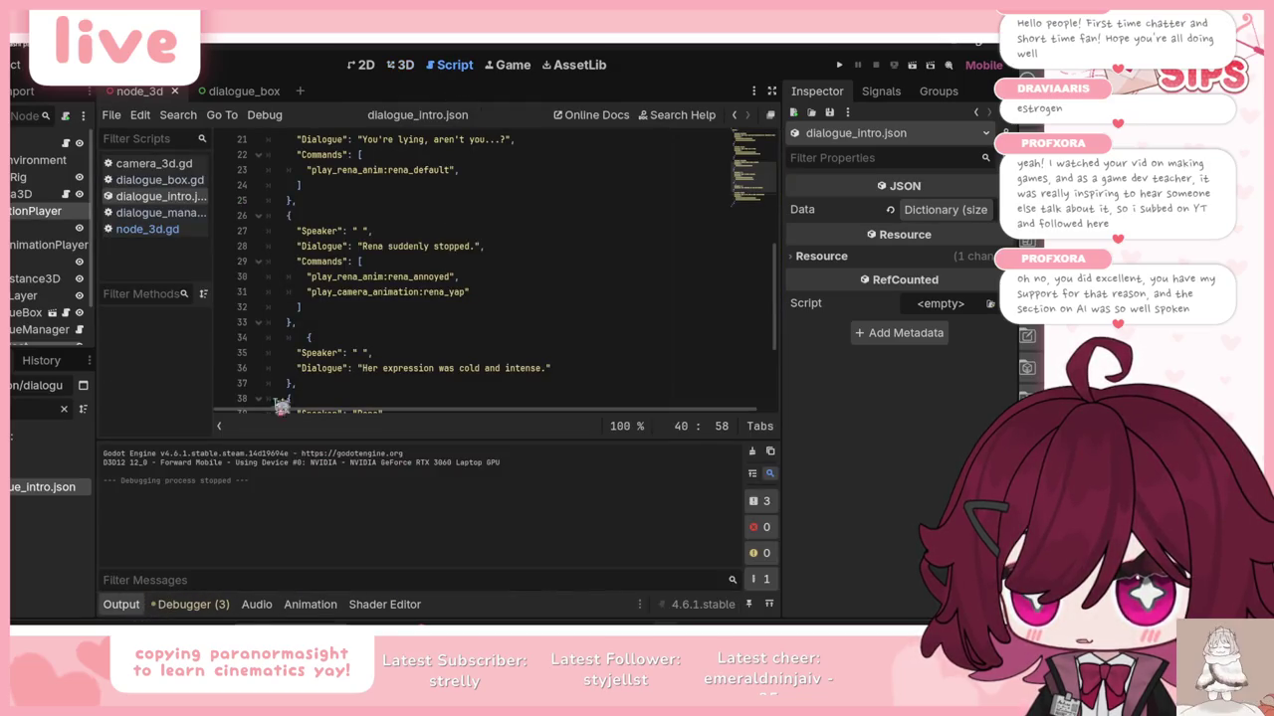
pyautogui.click(365, 67)
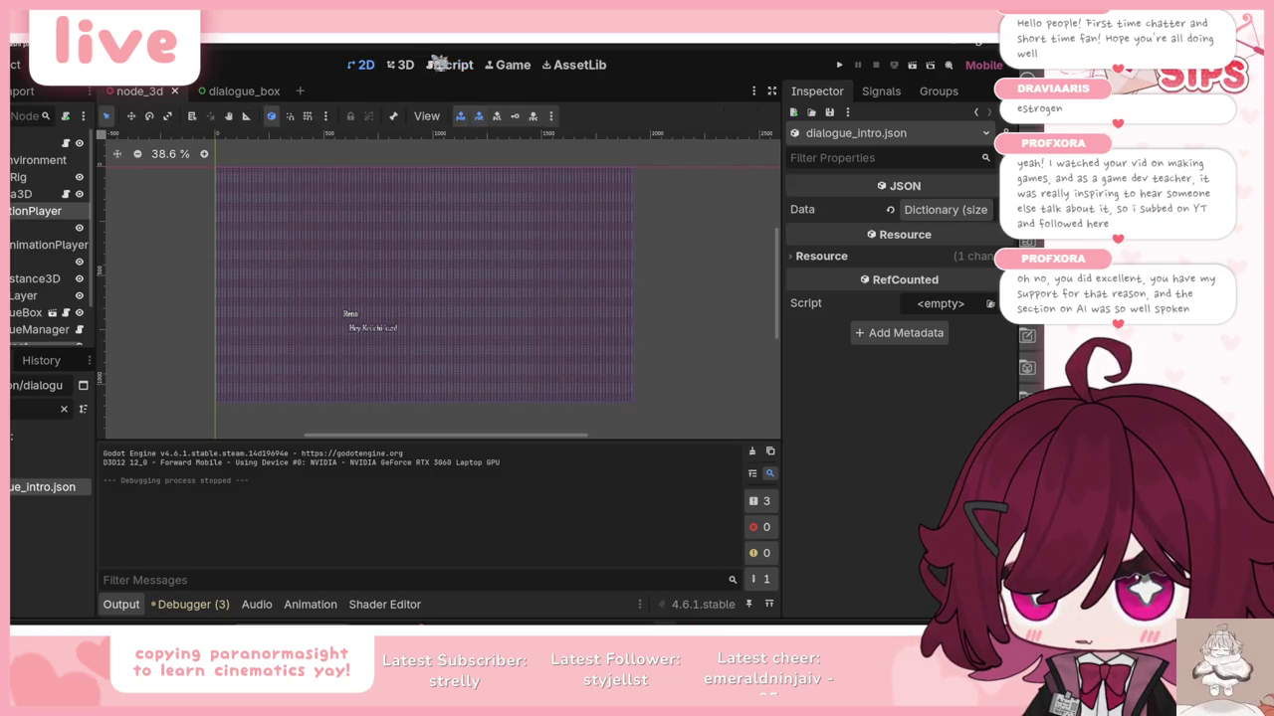
pyautogui.click(449, 65)
pyautogui.click(136, 606)
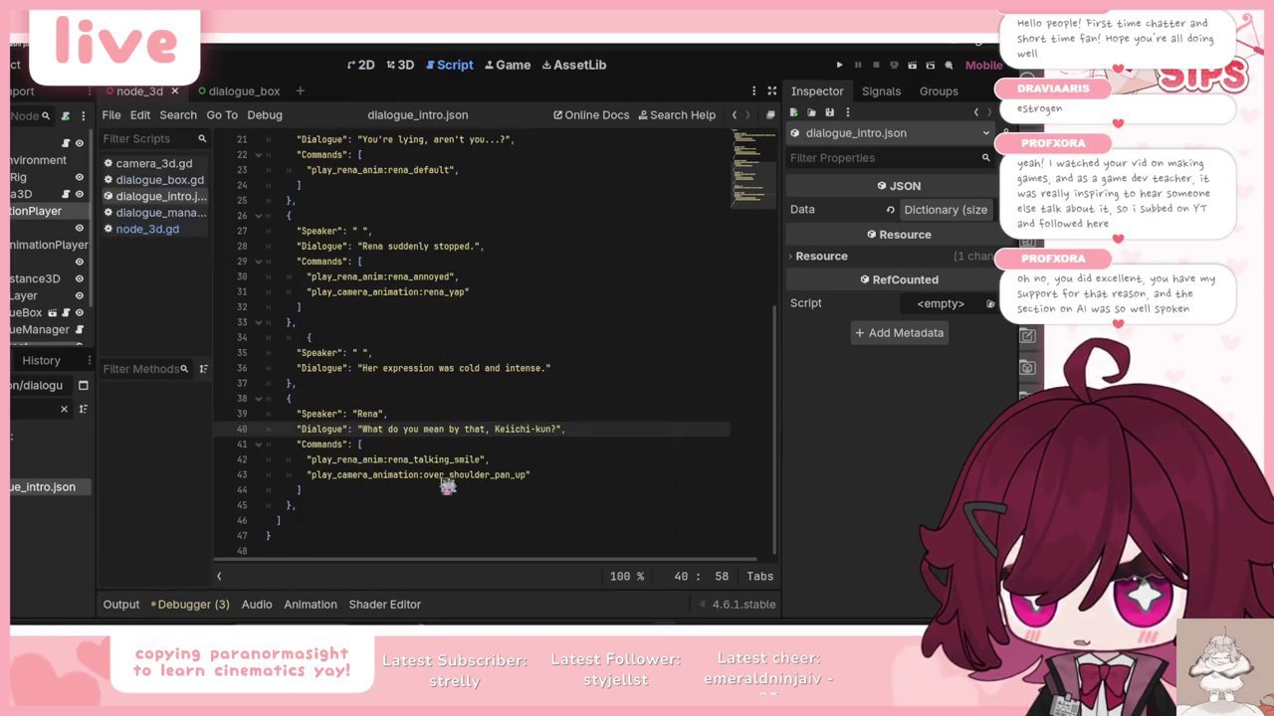
pyautogui.moveTo(426, 478); pyautogui.dragTo(531, 479)
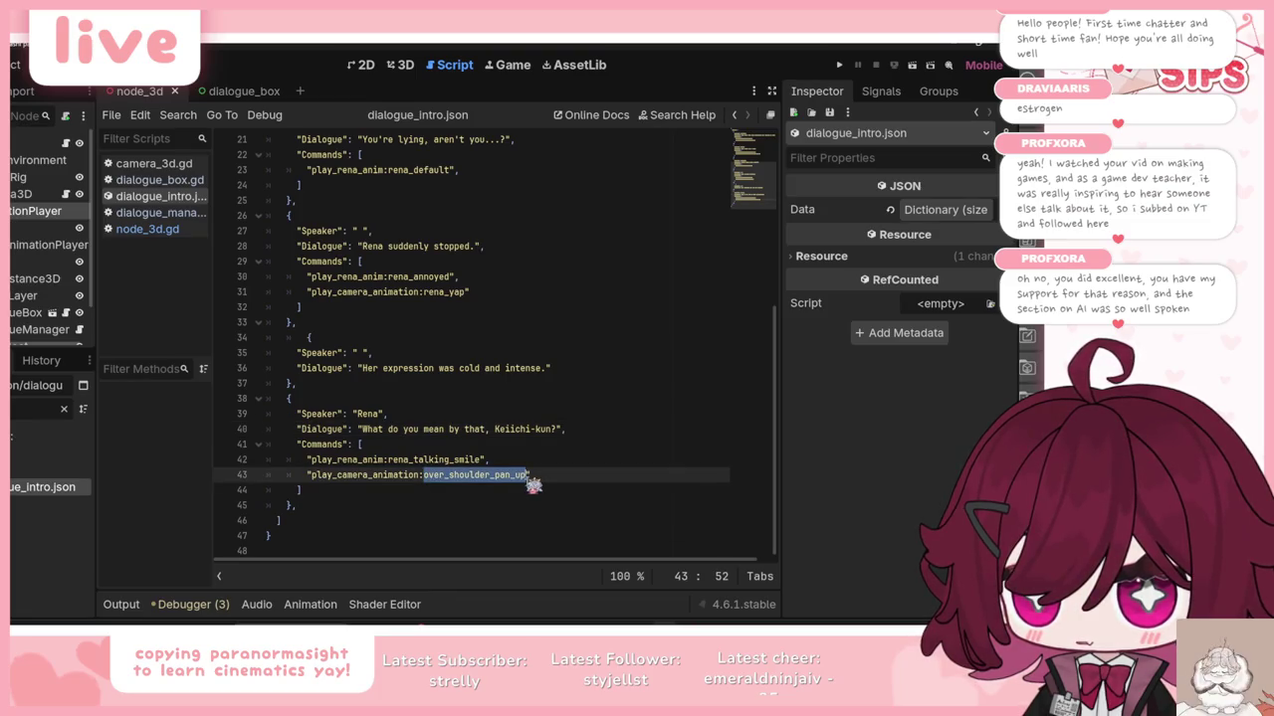
pyautogui.write('over_rena_should')
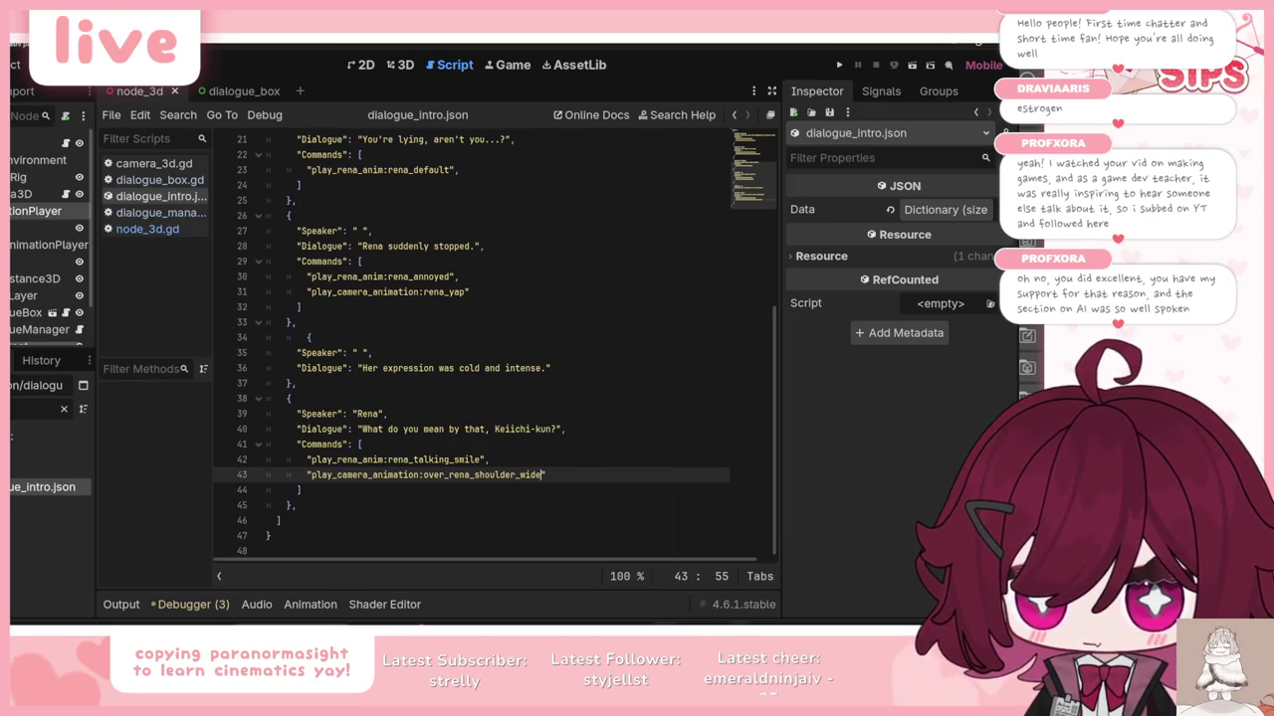
pyautogui.hotkey('alt', 'Tab')
pyautogui.hotkey('alt', 'Tab')
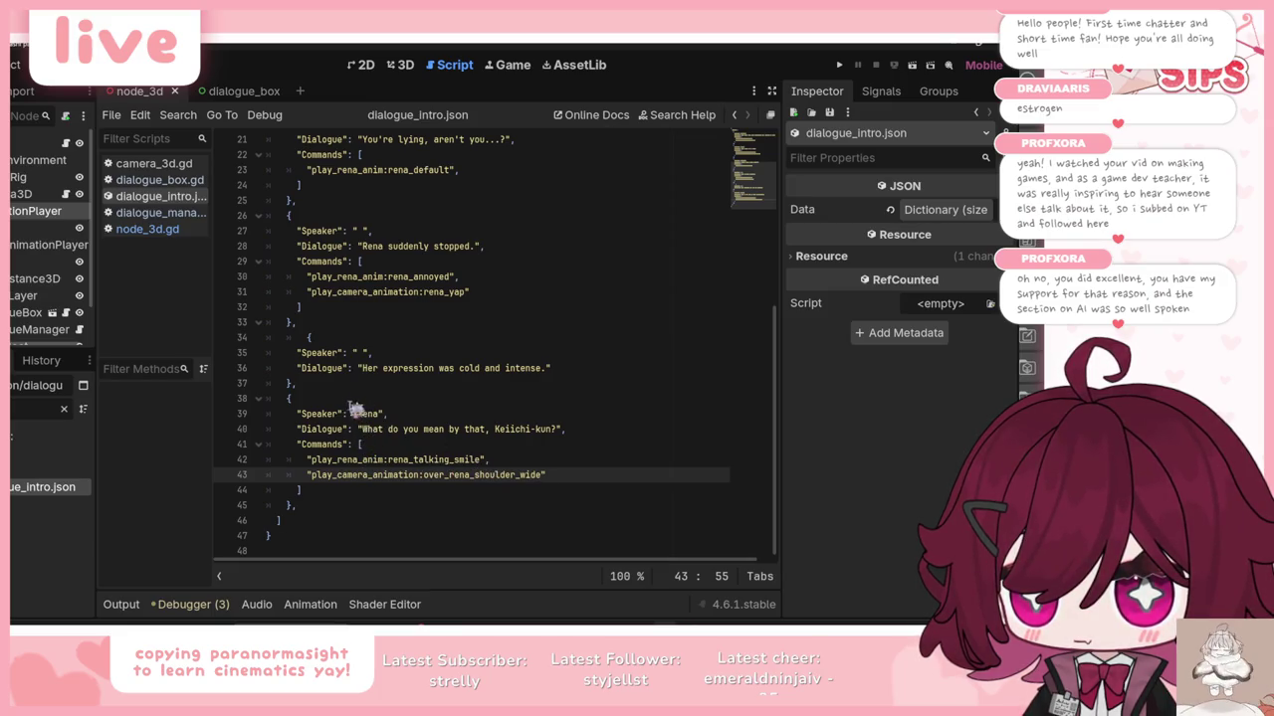
# Step: Duplicate the 'Her expression was cold and intense.' narrator entry after Rena's final entry
pyautogui.moveTo(319, 388)
pyautogui.mouseDown()
pyautogui.moveTo(276, 361)
pyautogui.moveTo(267, 335)
pyautogui.mouseUp()
pyautogui.hotkey('ctrl', 'c')
pyautogui.click(289, 339)
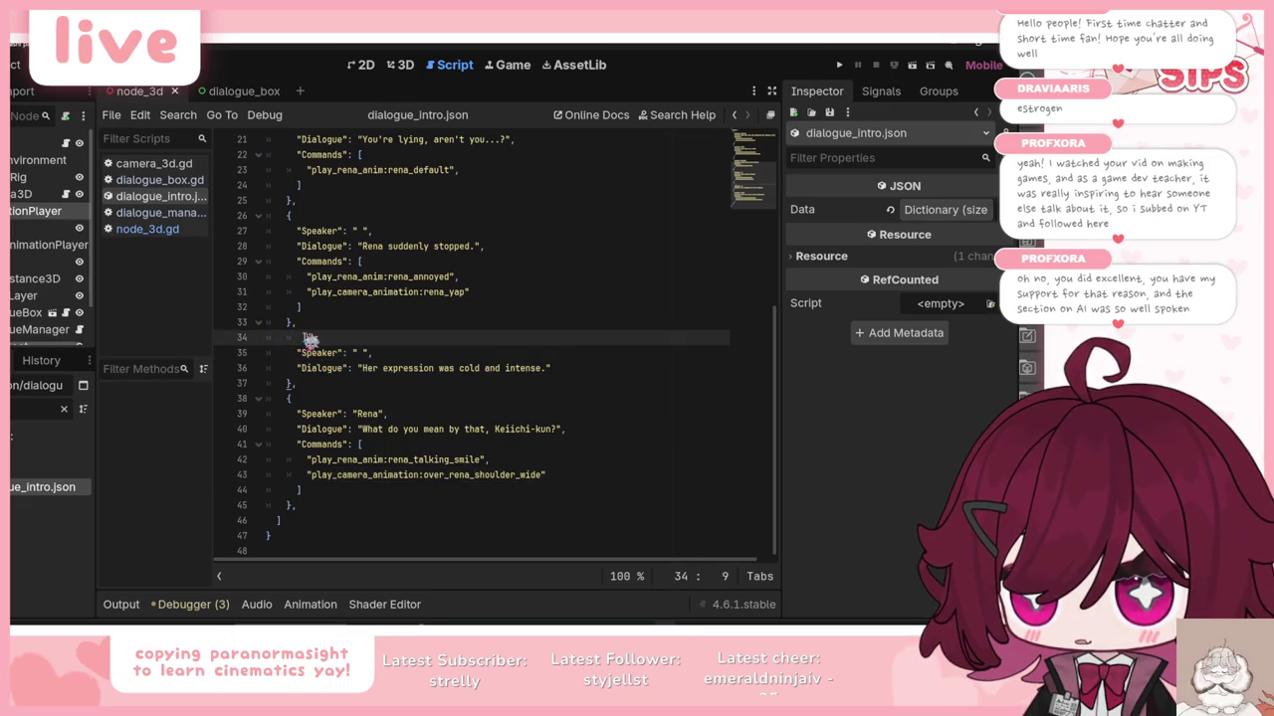
pyautogui.moveTo(296, 383); pyautogui.dragTo(224, 345)
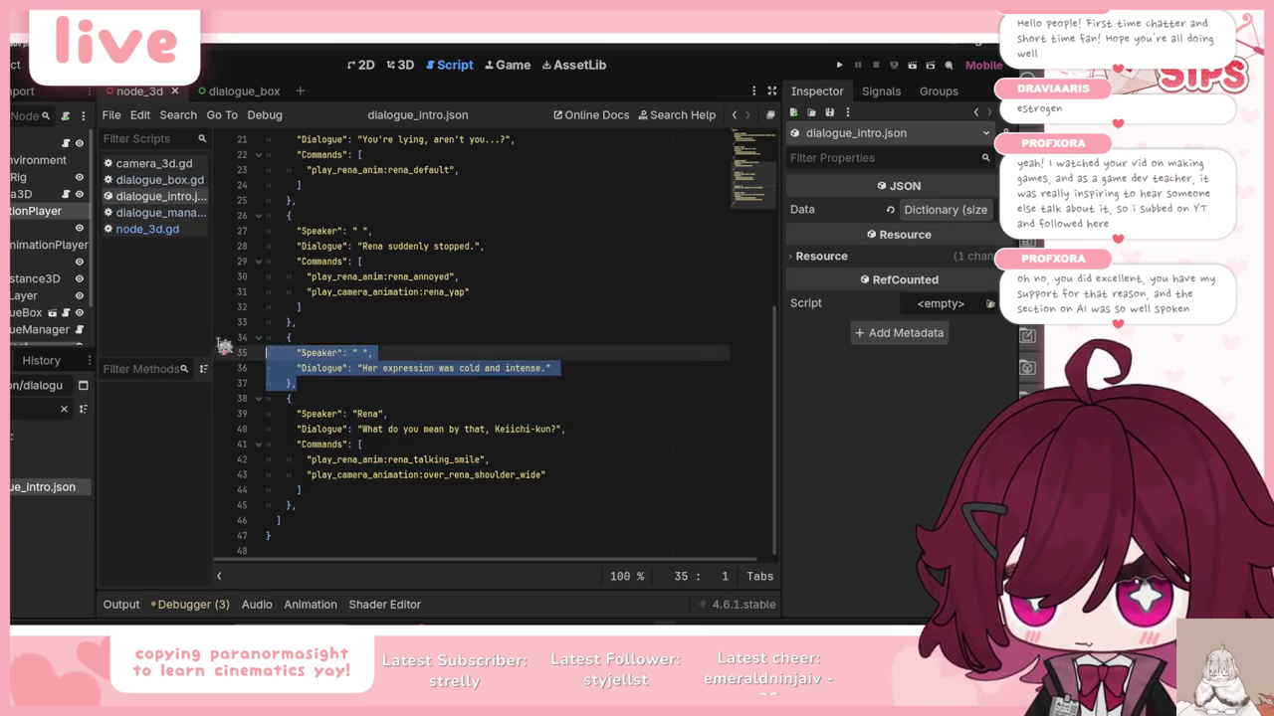
pyautogui.click(346, 505)
pyautogui.press('Return')
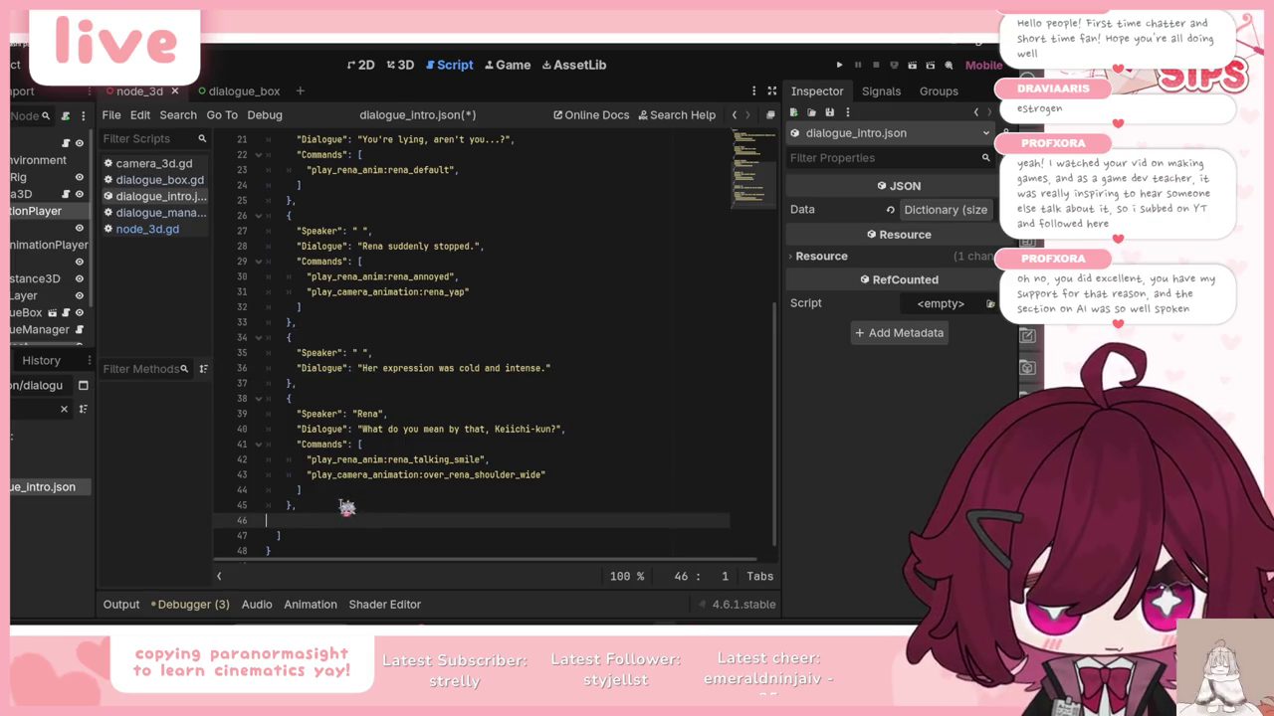
pyautogui.hotkey('ctrl', 'v')
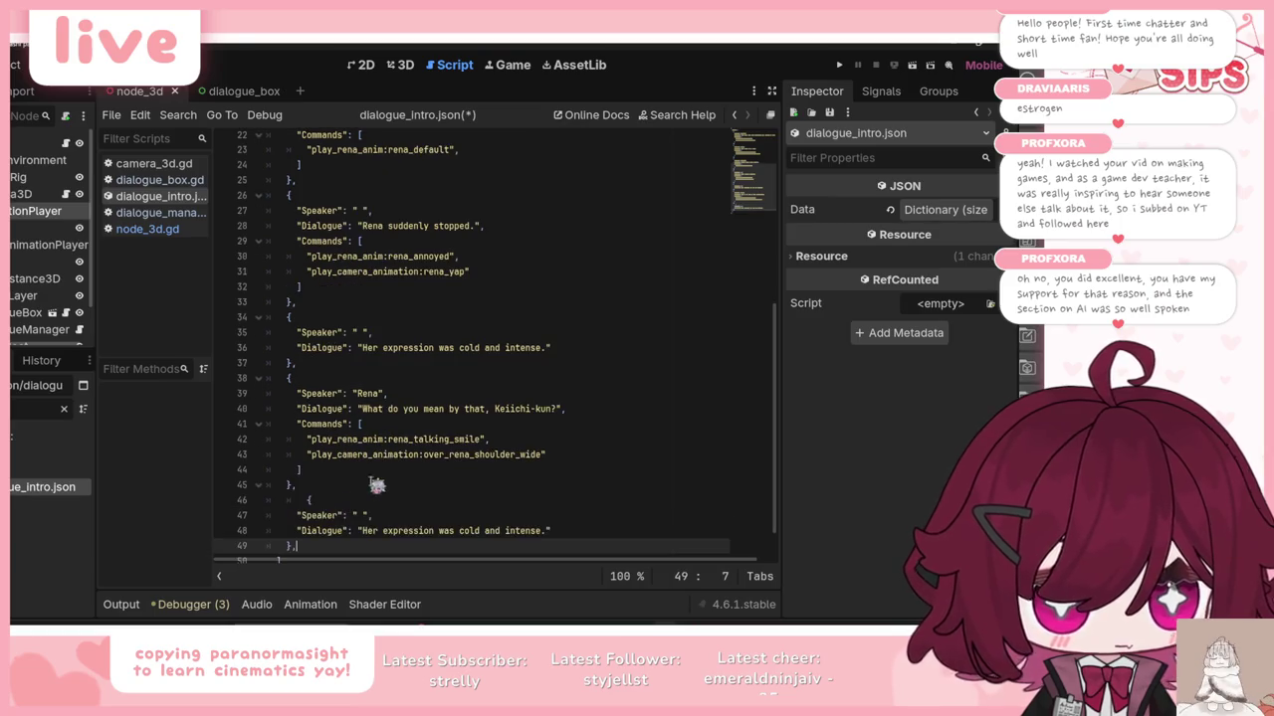
# Step: Set its dialogue to 'Her tone was still the same cheery and lighthearted one as before.', save and run
pyautogui.hotkey('alt', 'Tab')
pyautogui.click(450, 277)
pyautogui.moveTo(535, 251); pyautogui.dragTo(243, 252)
pyautogui.hotkey('ctrl', 'c')
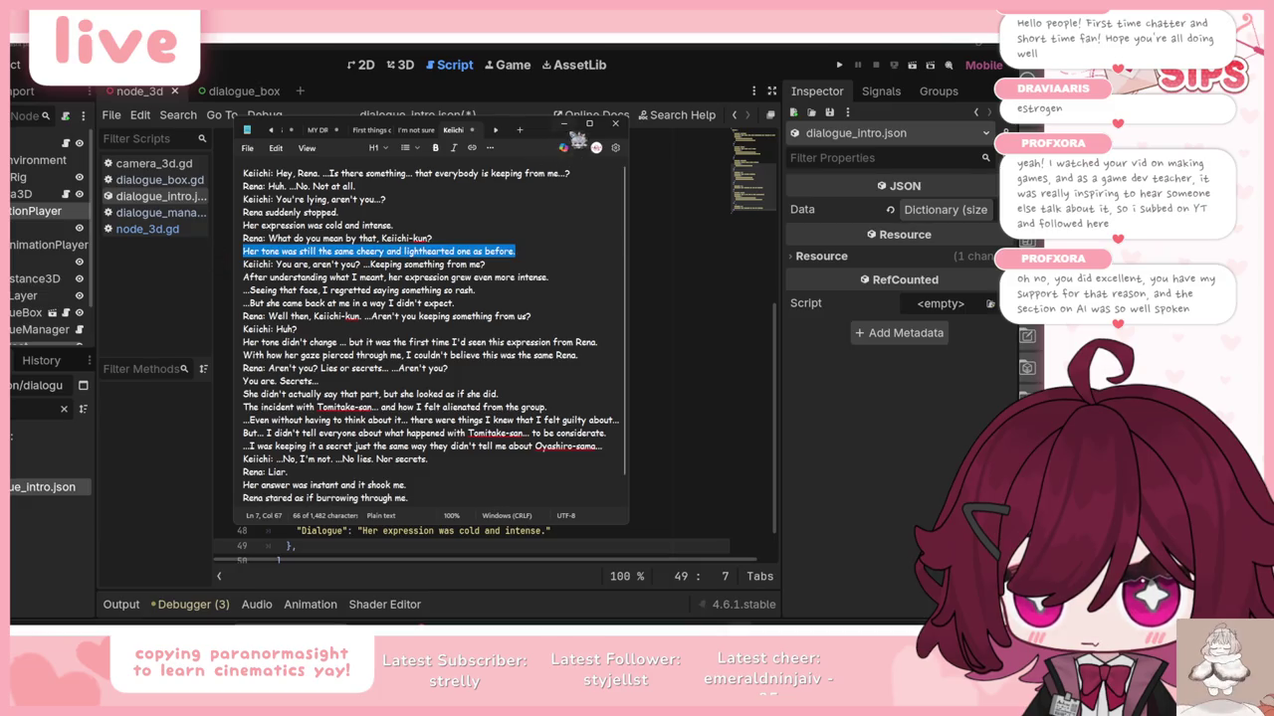
pyautogui.click(563, 124)
pyautogui.scroll(-1, 386, 494)
pyautogui.moveTo(362, 489); pyautogui.dragTo(546, 490)
pyautogui.hotkey('ctrl', 'v')
pyautogui.hotkey('ctrl', 's')
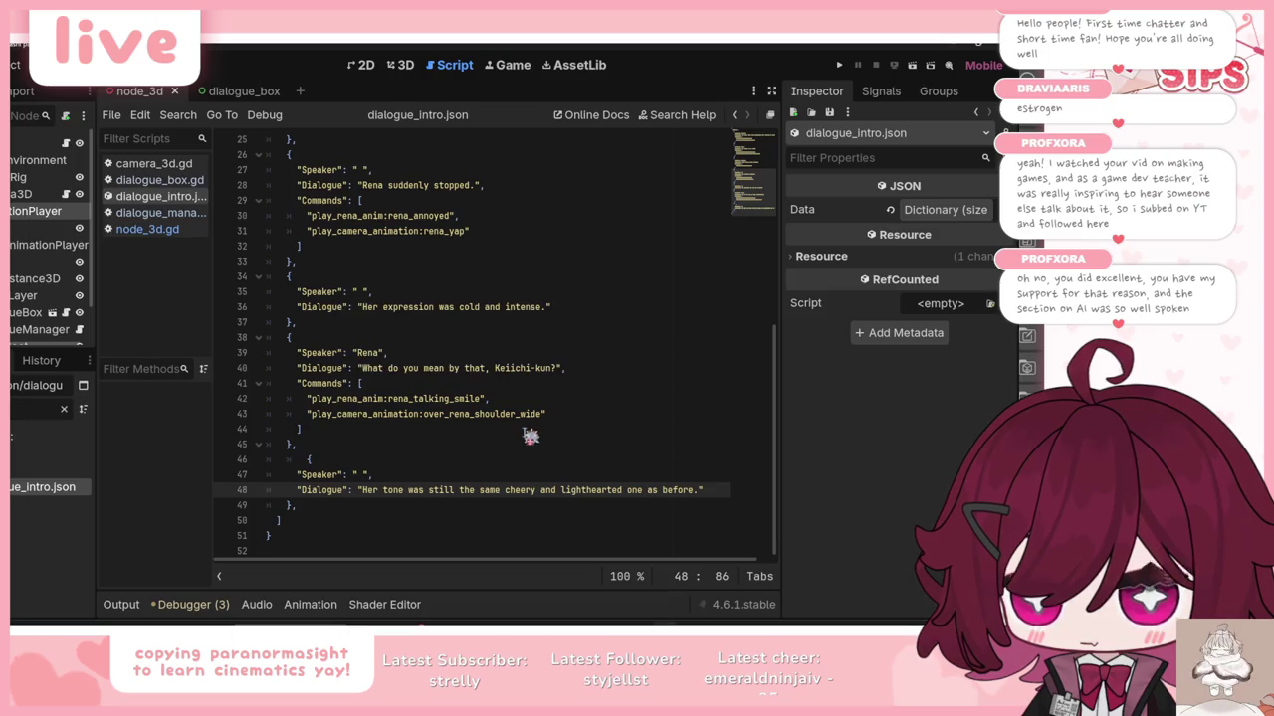
pyautogui.press('F5')
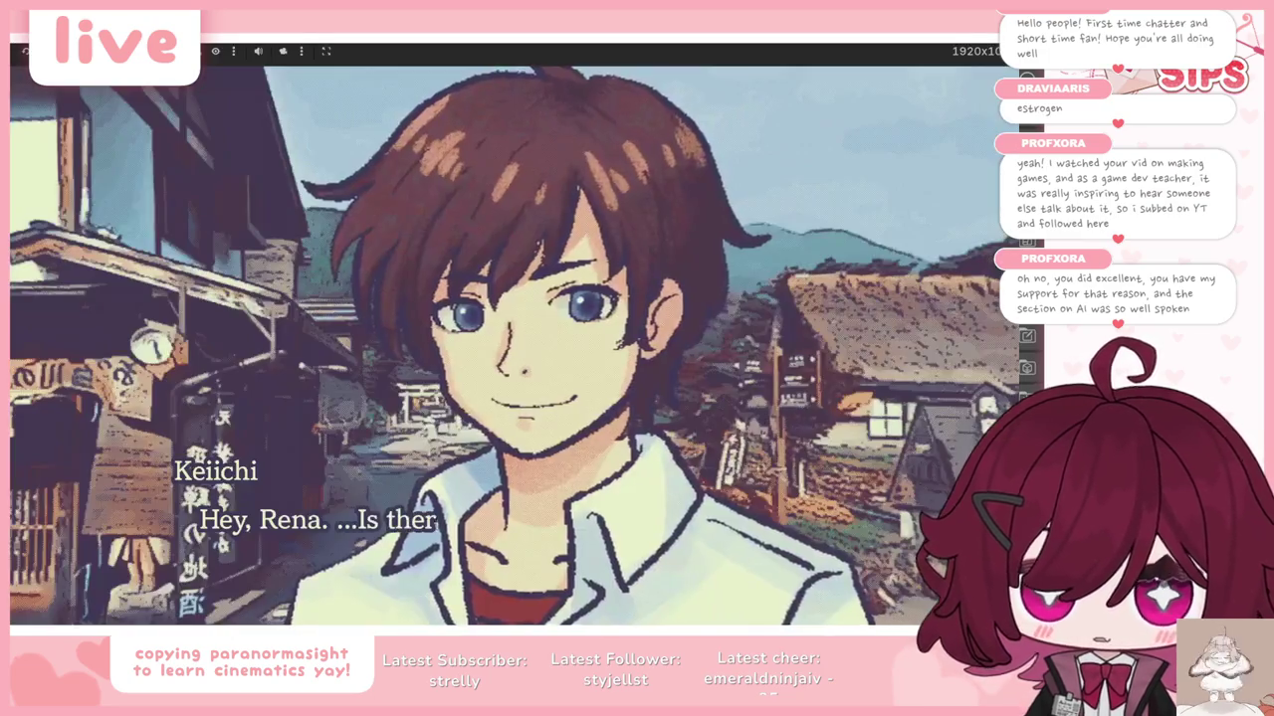
pyautogui.press('space')
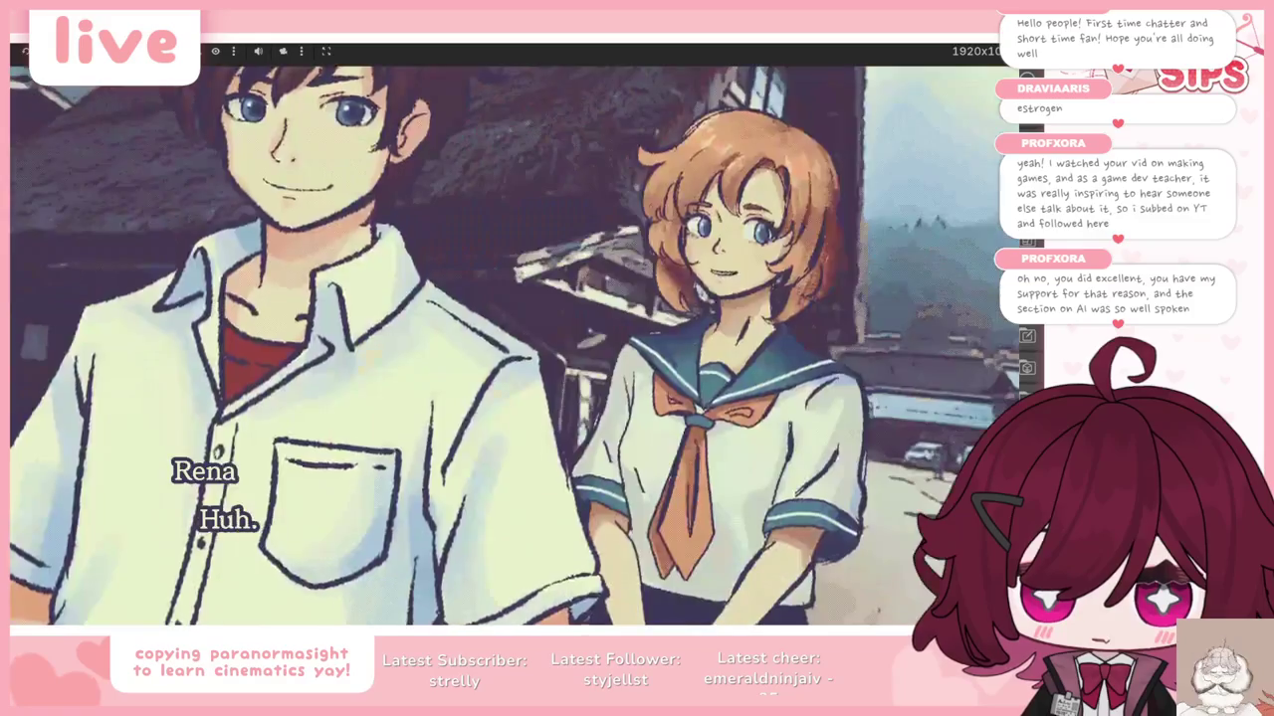
pyautogui.press('space')
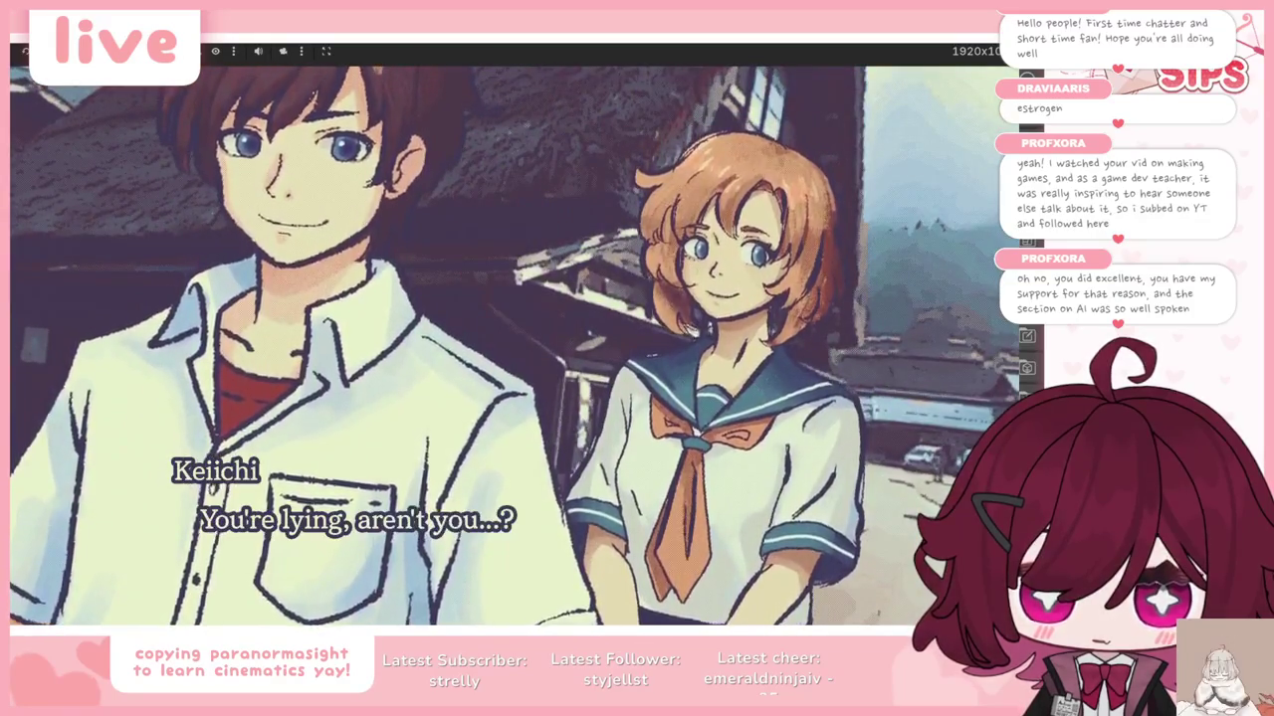
pyautogui.press('space')
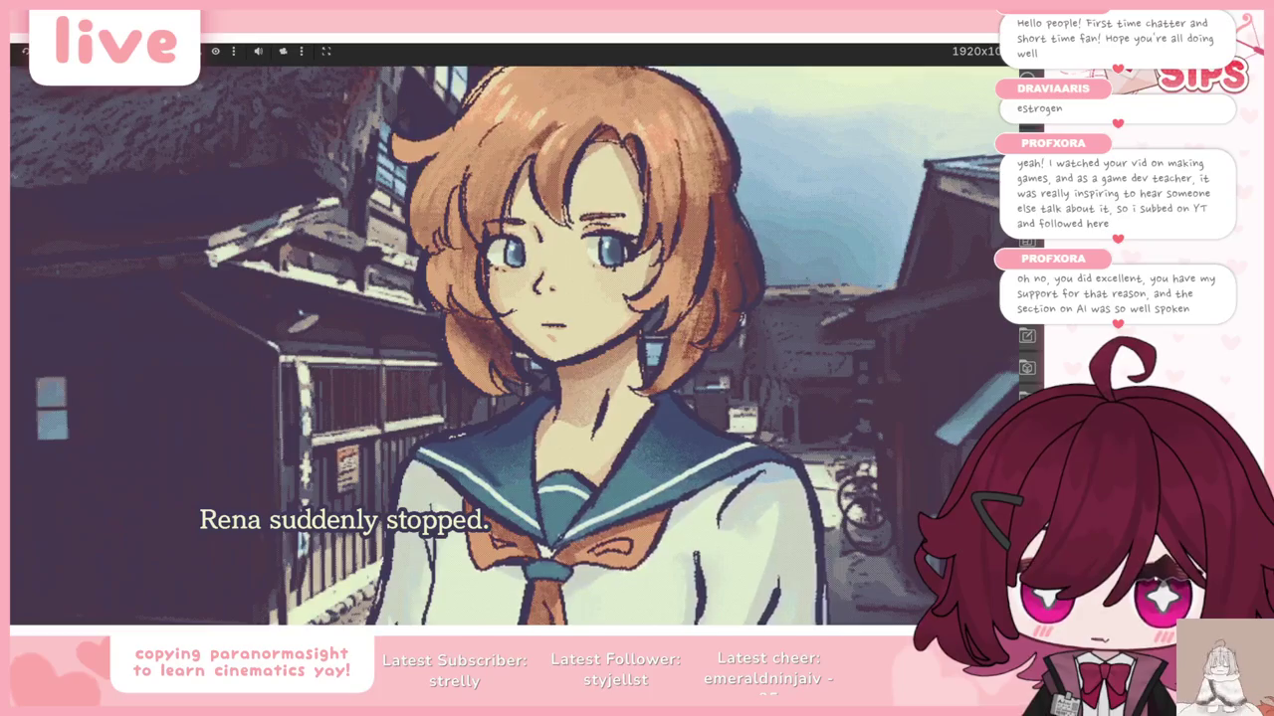
pyautogui.press('space')
pyautogui.press('space')
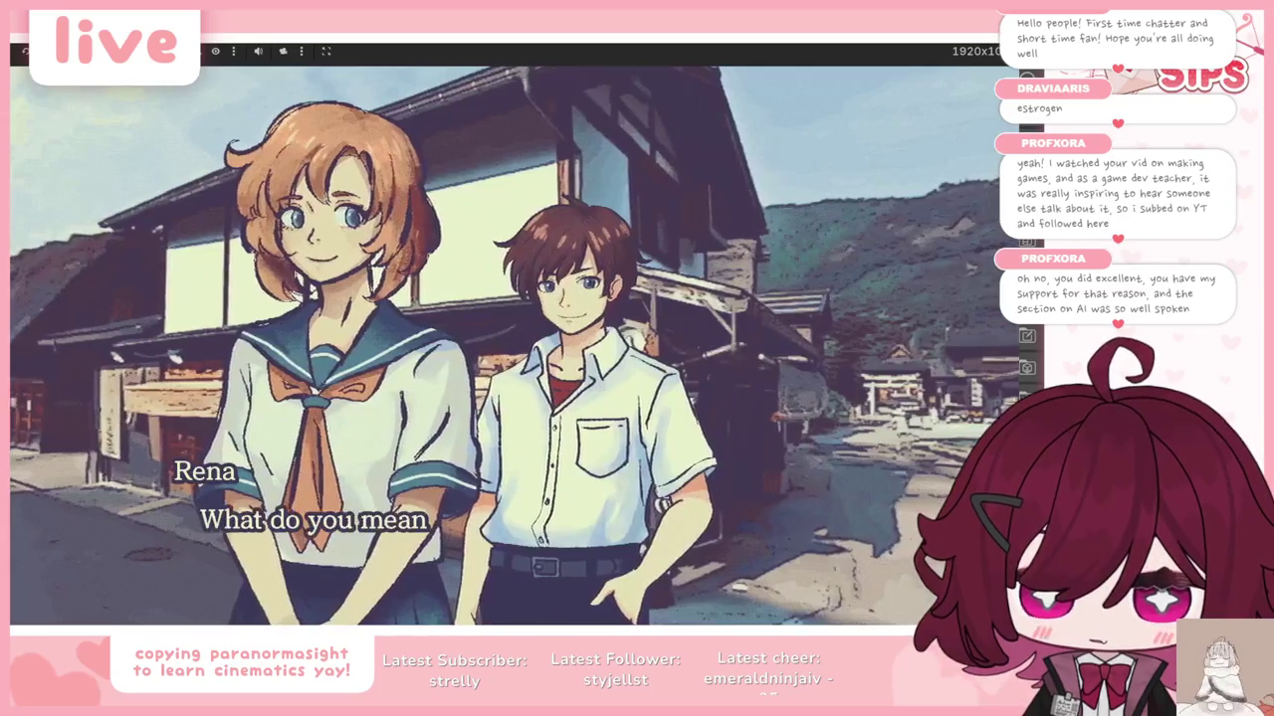
pyautogui.press('space')
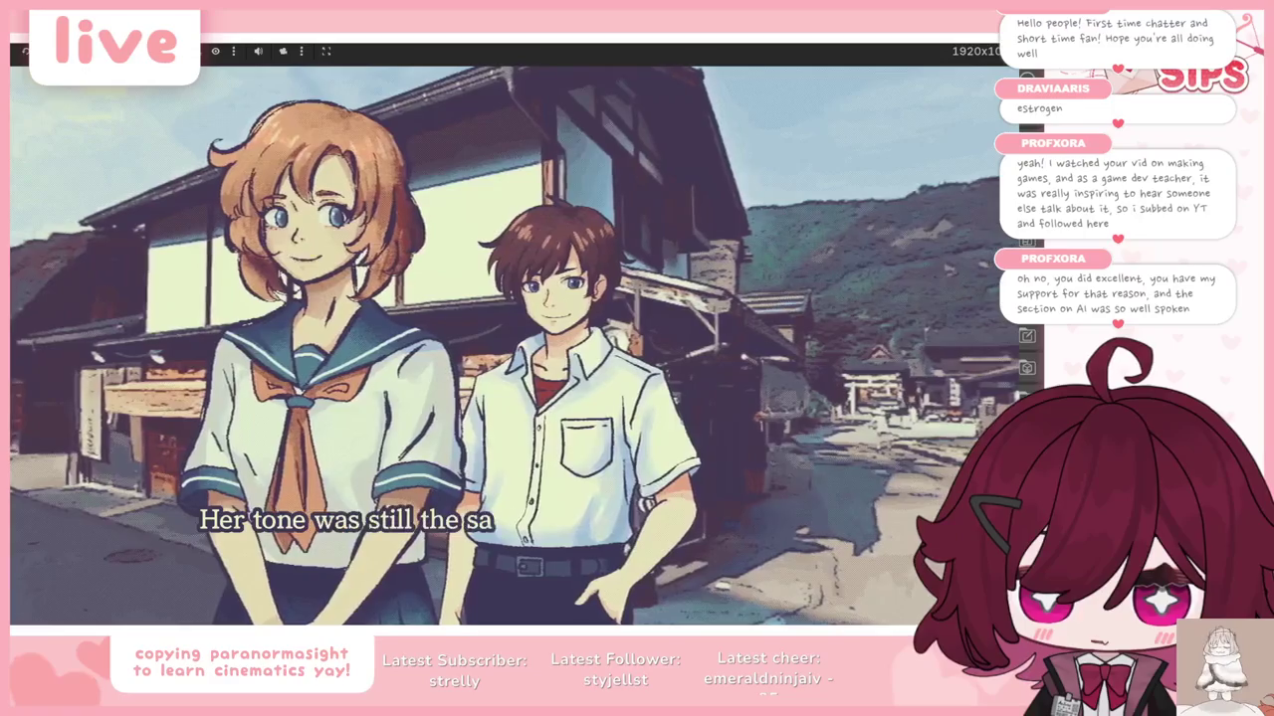
pyautogui.press('F8')
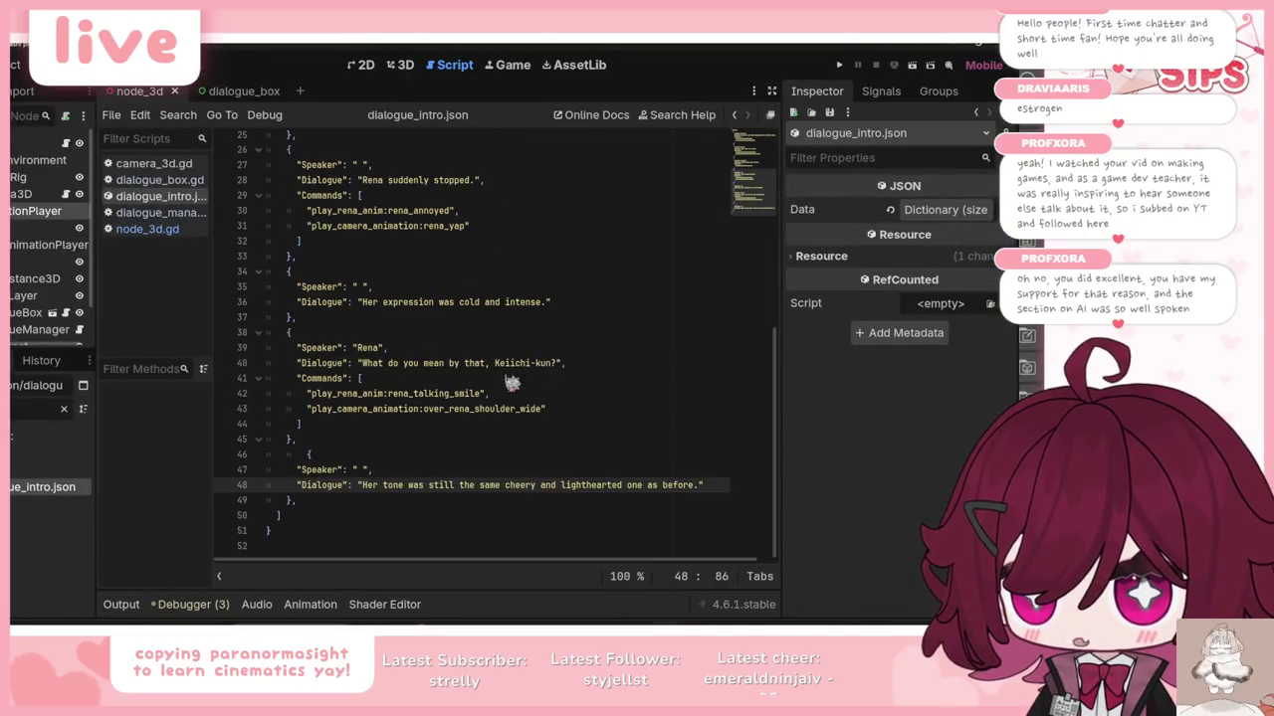
# Step: Paste Rena's rena_talking_smile and over_rena_shoulder_wide Commands block under the cheery-tone line 48
pyautogui.scroll(8, 511, 383)
pyautogui.moveTo(301, 476); pyautogui.dragTo(488, 472)
pyautogui.scroll(-8, 468, 473)
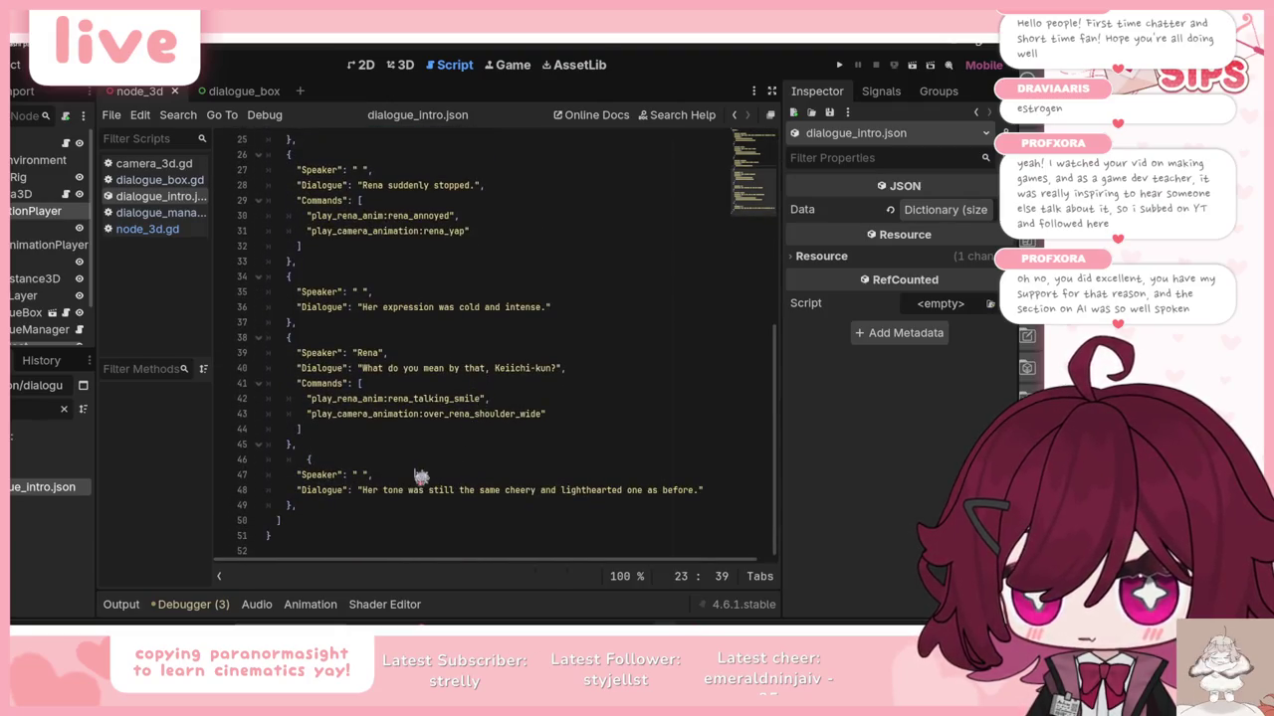
pyautogui.click(421, 476)
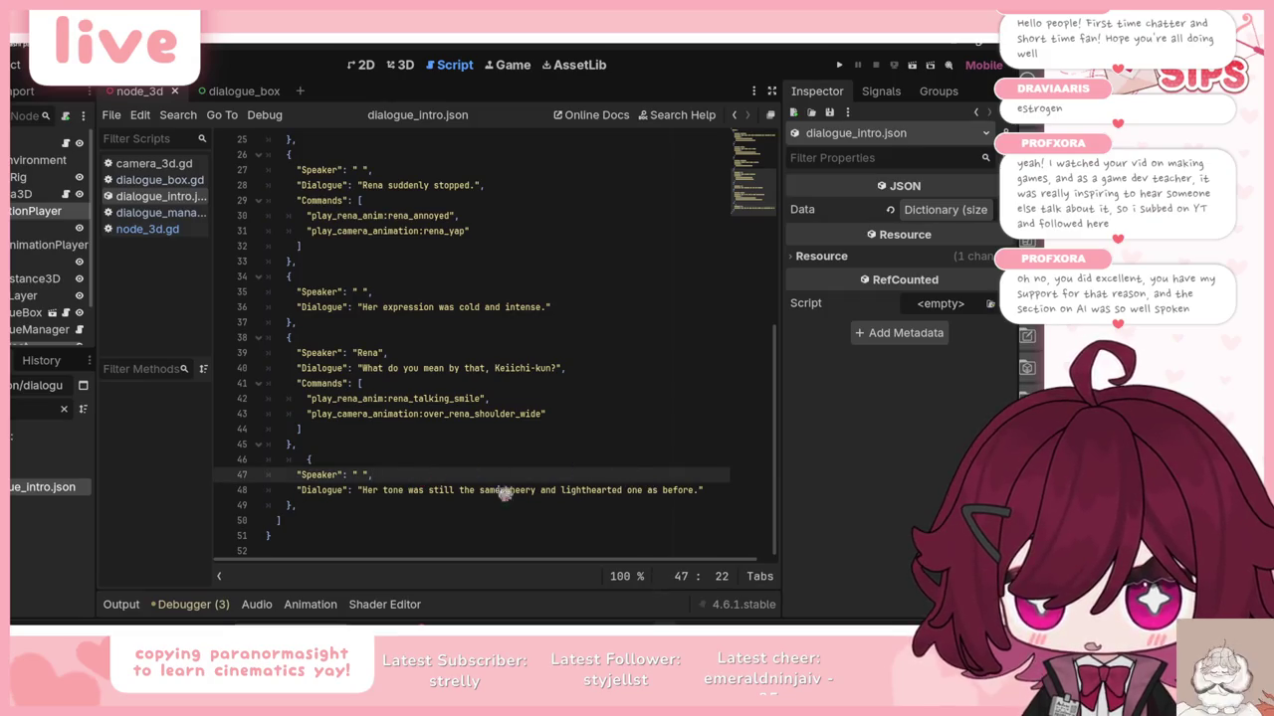
pyautogui.moveTo(332, 434); pyautogui.dragTo(301, 387)
pyautogui.hotkey('ctrl', 'c')
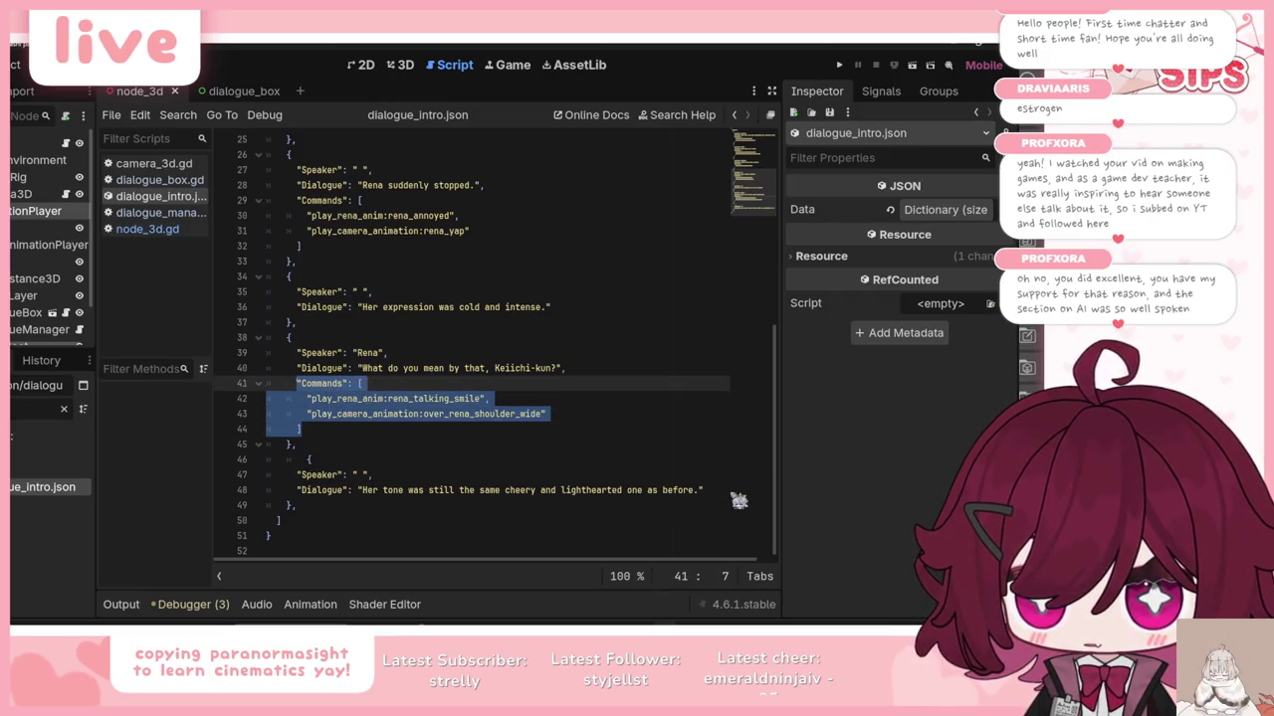
pyautogui.click(721, 491)
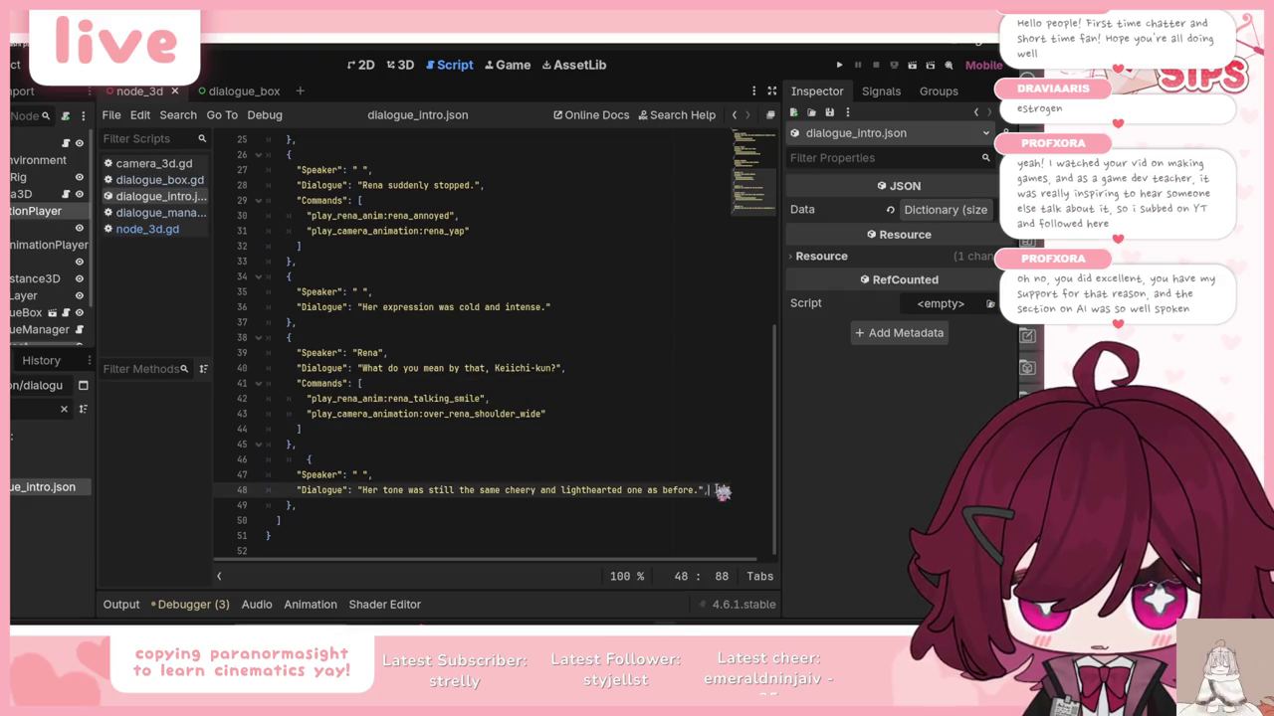
pyautogui.press('Return')
pyautogui.hotkey('ctrl', 'v')
# Step: Review the pasted commands against line 23, then run the game to playtest
pyautogui.click(286, 501)
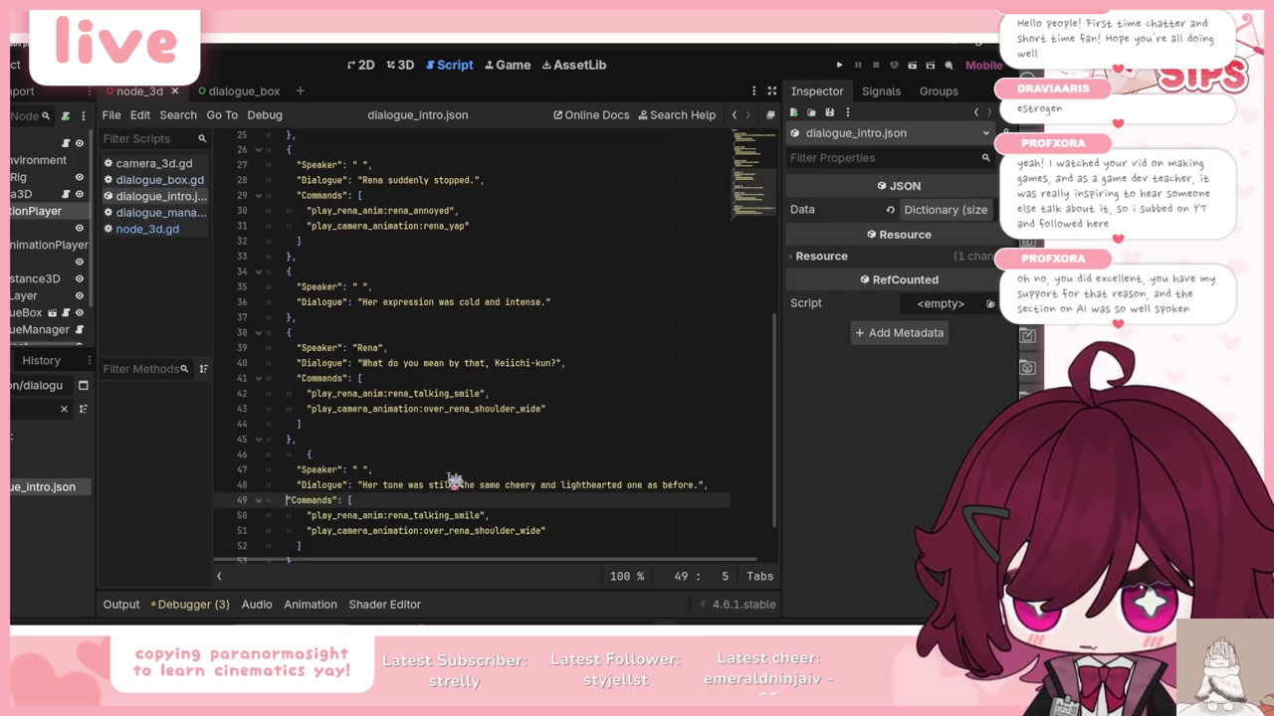
pyautogui.scroll(3, 474, 472)
pyautogui.doubleClick(403, 241)
pyautogui.scroll(-5, 479, 269)
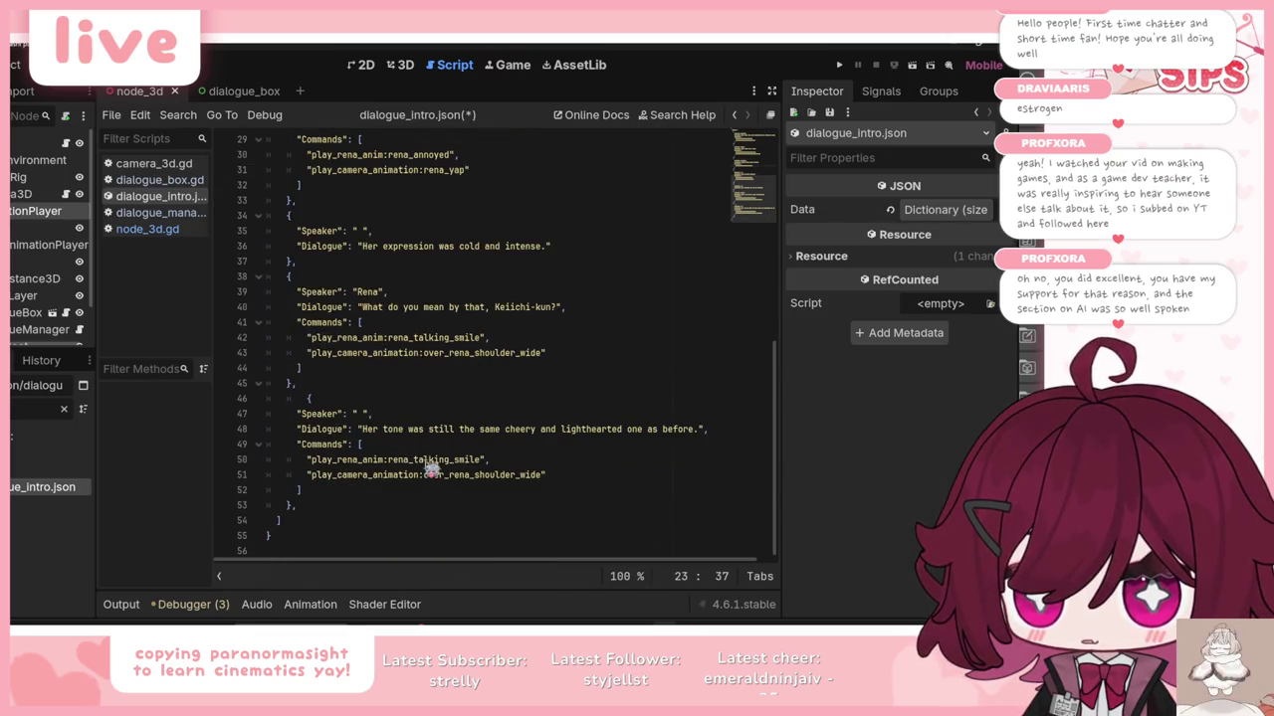
pyautogui.click(540, 454)
pyautogui.press('F5')
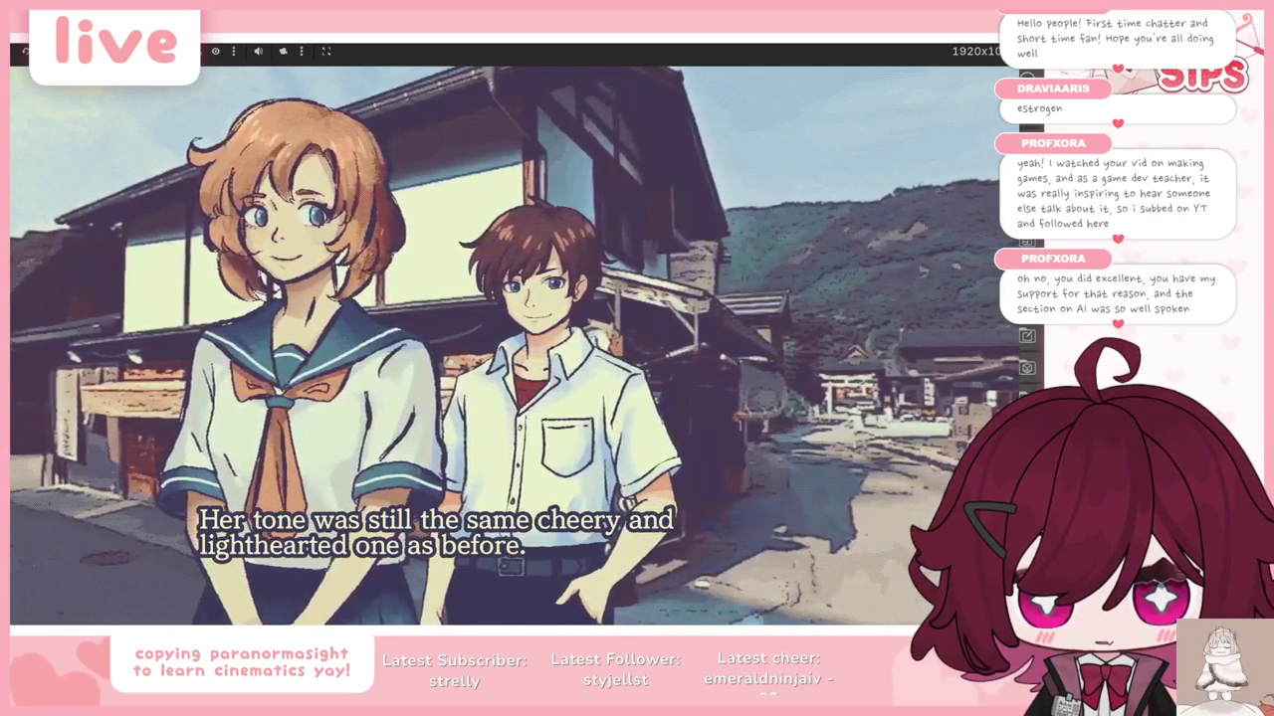
# Step: Watch the cutscene reach the cheery-tone narration, then stop the game with F8
pyautogui.press('F8')
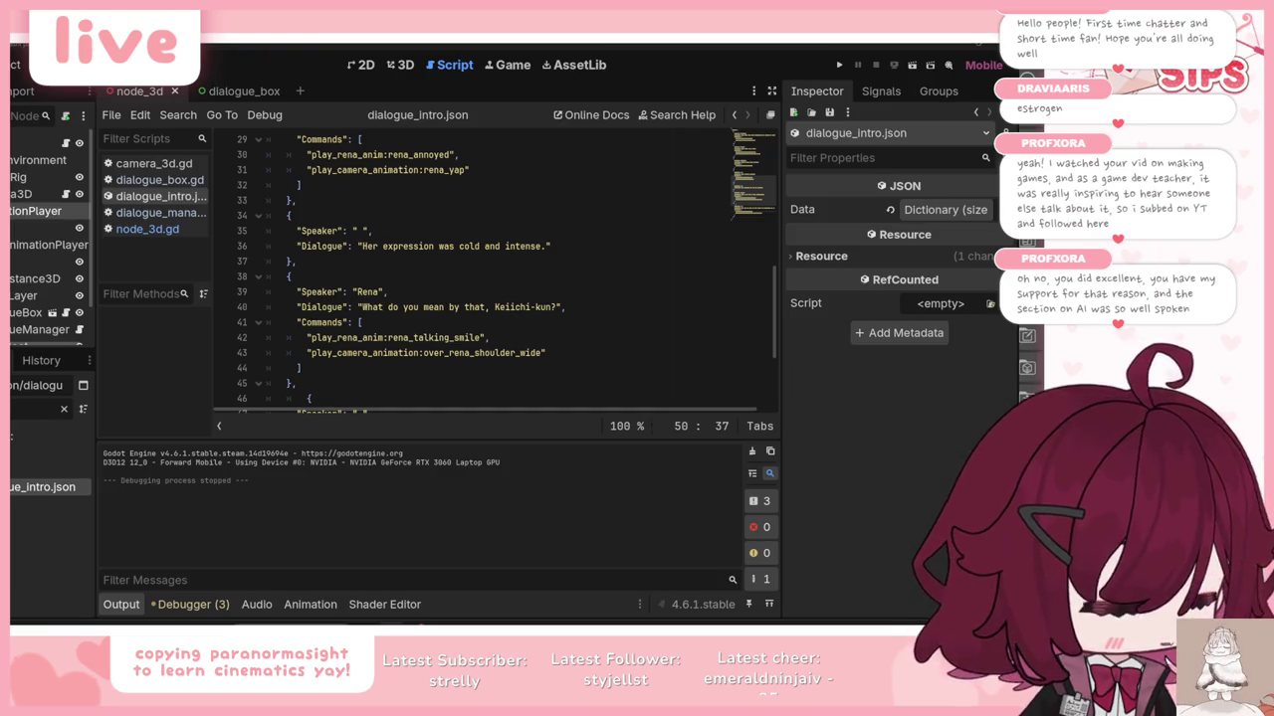
# Step: Hide the purple Rect2 overlay, replay and stop the cutscene, then bring up the browser
pyautogui.click(366, 66)
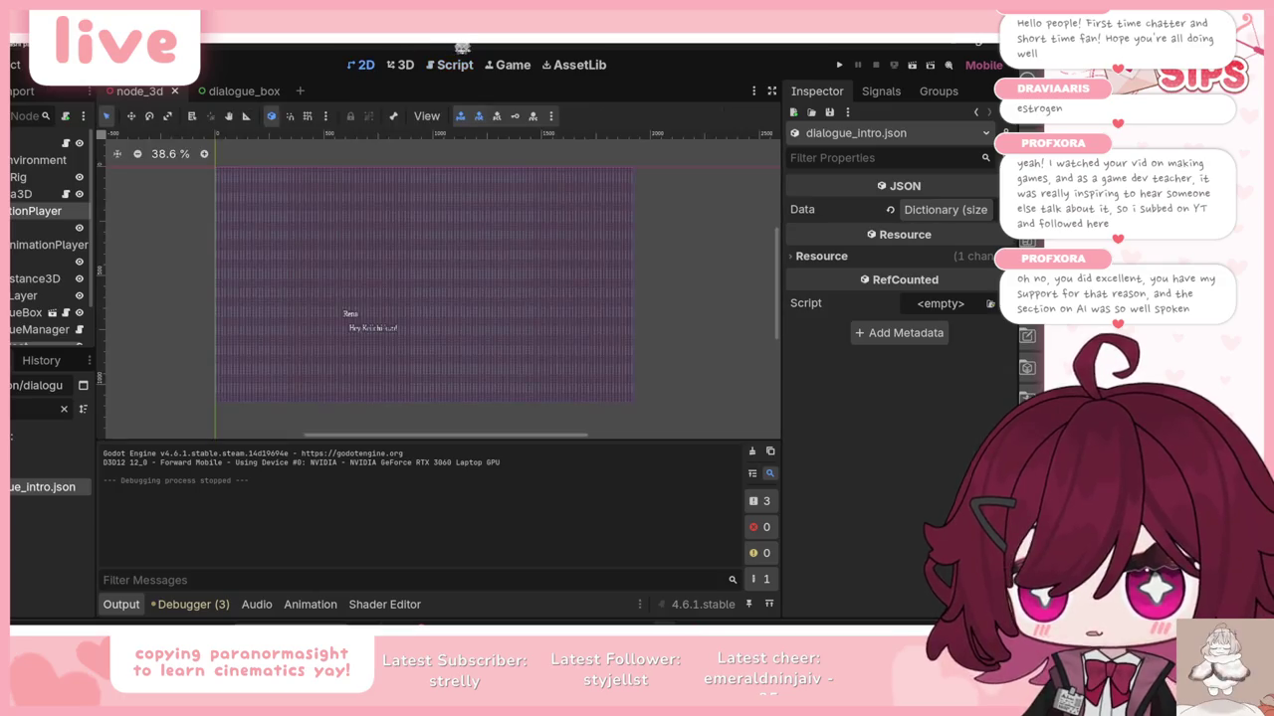
pyautogui.scroll(-2, 50, 249)
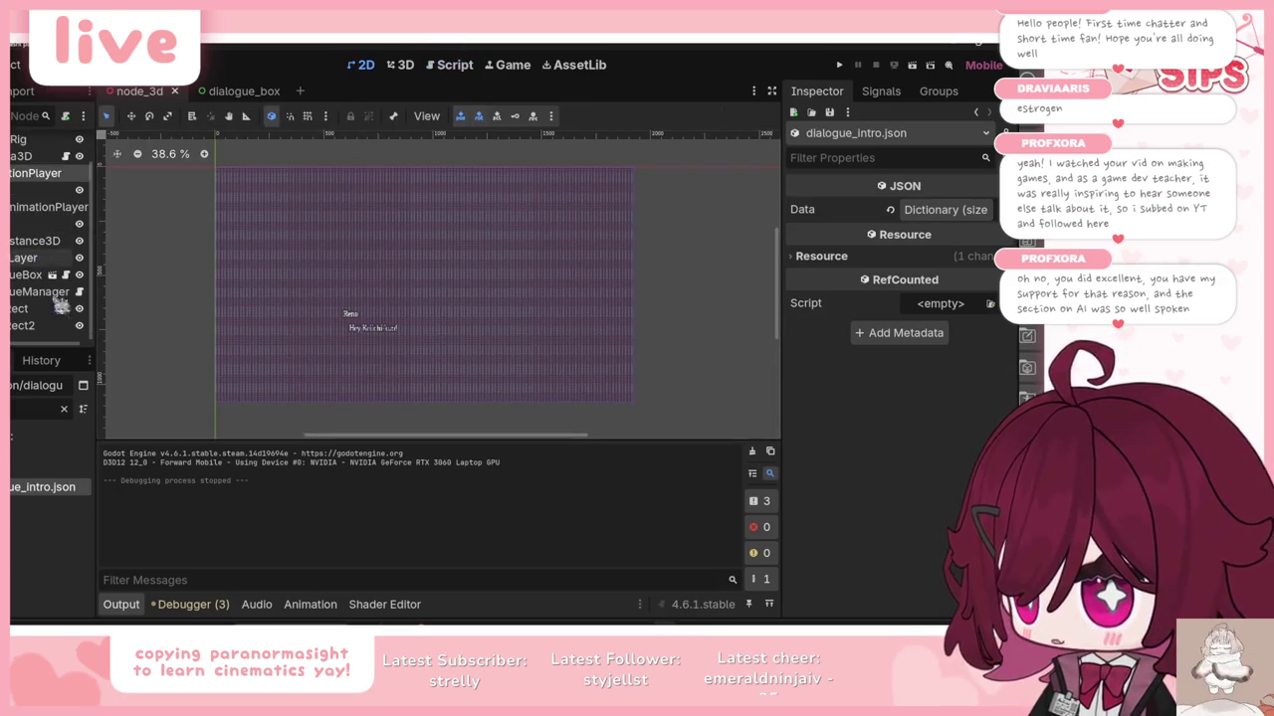
pyautogui.click(79, 325)
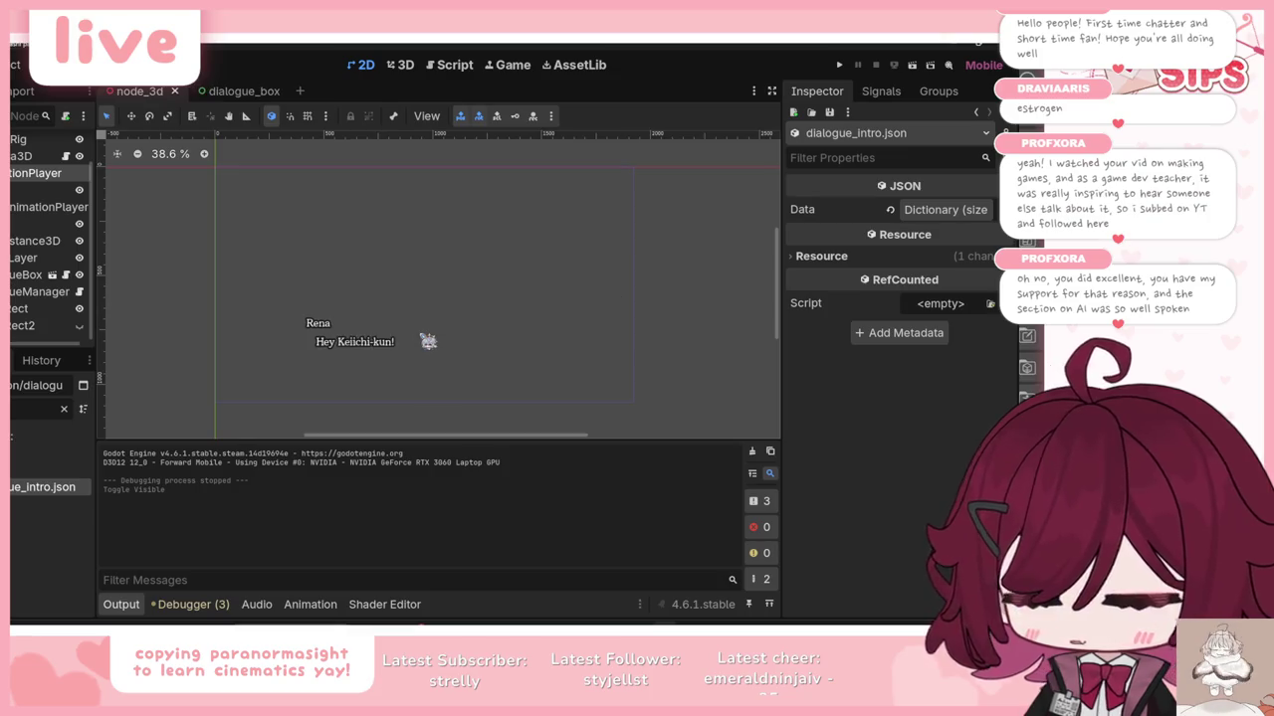
pyautogui.press('F5')
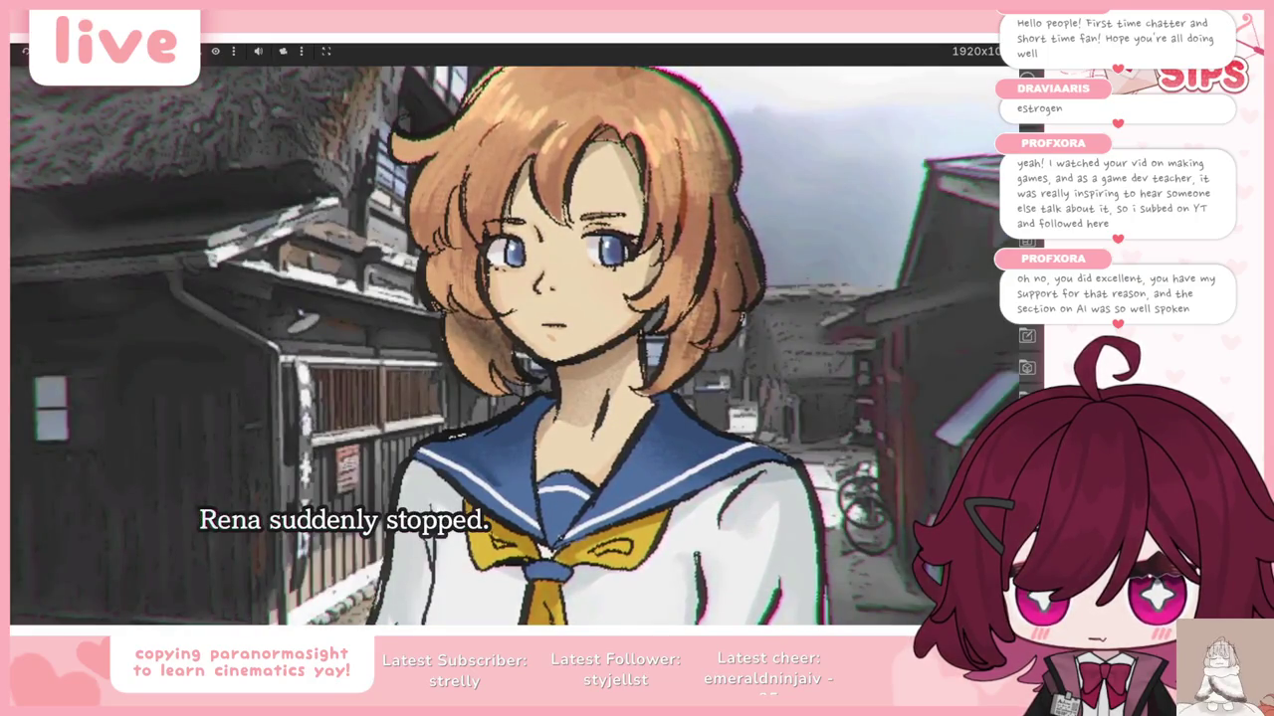
pyautogui.press('F8')
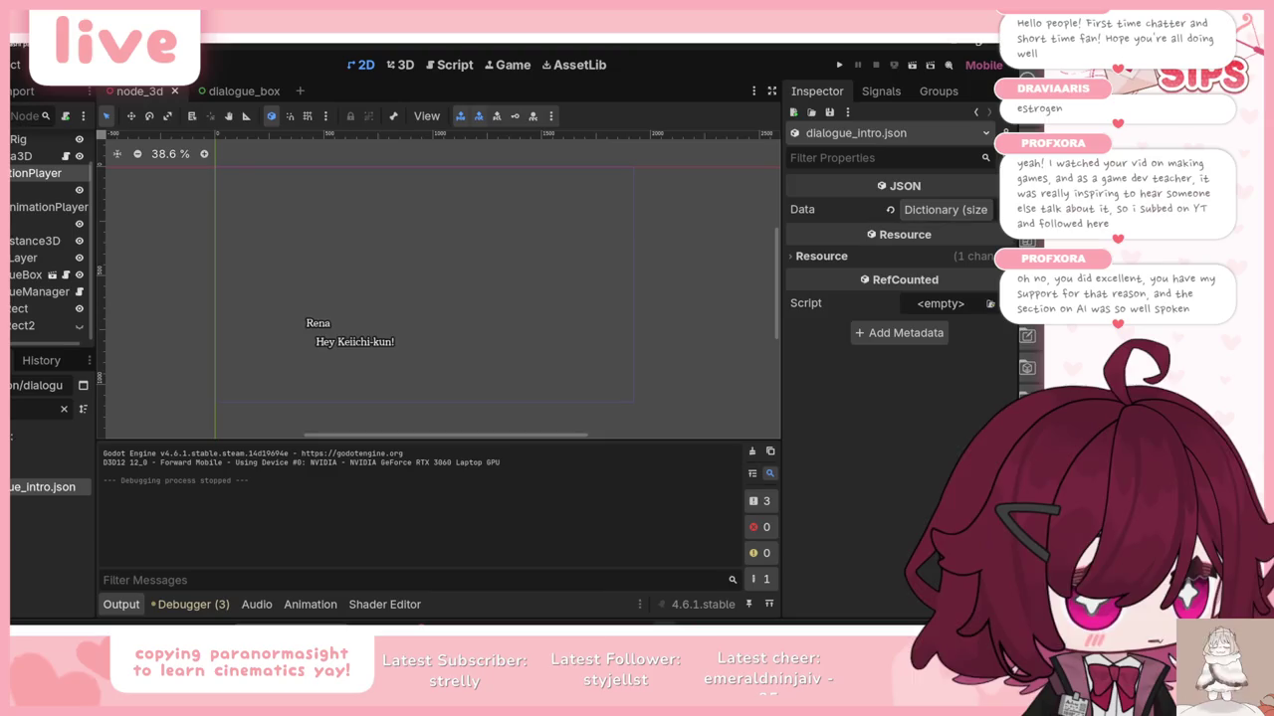
pyautogui.hotkey('alt', 'Tab')
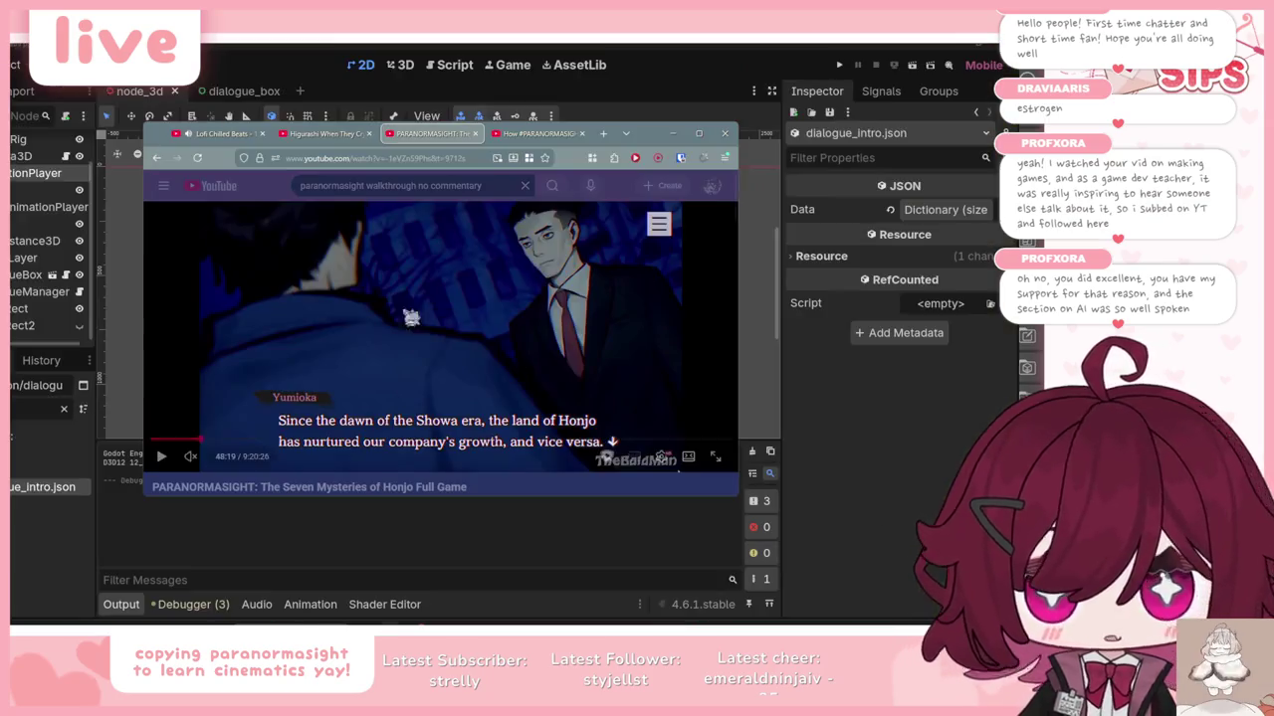
# Step: Browse the open video tabs and pause the Higurashi When They Cry video
pyautogui.click(214, 133)
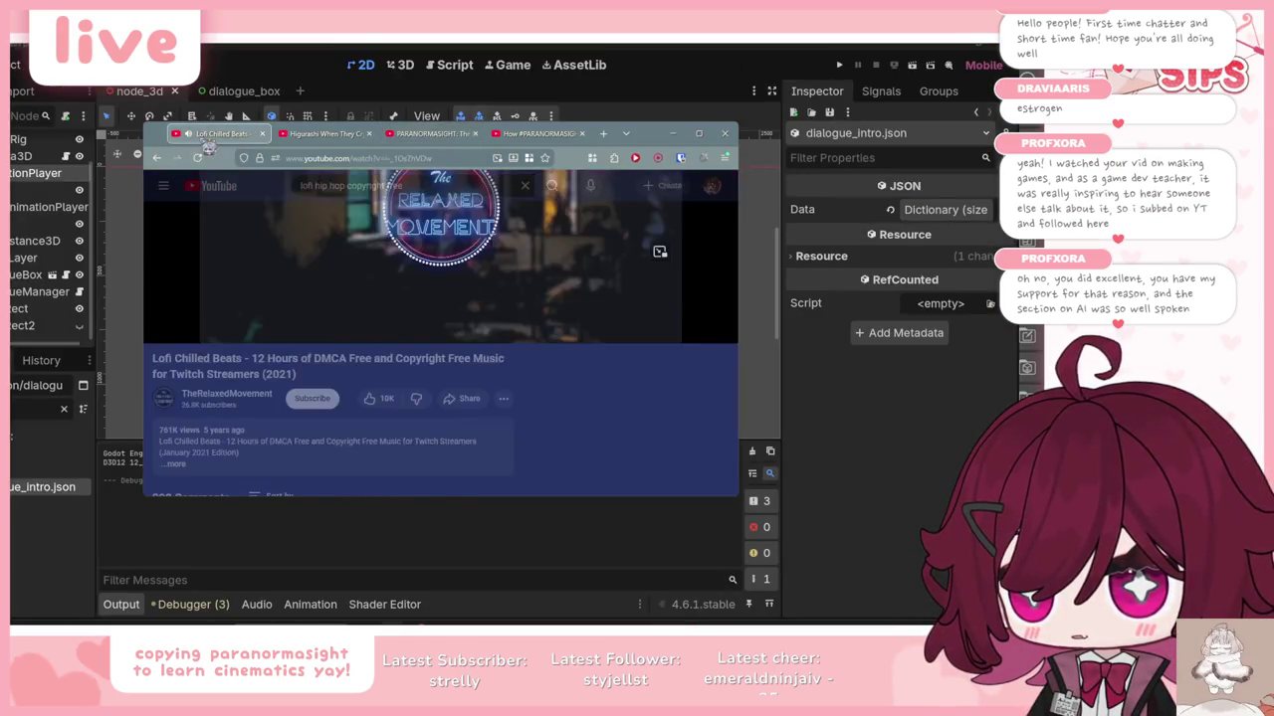
pyautogui.click(323, 133)
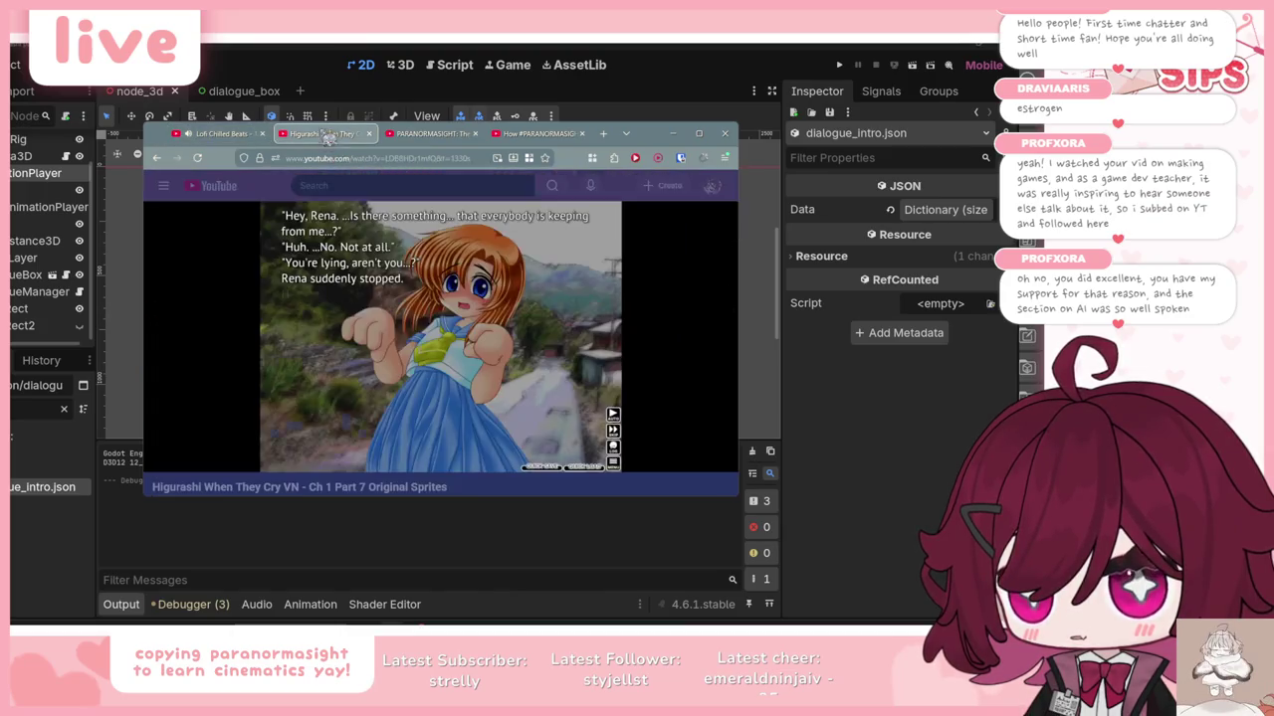
pyautogui.click(190, 456)
pyautogui.click(532, 133)
pyautogui.click(323, 134)
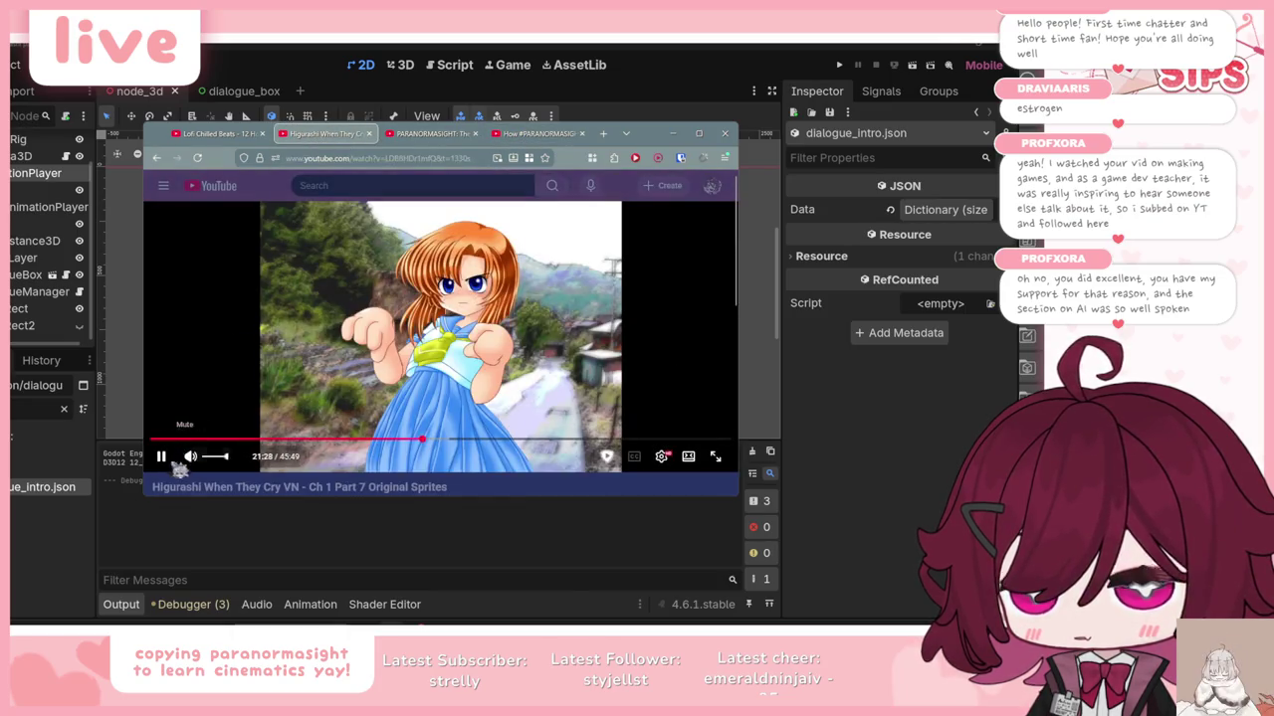
pyautogui.click(160, 458)
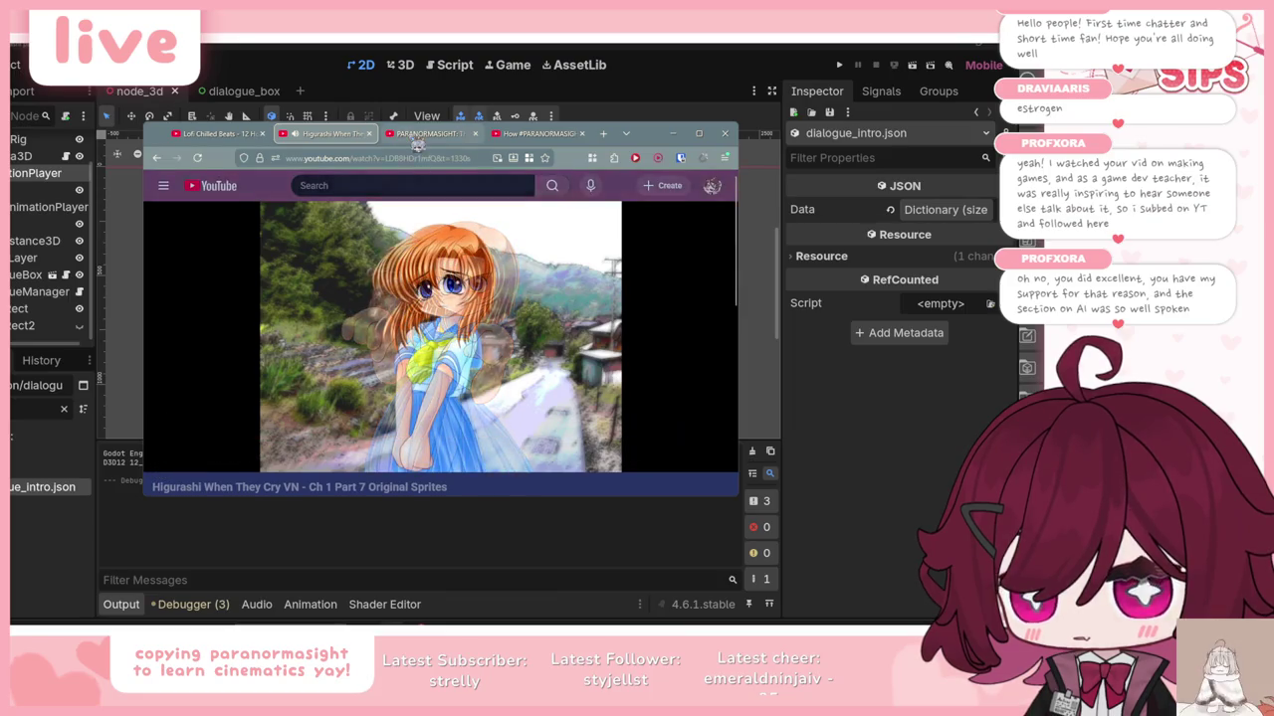
# Step: Search 'higurashi cicada sound', play the japanese summer evening video unmuted, and minimise Chrome
pyautogui.click(430, 134)
pyautogui.tripleClick(418, 186)
pyautogui.write('higurashi cica')
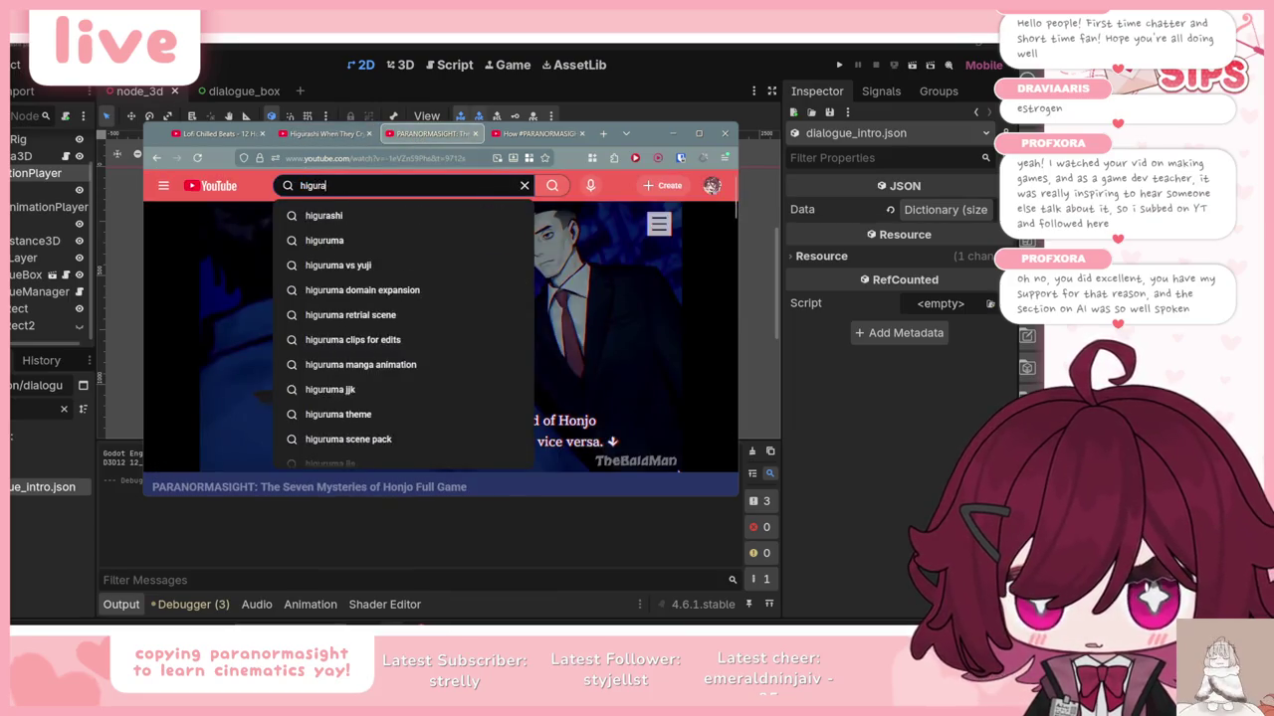
pyautogui.press('Down')
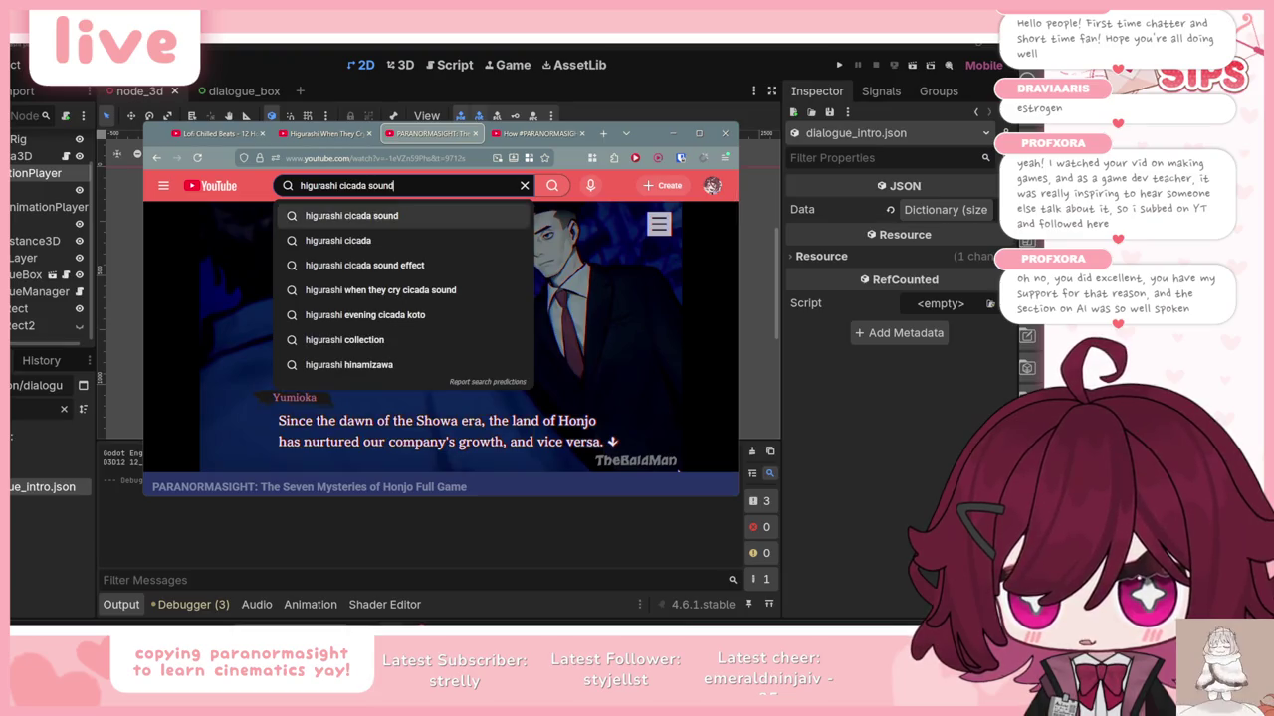
pyautogui.press('Return')
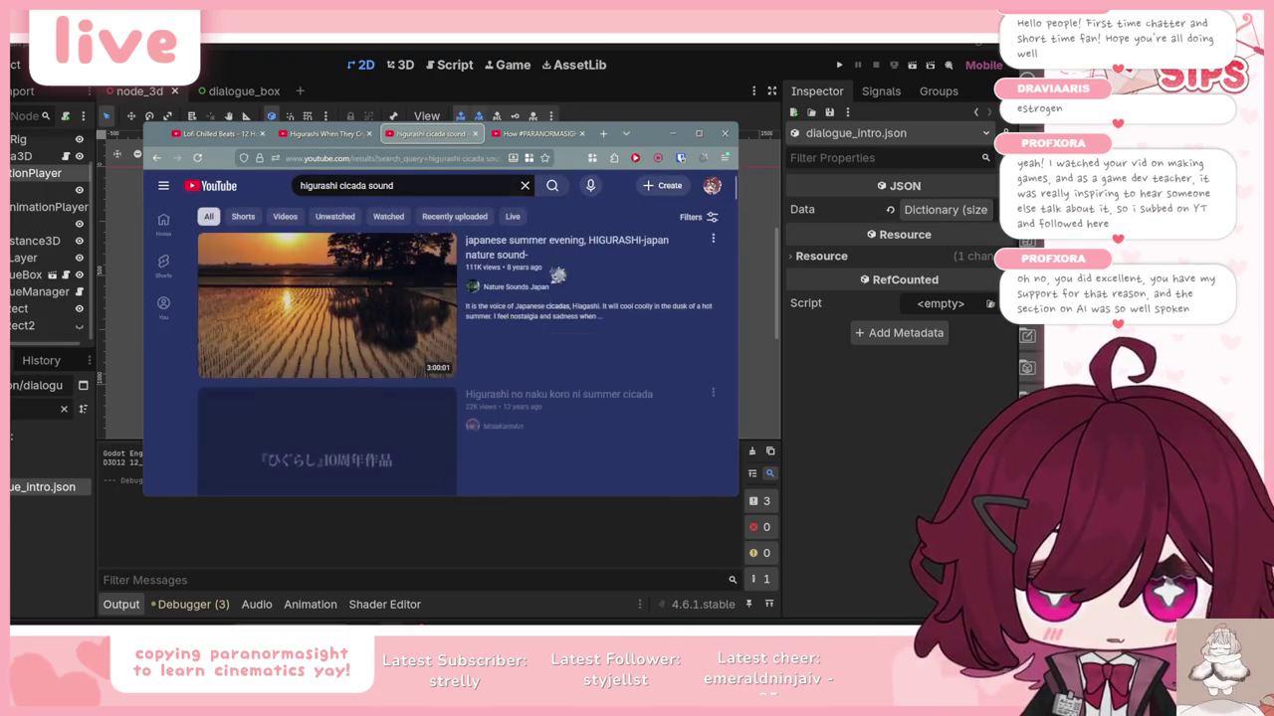
pyautogui.click(626, 258)
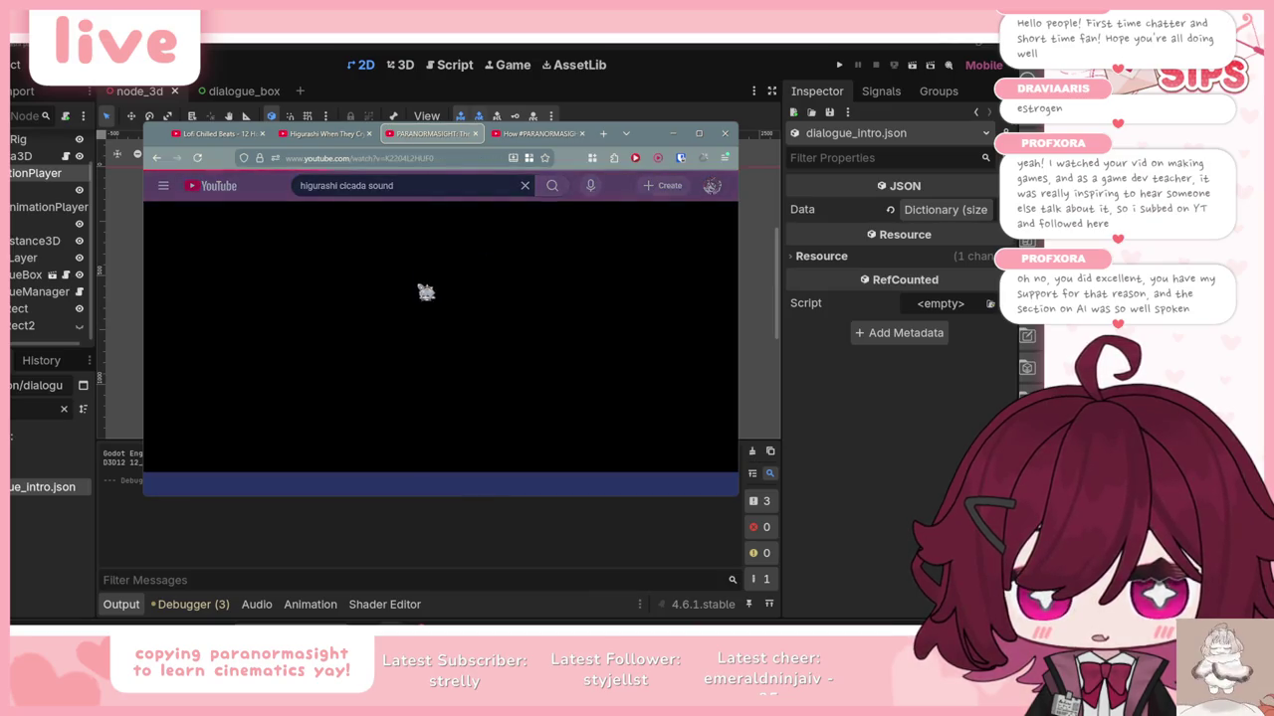
pyautogui.click(190, 456)
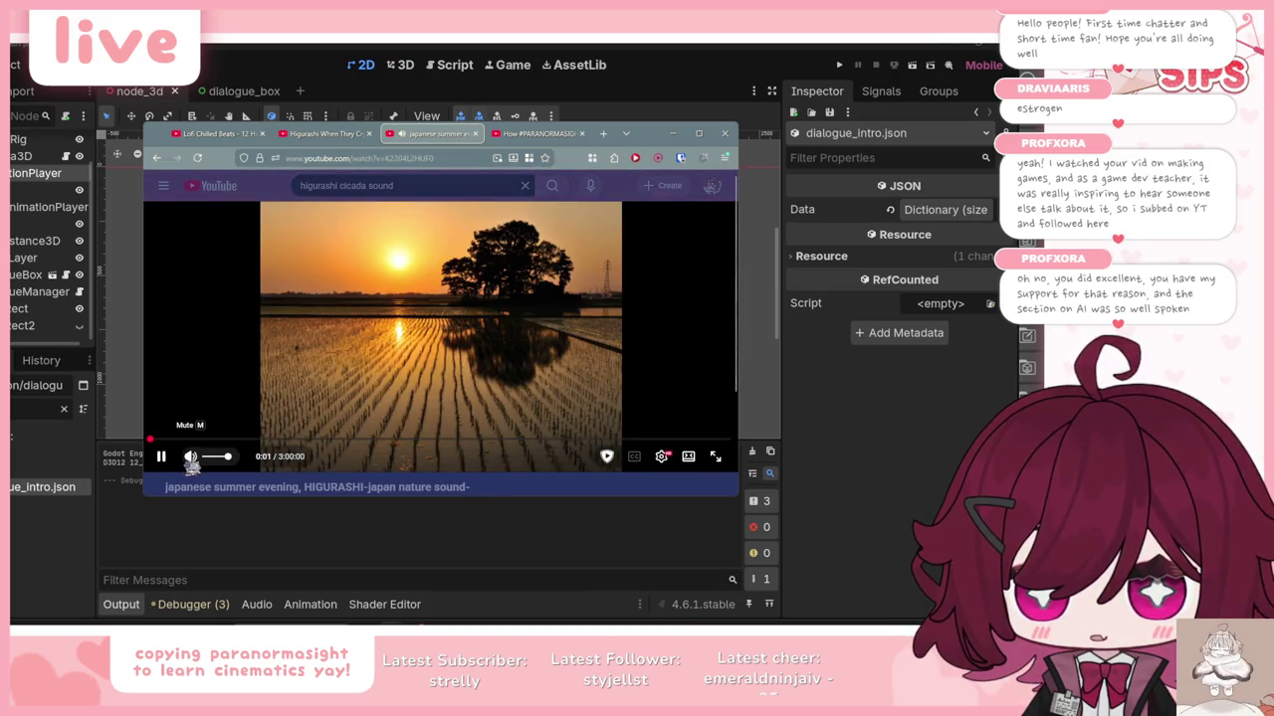
pyautogui.click(672, 133)
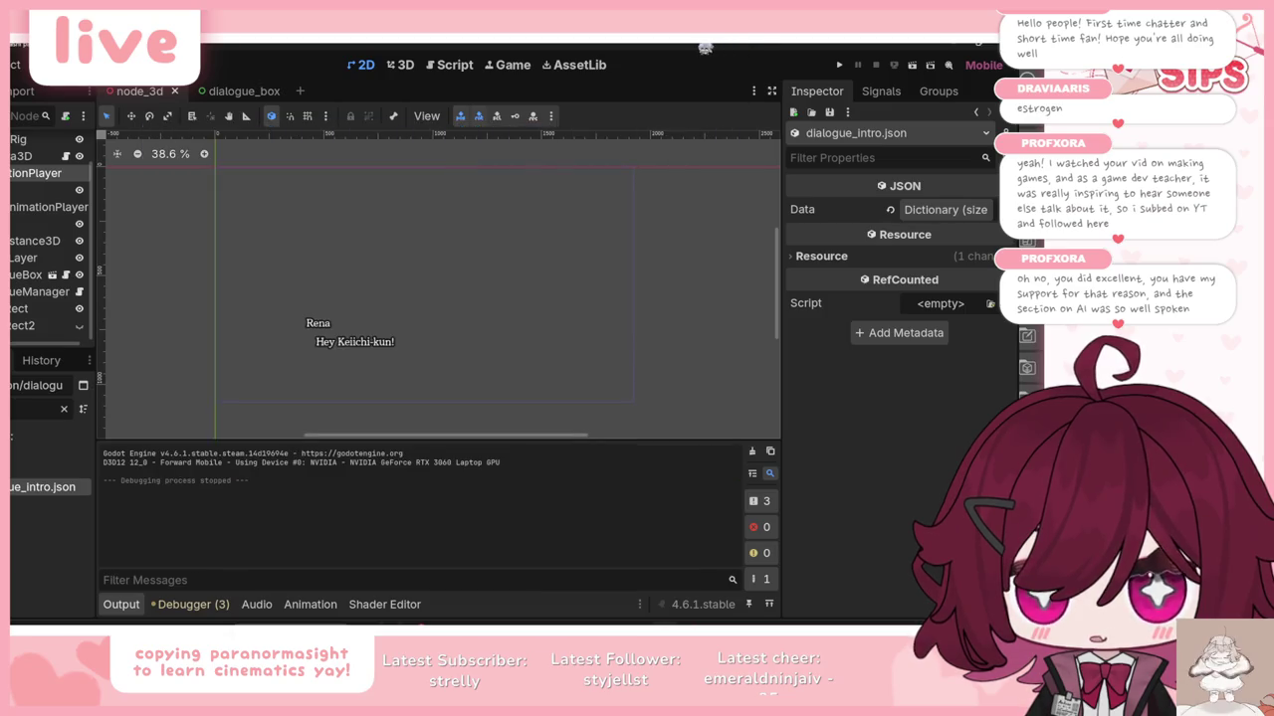
# Step: Hide the Output panel and start another playtest of the cutscene with F5
pyautogui.click(121, 604)
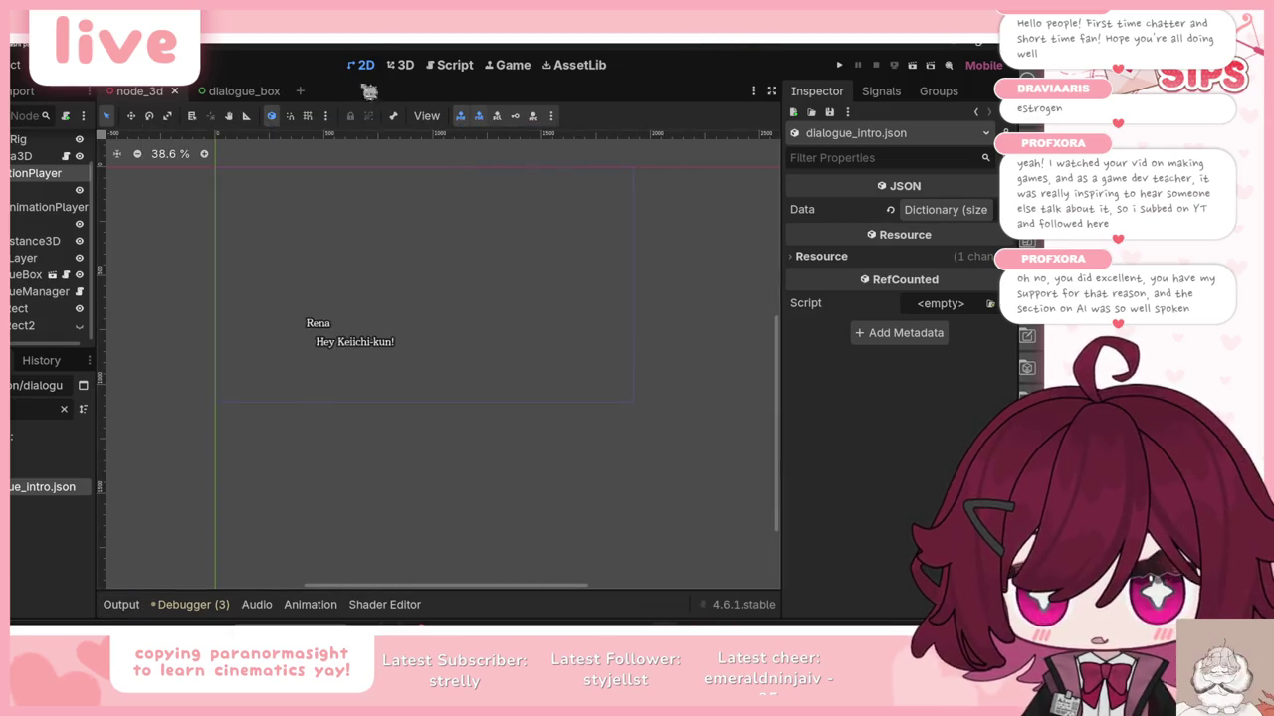
pyautogui.press('F5')
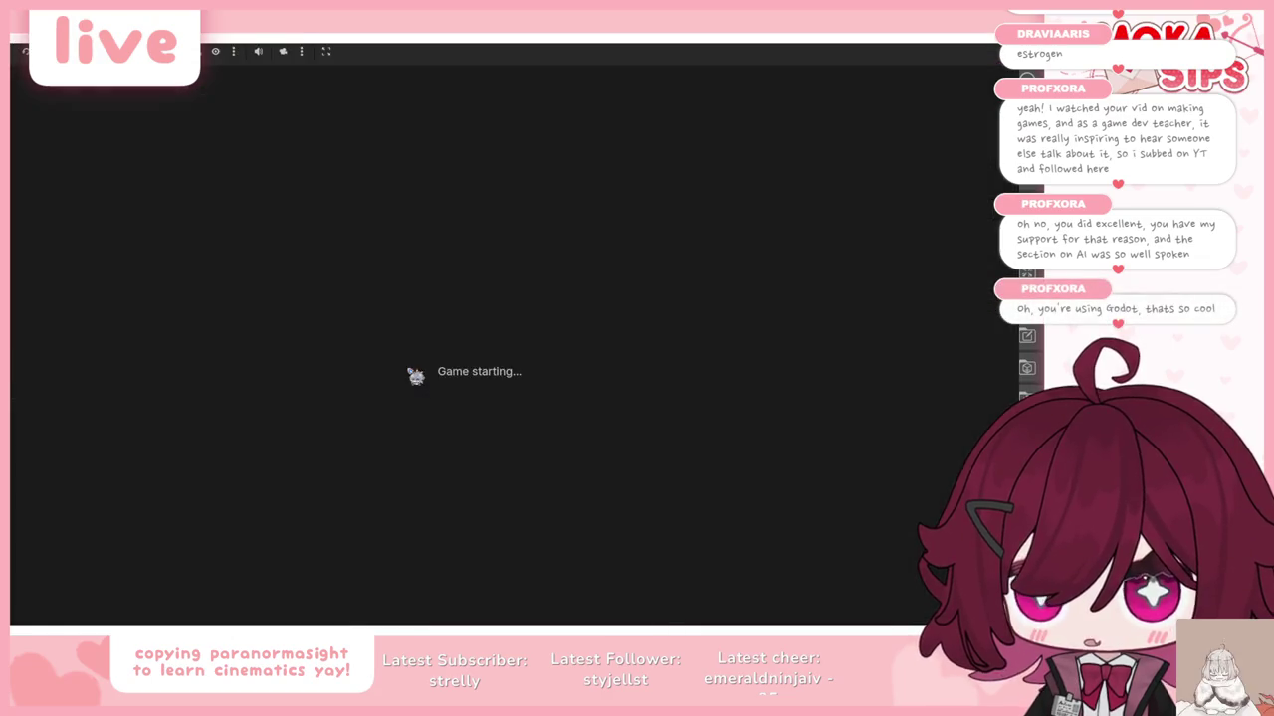